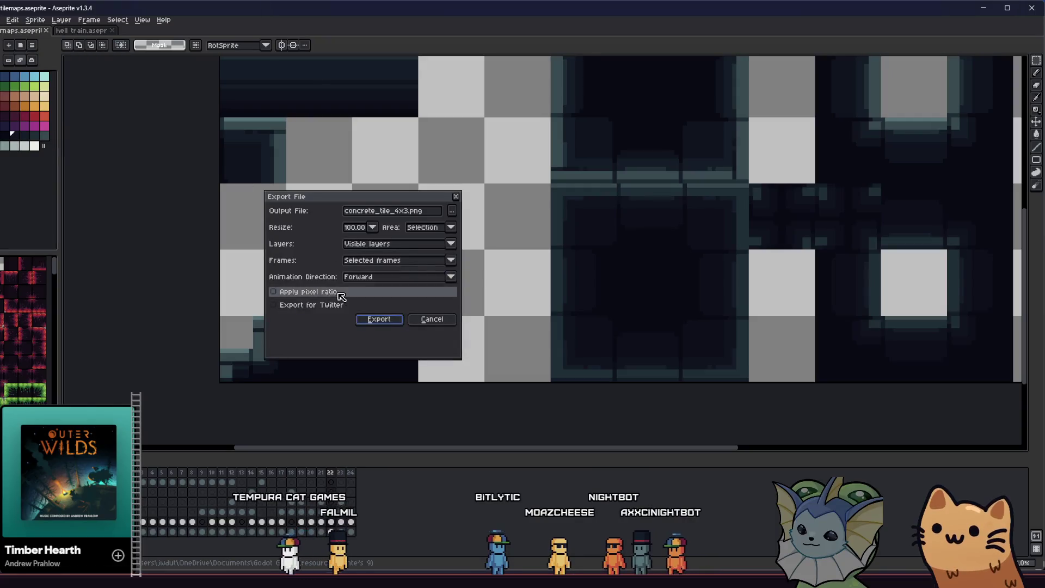
- Export the stair tile over concrete_tile_stair_left.png in the hub tilemaps folder, replacing the old file
click(451, 211)
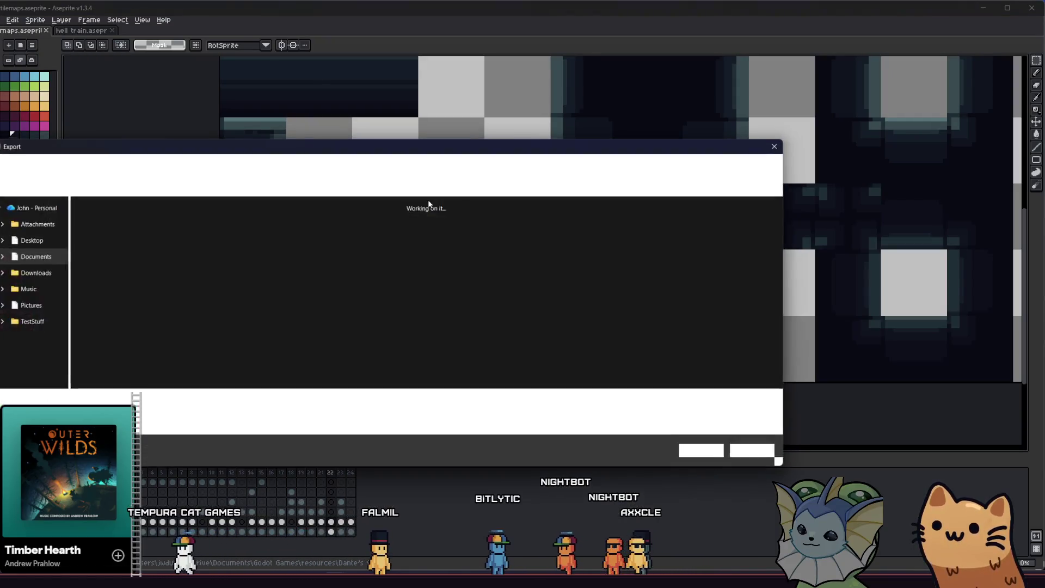
click(374, 234)
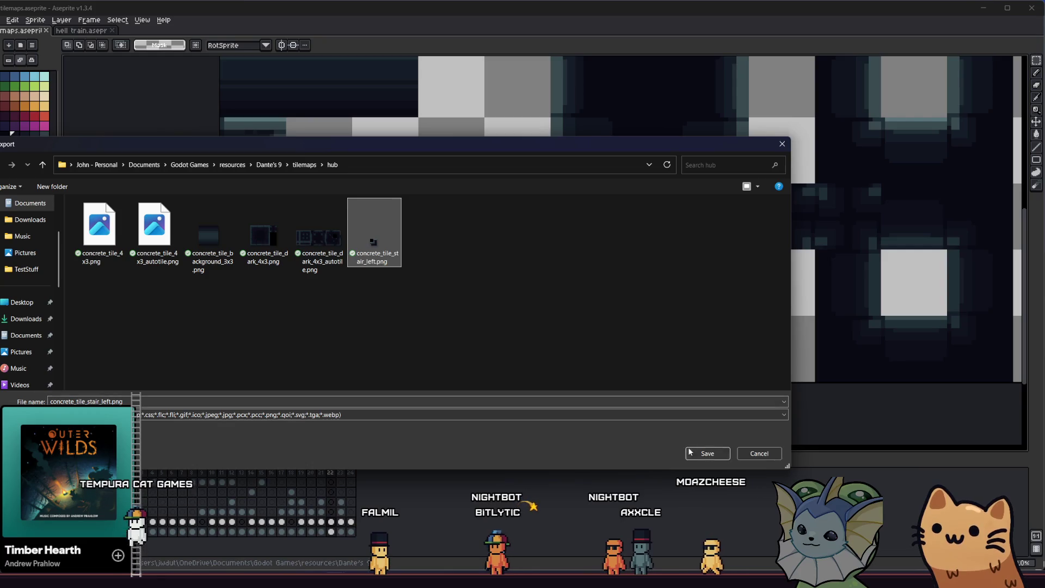
click(708, 454)
click(366, 297)
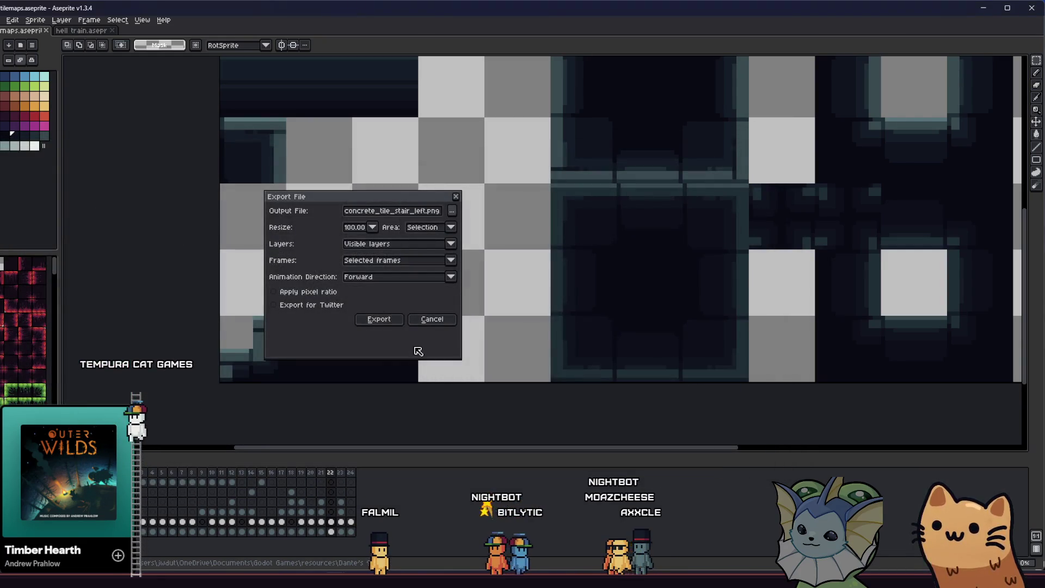
key(Return)
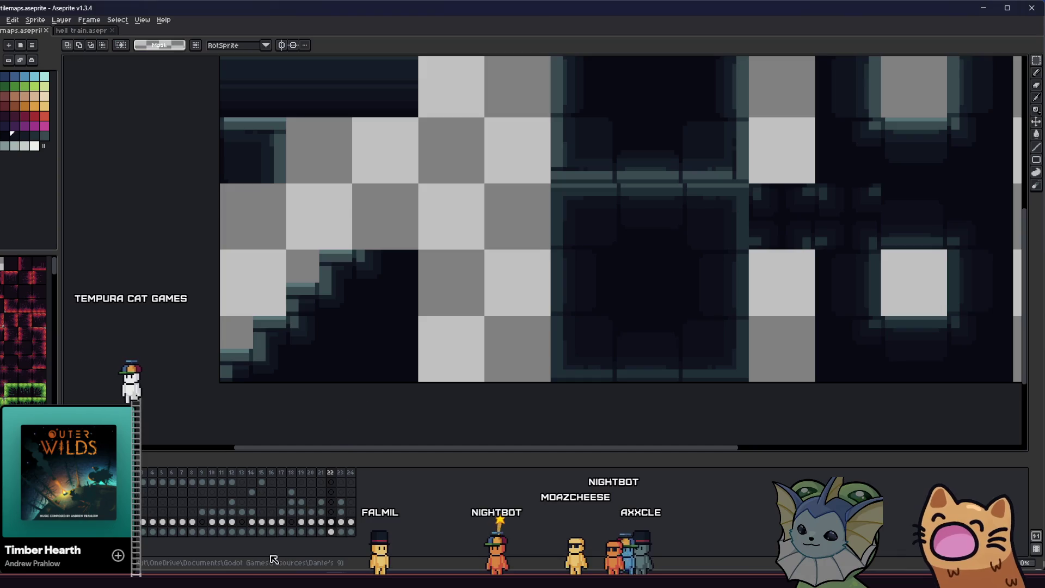
key(alt+Tab)
- Let Godot reimport concrete_tile_stair_left.png, save the hub_room scene, and run the project
scroll(211, 312, down, 10)
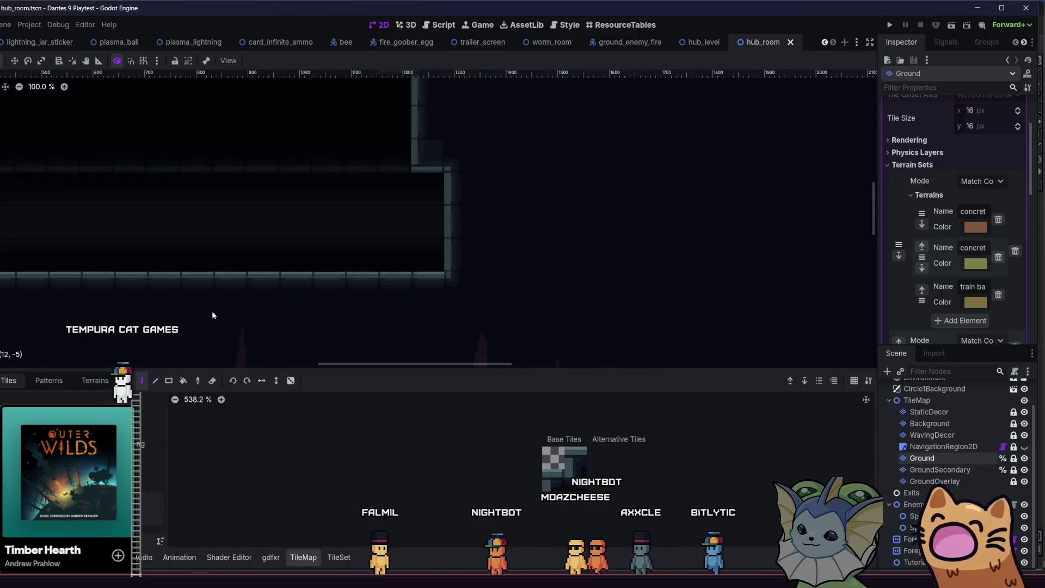
scroll(333, 226, up, 2)
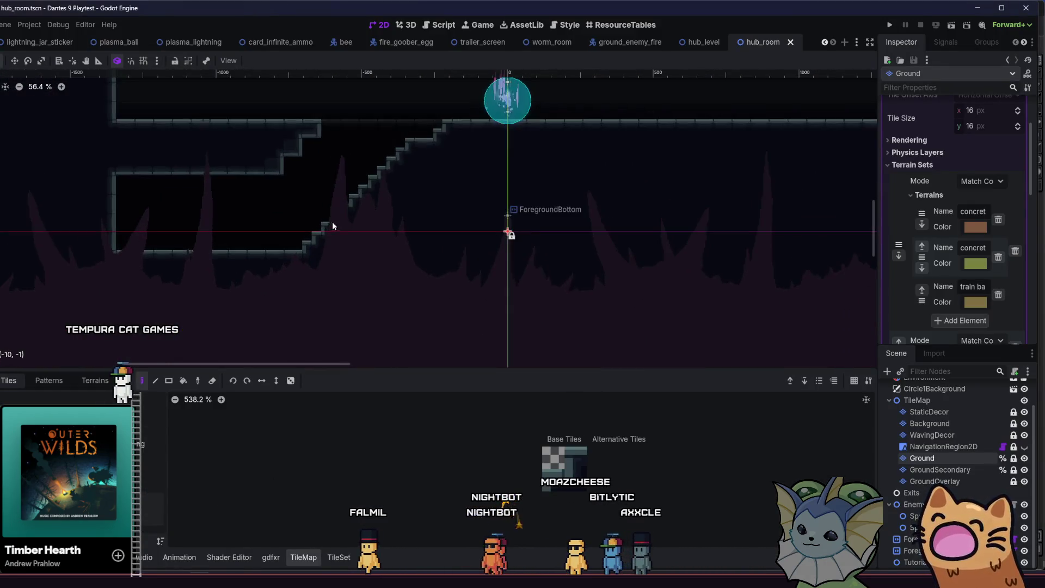
key(alt+f)
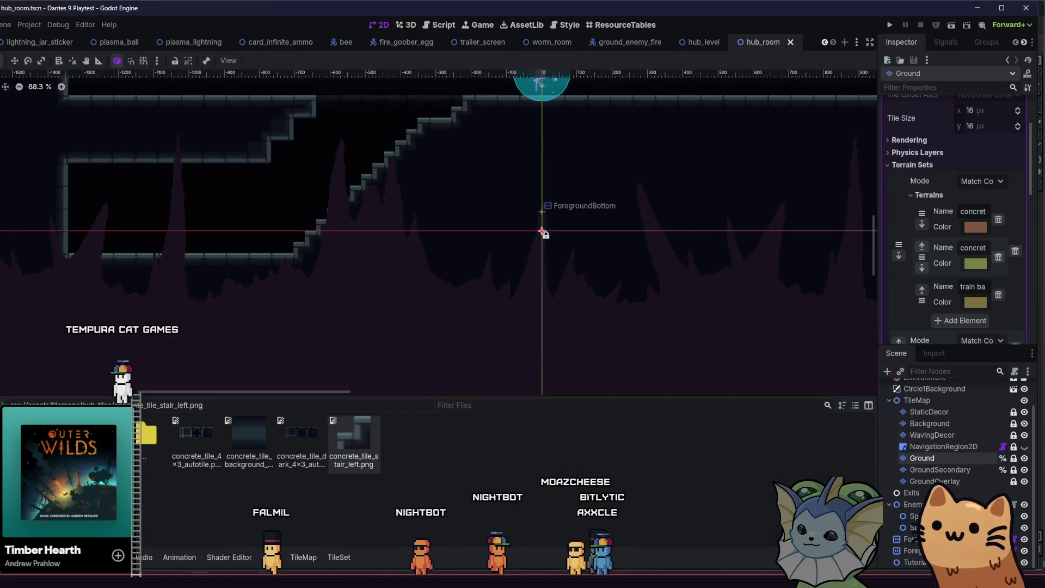
click(747, 490)
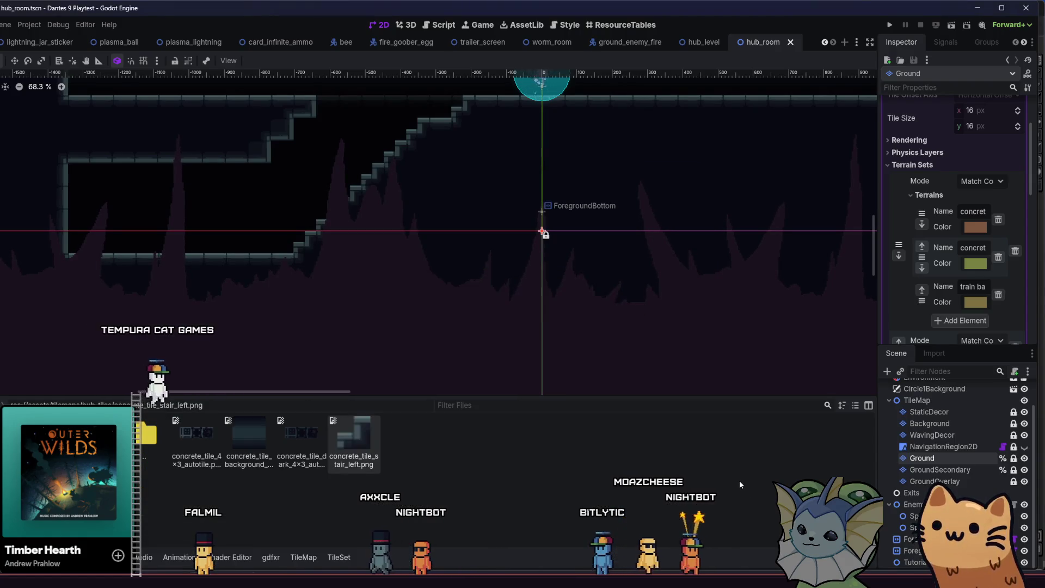
key(ctrl+s)
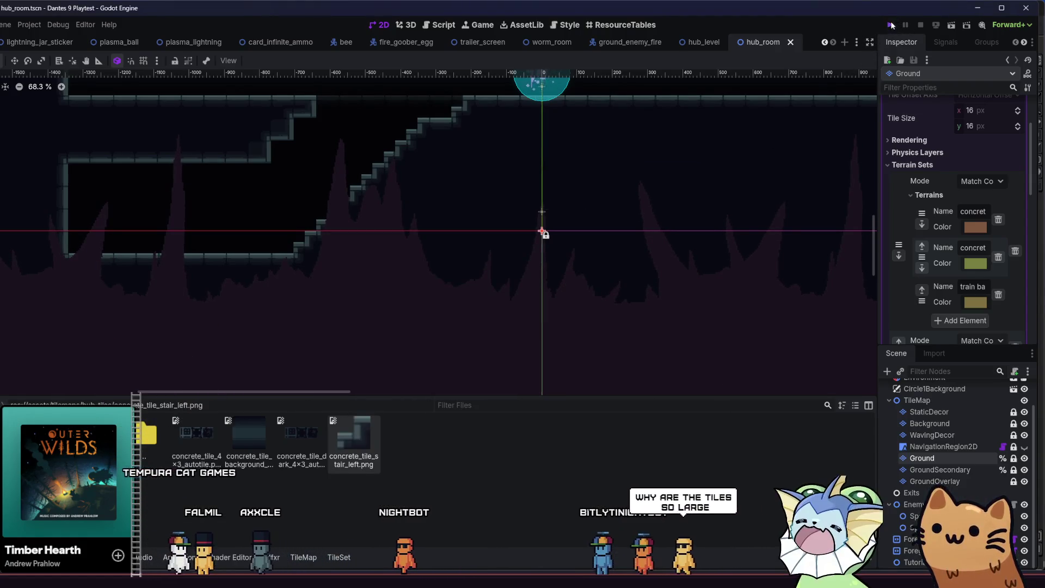
click(891, 25)
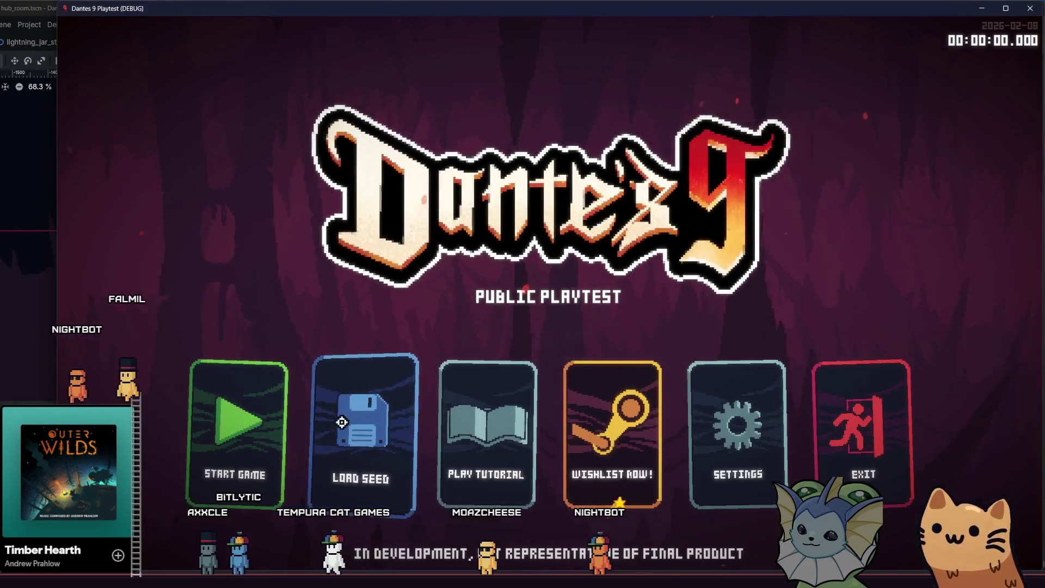
- Start a new game and run the cat up and down the concrete staircase, then return to Aseprite
click(223, 417)
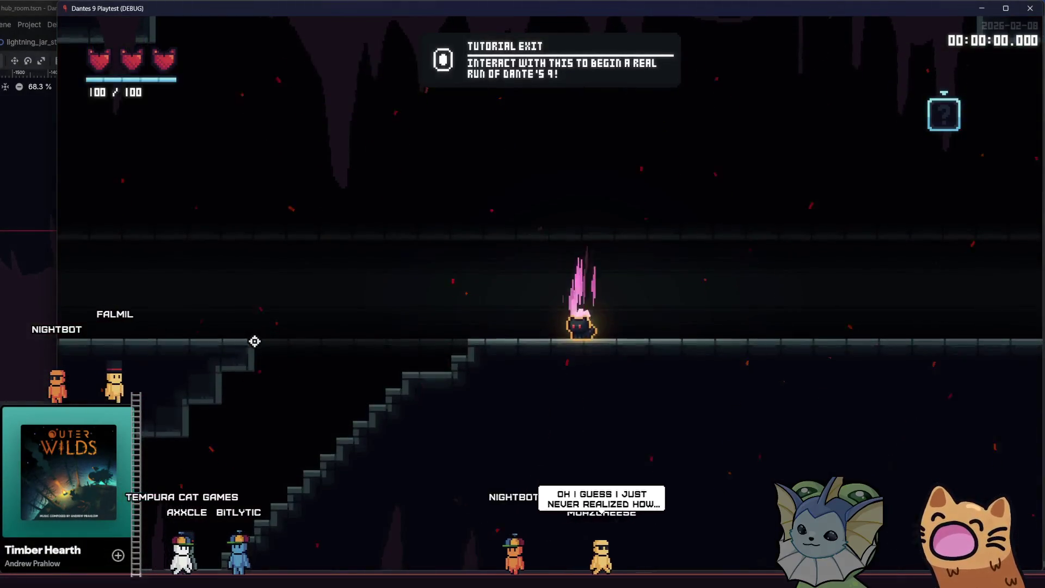
key(a)
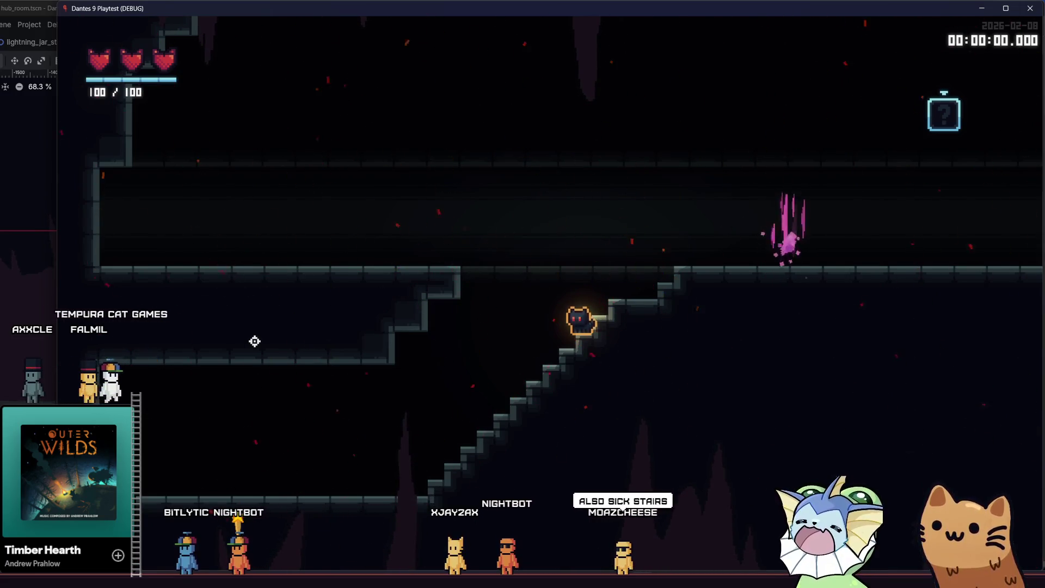
key(a)
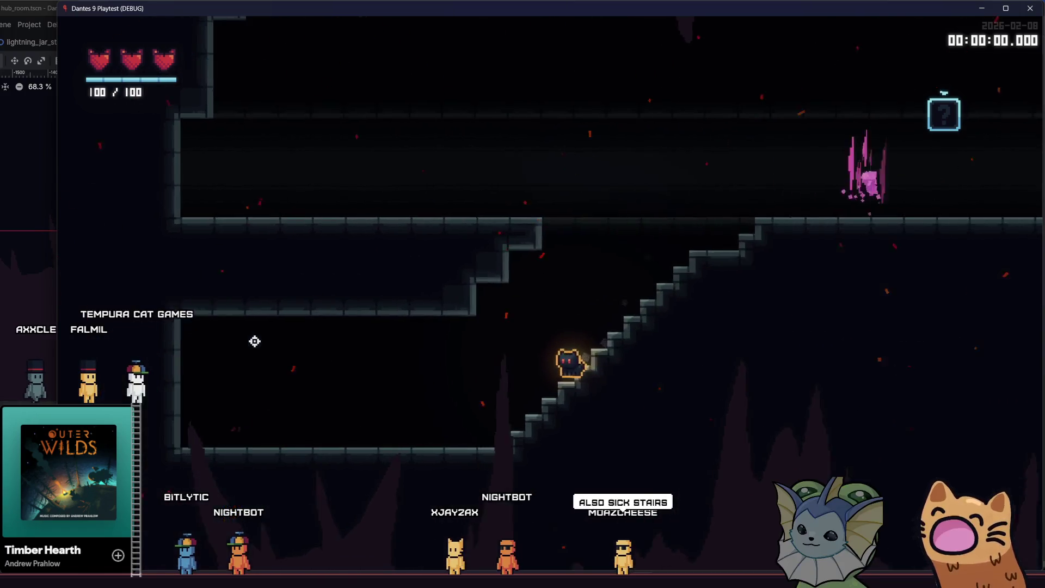
key(d)
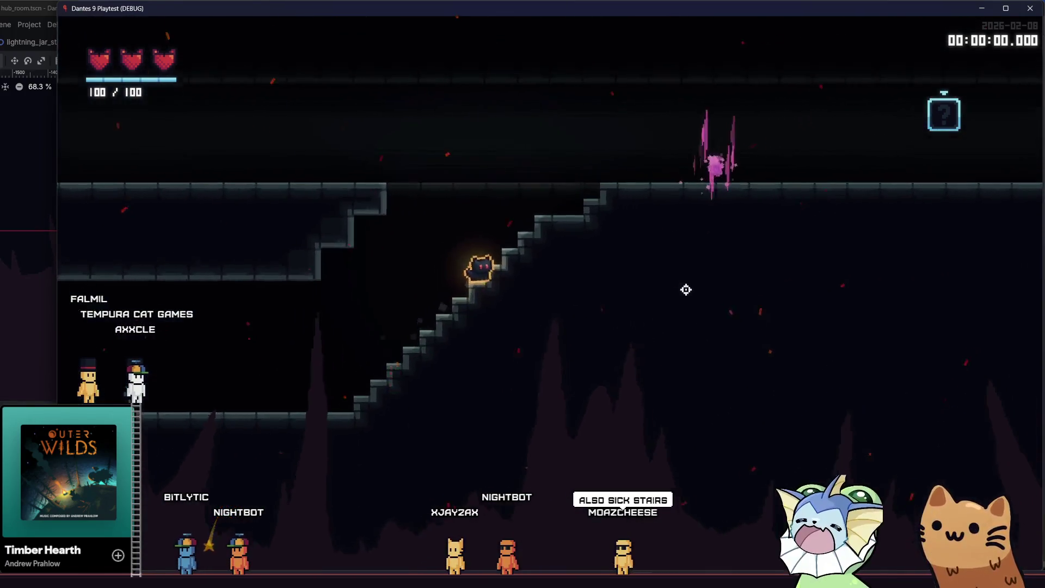
key(a)
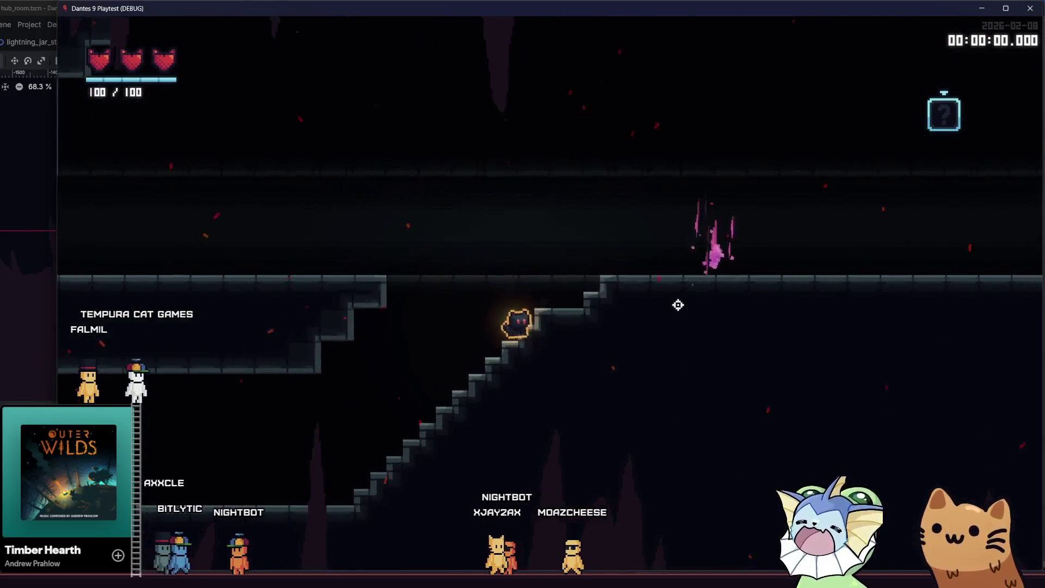
key(d)
key(d)
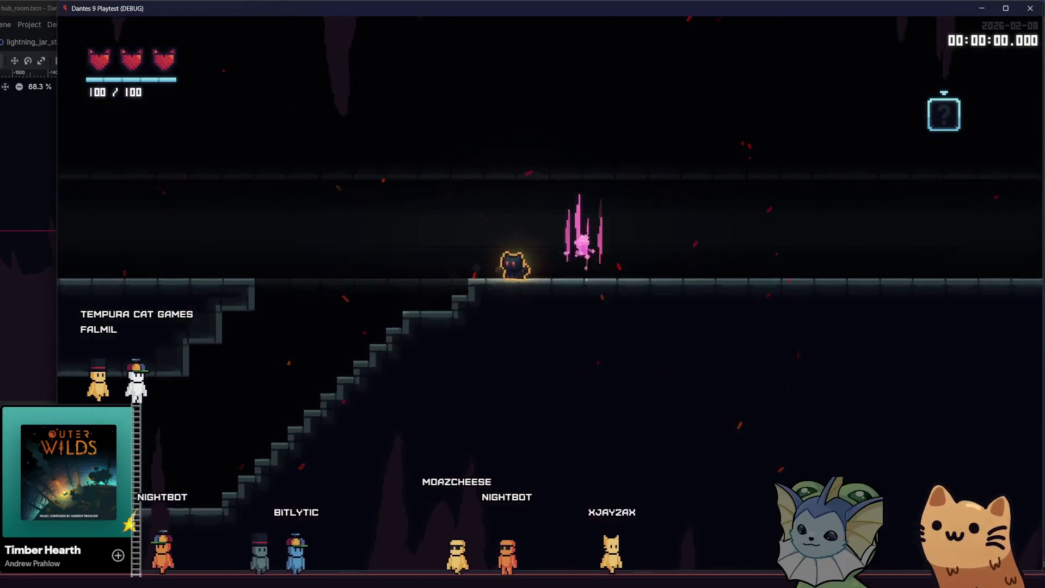
click(324, 526)
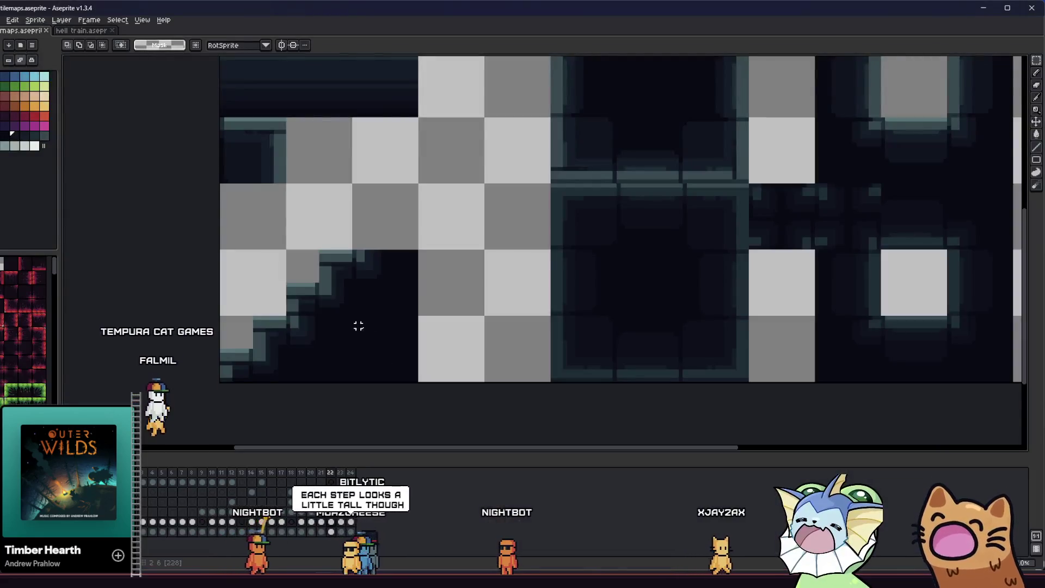
- Move the selected stair tile up and right to P: 48 64 and commit it
scroll(357, 327, up, 1)
scroll(324, 285, down, 1)
scroll(324, 285, down, 1)
drag(324, 296, 482, 223)
key(Return)
- Switch to the eyedropper and undo the faded semi-transparent edge pixels back to solid teal
scroll(450, 196, down, 1)
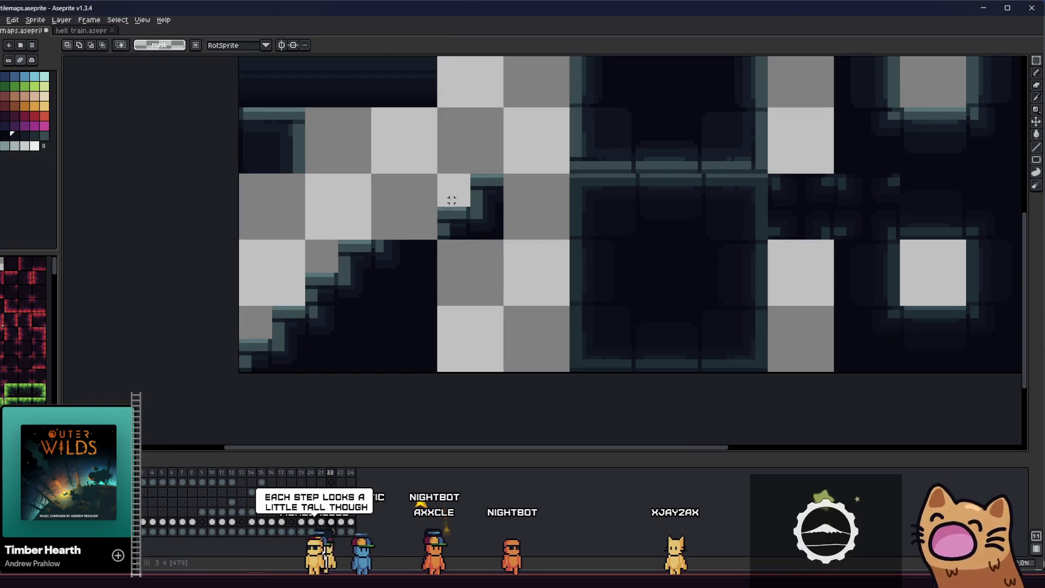
scroll(451, 205, up, 3)
key(i)
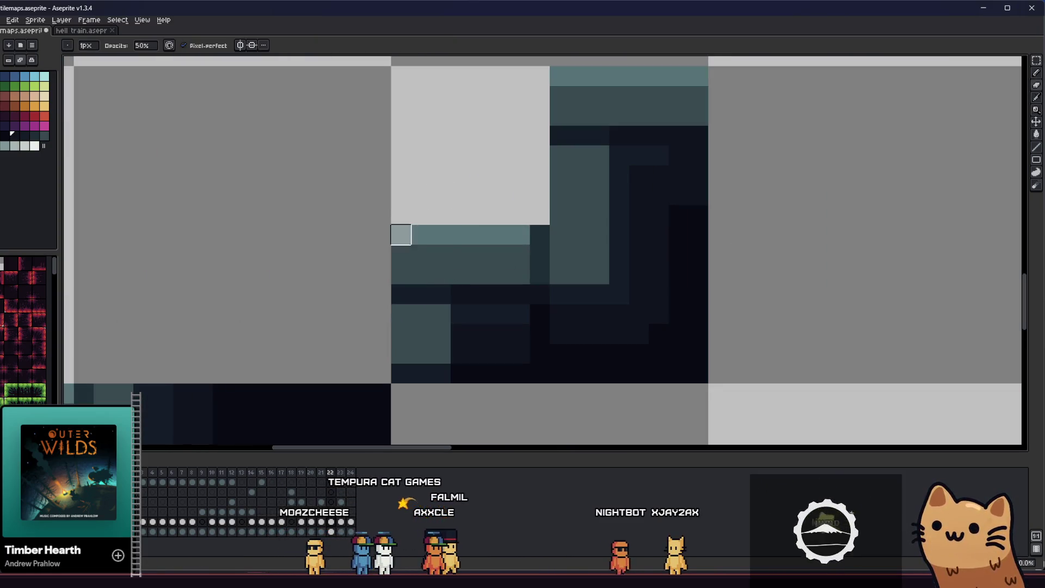
key(ctrl+z)
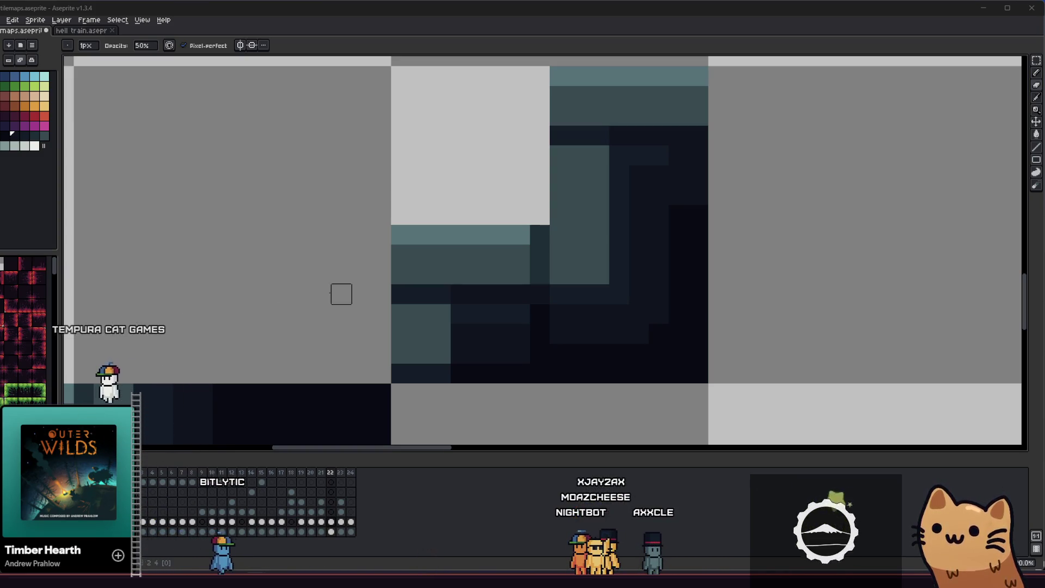
- Remove a trial column of grey pixels and adjust the brush opacity
scroll(342, 294, down, 3)
scroll(359, 287, up, 4)
drag(366, 238, 366, 290)
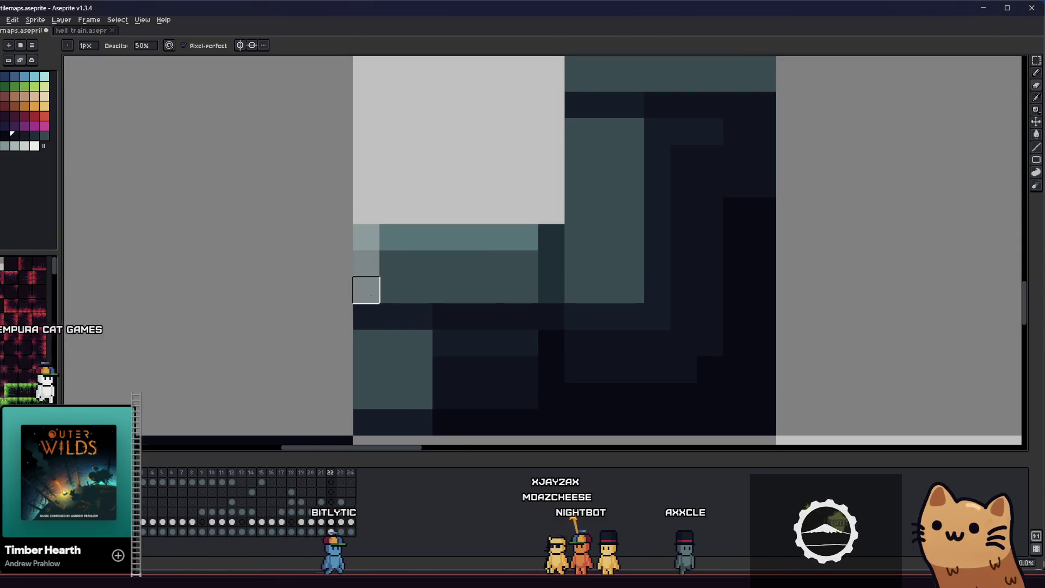
key(ctrl+z)
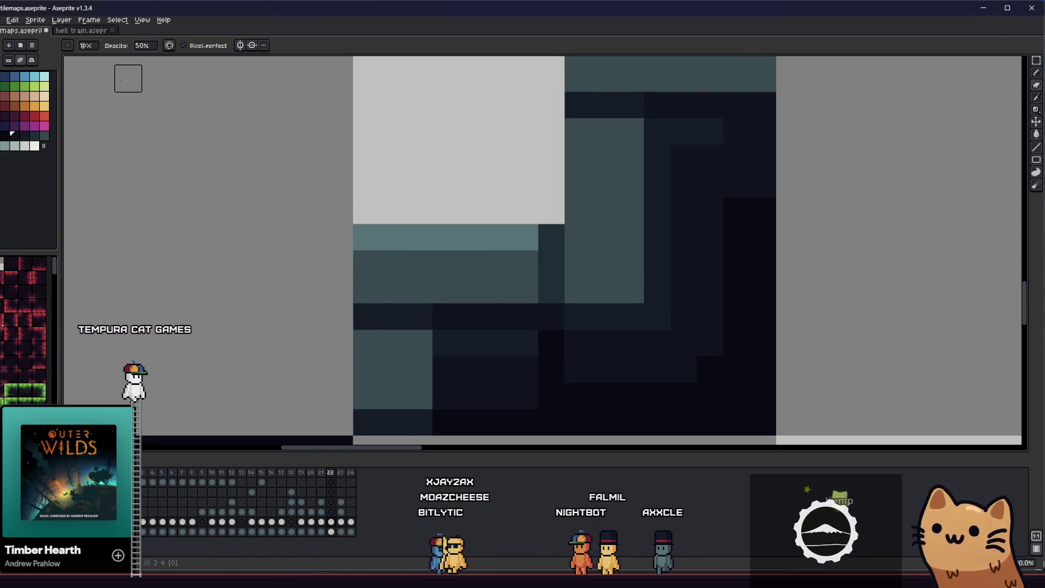
scroll(181, 105, up, 1)
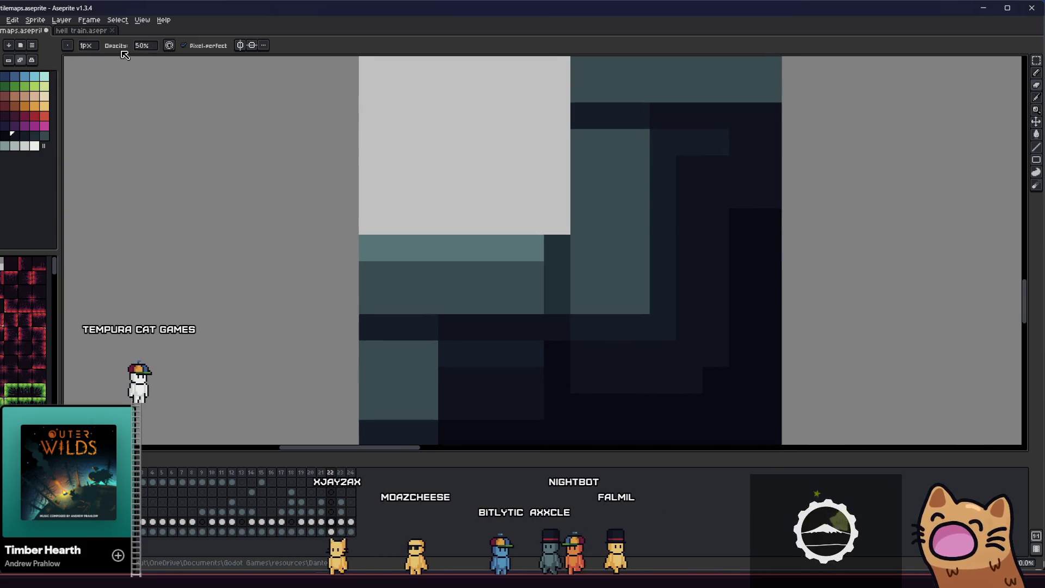
scroll(188, 114, down, 1)
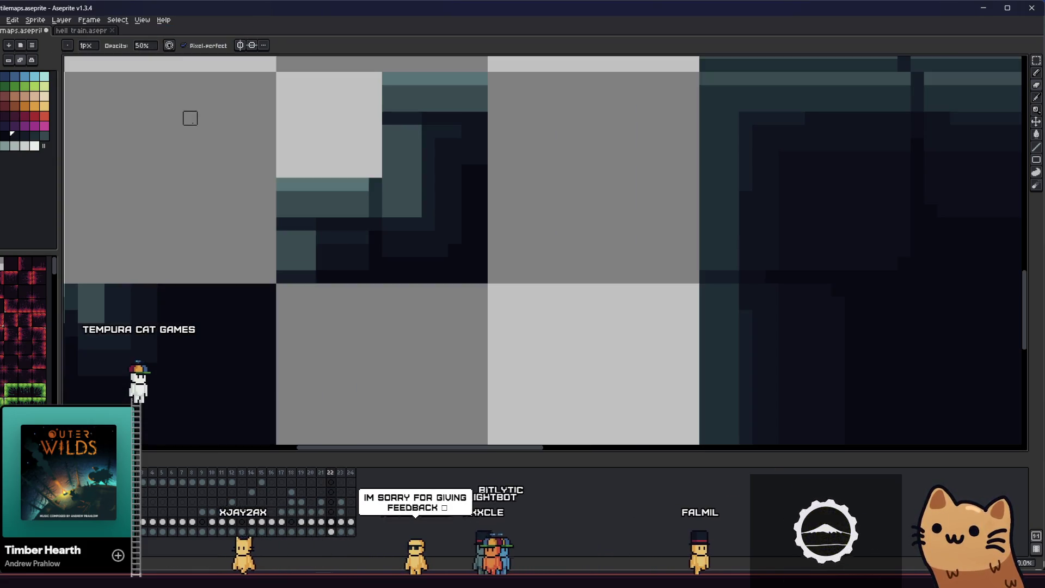
click(152, 50)
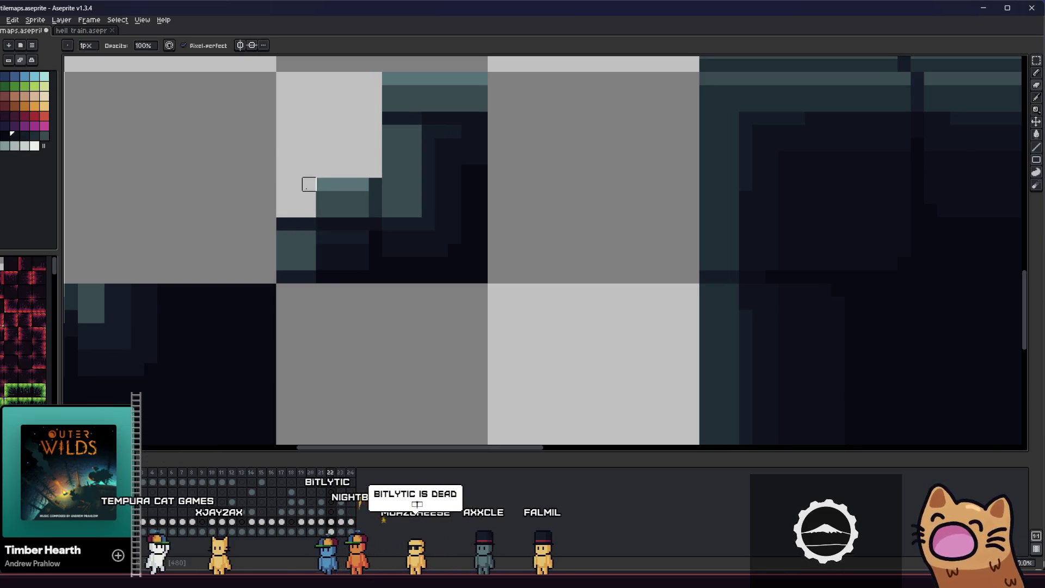
- Repaint light grey on the step, revert the stray pixel to teal, and view the lower steps
scroll(364, 217, up, 1)
scroll(301, 233, down, 1)
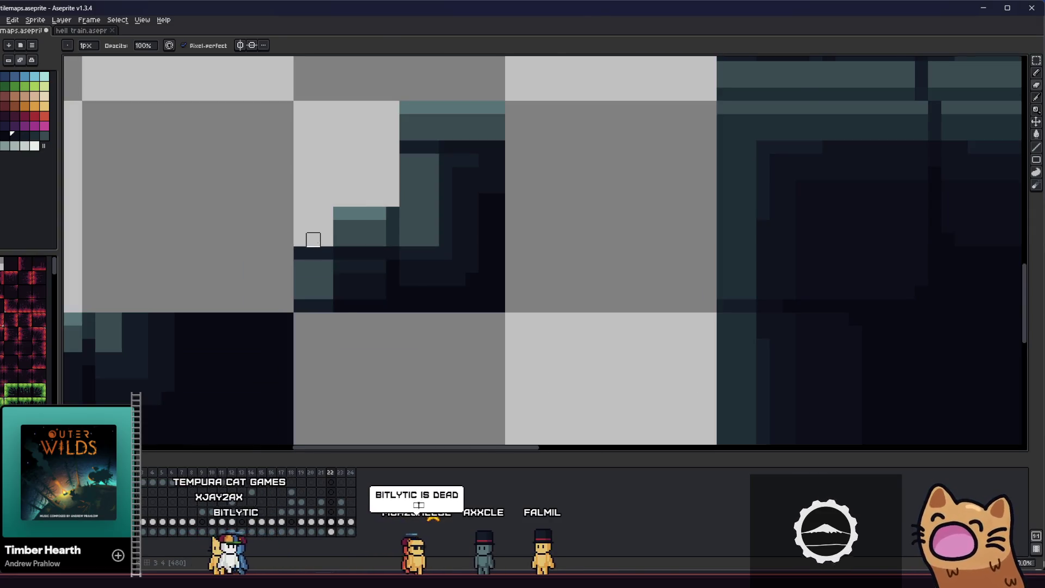
scroll(307, 245, down, 1)
scroll(302, 255, up, 2)
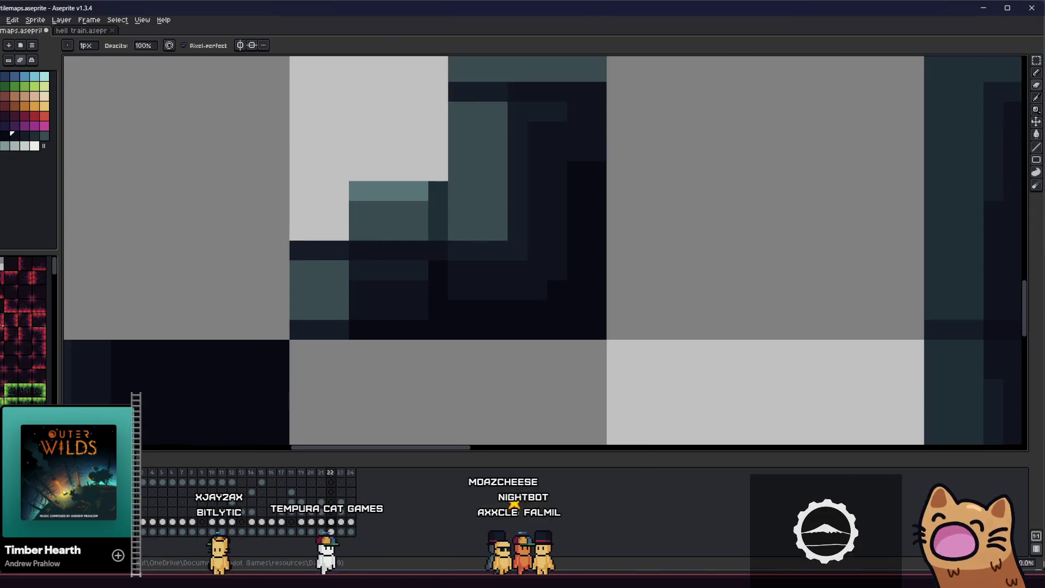
scroll(296, 282, up, 1)
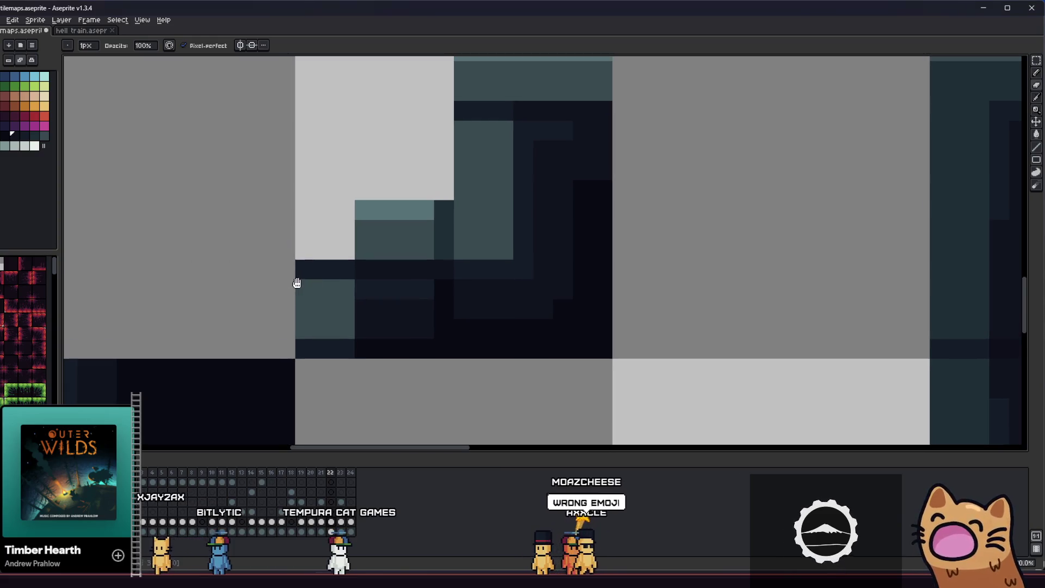
drag(384, 210, 365, 249)
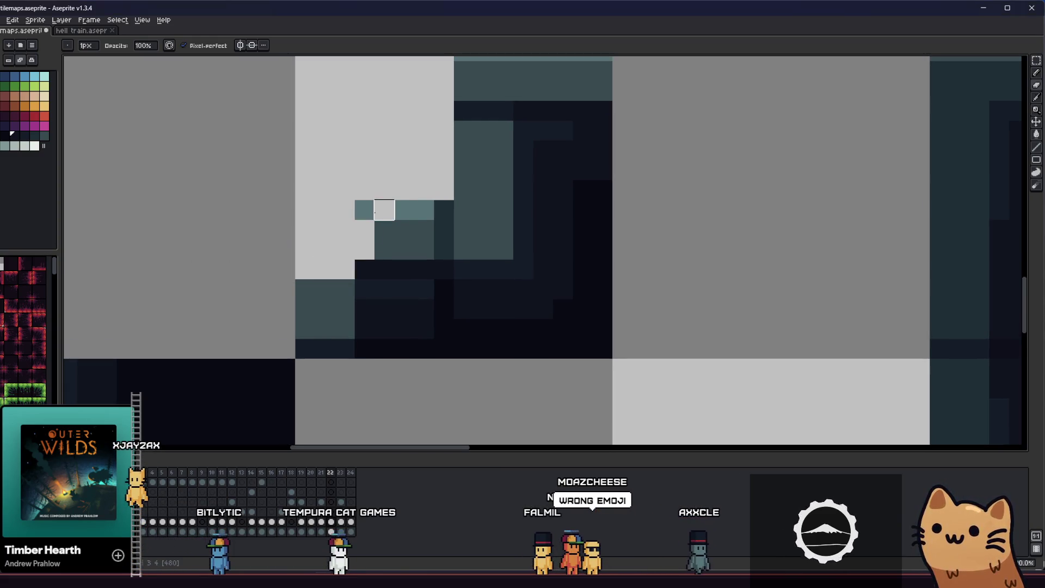
key(ctrl+z)
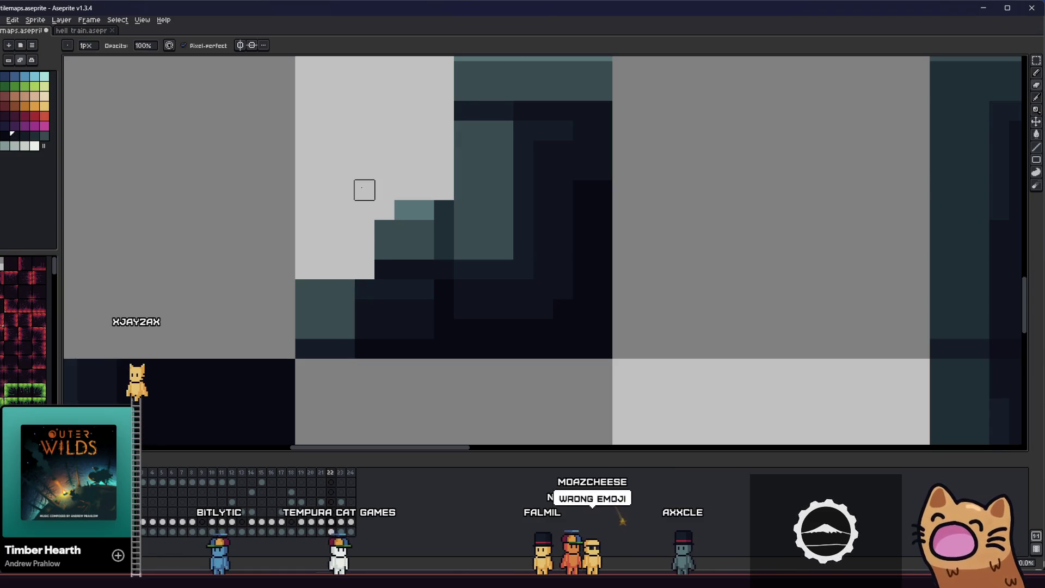
key(ctrl+z)
scroll(381, 210, up, 3)
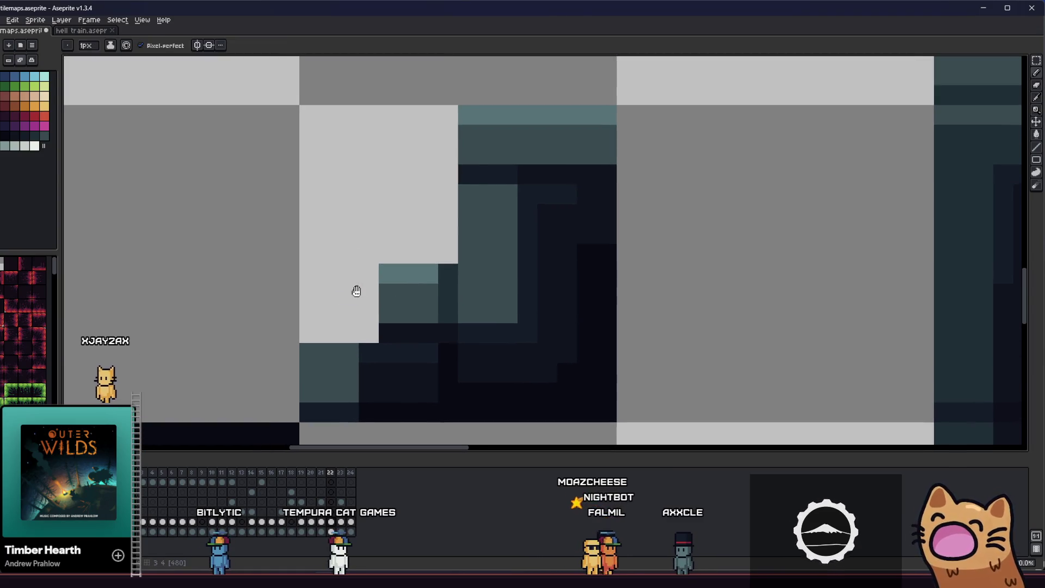
mouse_move(467, 173)
mouse_down()
mouse_move(527, 174)
mouse_move(547, 114)
mouse_move(485, 133)
mouse_move(468, 154)
mouse_up()
- Paint teal highlights along the step tops and the lower step
alt+click(570, 121)
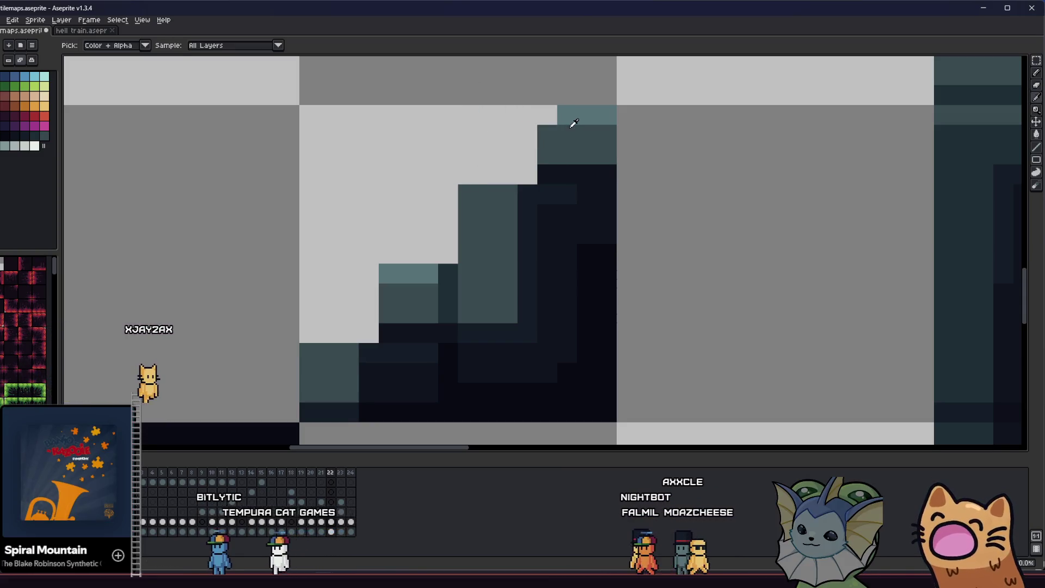
click(548, 115)
click(514, 175)
key(ctrl+z)
drag(508, 194, 462, 191)
drag(305, 350, 349, 350)
- Recolour a dark step pixel teal and save the tilemap
scroll(314, 348, down, 2)
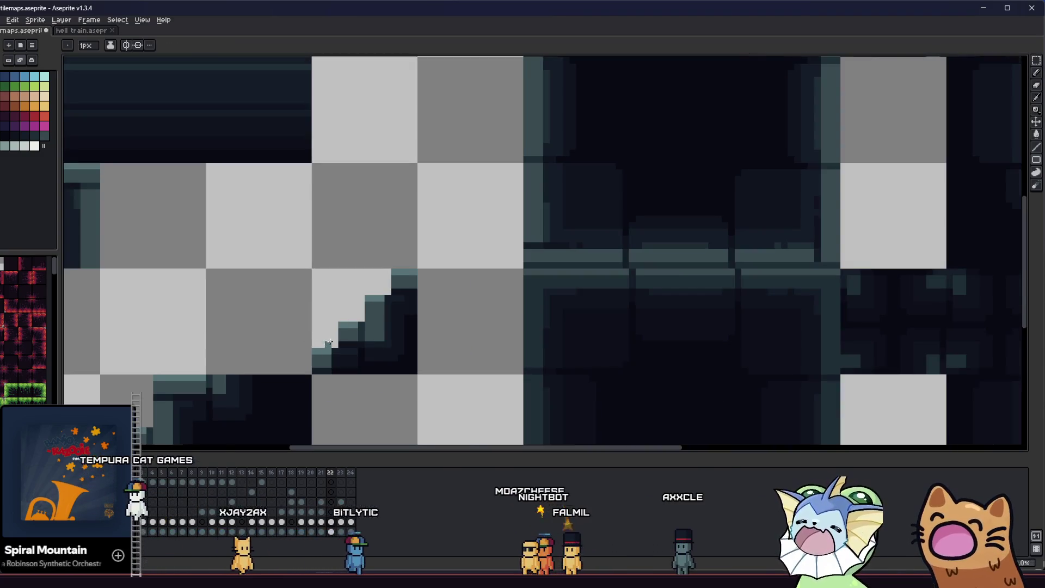
scroll(385, 299, up, 2)
scroll(389, 302, down, 2)
mouse_move(392, 296)
mouse_down()
mouse_move(332, 334)
mouse_move(263, 338)
mouse_up()
scroll(319, 299, up, 4)
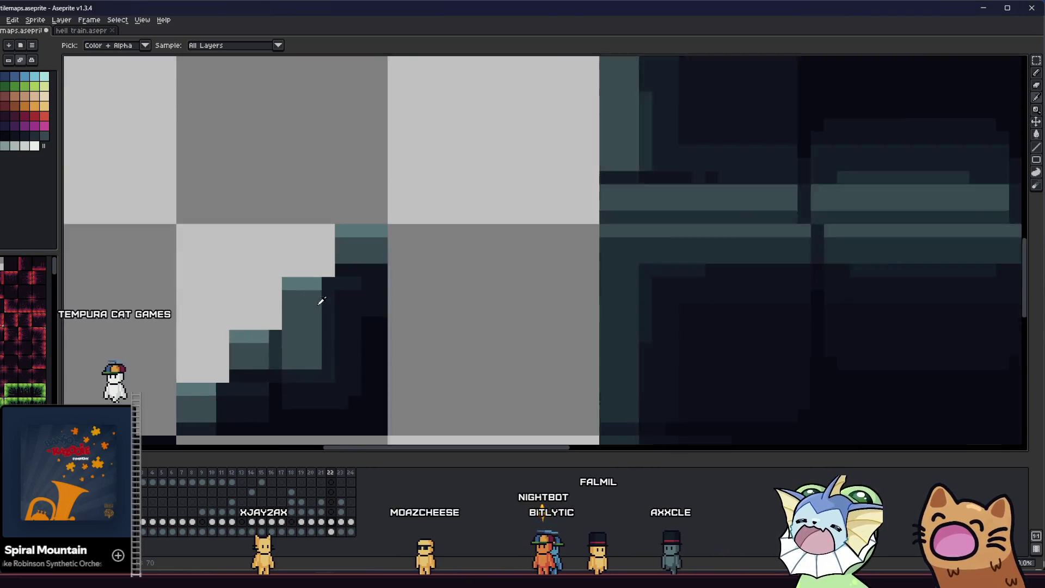
click(360, 206)
click(353, 247)
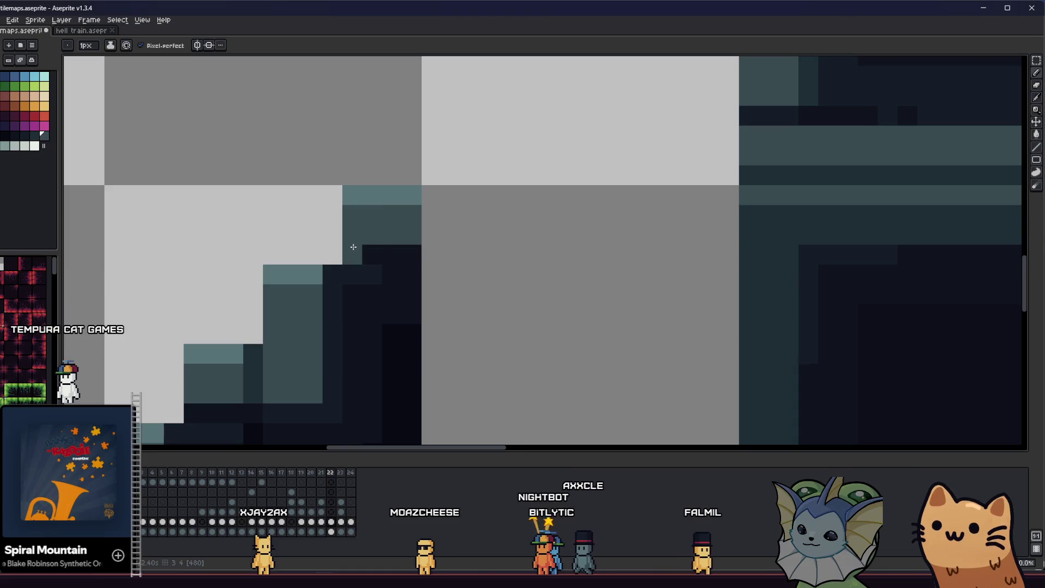
key(ctrl+s)
- Redo the teal highlight row along the step at the stair corner
scroll(327, 289, down, 5)
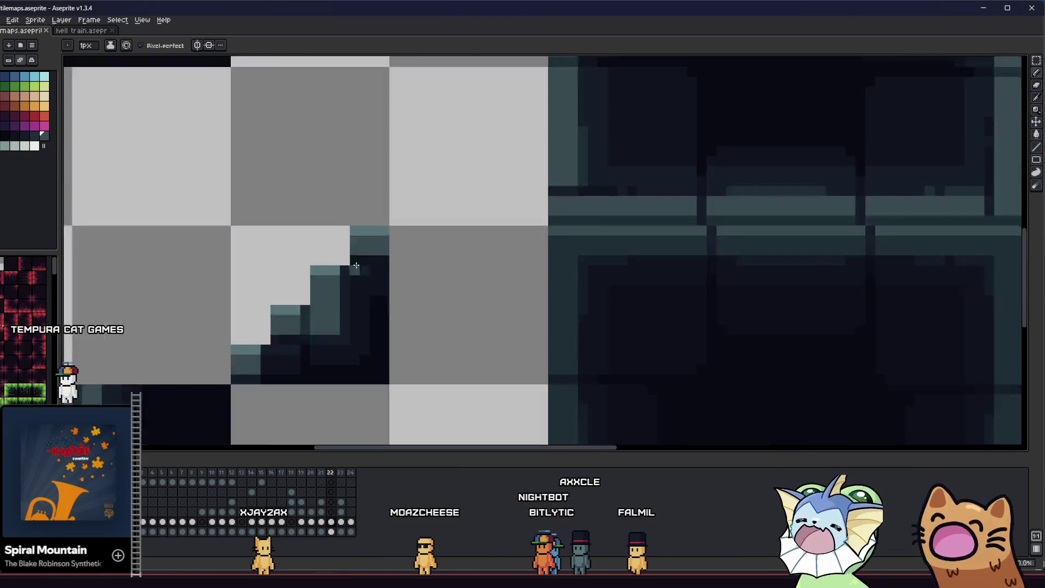
key(ctrl+s)
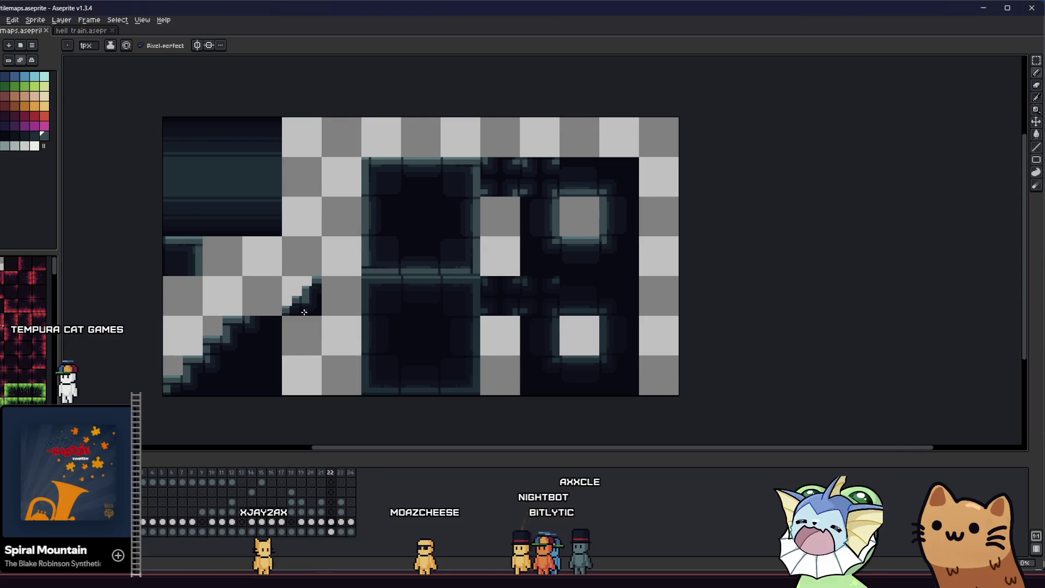
scroll(315, 286, up, 5)
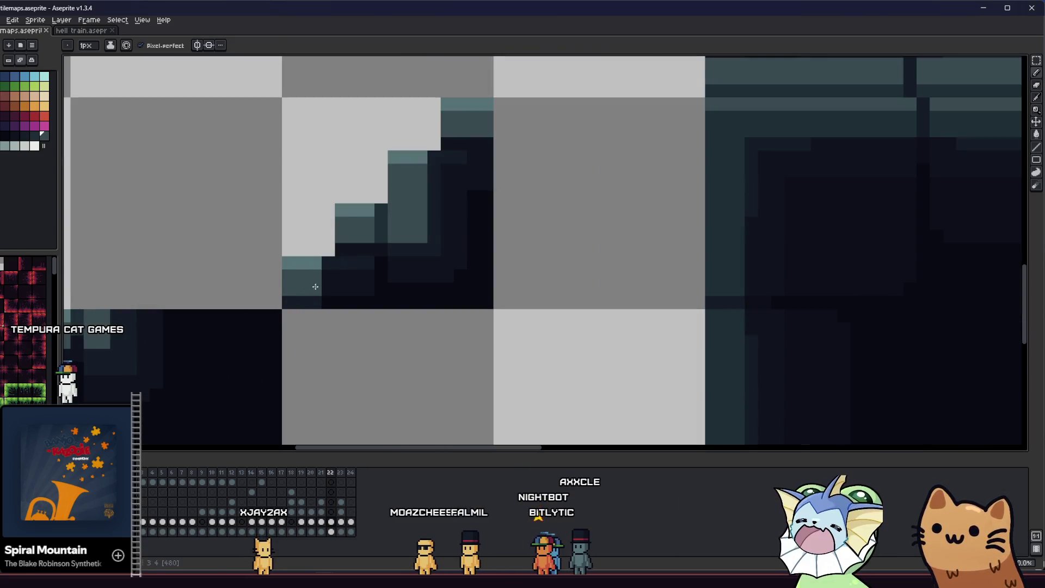
alt+click(320, 275)
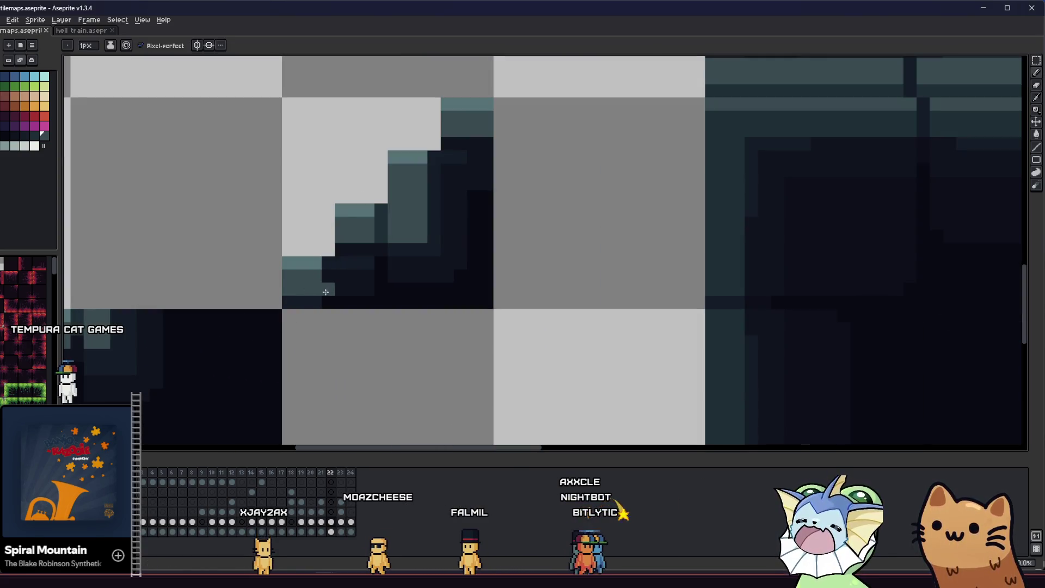
drag(326, 283, 364, 276)
key(ctrl+z)
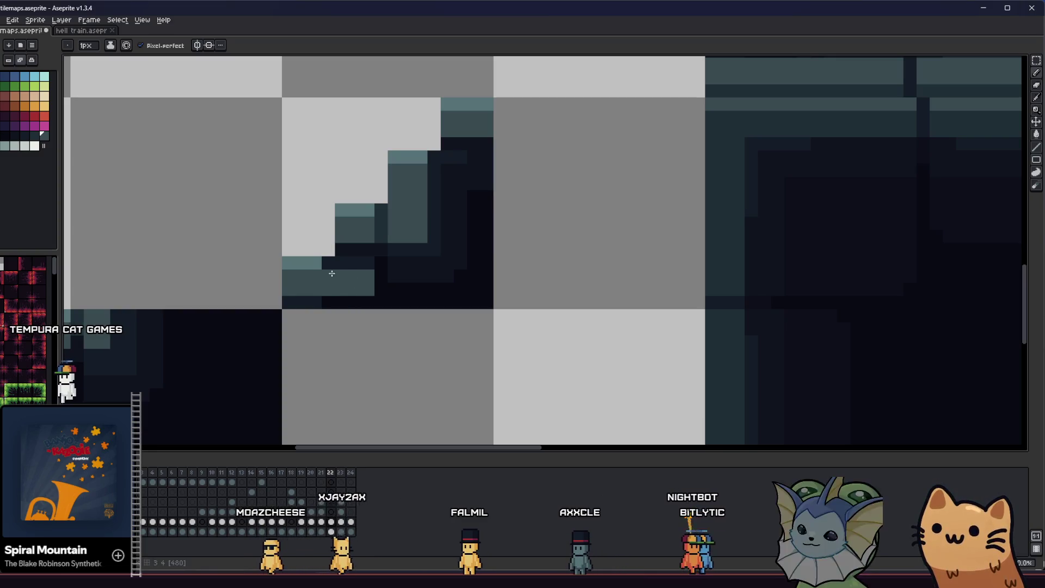
key(v)
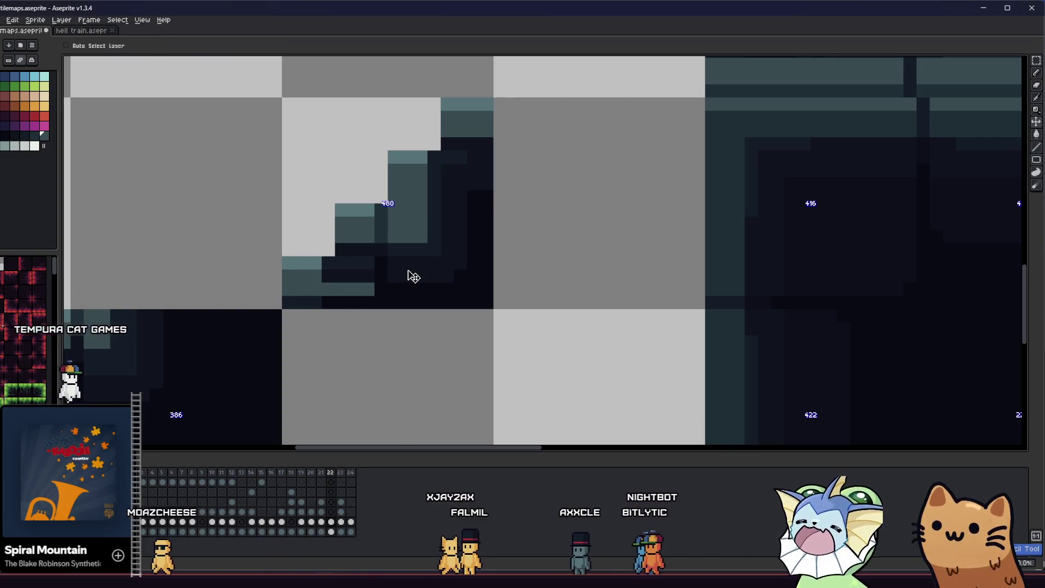
key(ctrl+z)
key(b)
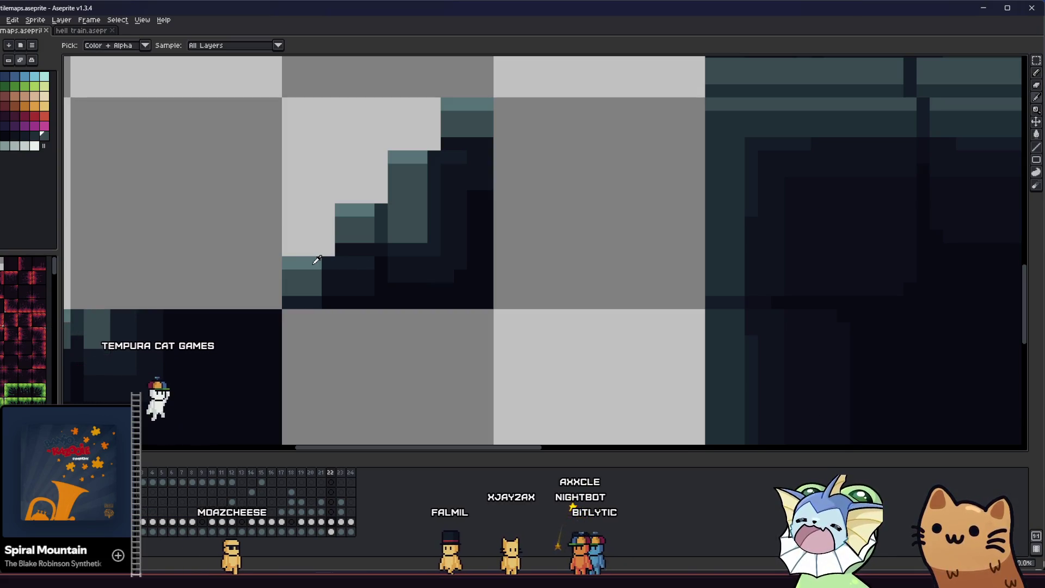
mouse_move(324, 271)
mouse_down()
mouse_move(365, 262)
mouse_move(311, 272)
mouse_move(344, 287)
mouse_up()
- Darken a row of teal pixels and paint a mid-teal column down the step face
key(alt)
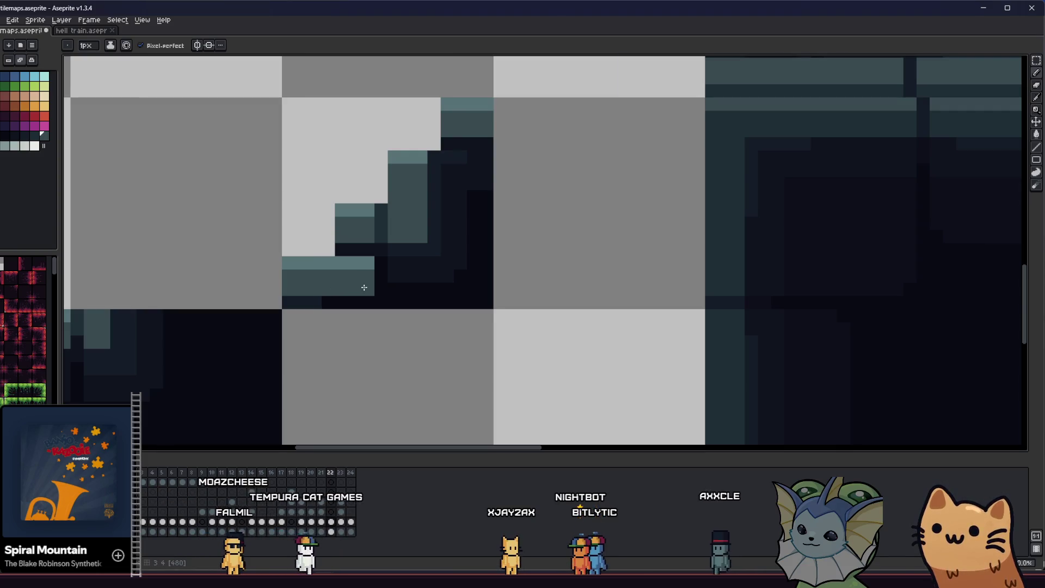
scroll(348, 305, down, 3)
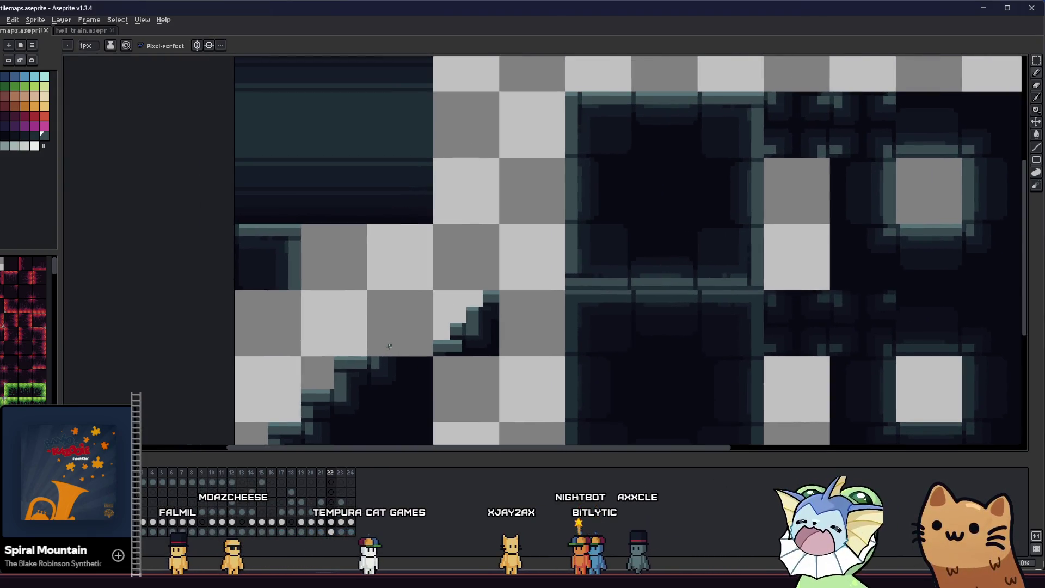
scroll(405, 343, down, 2)
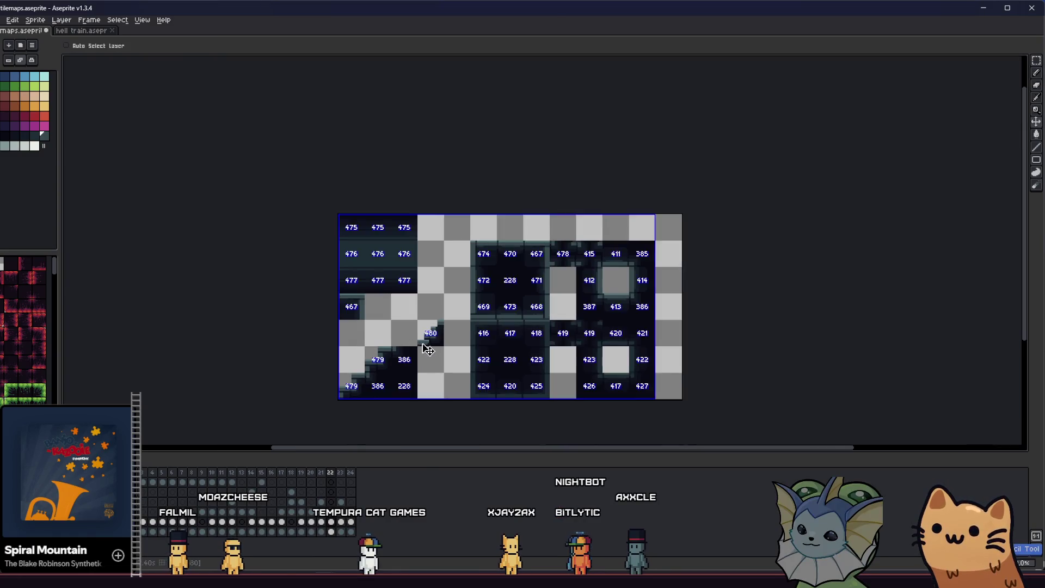
scroll(408, 341, down, 1)
scroll(430, 346, up, 6)
scroll(441, 348, down, 1)
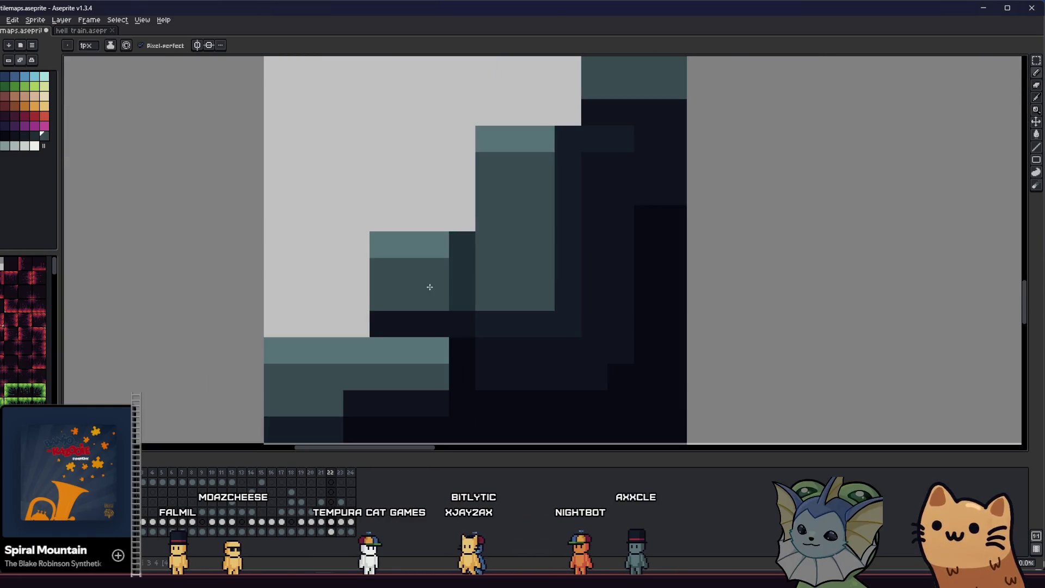
drag(410, 357, 403, 366)
scroll(404, 322, down, 1)
click(405, 322)
alt+click(387, 252)
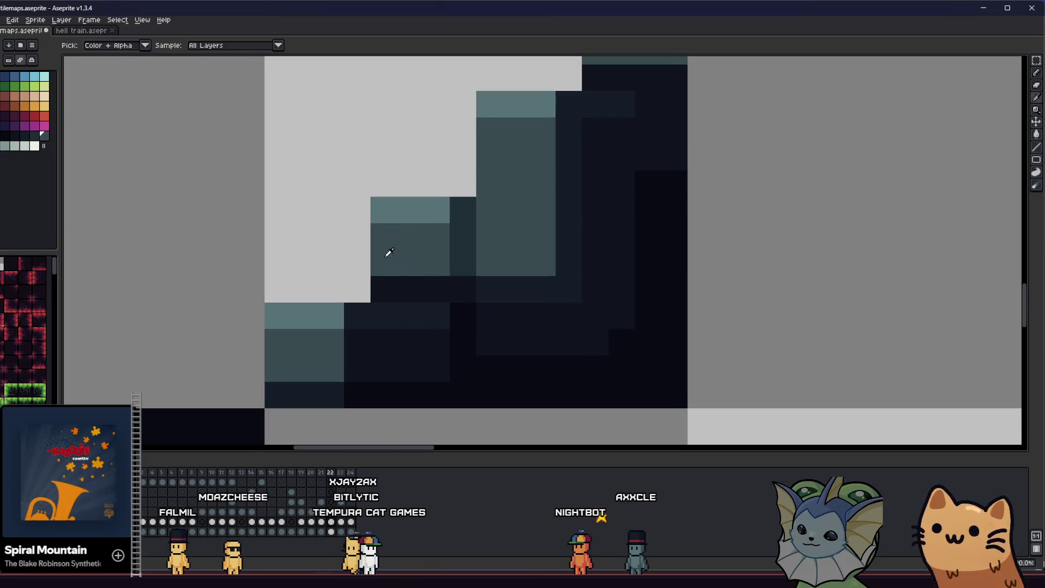
drag(385, 288, 391, 335)
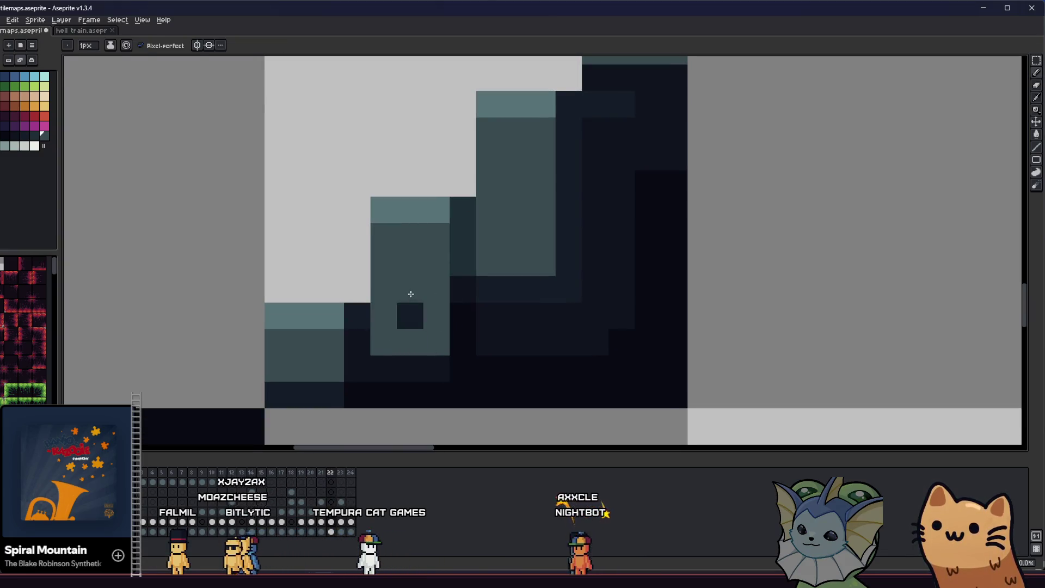
- Shade the bottom pixel row and a step-face column dark teal
alt+click(455, 239)
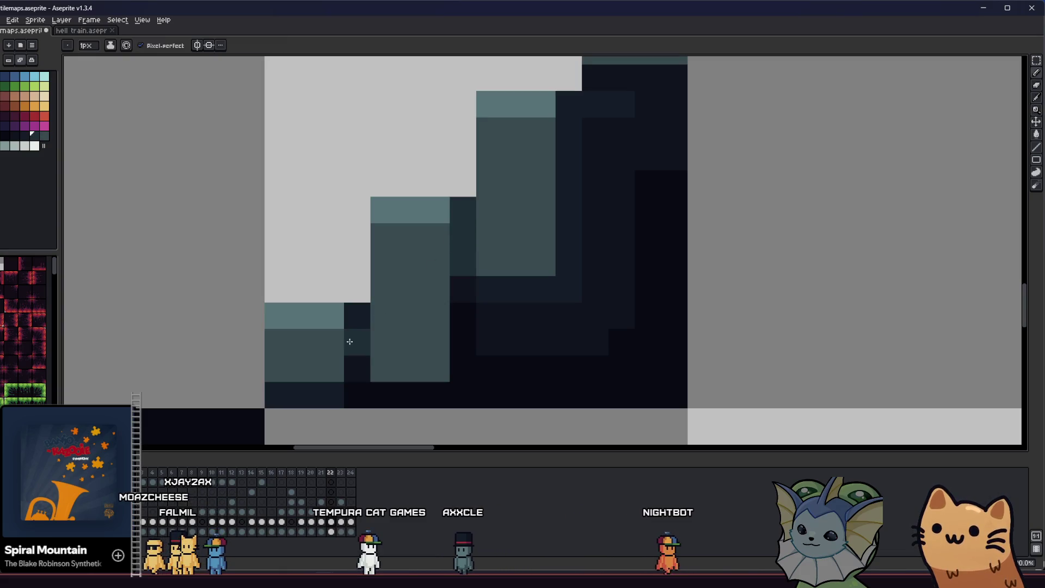
mouse_move(350, 343)
mouse_down()
mouse_move(361, 358)
mouse_move(423, 361)
mouse_up()
scroll(346, 334, down, 1)
alt+click(332, 355)
drag(450, 292, 462, 336)
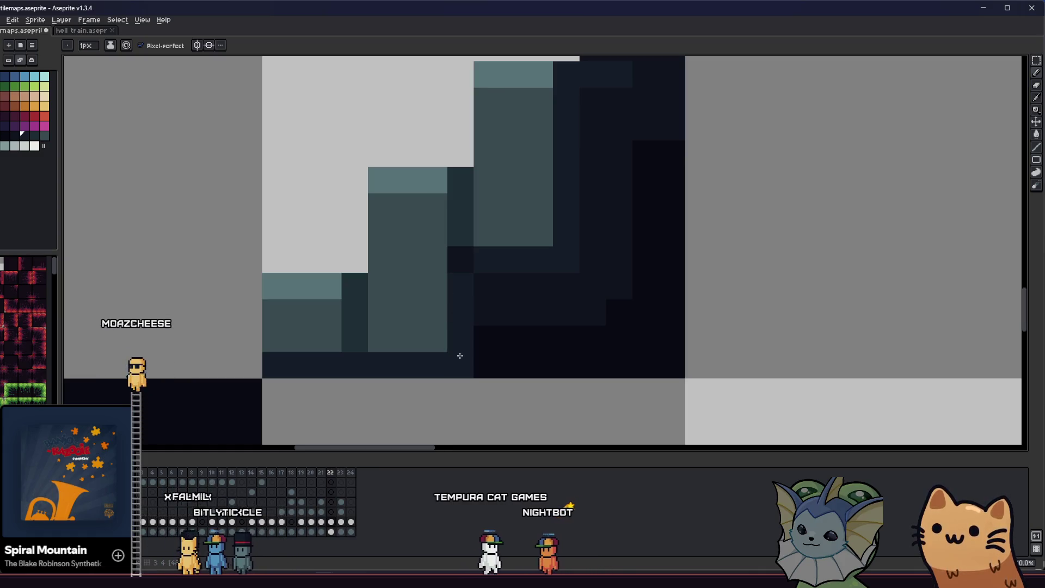
key(ctrl+z)
scroll(448, 354, down, 5)
scroll(376, 299, down, 4)
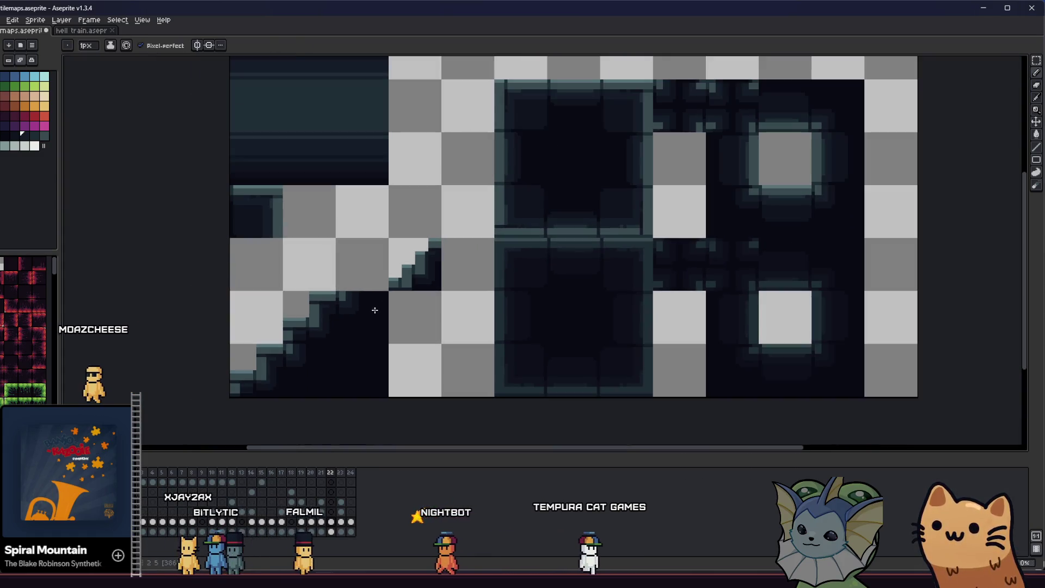
- Marquee-select a 16×16 tile block
key(m)
scroll(366, 315, up, 2)
mouse_move(360, 305)
mouse_down()
mouse_move(366, 315)
mouse_move(436, 315)
mouse_up()
- Move the selected 16×16 tile block one tile to the right
click(363, 320)
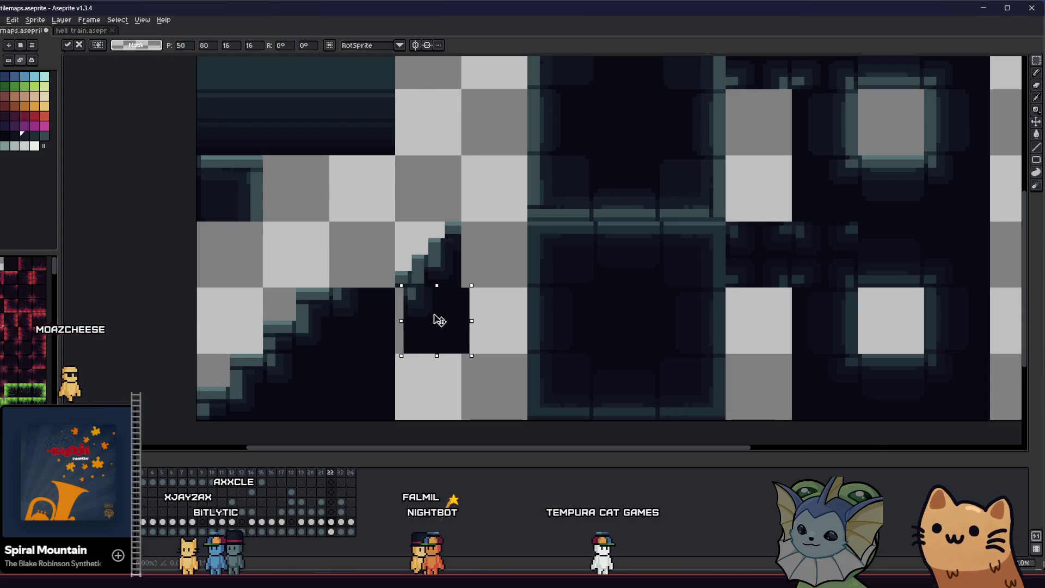
click(350, 279)
scroll(403, 294, up, 3)
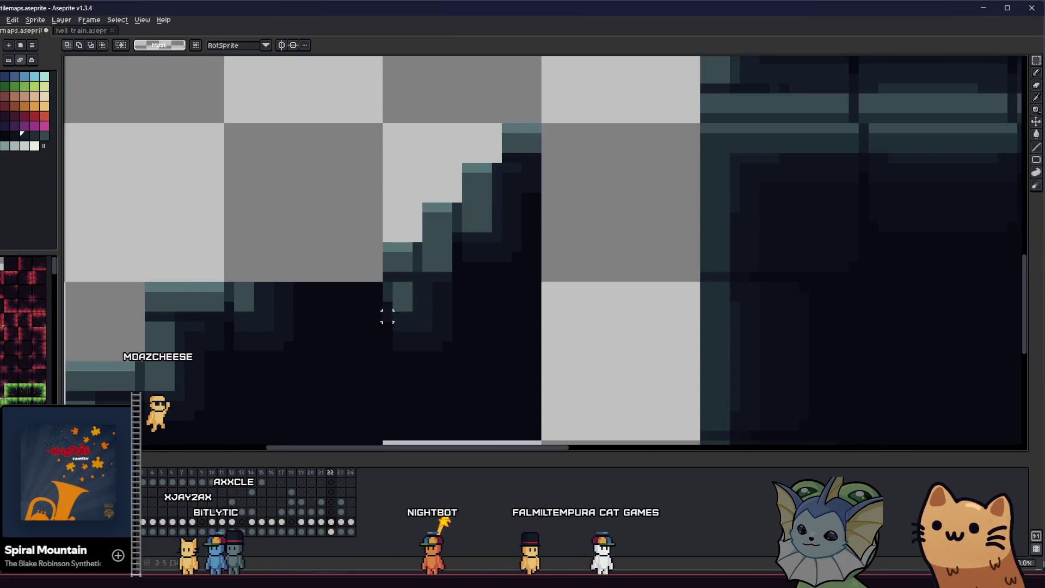
- Pick a dark shade from the stair tile and save tilemaps.aseprite
key(i)
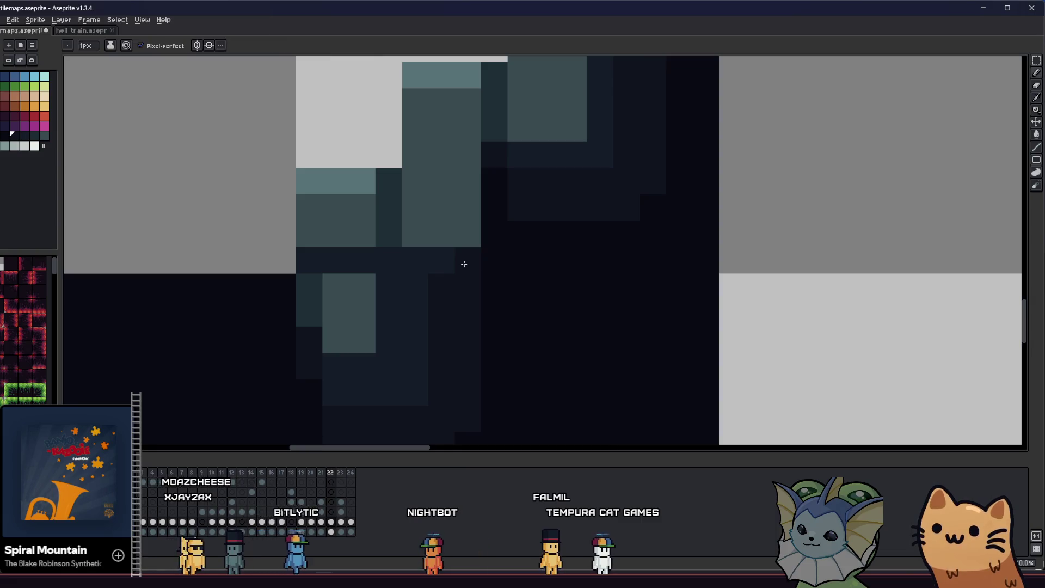
scroll(441, 263, down, 2)
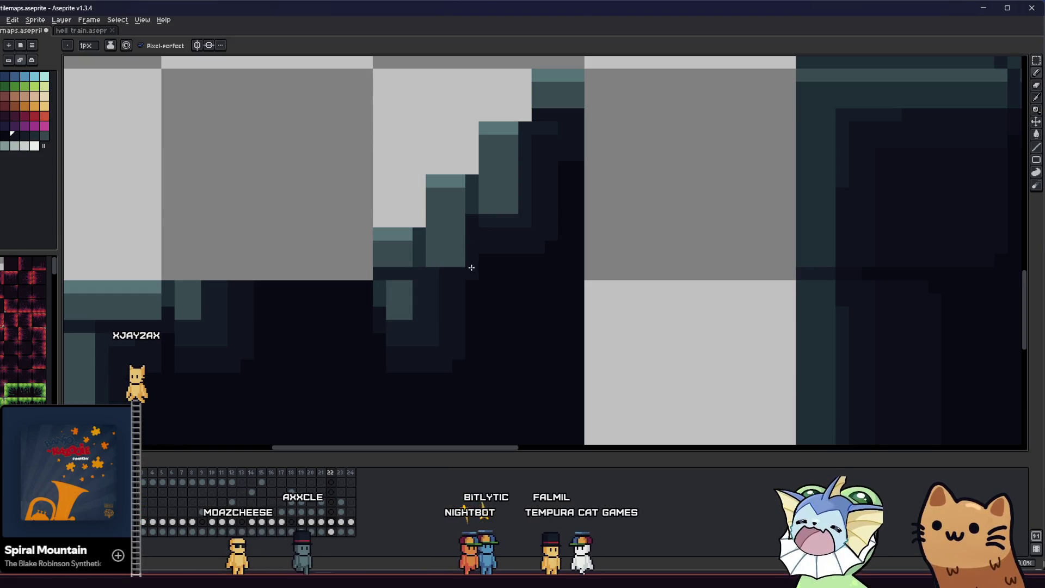
click(483, 262)
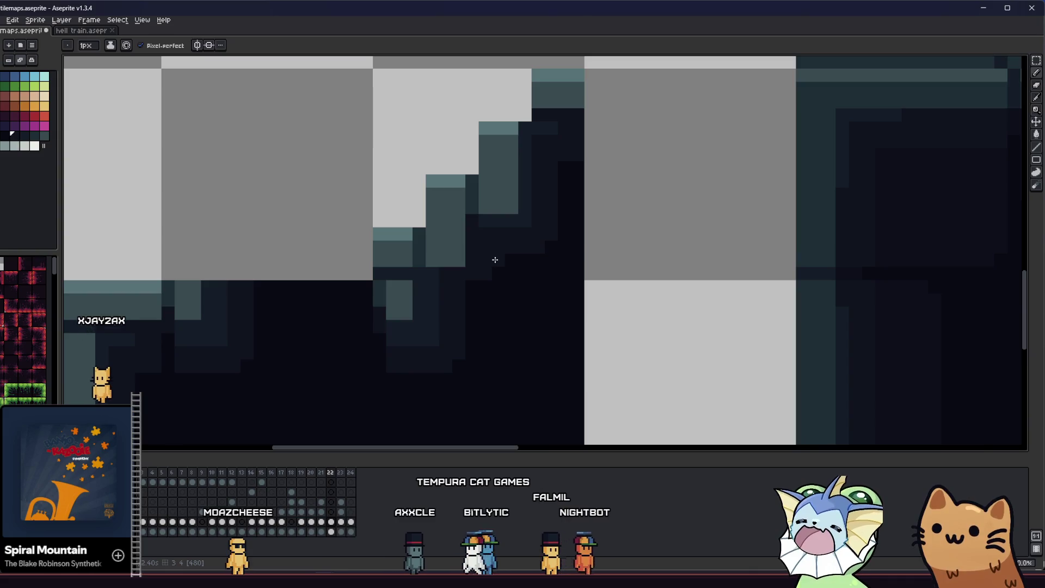
scroll(467, 296, down, 3)
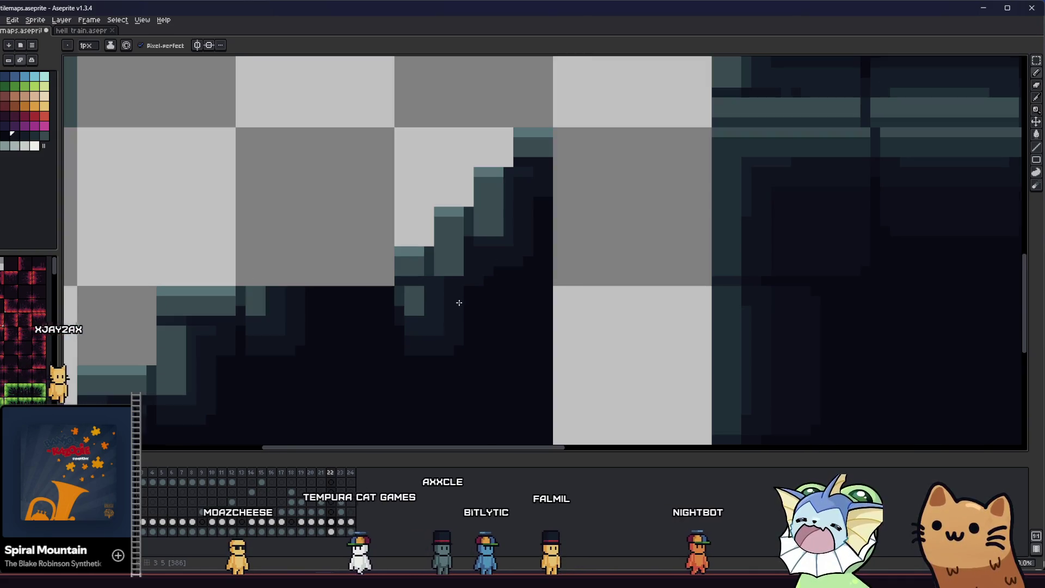
scroll(438, 316, up, 3)
scroll(439, 317, up, 1)
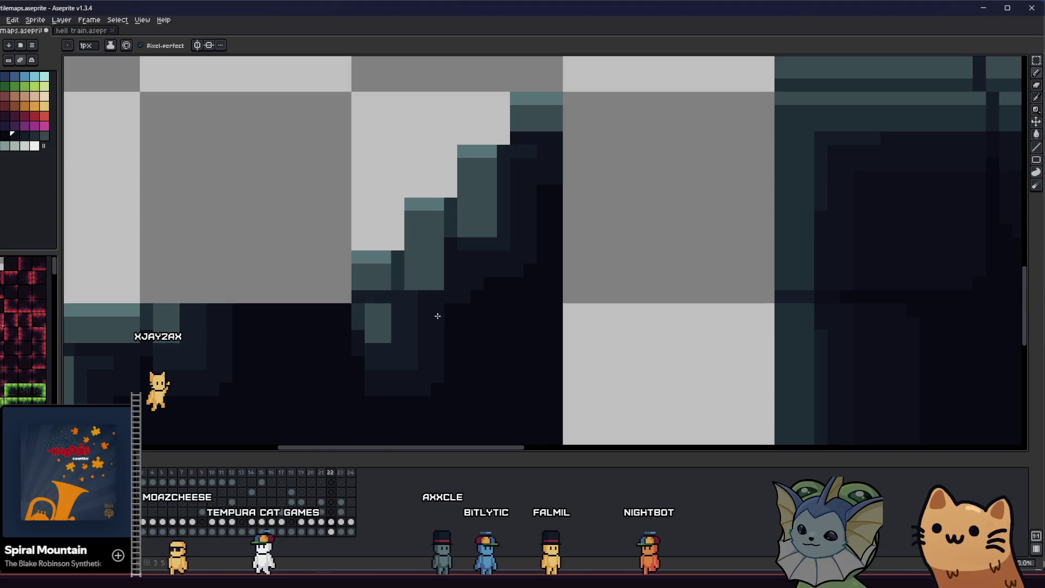
key(ctrl)
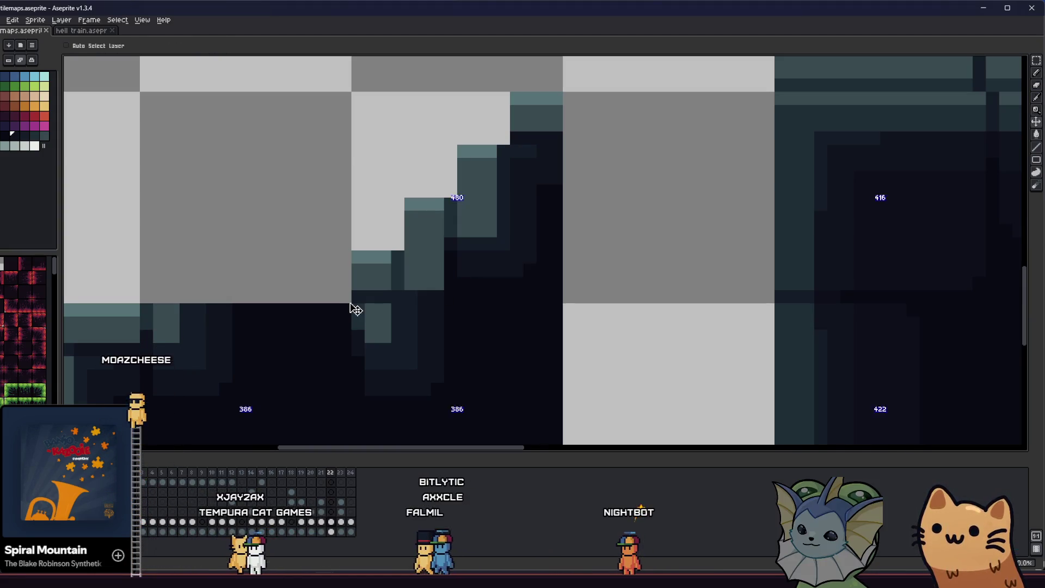
key(alt)
click(446, 309)
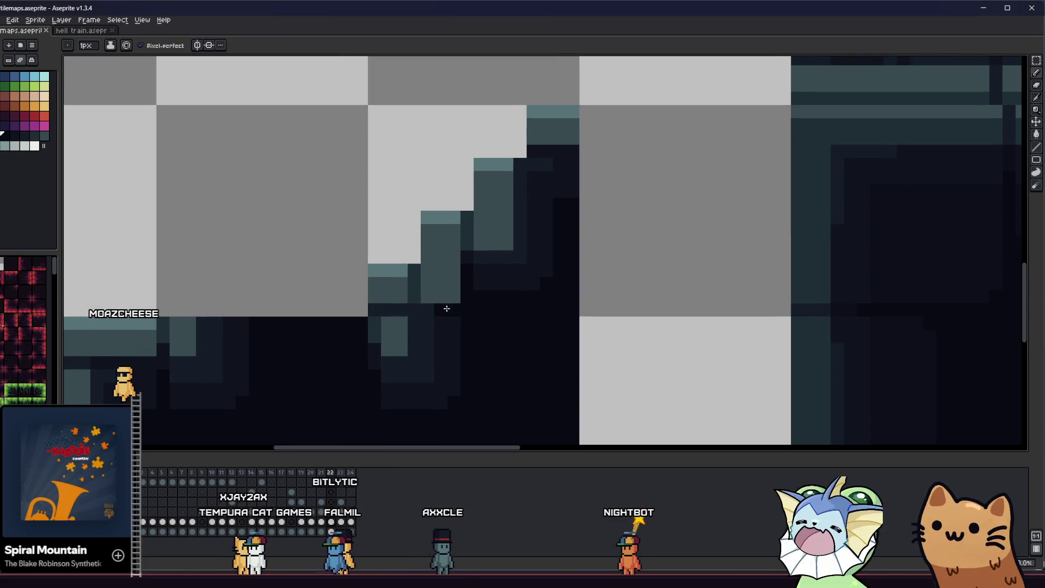
key(ctrl+s)
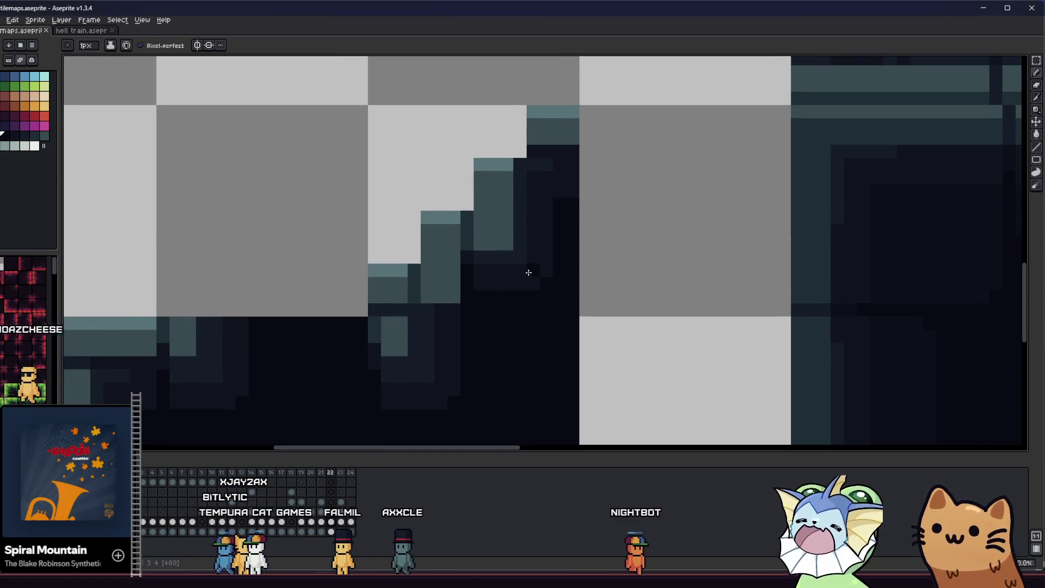
key(alt)
scroll(525, 274, down, 2)
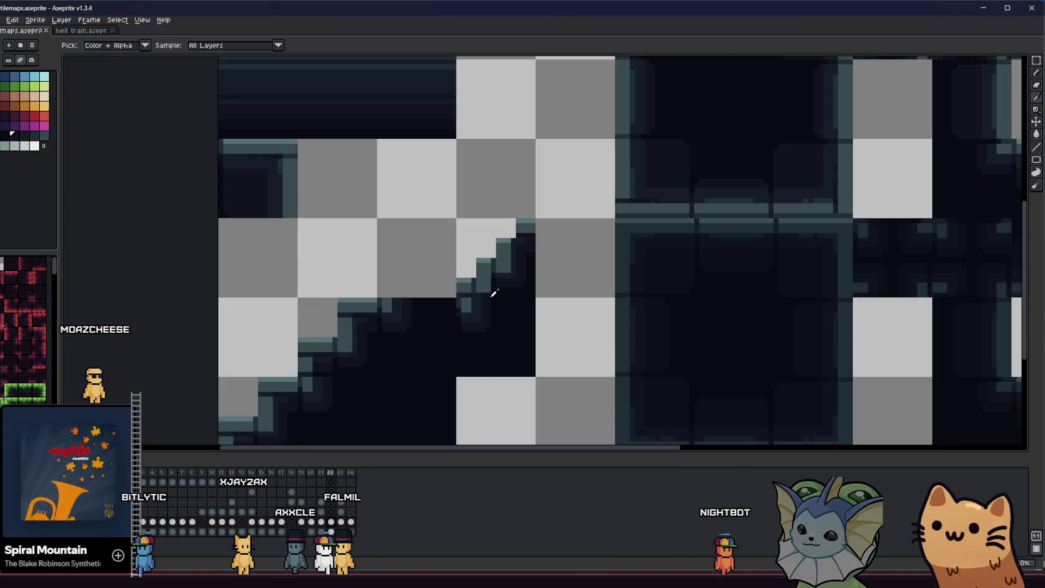
- Paint dark staircase pixels over the upper and lower teal blocks of the stair tile
scroll(467, 300, down, 2)
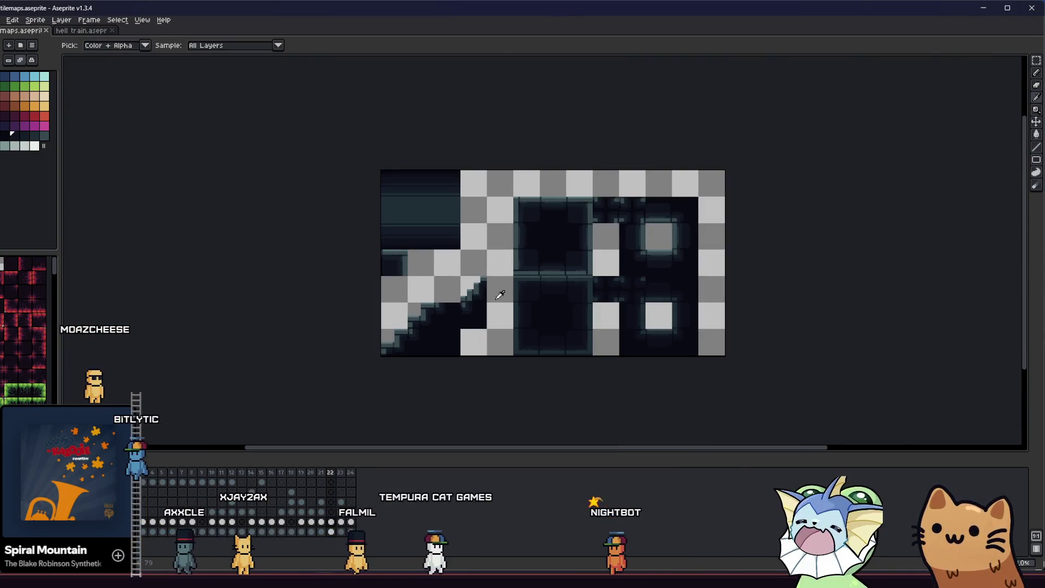
scroll(475, 287, up, 5)
scroll(474, 287, up, 1)
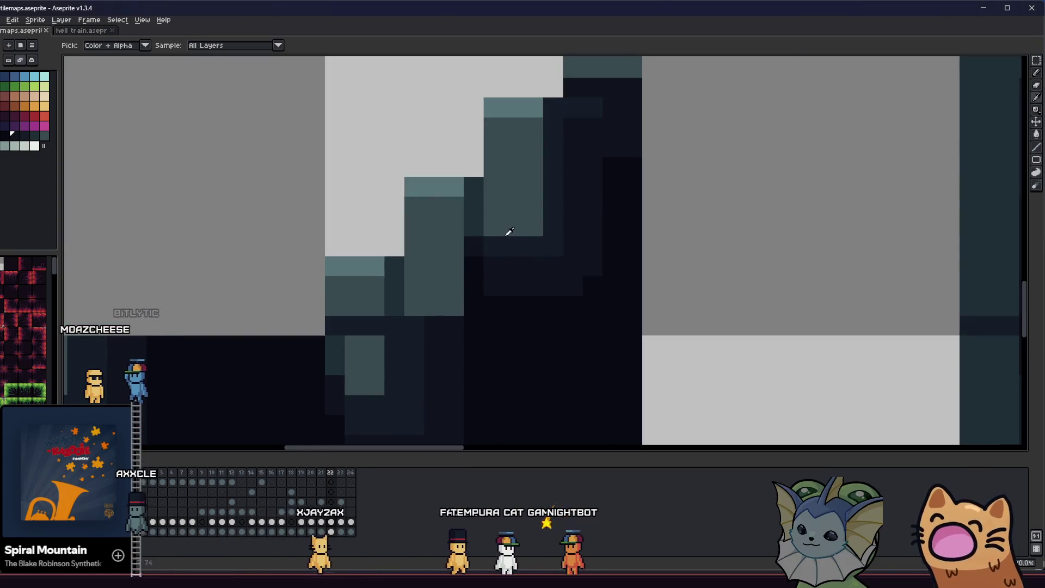
mouse_move(506, 231)
mouse_down()
mouse_move(496, 279)
mouse_move(506, 310)
mouse_up()
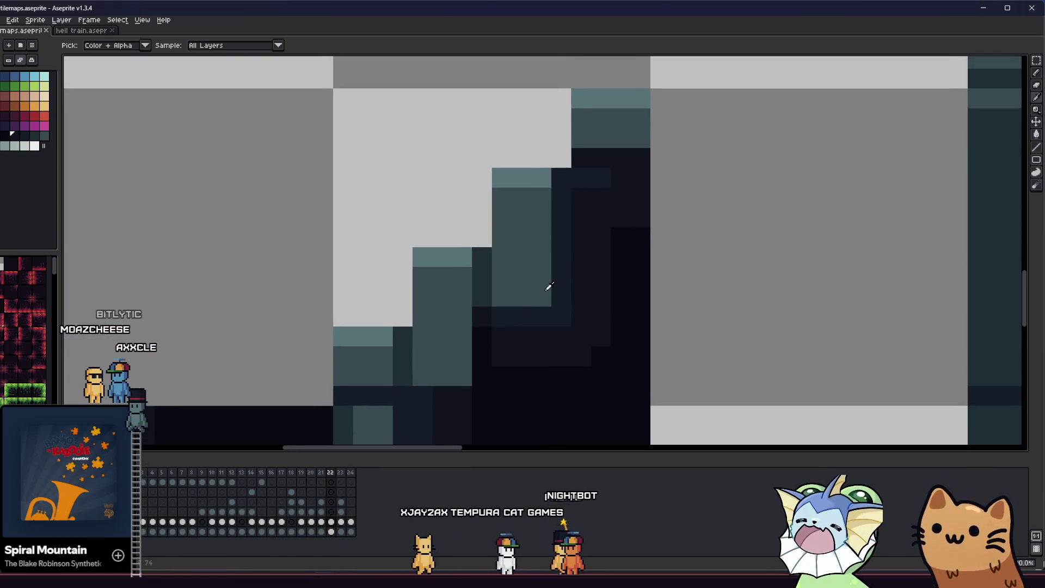
alt+click(561, 282)
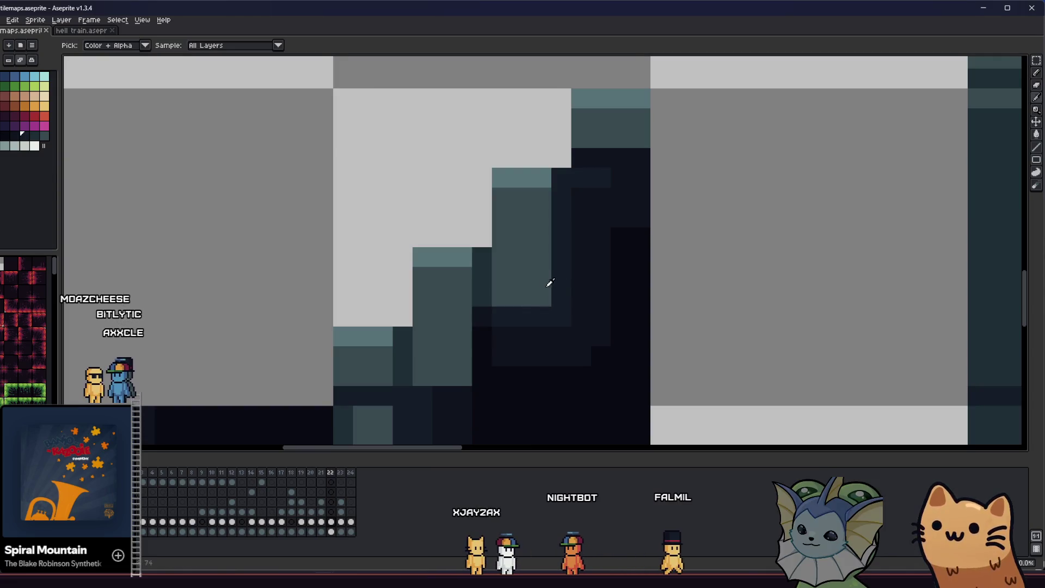
drag(521, 297, 540, 281)
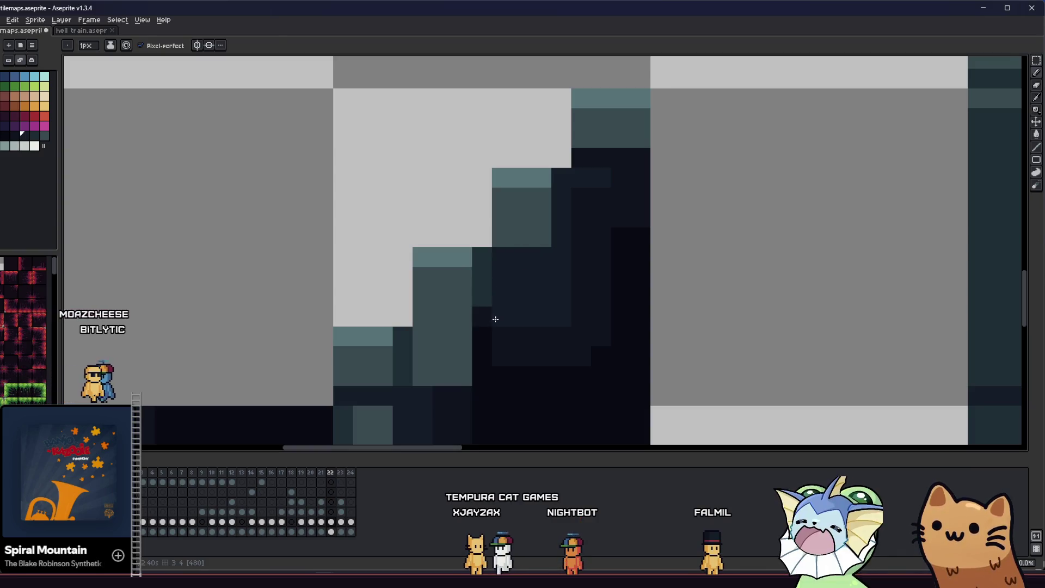
alt+click(476, 353)
drag(467, 375, 434, 376)
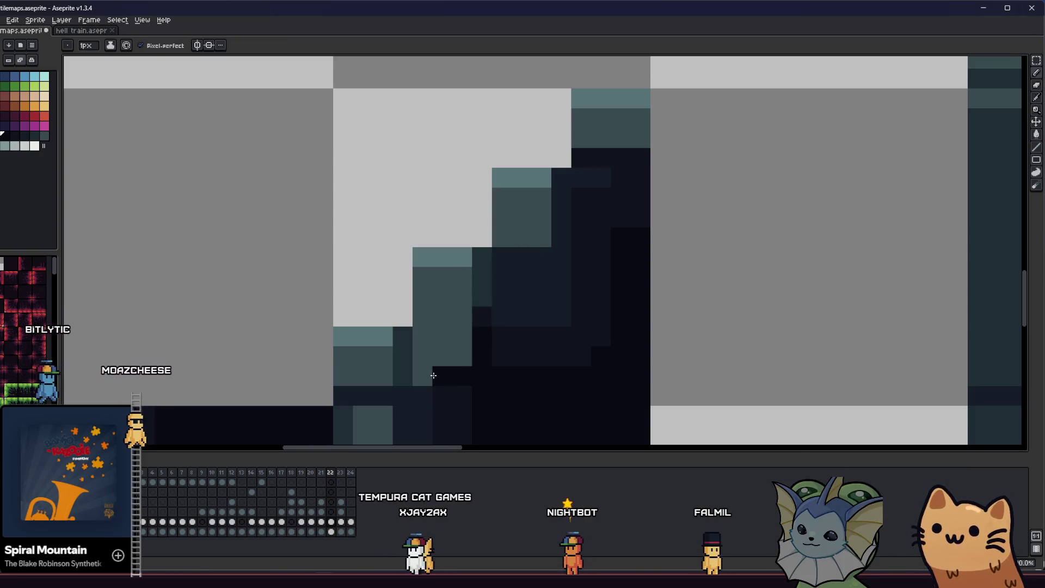
mouse_move(423, 334)
mouse_down()
mouse_move(460, 357)
mouse_move(420, 357)
mouse_up()
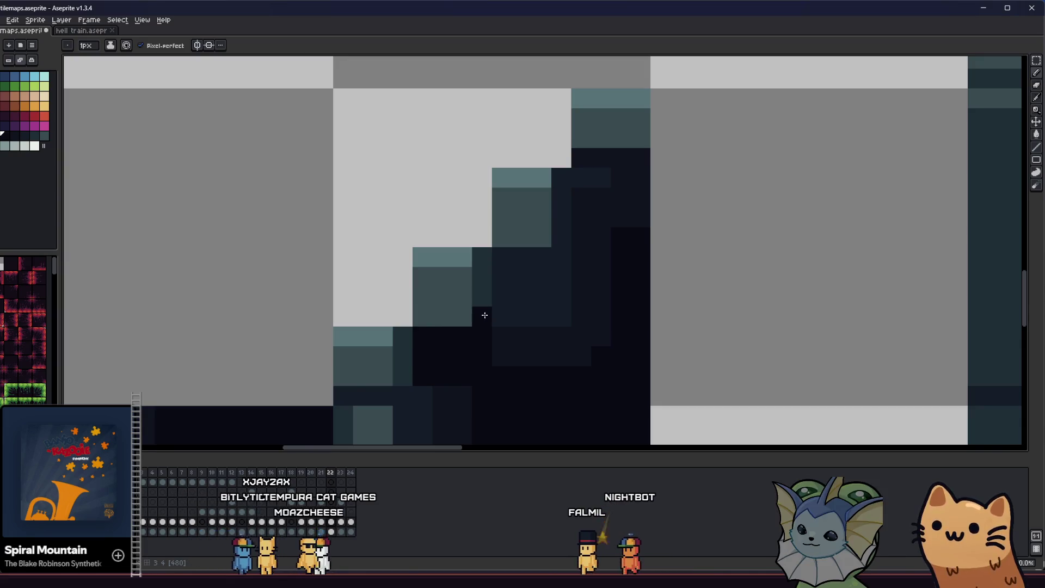
- Add teal pixels along the steps' top edges, extending the upper and lower step edges
key(alt)
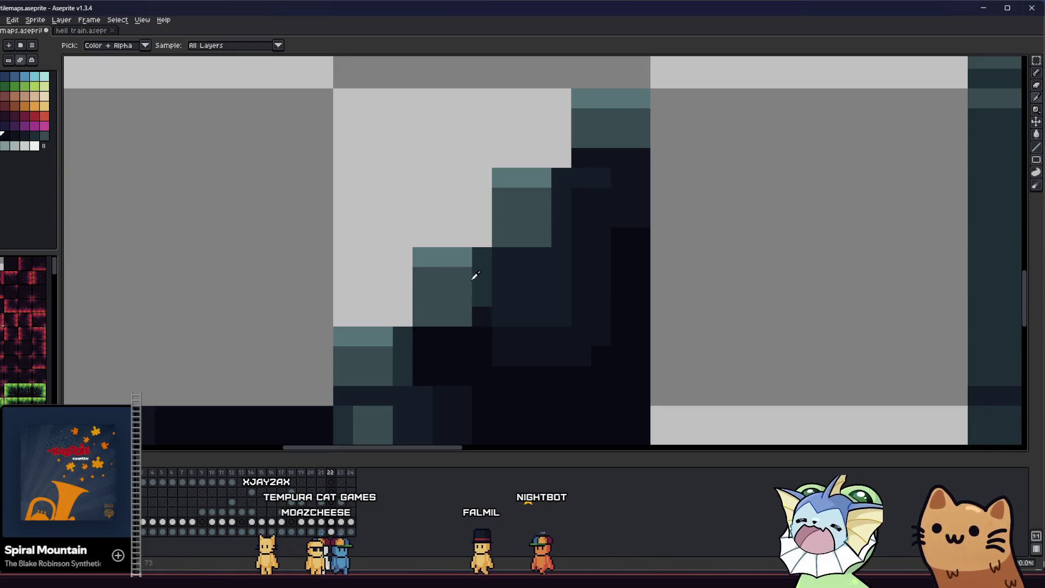
scroll(405, 336, down, 3)
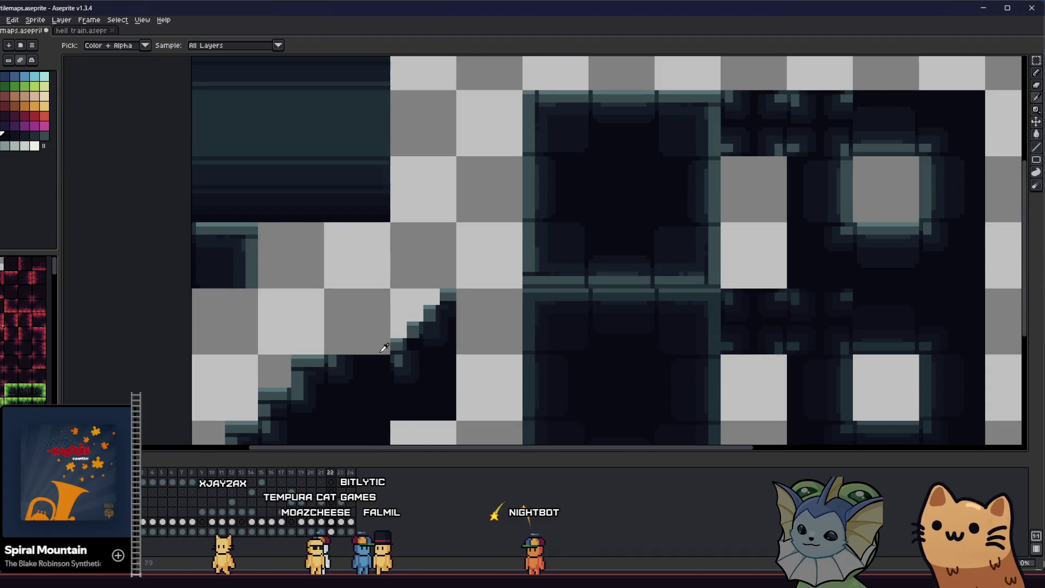
mouse_move(385, 350)
mouse_down()
mouse_move(341, 364)
mouse_move(259, 355)
mouse_move(252, 342)
mouse_move(273, 335)
mouse_up()
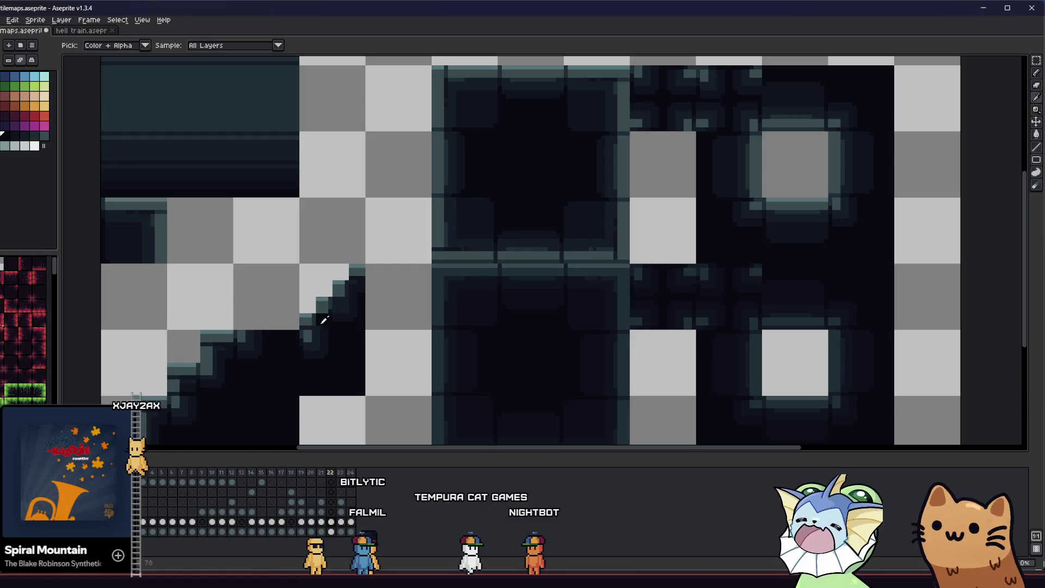
scroll(324, 320, up, 3)
alt+click(335, 226)
click(348, 232)
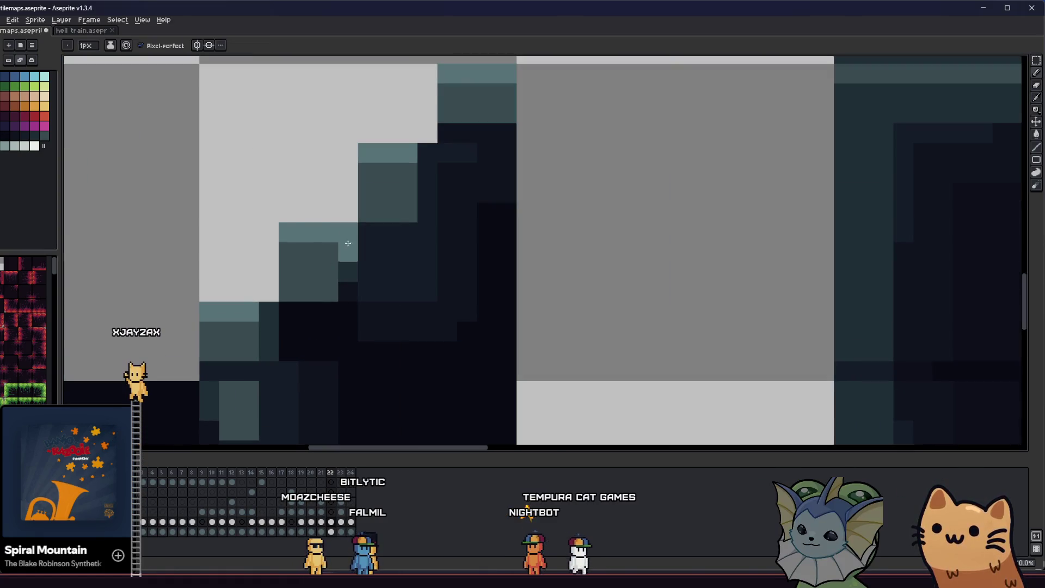
key(ctrl+z)
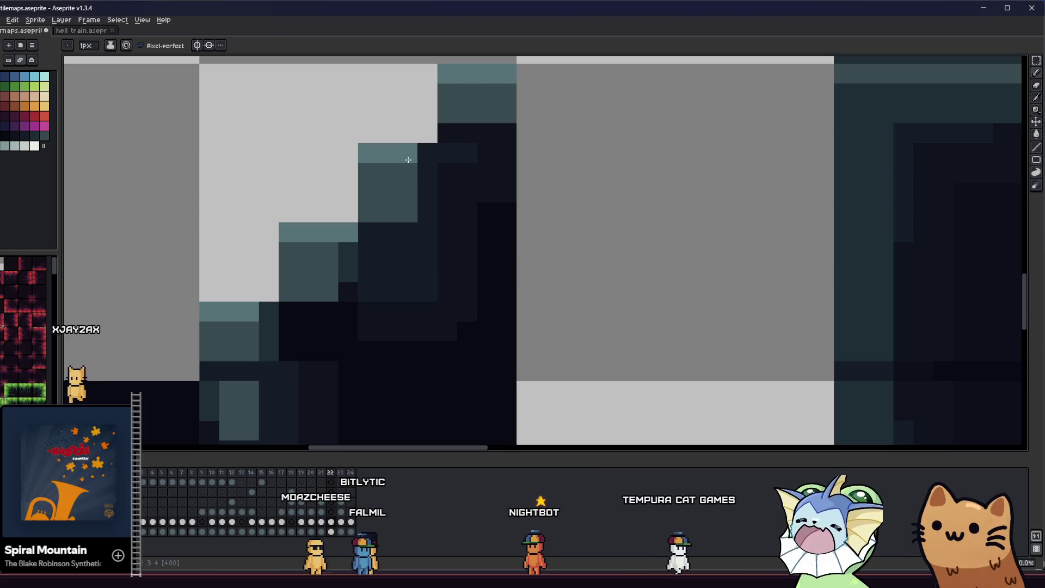
click(425, 152)
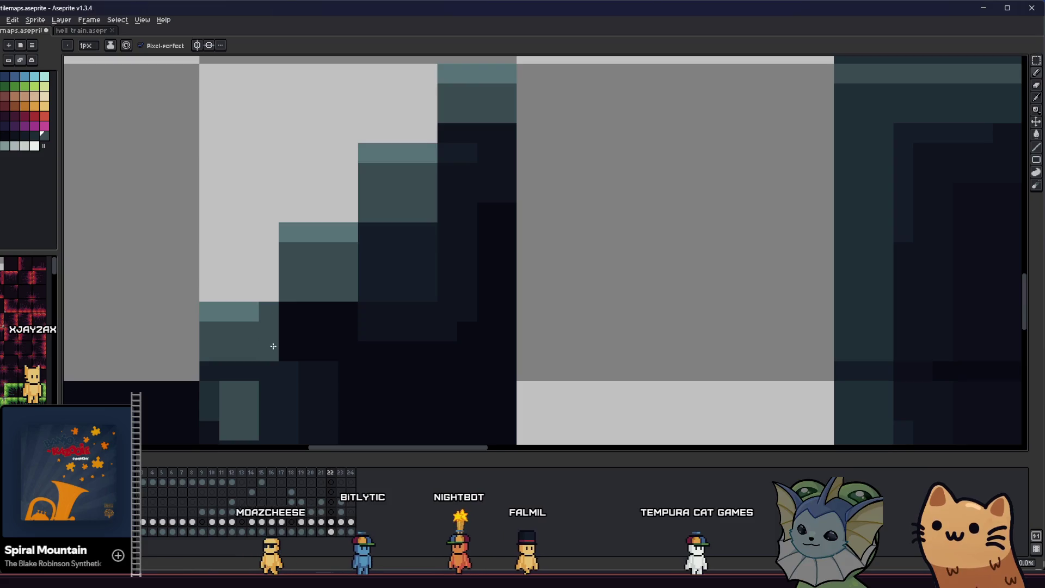
click(269, 311)
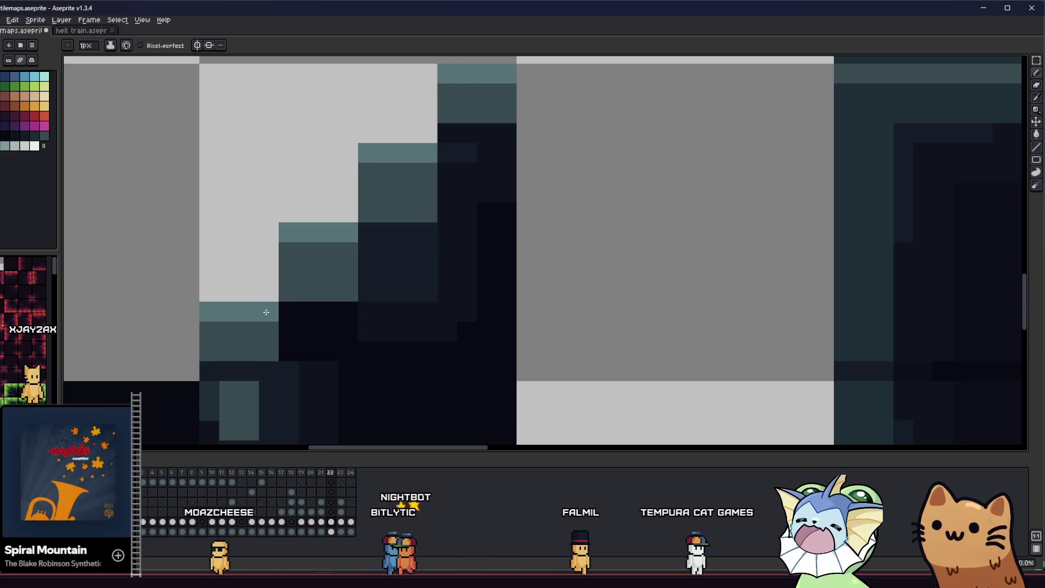
- Shade beneath the teal steps with dark navy rows and a lighter strip along the lowest step
alt+click(271, 360)
drag(289, 289, 345, 287)
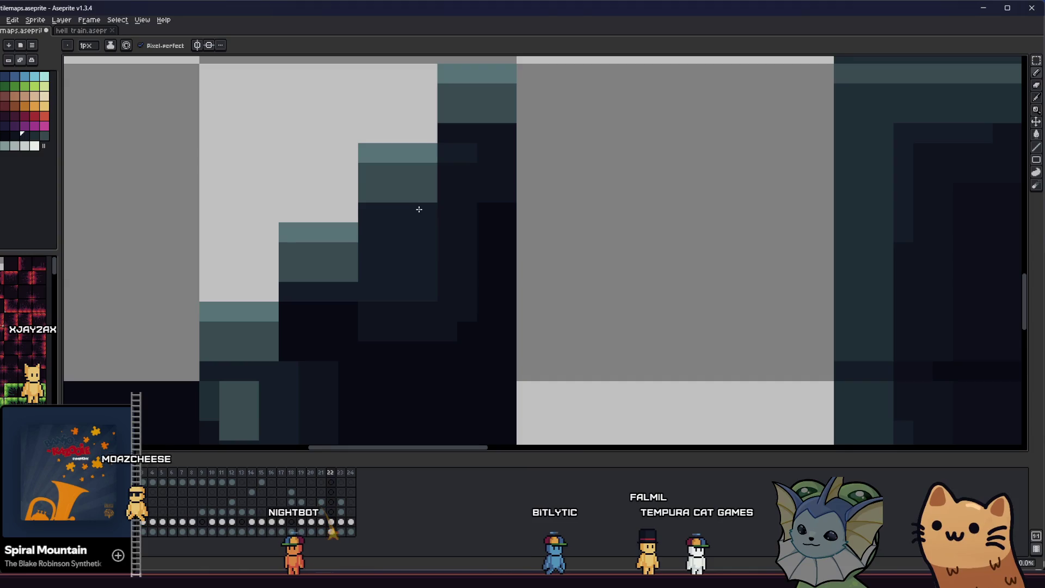
scroll(406, 314, down, 3)
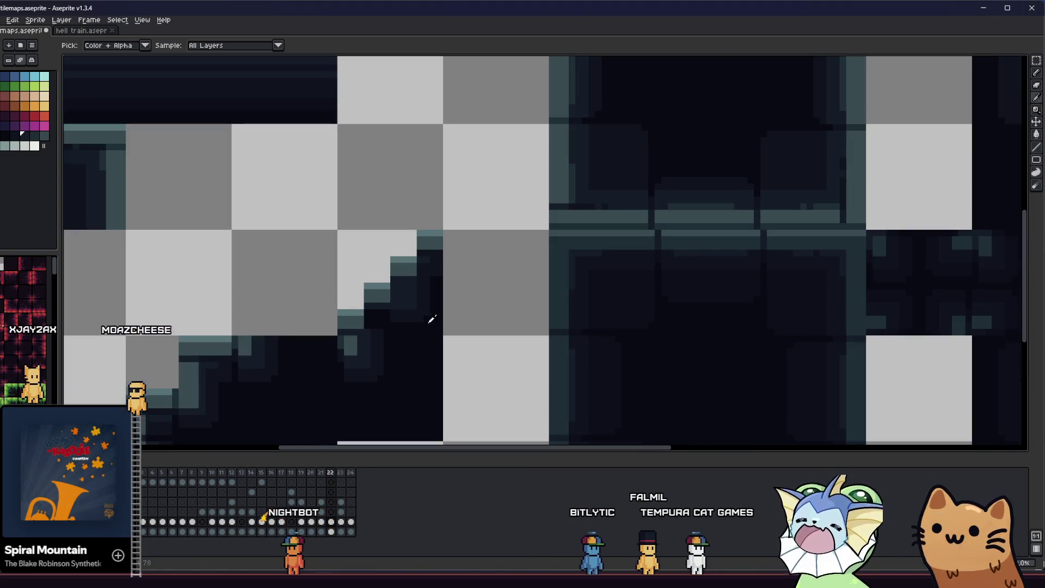
scroll(432, 319, up, 3)
scroll(397, 243, down, 3)
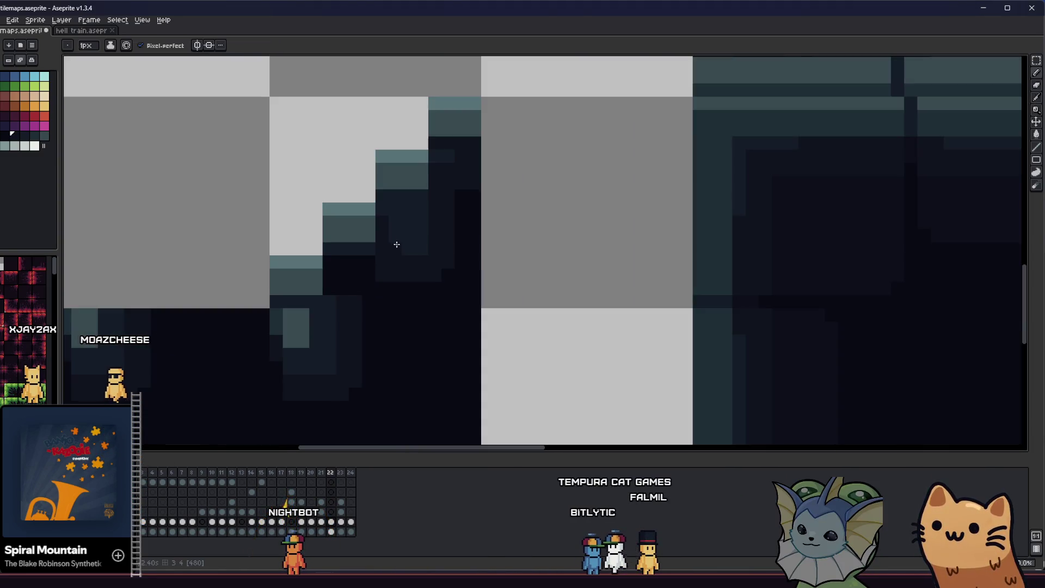
scroll(334, 278, up, 2)
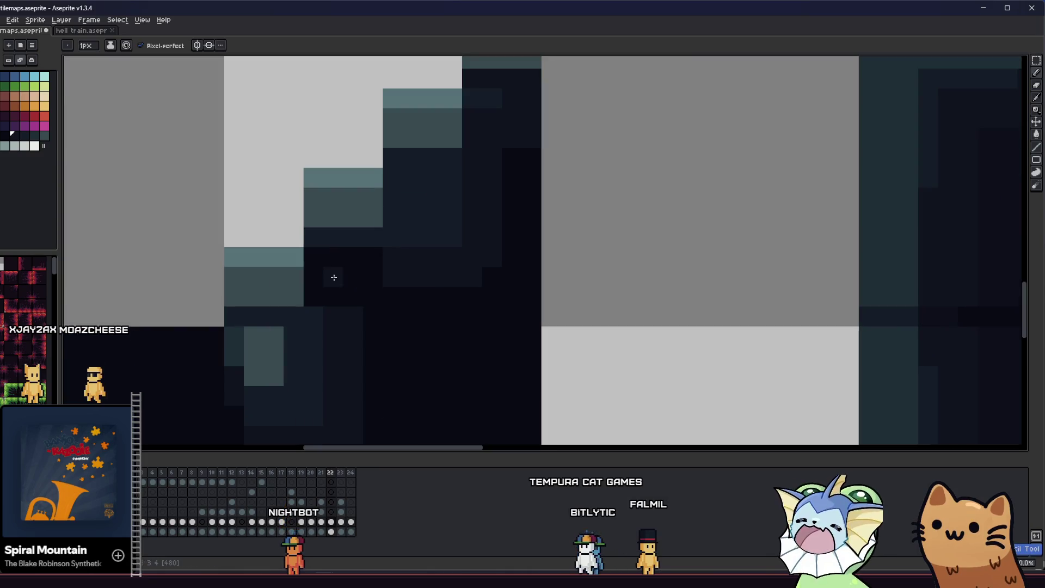
alt+click(395, 263)
mouse_move(320, 299)
mouse_down()
mouse_move(315, 259)
mouse_move(358, 282)
mouse_move(430, 291)
mouse_up()
alt+click(399, 240)
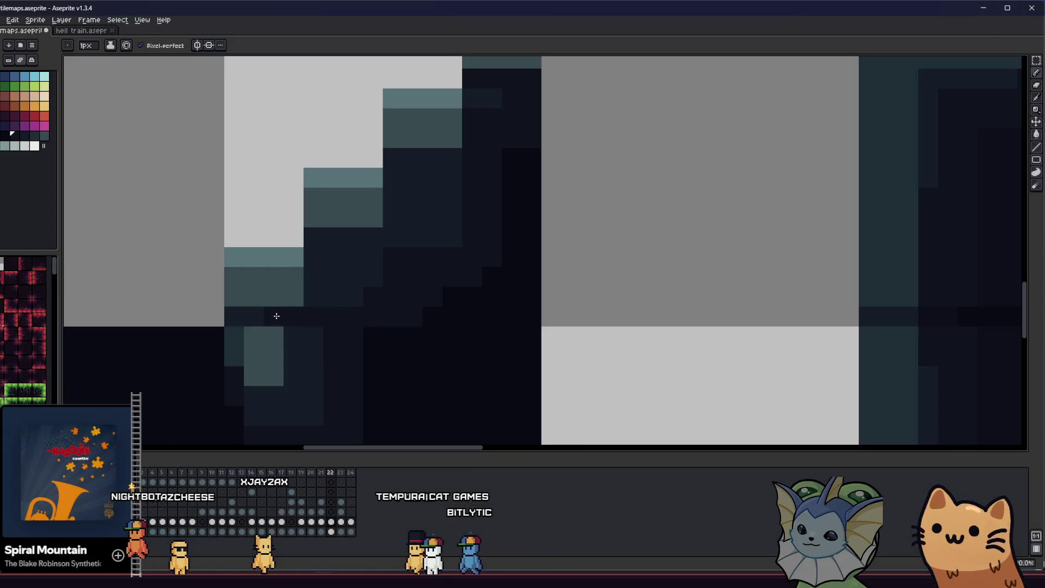
key(ctrl)
drag(305, 310, 442, 316)
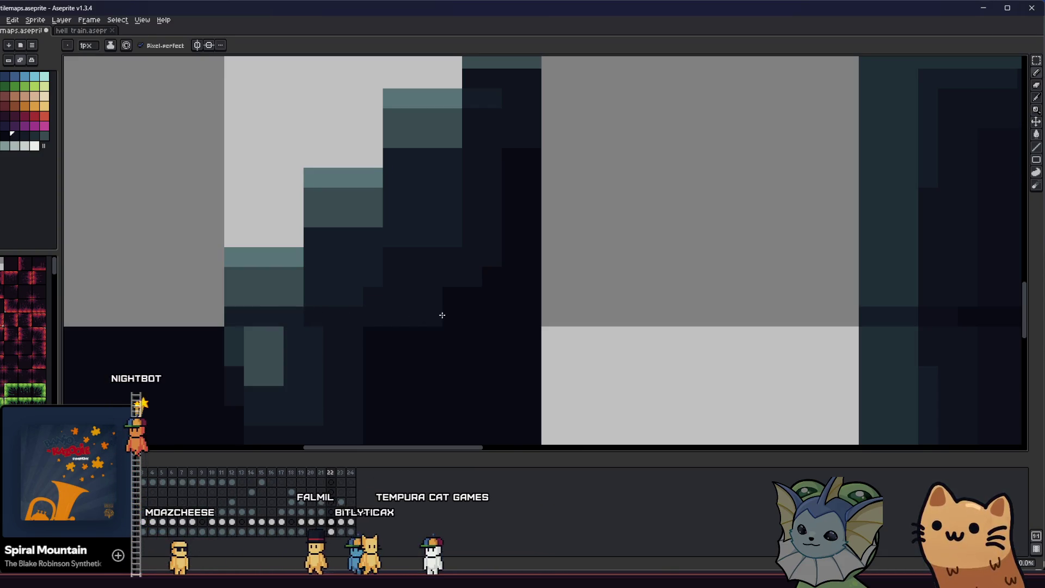
- Right-click the canvas and switch to the eyedropper for sampling stair colours
scroll(471, 293, down, 2)
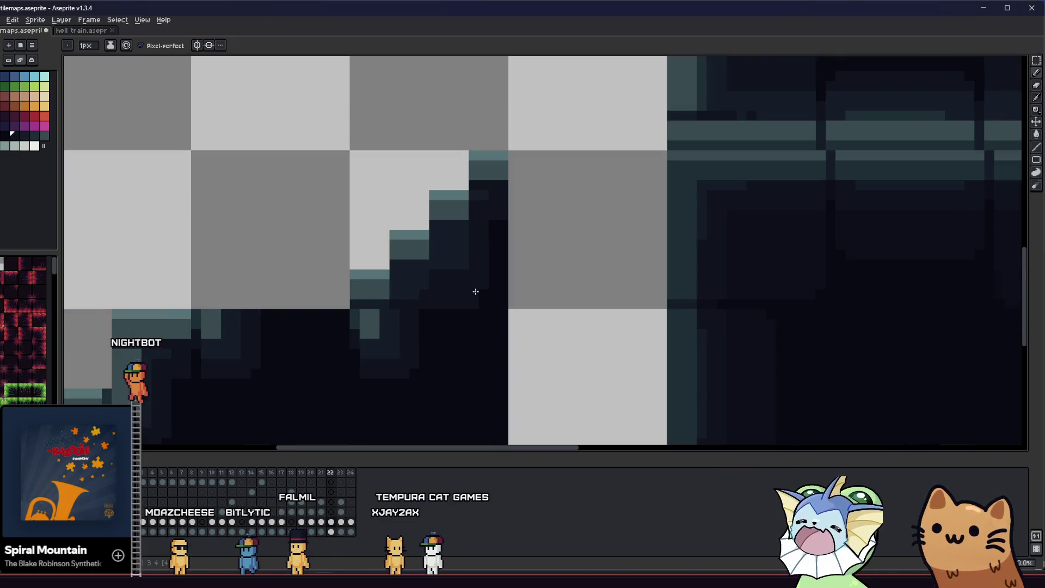
scroll(492, 223, up, 1)
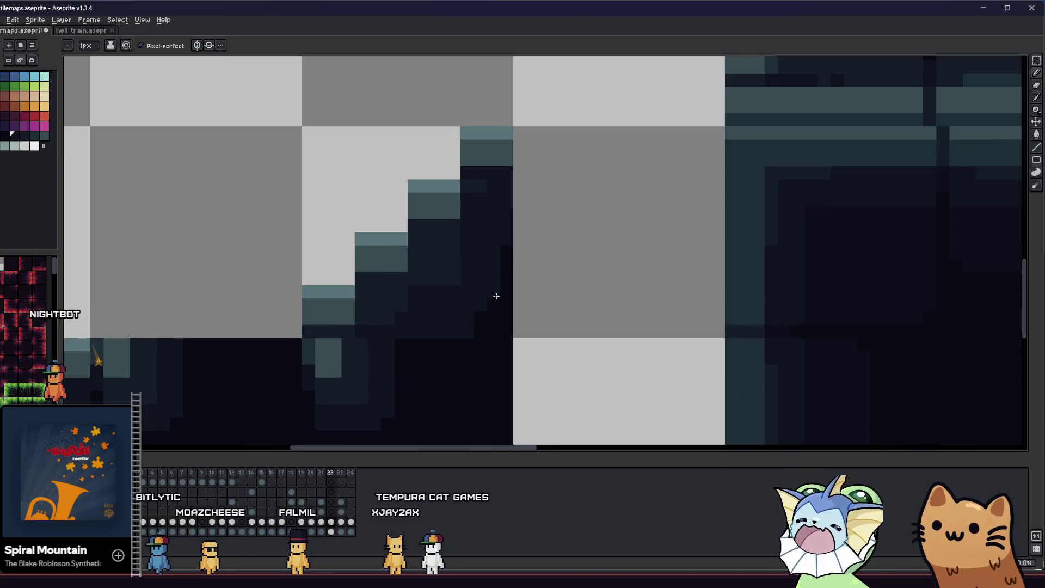
right_click(493, 325)
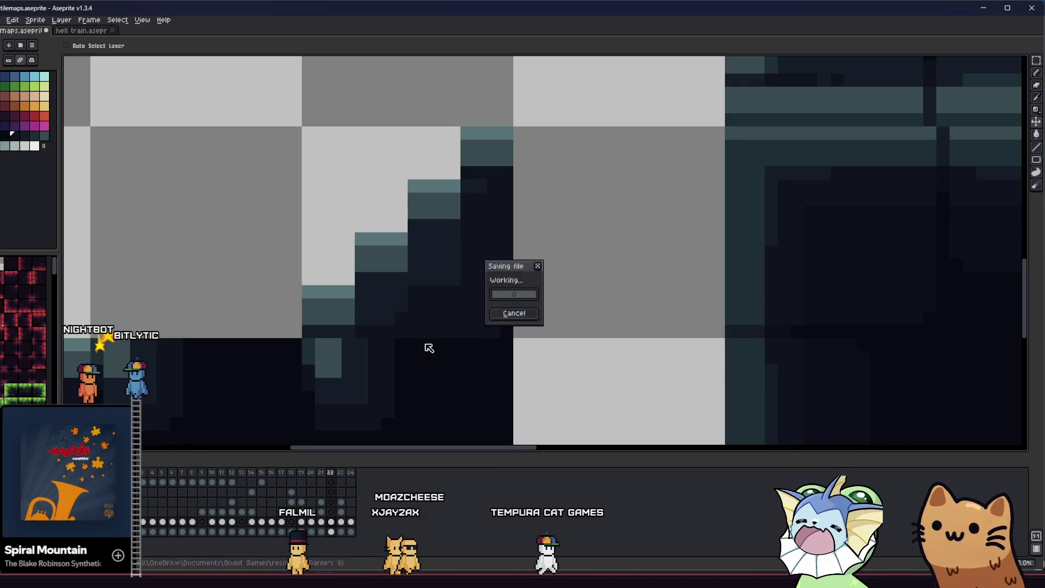
scroll(427, 348, down, 2)
key(i)
scroll(308, 357, down, 1)
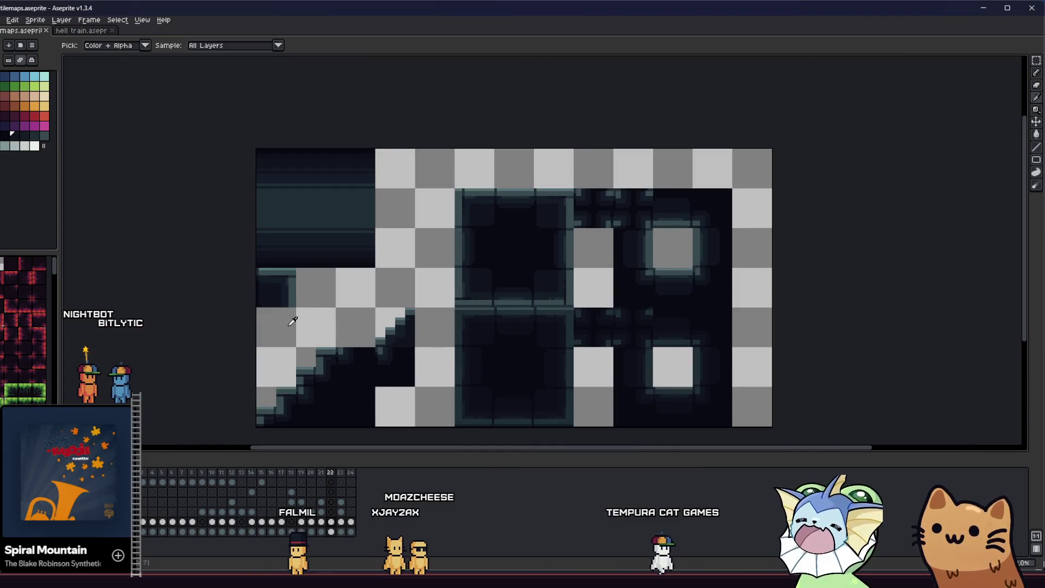
- Sample several darker concrete shades from the stair steps with the eyedropper
scroll(321, 319, left, 1)
scroll(371, 343, up, 4)
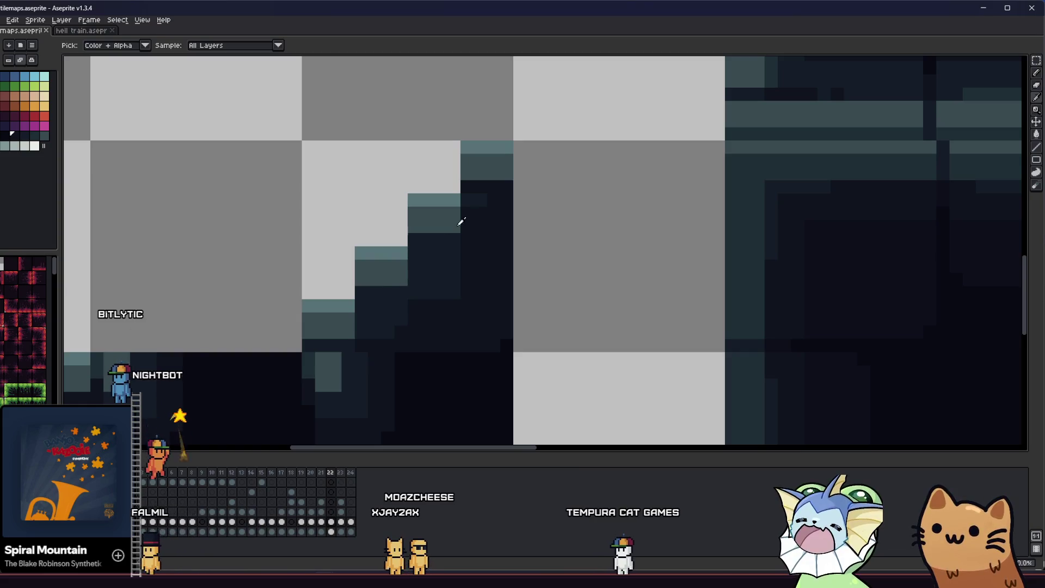
key(b)
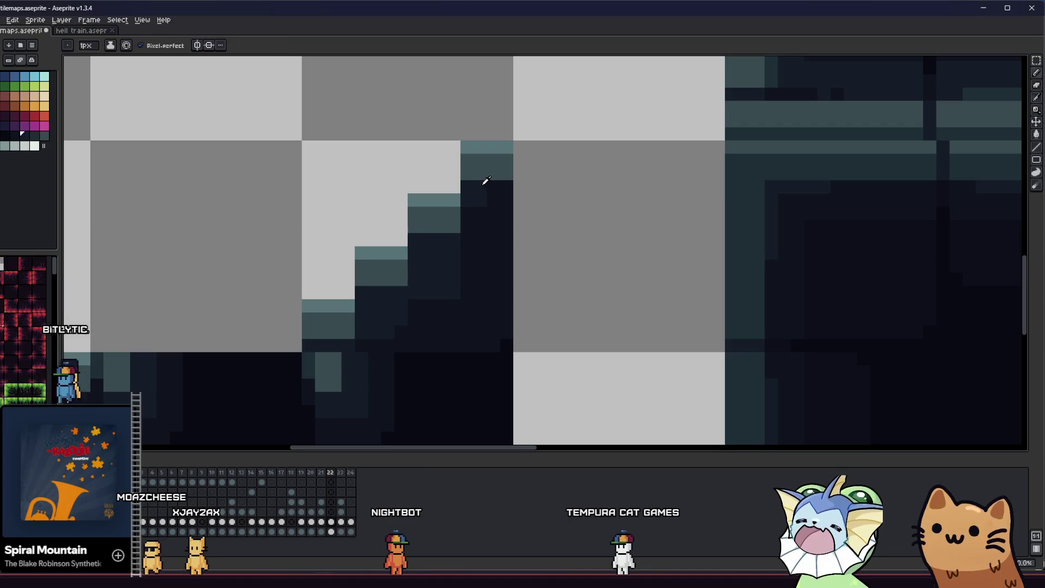
key(alt)
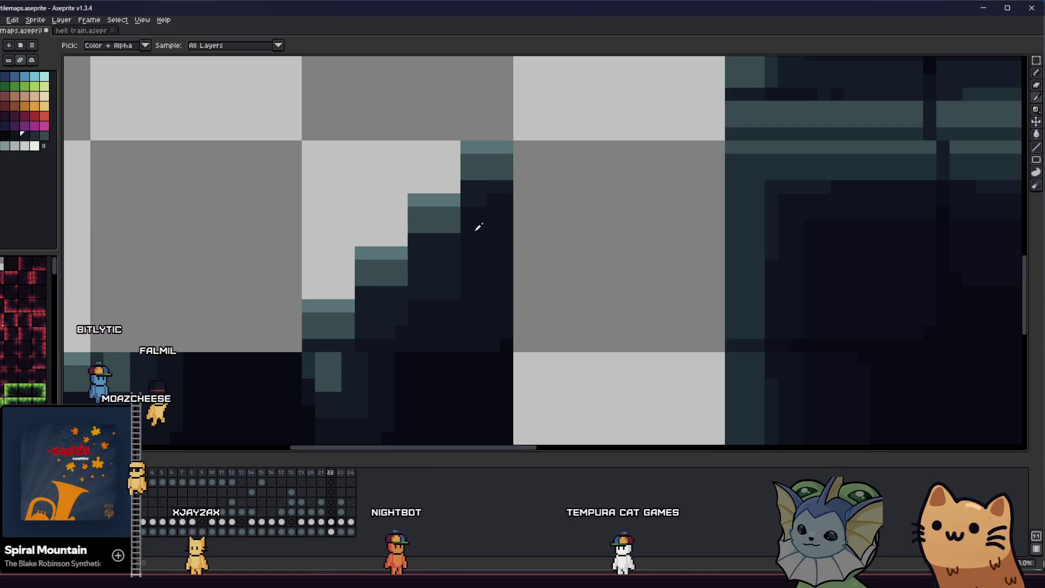
alt+click(478, 228)
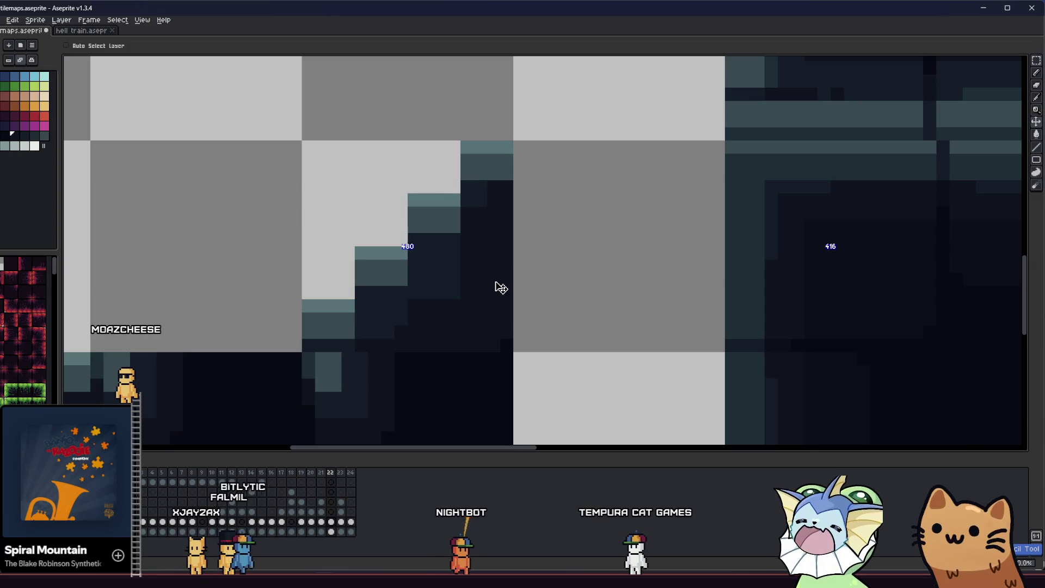
alt+click(472, 198)
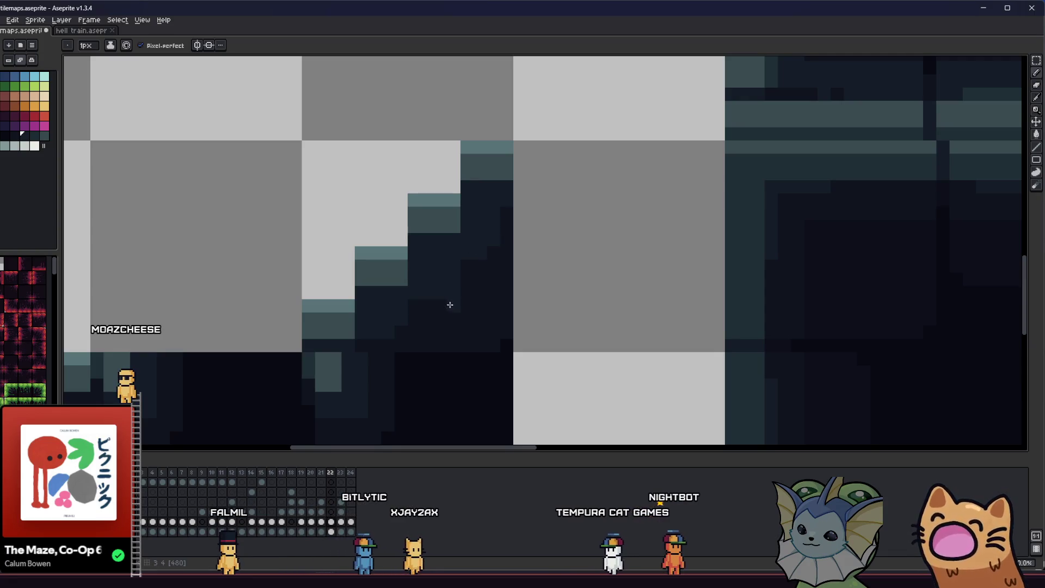
key(alt)
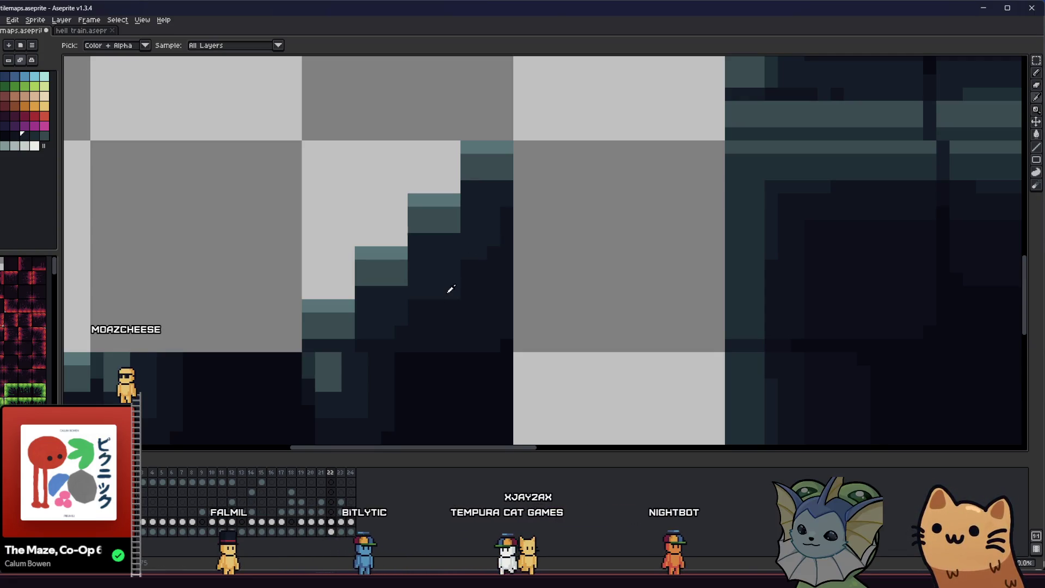
alt+click(472, 294)
key(alt)
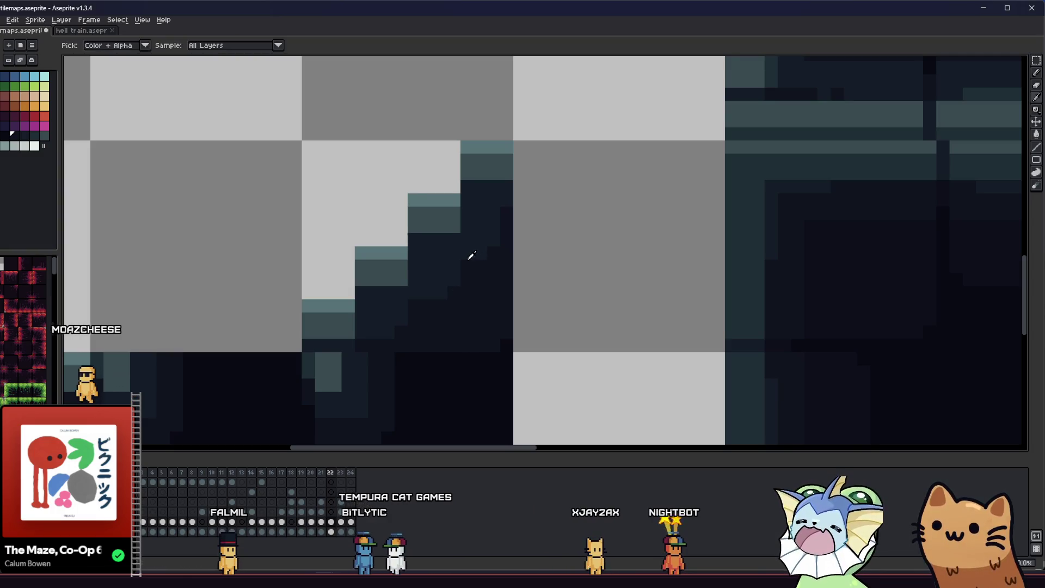
- Sample another dark stair shade and save tilemaps.aseprite
scroll(493, 245, left, 1)
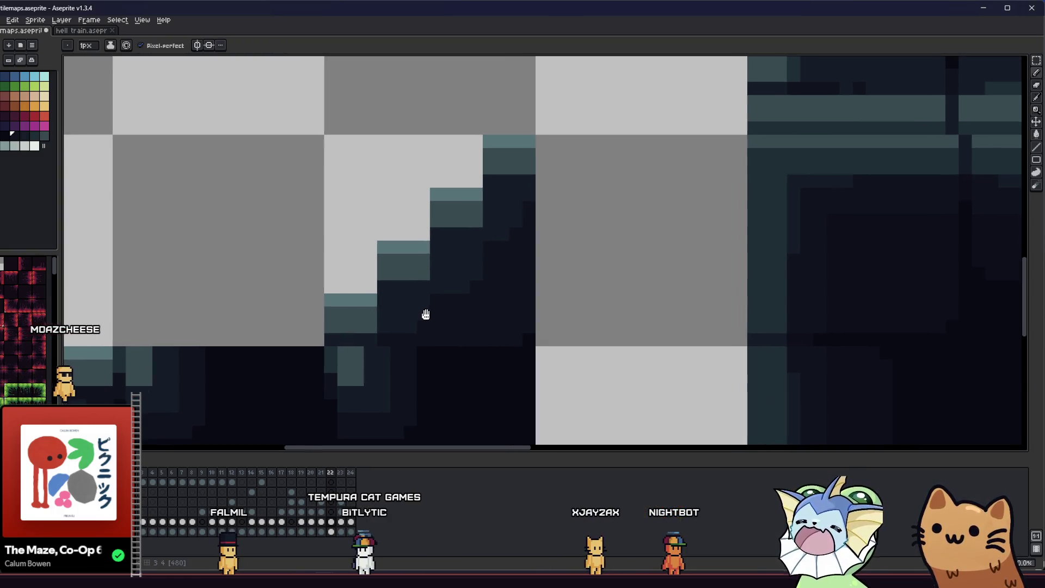
scroll(415, 322, left, 1)
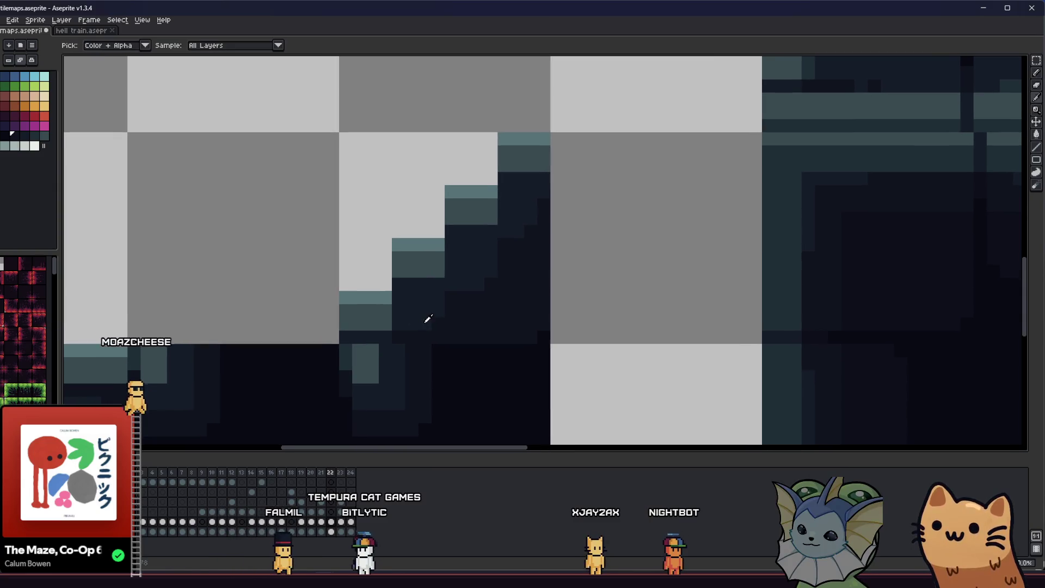
alt+click(397, 332)
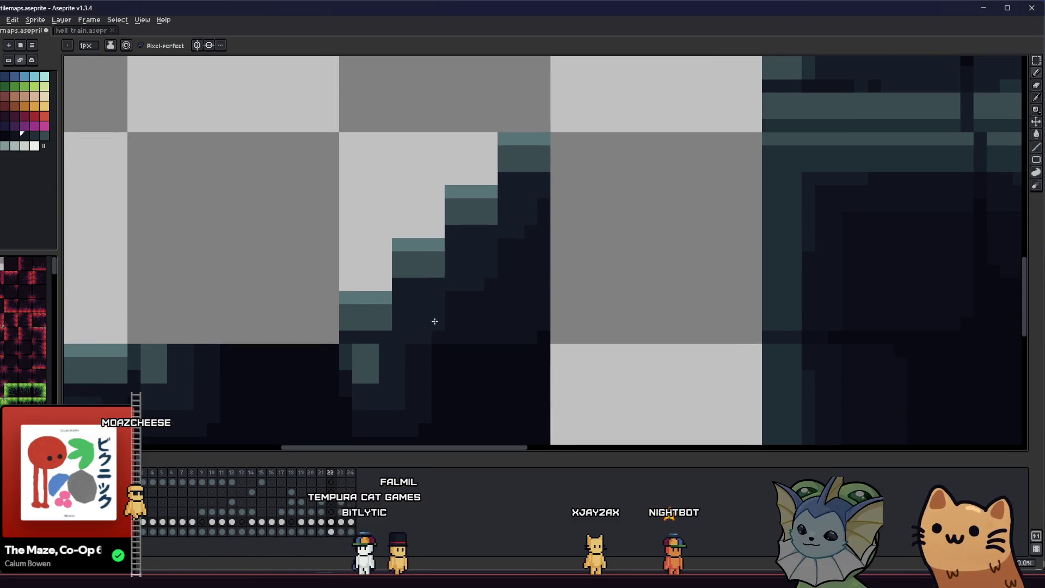
scroll(425, 343, down, 1)
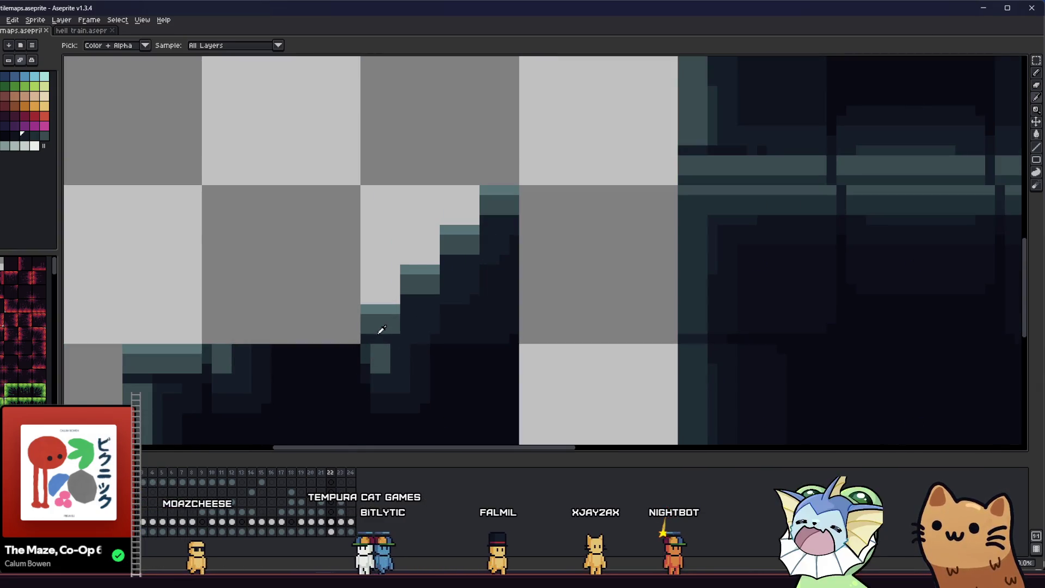
scroll(376, 341, down, 3)
drag(350, 341, 326, 347)
scroll(326, 346, up, 4)
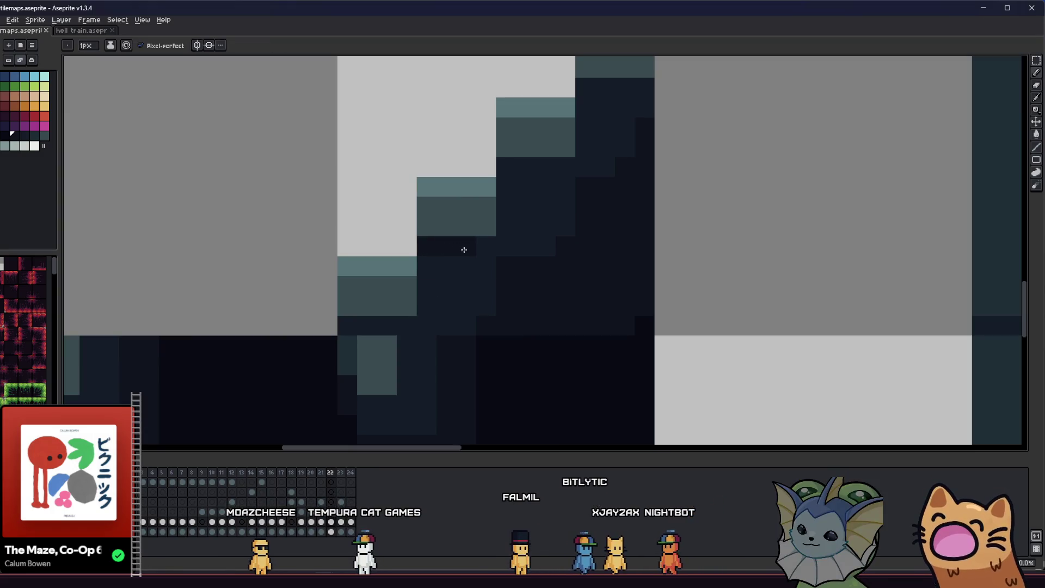
scroll(477, 248, down, 2)
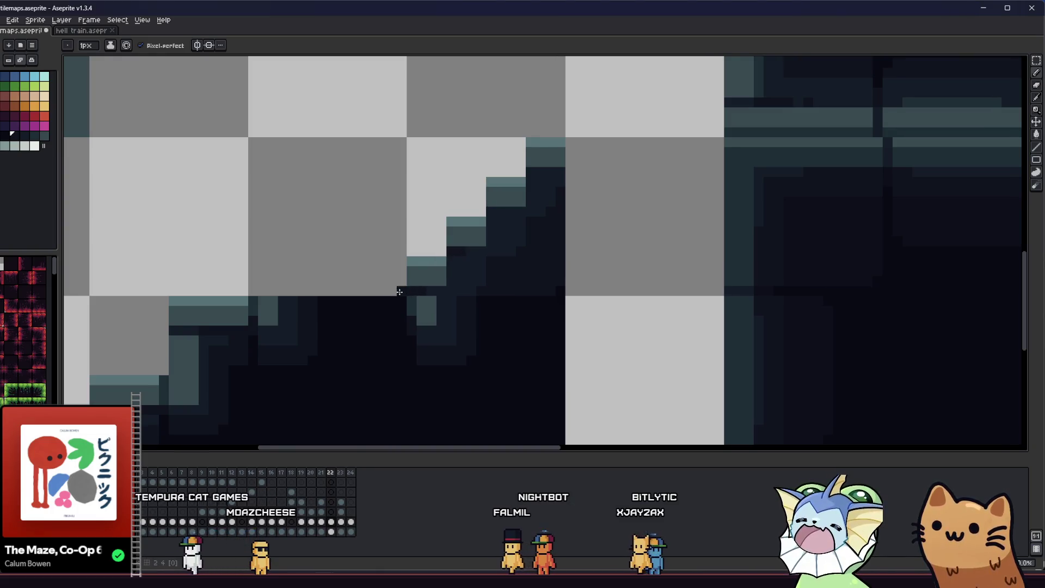
scroll(466, 221, up, 1)
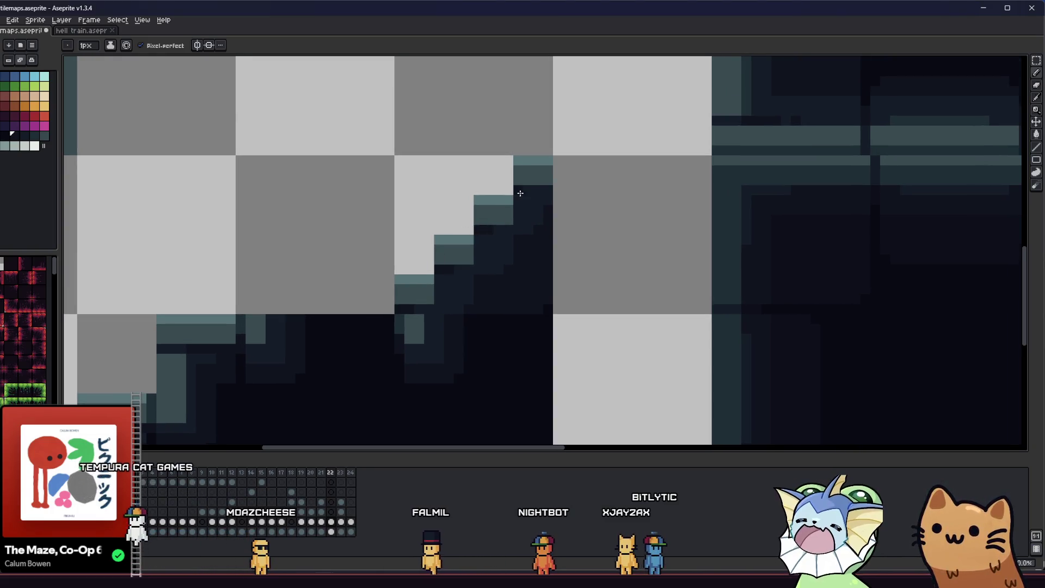
scroll(483, 239, down, 2)
key(ctrl+s)
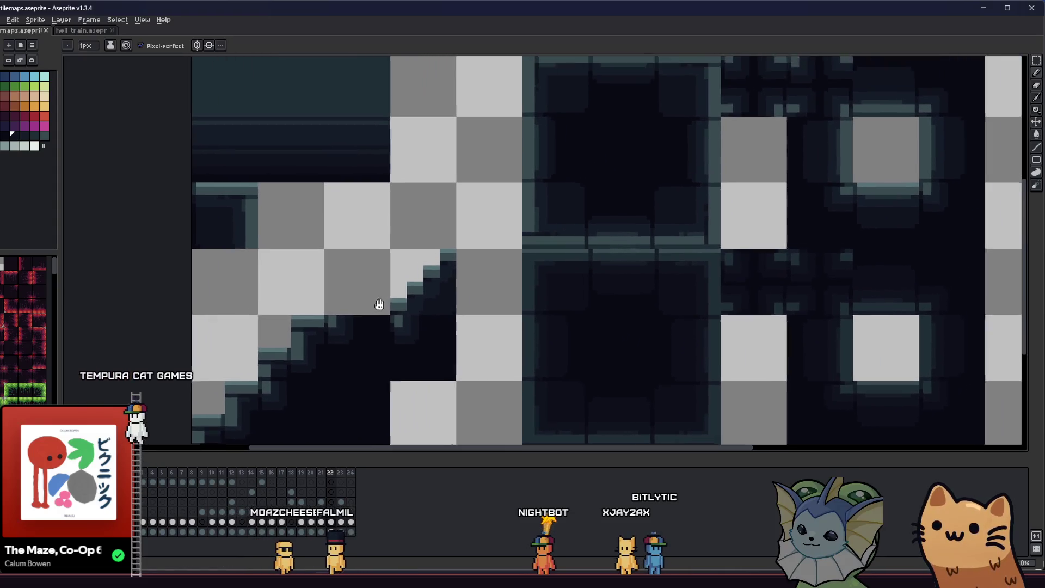
- Recolour dark pixels along the top step's right edge using the eyedropper and pencil
scroll(371, 317, up, 3)
scroll(378, 321, down, 3)
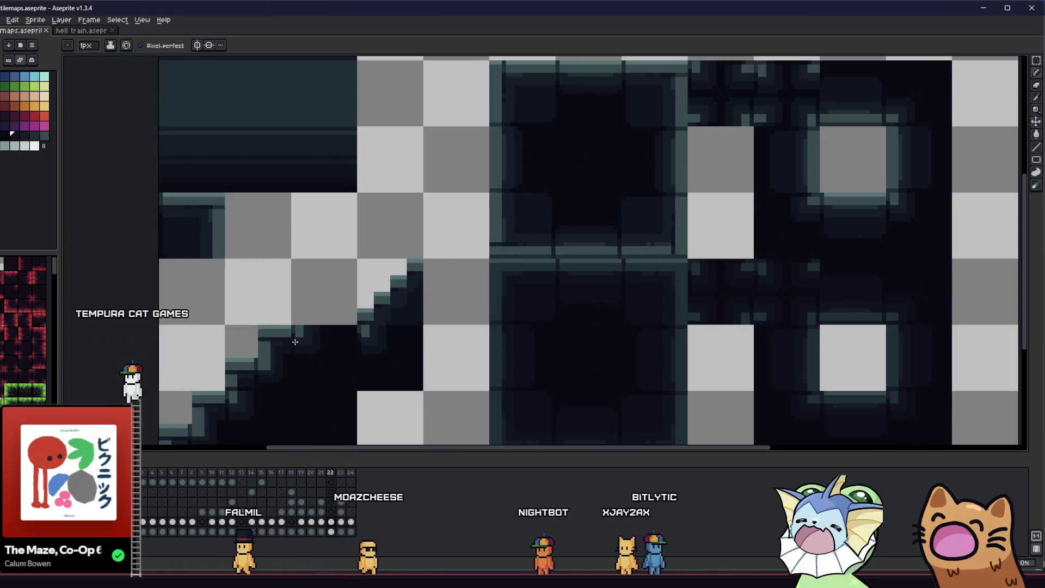
scroll(297, 338, up, 1)
key(i)
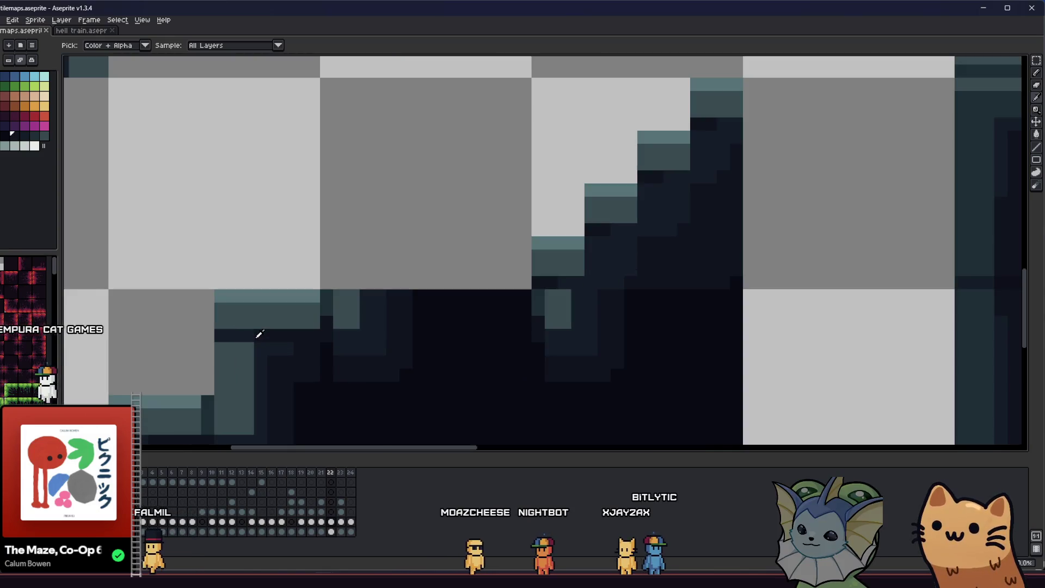
scroll(255, 337, up, 1)
key(b)
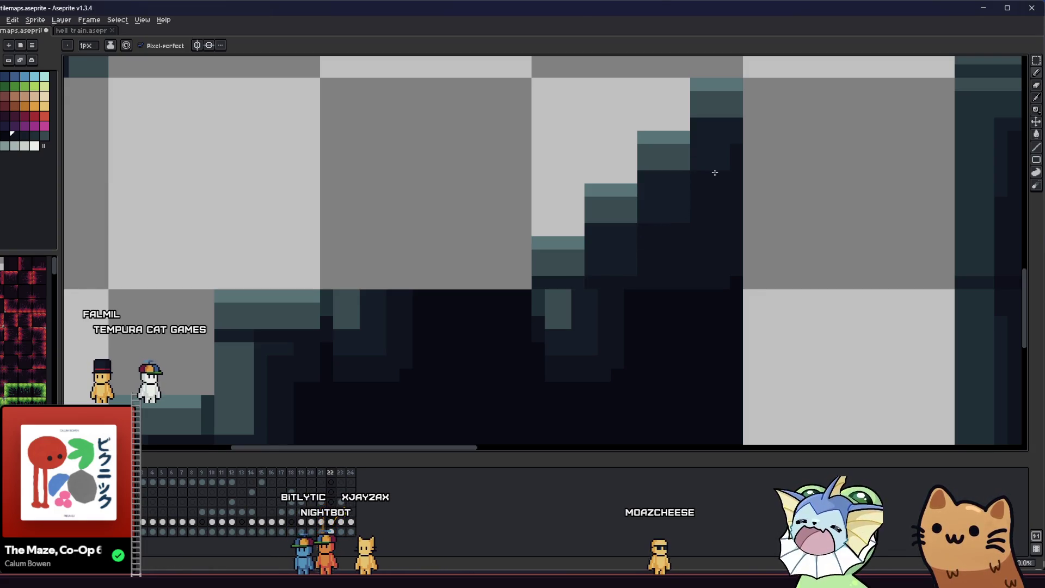
scroll(621, 231, up, 2)
key(i)
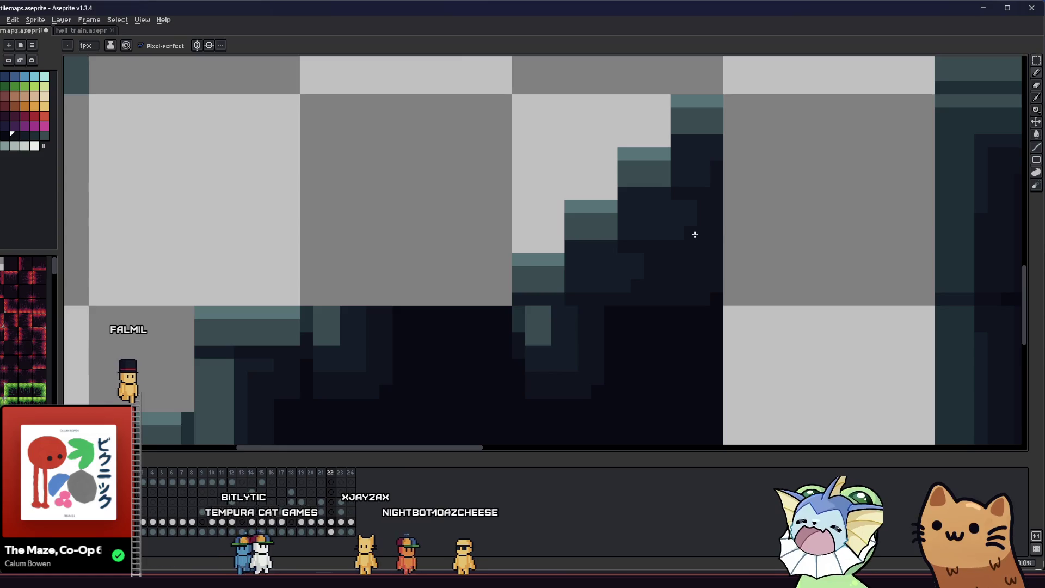
scroll(607, 273, up, 3)
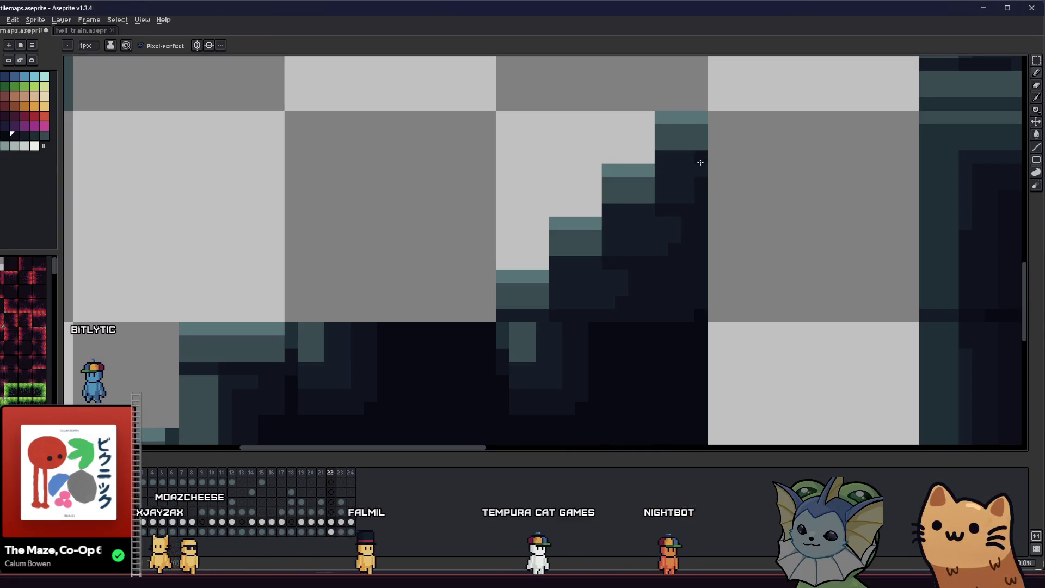
key(alt)
alt+click(704, 173)
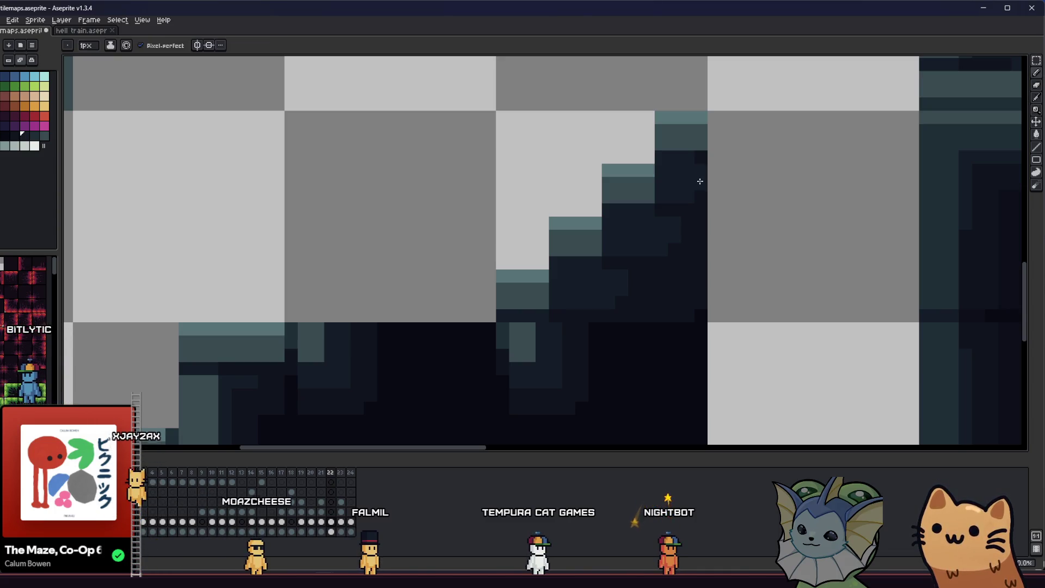
scroll(702, 185, down, 3)
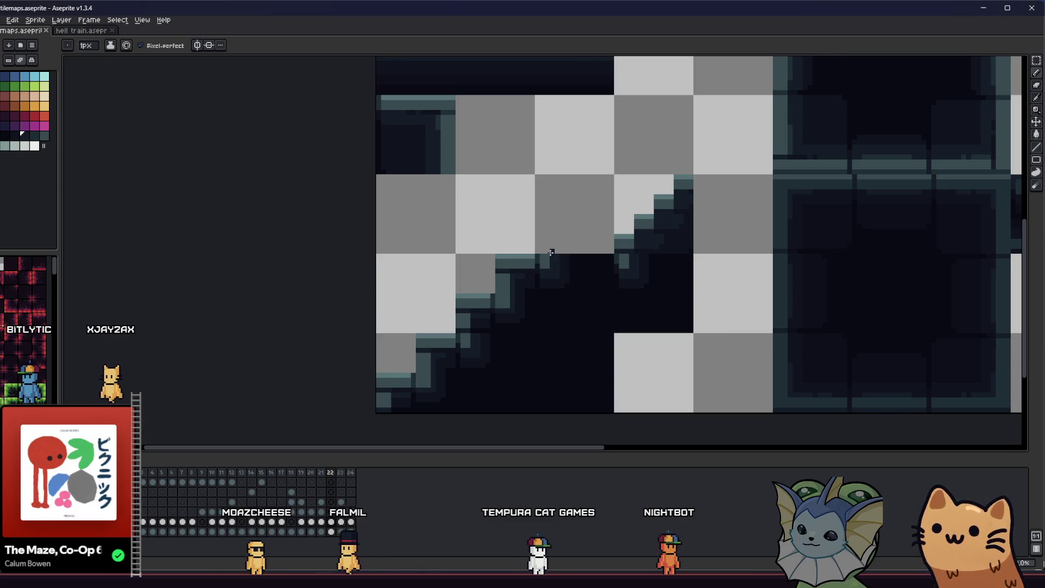
- Move a copy of the stair tile one step up-right and place the dark tile beneath it
key(m)
click(665, 217)
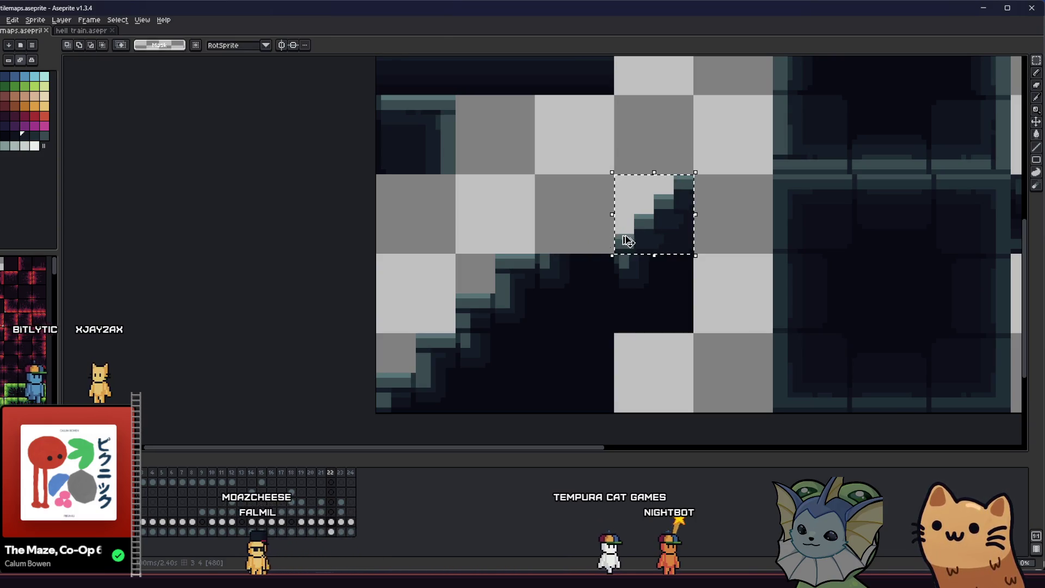
drag(625, 240, 743, 138)
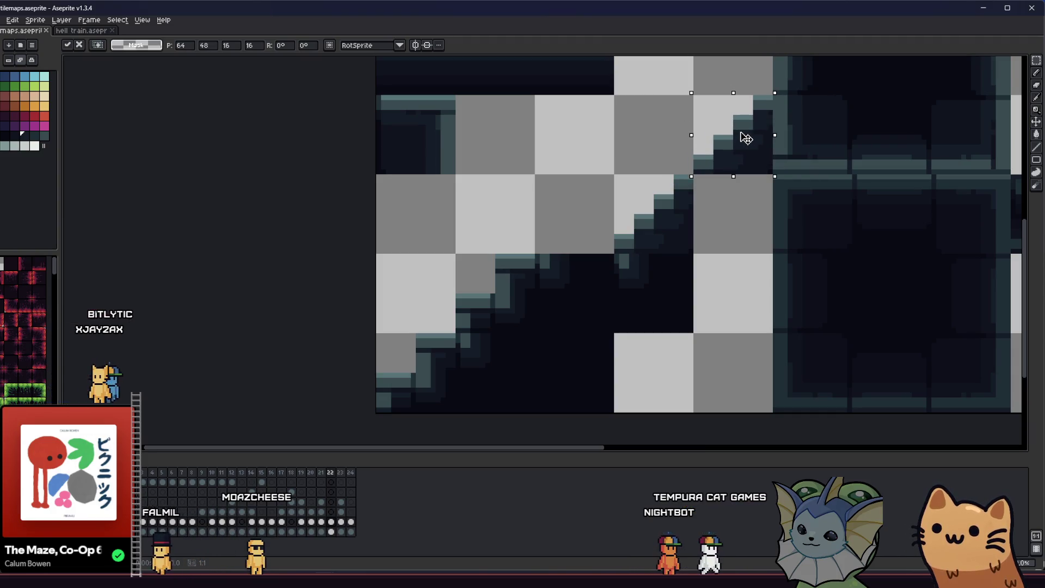
click(651, 276)
click(656, 280)
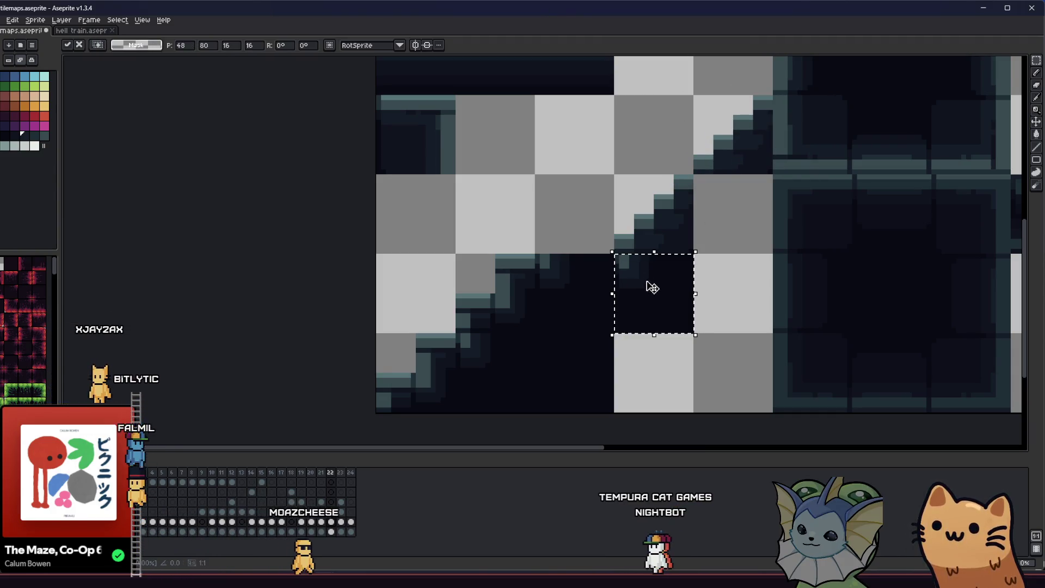
drag(651, 284, 735, 210)
click(644, 165)
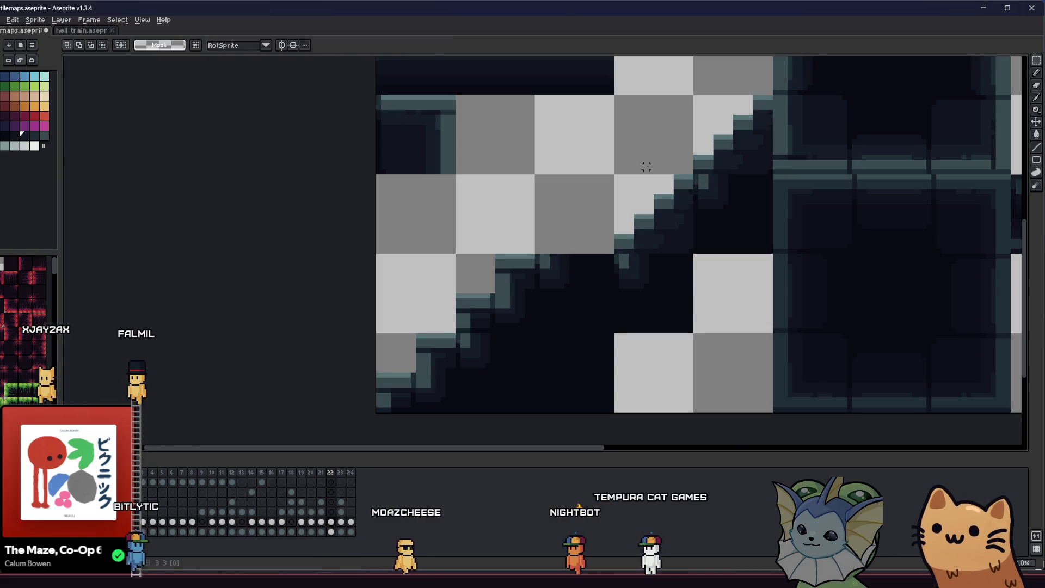
- Pencil lighter teal accent highlights onto the faces of two lower steps
drag(605, 210, 565, 263)
scroll(522, 307, down, 4)
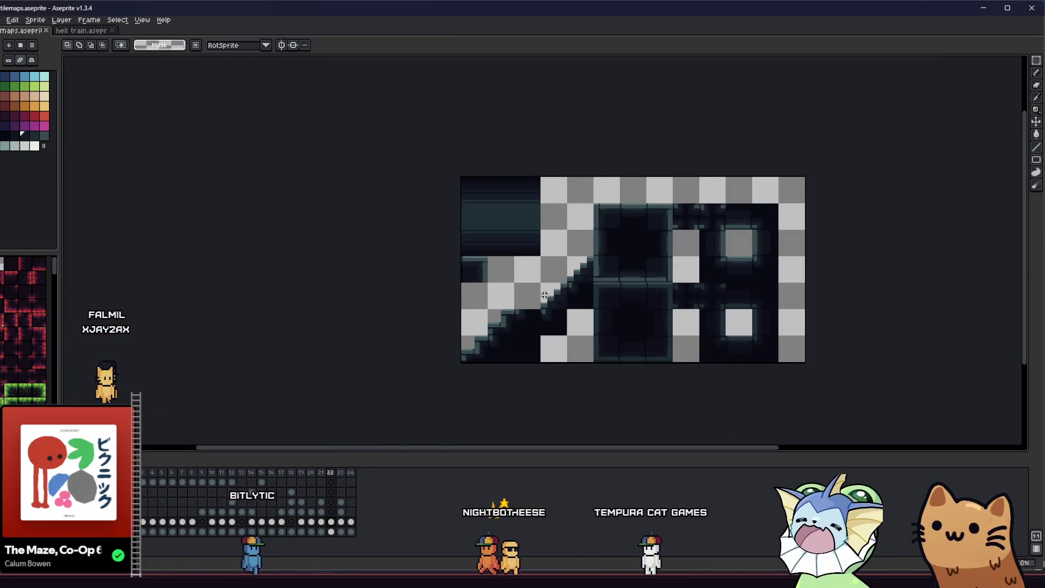
scroll(521, 307, up, 6)
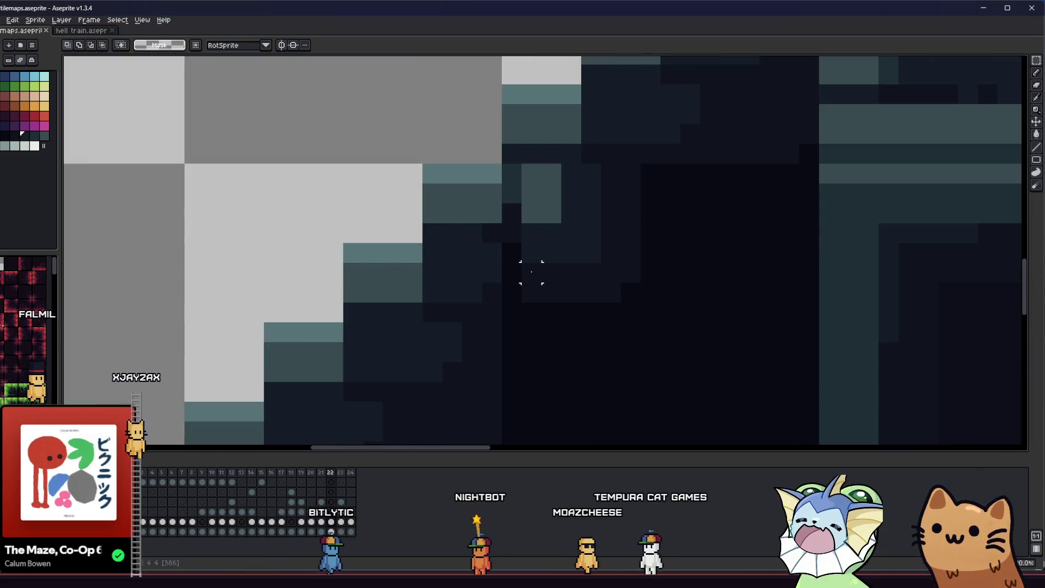
key(i)
scroll(479, 256, down, 2)
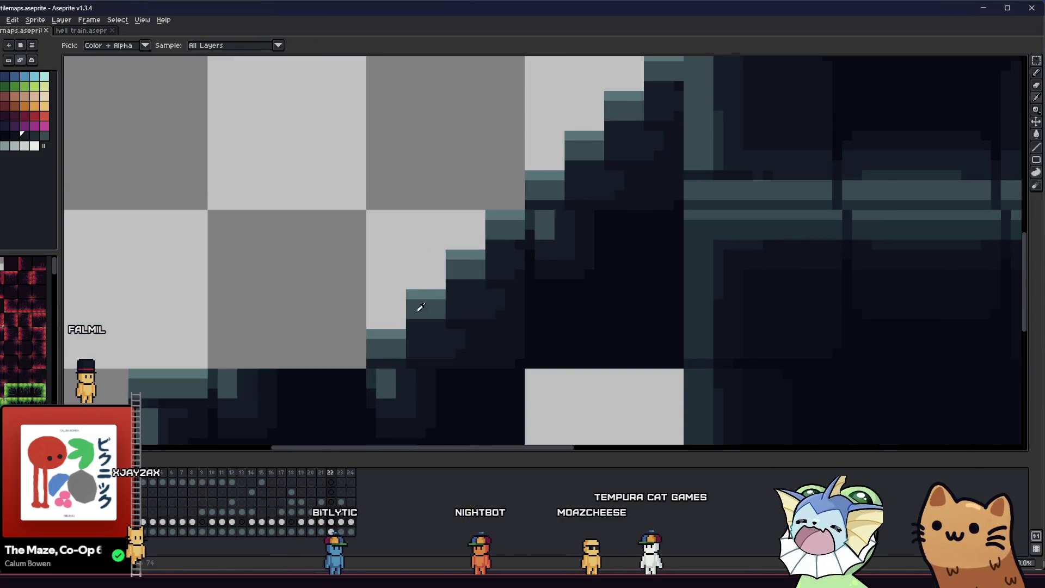
scroll(479, 278, up, 1)
key(b)
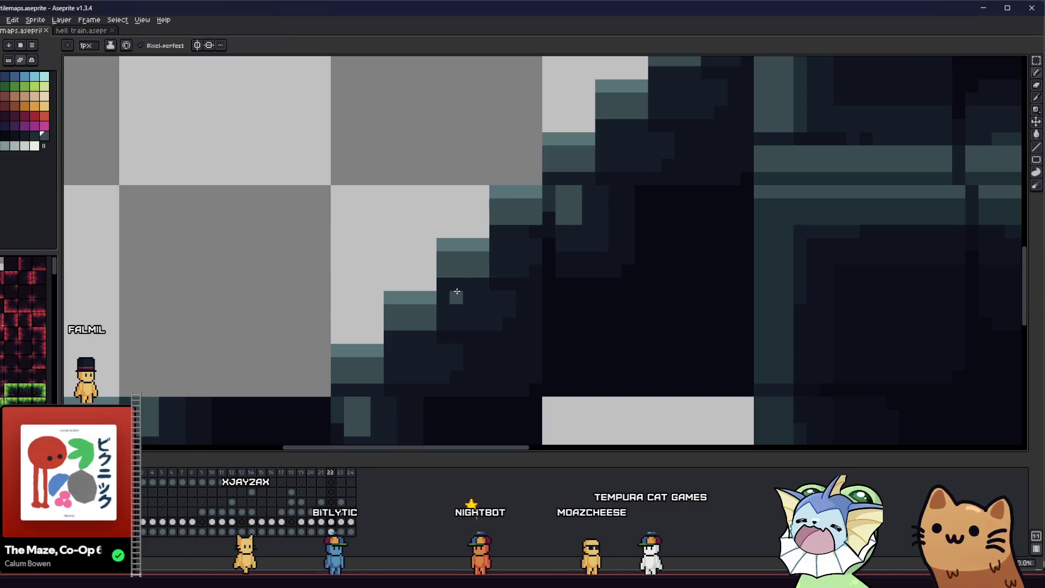
drag(457, 310, 469, 318)
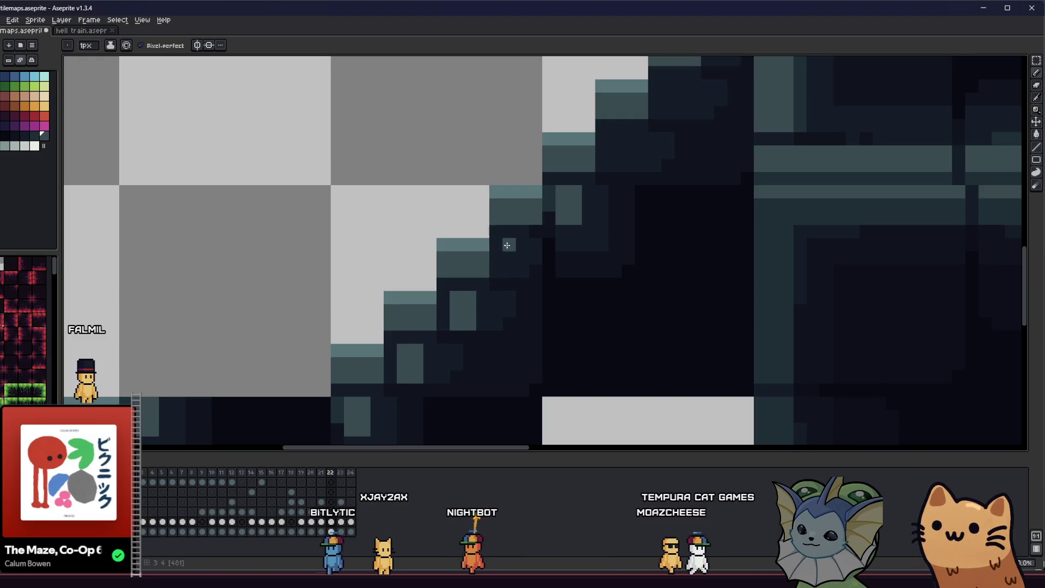
drag(507, 245, 509, 271)
scroll(521, 247, down, 4)
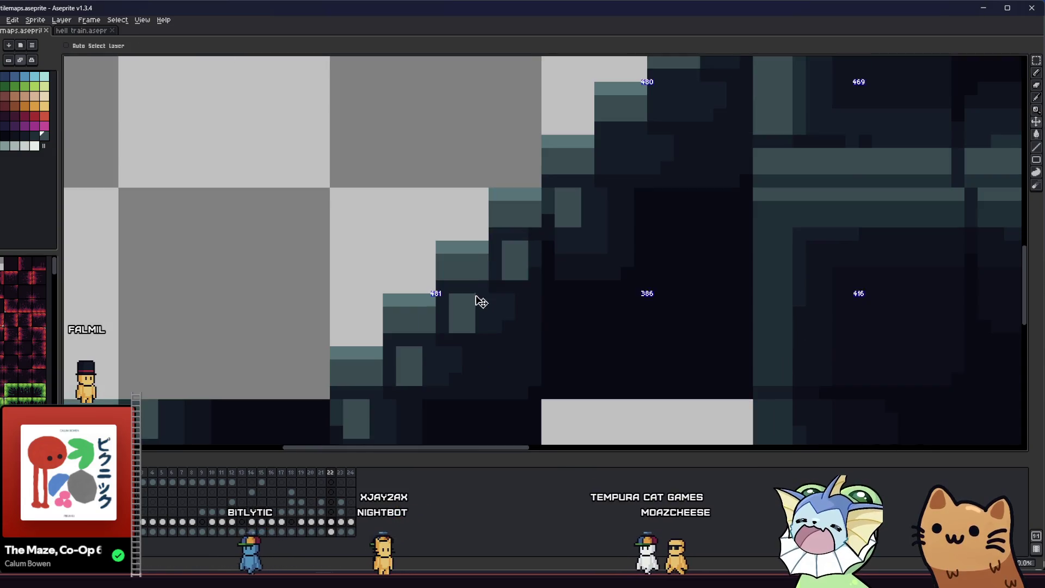
scroll(447, 315, down, 1)
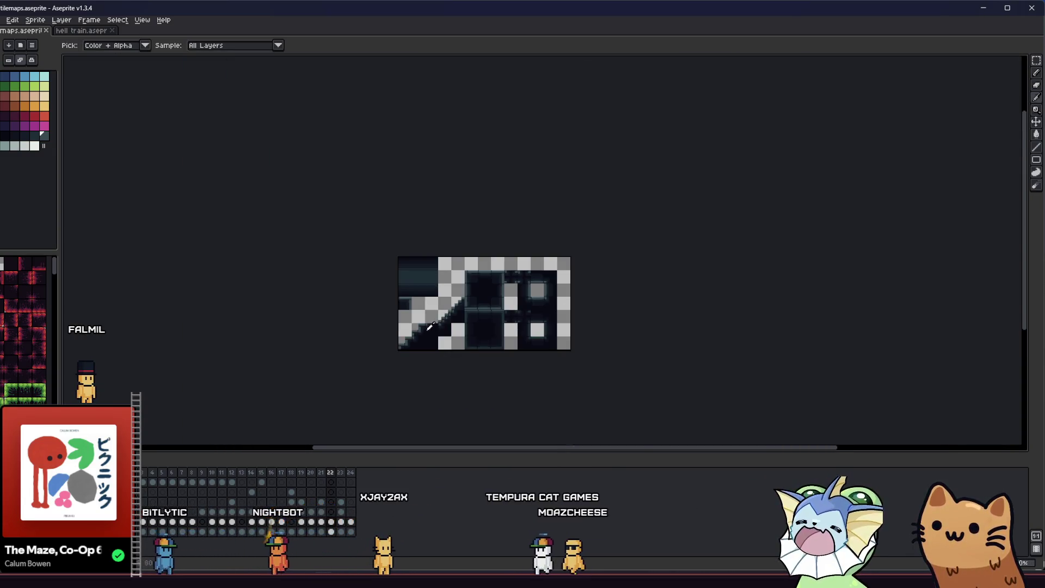
- Sample dark colours from the stair steps for reshading
scroll(448, 315, up, 5)
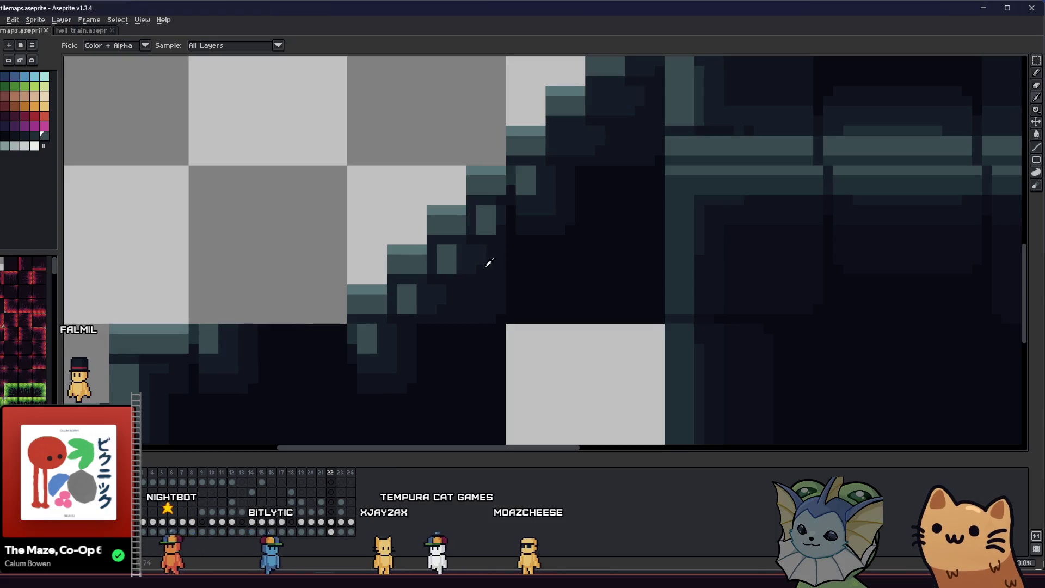
scroll(493, 275, left, 3)
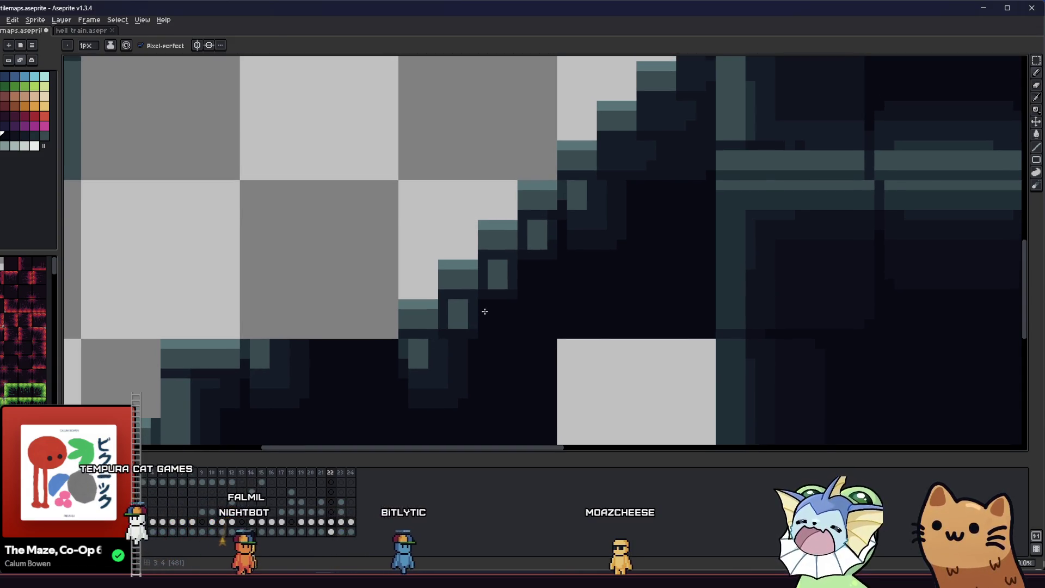
key(i)
scroll(476, 314, up, 1)
key(b)
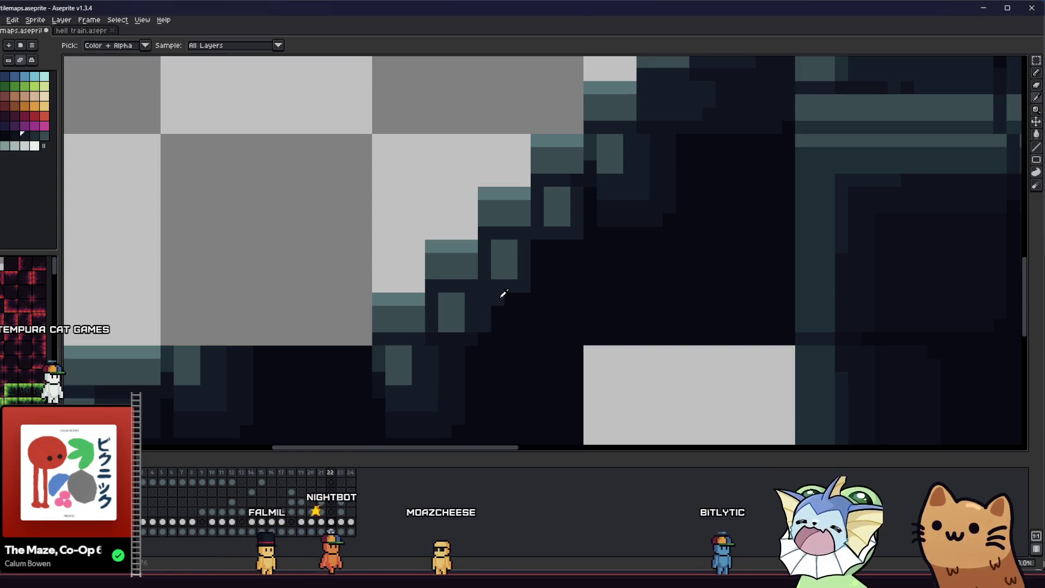
alt+click(542, 238)
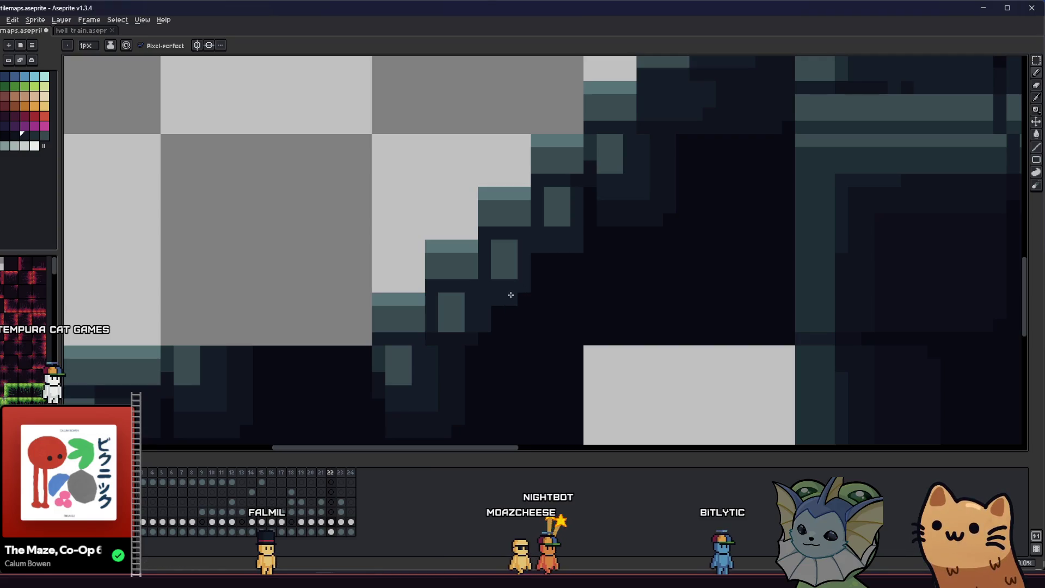
drag(459, 318, 449, 309)
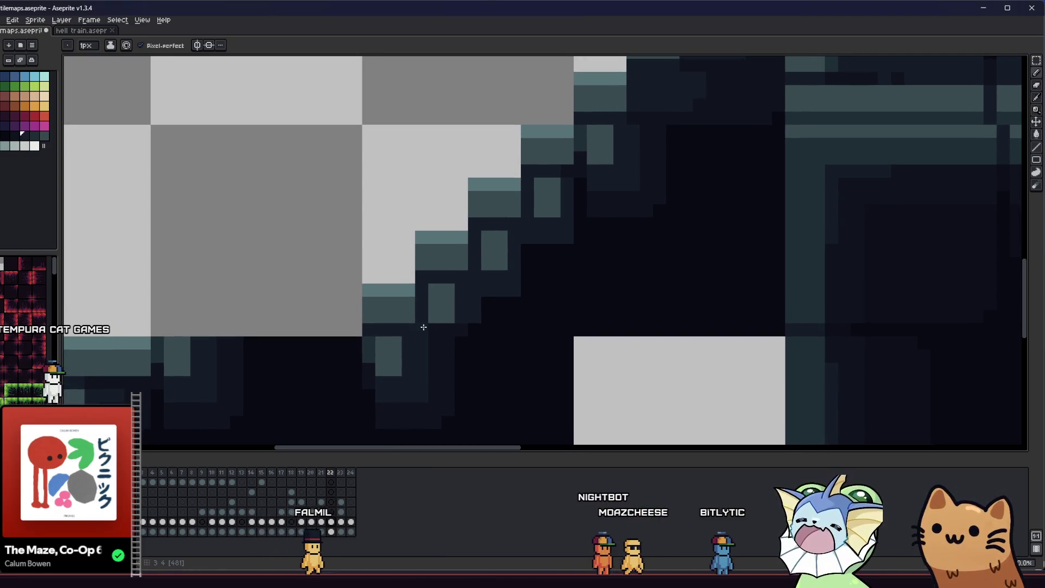
alt+click(487, 309)
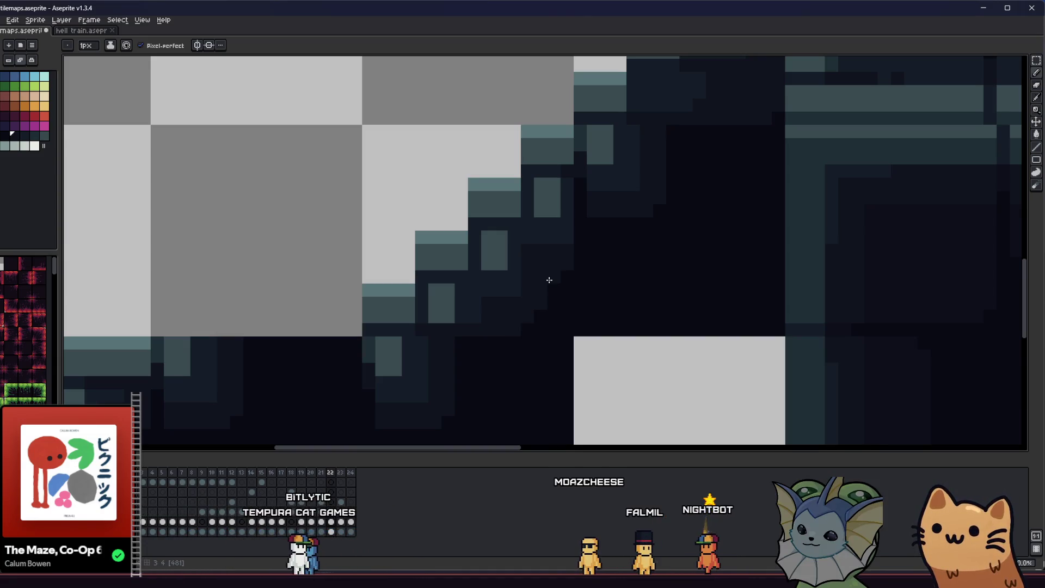
- Paint darker sampled pixels onto the stair step
scroll(492, 311, down, 2)
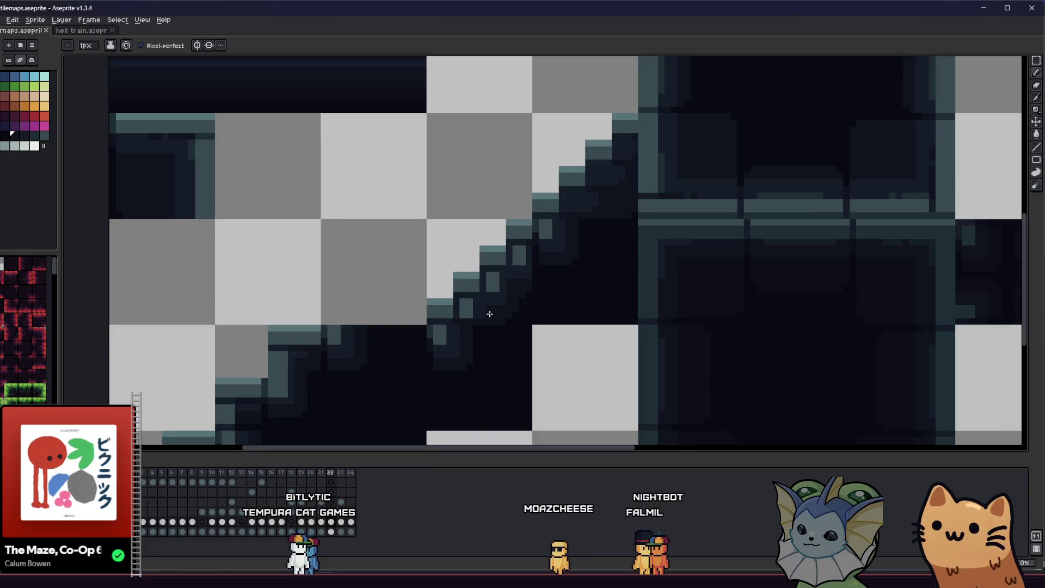
scroll(452, 314, down, 1)
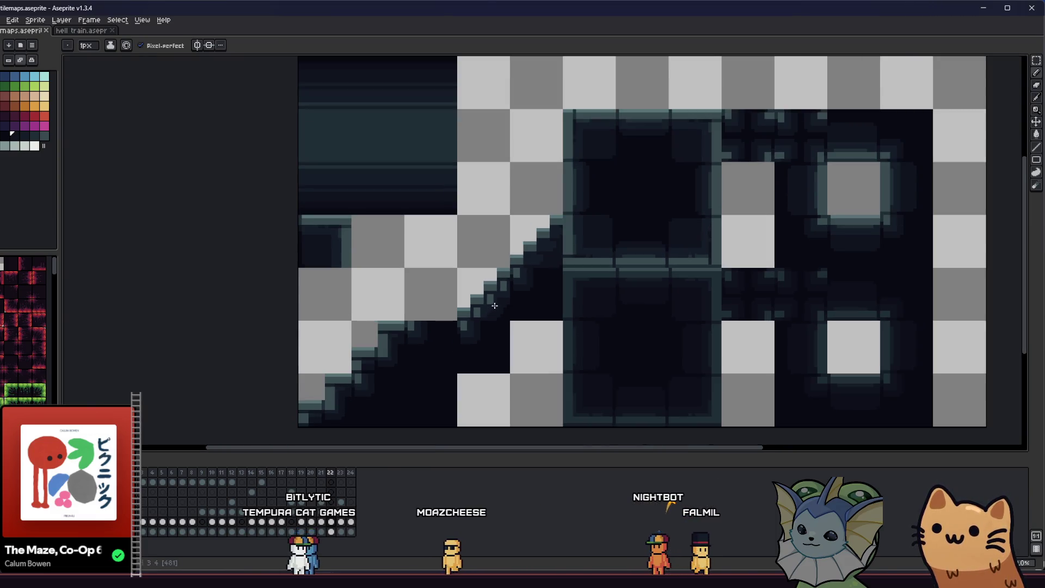
scroll(502, 299, up, 3)
key(alt)
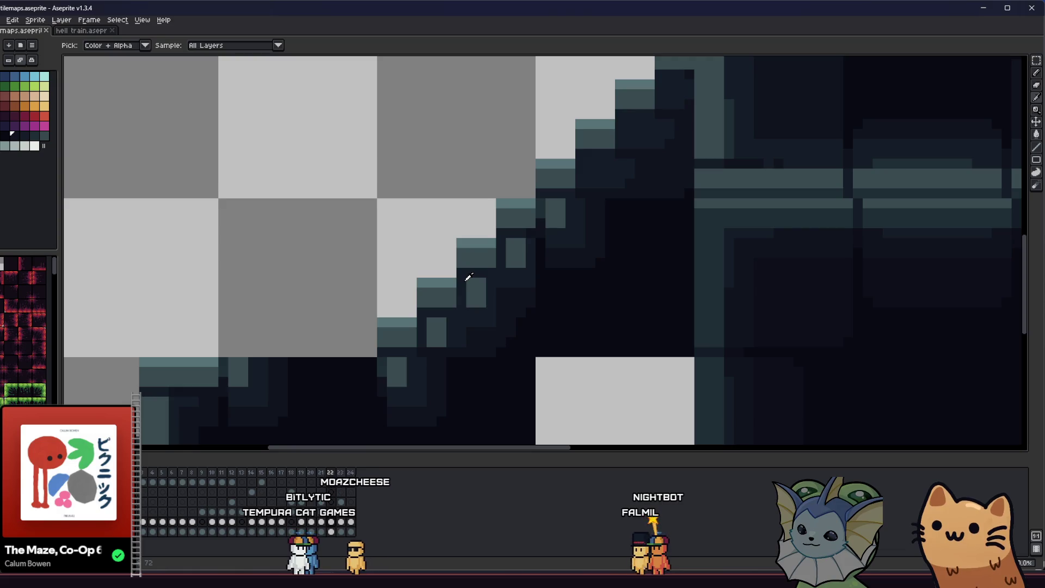
click(541, 249)
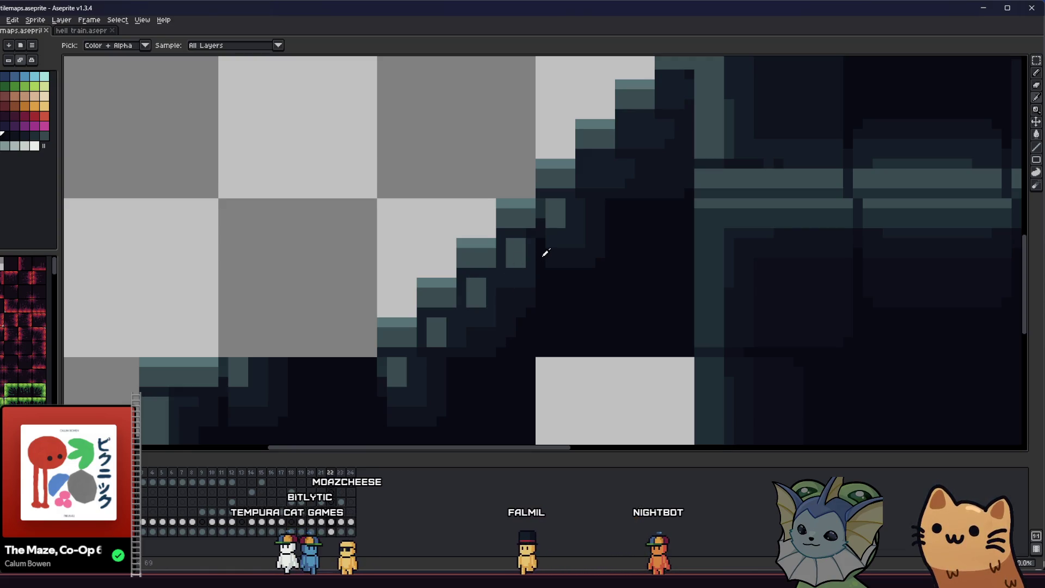
click(501, 333)
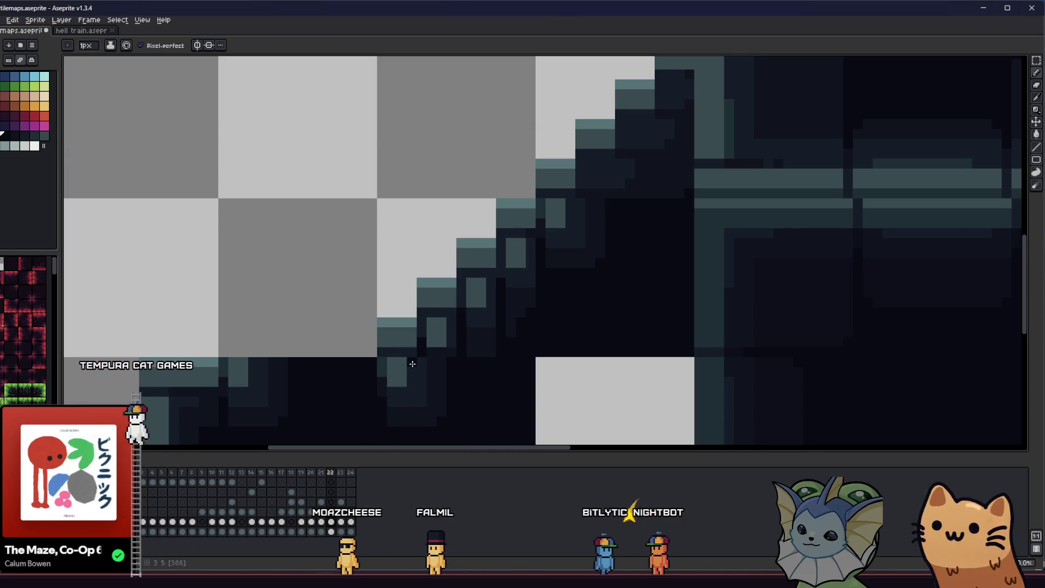
scroll(402, 365, down, 3)
scroll(382, 355, down, 3)
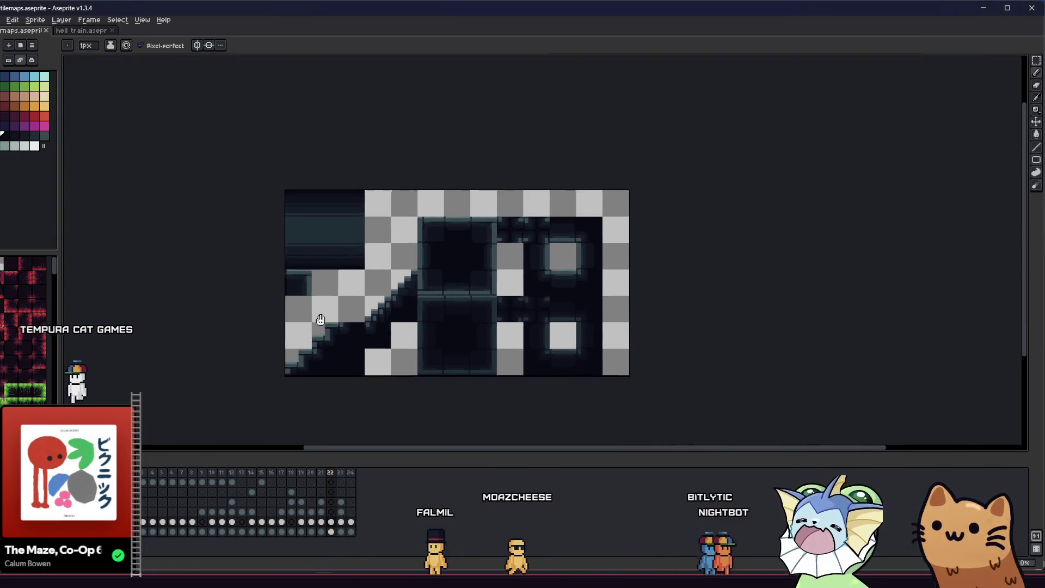
scroll(404, 320, up, 3)
- Clear the dark fill tile beneath the uppermost stair tile to transparency
key(ctrl)
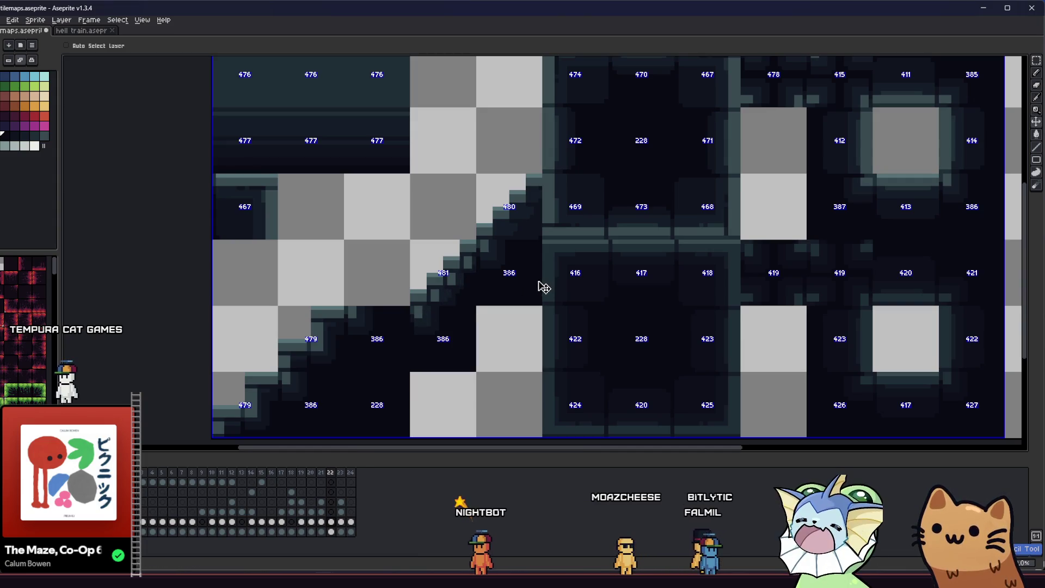
key(ctrl+z)
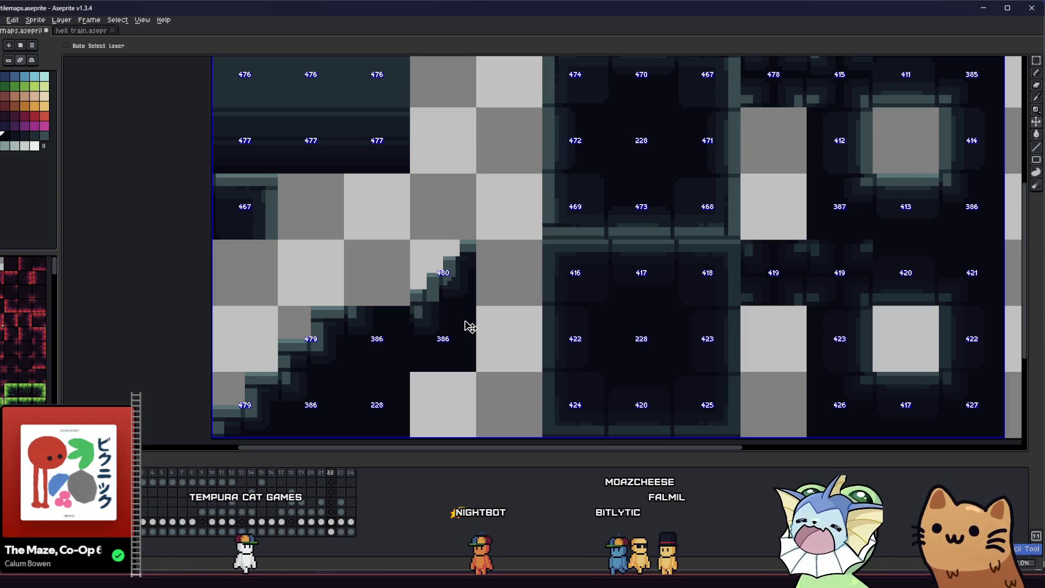
key(b)
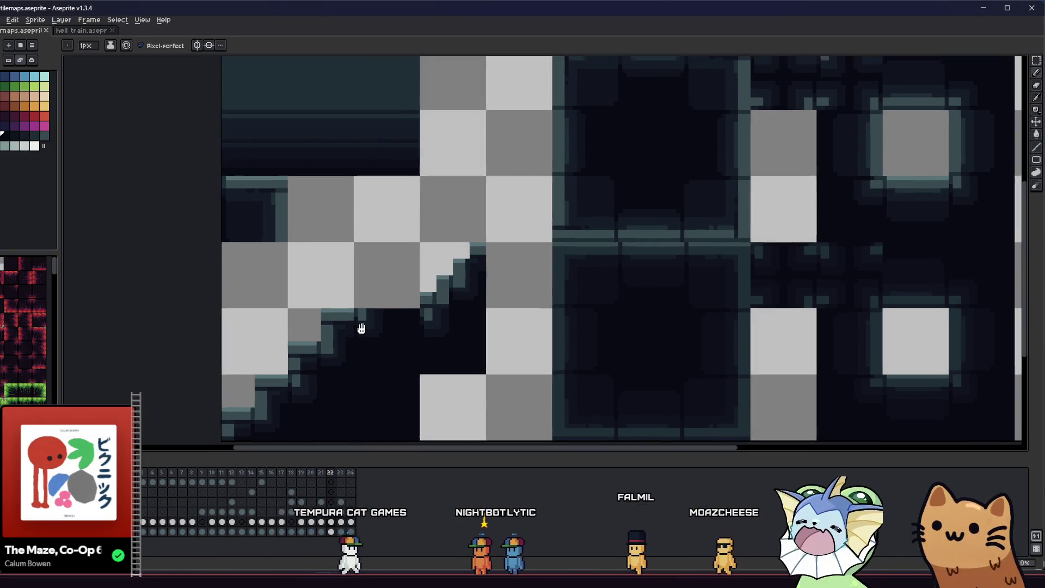
drag(362, 327, 382, 340)
key(m)
click(422, 334)
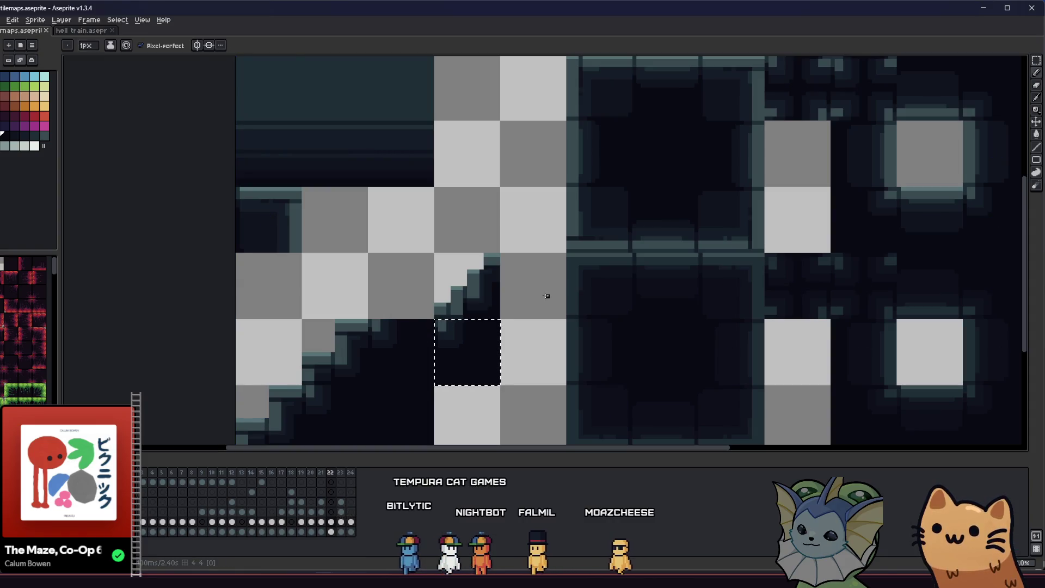
- Inspect tile 480's stair piece with tile index numbers shown
key(i)
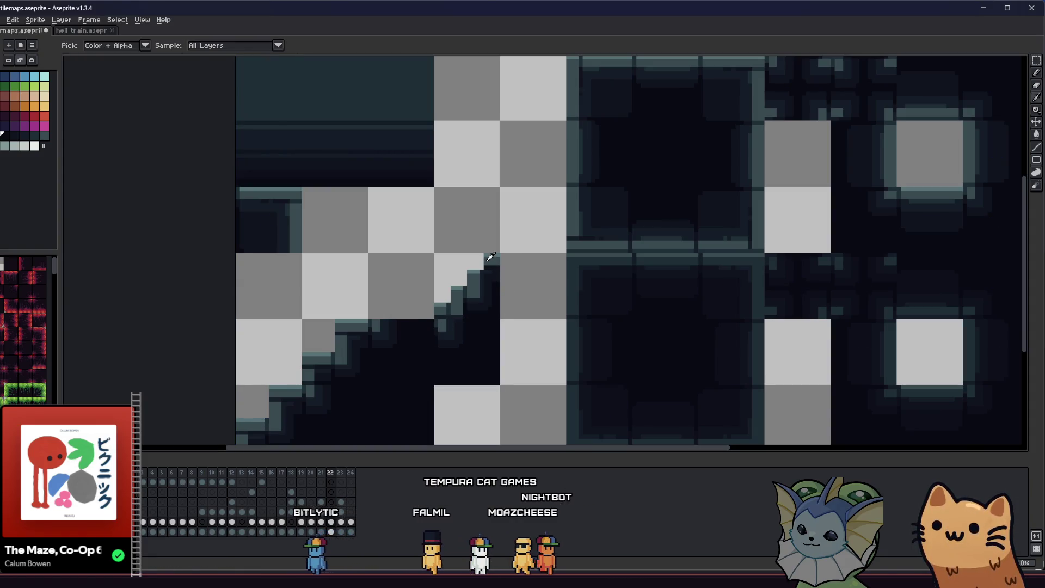
drag(405, 290, 495, 292)
key(v)
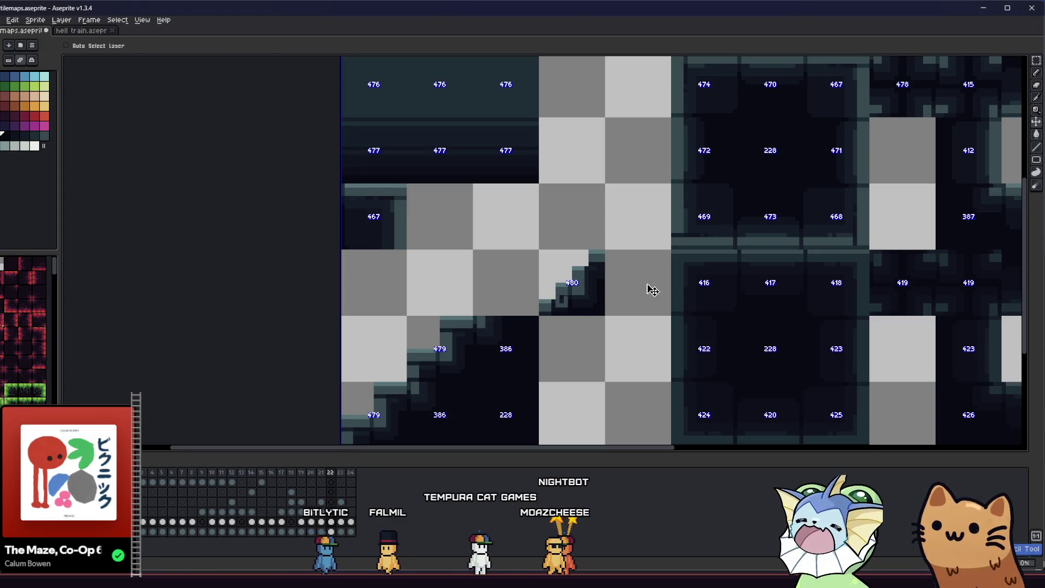
scroll(625, 290, up, 2)
key(i)
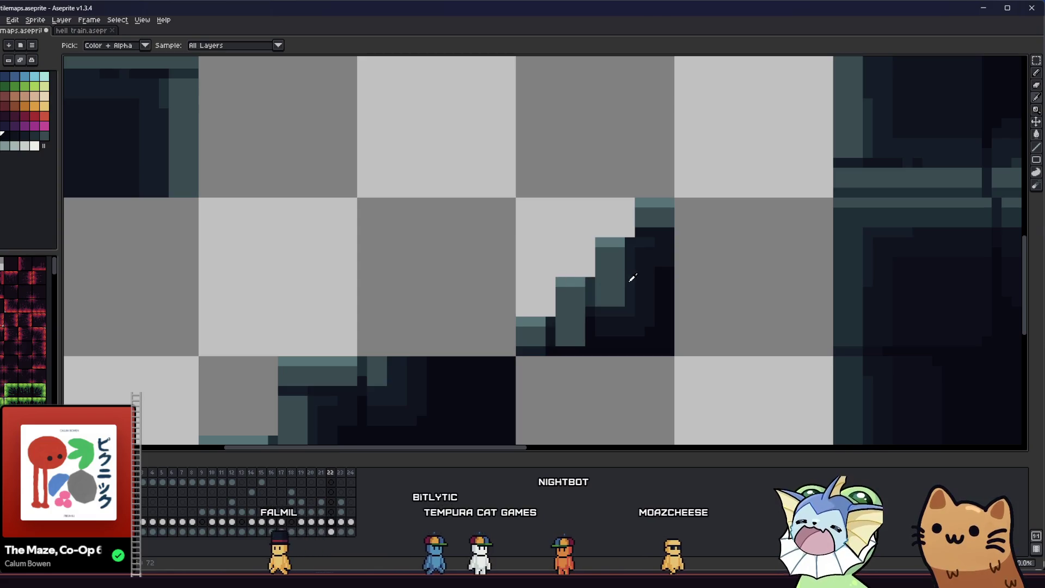
scroll(632, 278, down, 2)
drag(597, 299, 507, 289)
- Move the dark tile from beneath the lower stairs up beside the upper steps
key(m)
scroll(416, 341, down, 1)
click(399, 374)
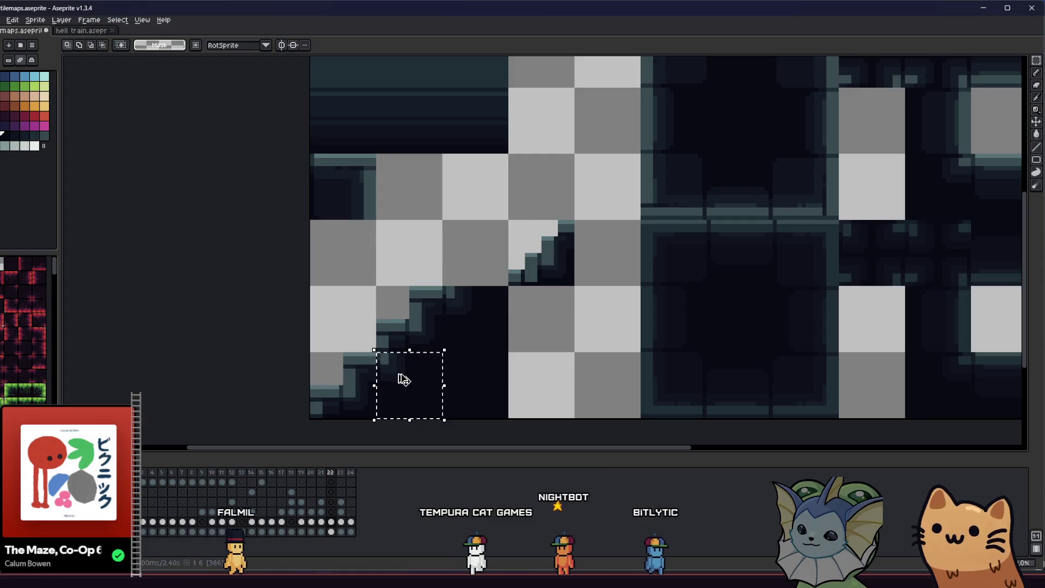
drag(402, 376, 537, 316)
click(469, 293)
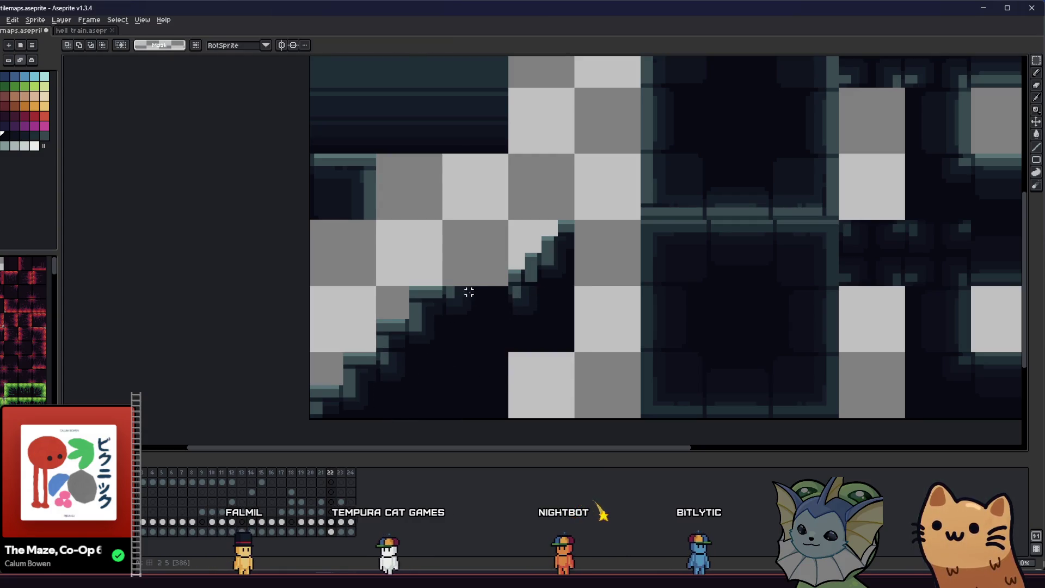
scroll(539, 271, up, 2)
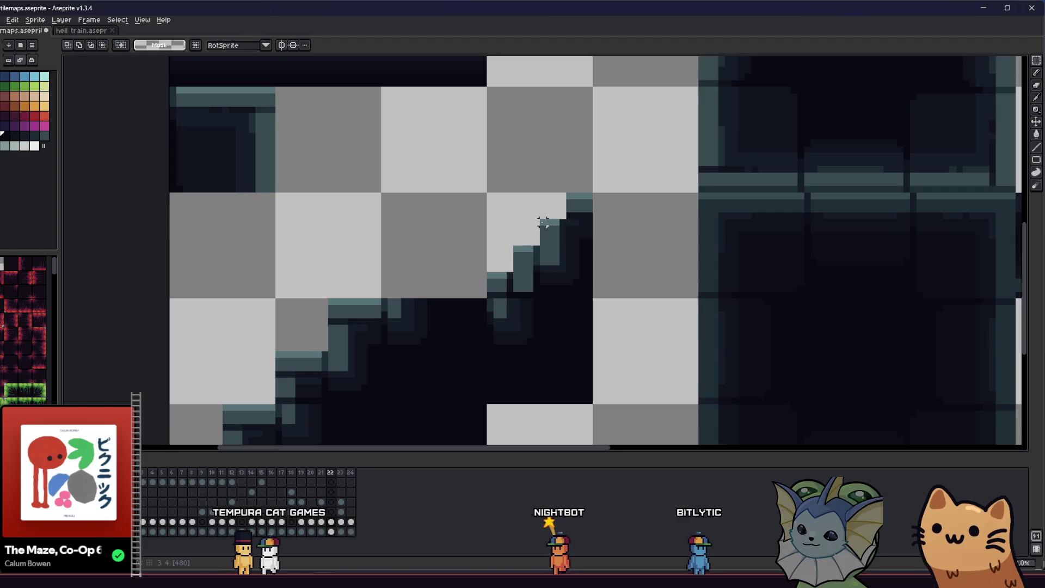
- Draw a dark pixel row across the teal step, then save the tileset
key(i)
scroll(555, 233, up, 2)
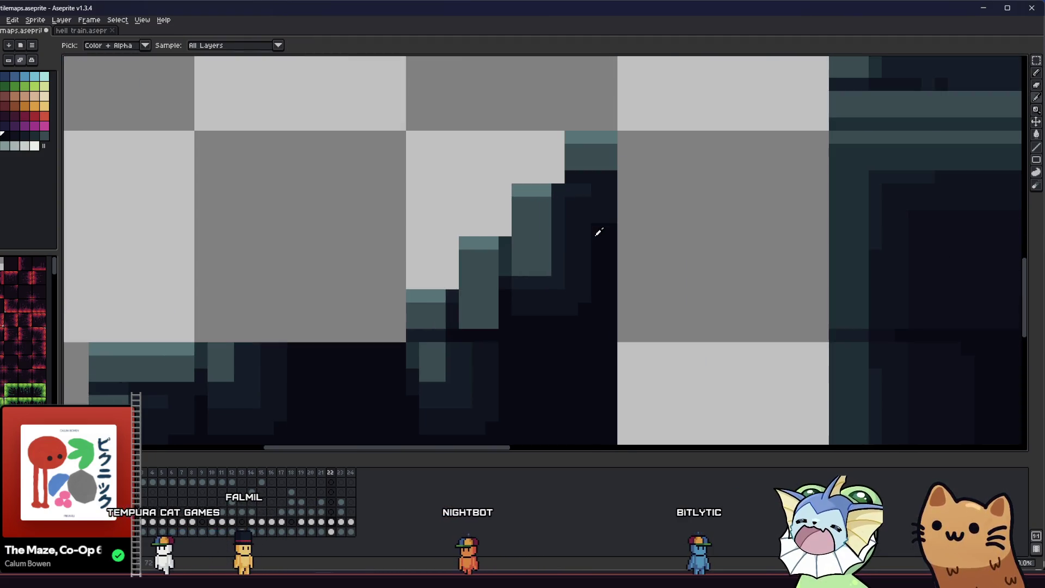
click(519, 229)
key(b)
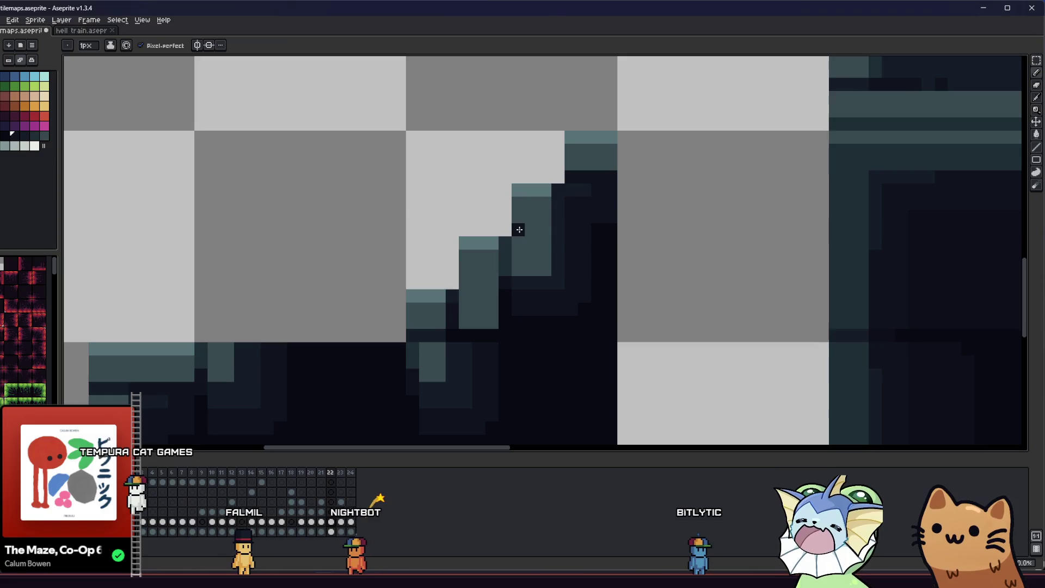
drag(519, 230, 545, 226)
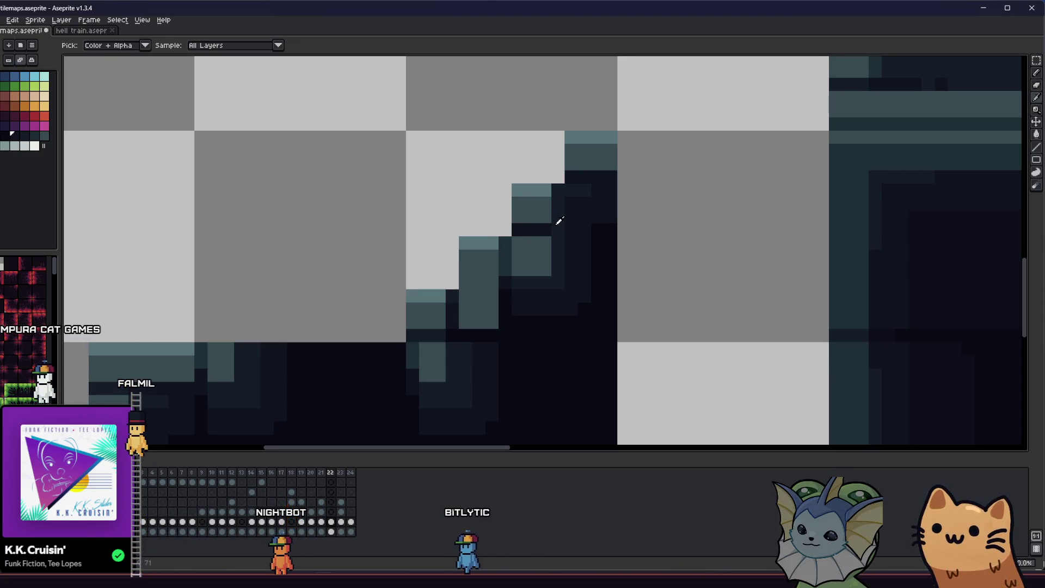
key(b)
key(i)
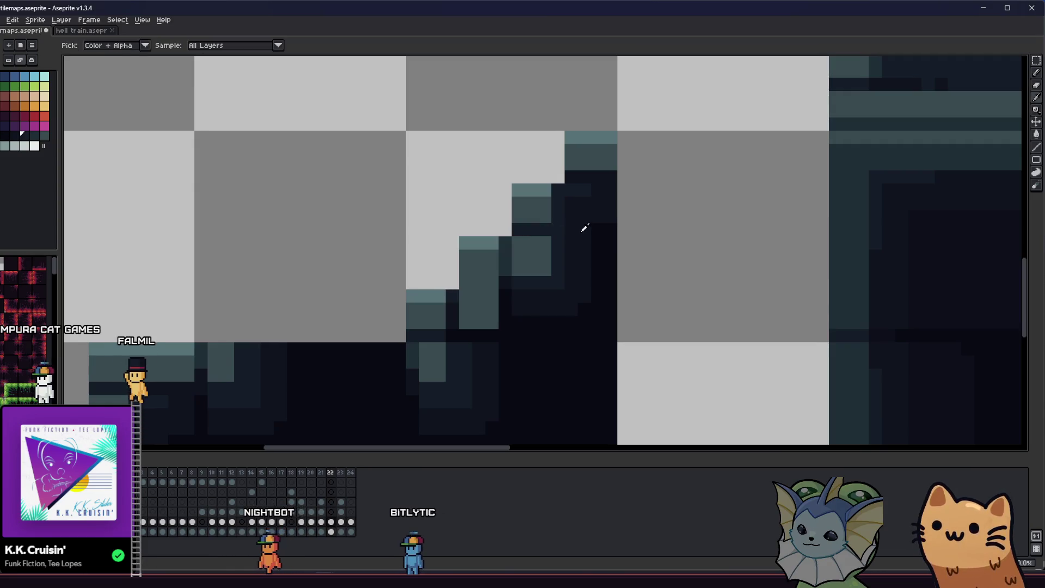
key(b)
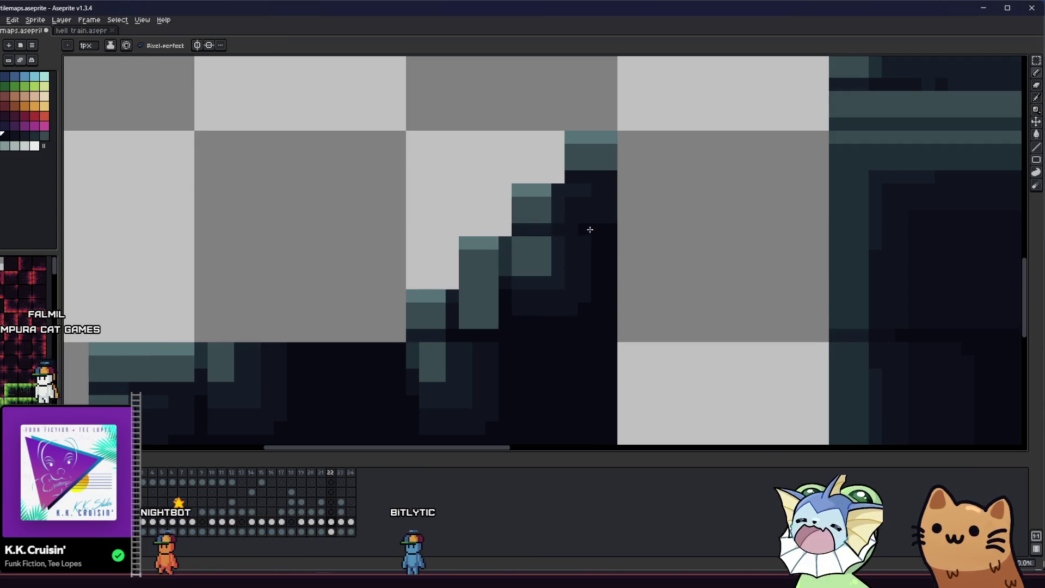
key(b)
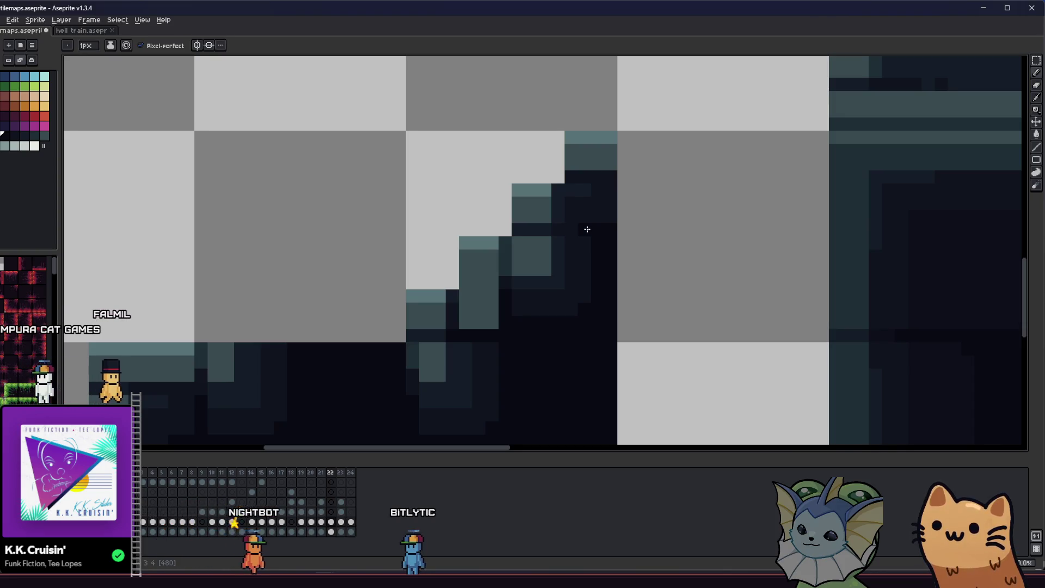
key(ctrl+s)
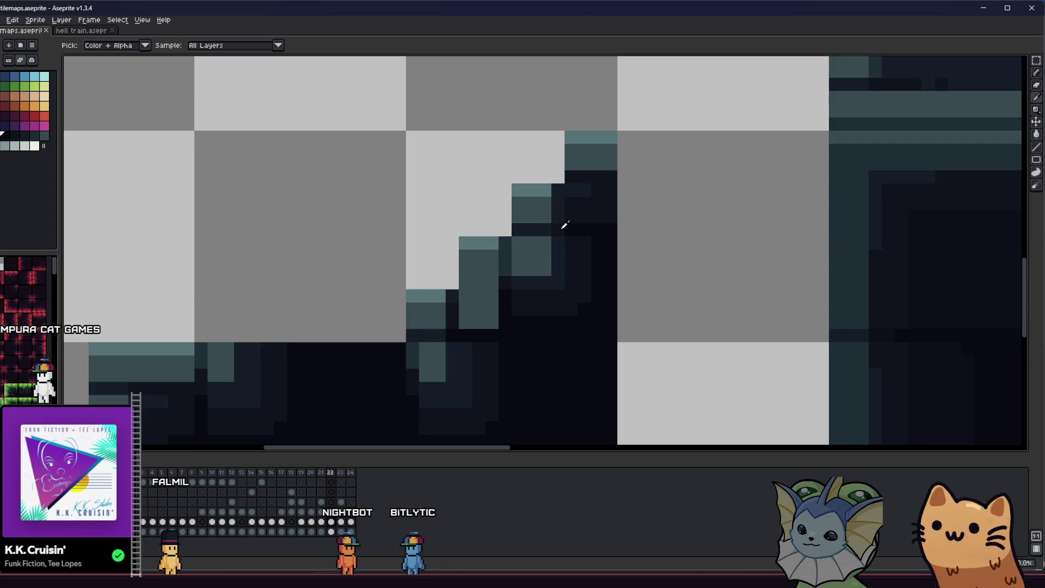
- Sample colours from the canvas around the stair tile with the Eyedropper
scroll(553, 253, down, 2)
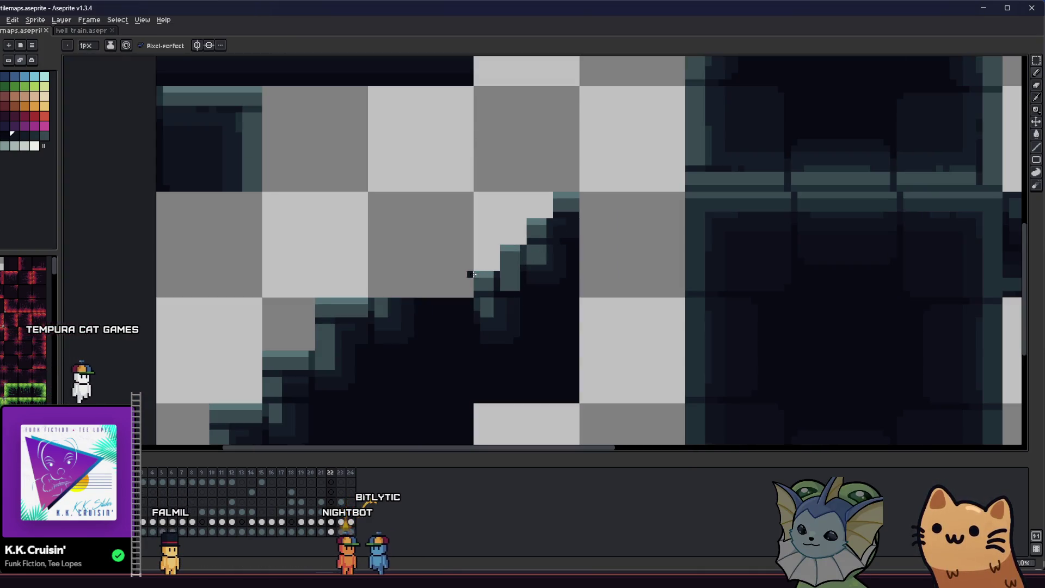
key(i)
scroll(488, 305, down, 2)
scroll(414, 316, right, 3)
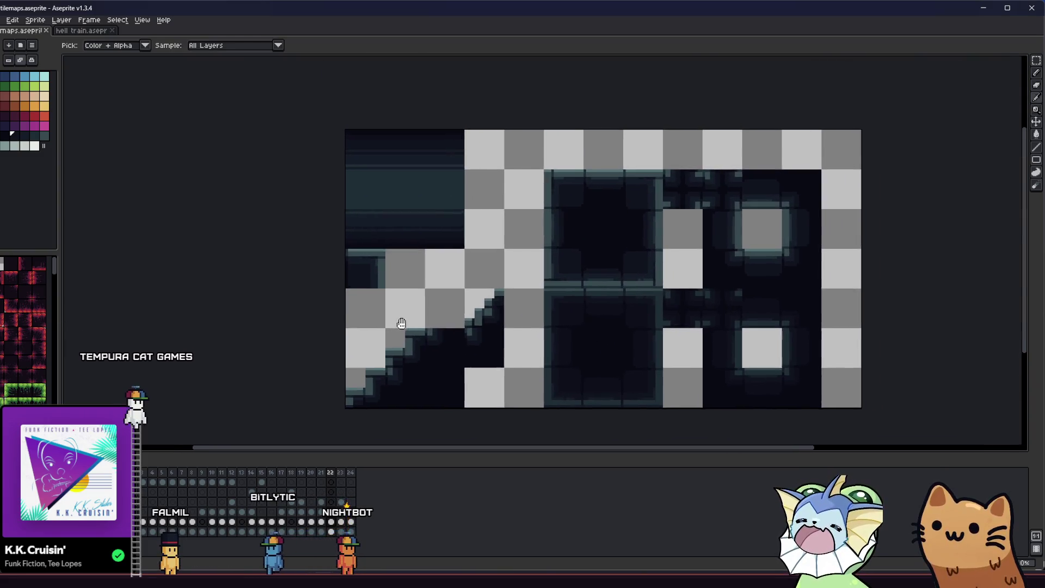
key(m)
scroll(414, 325, up, 3)
scroll(464, 319, up, 2)
key(i)
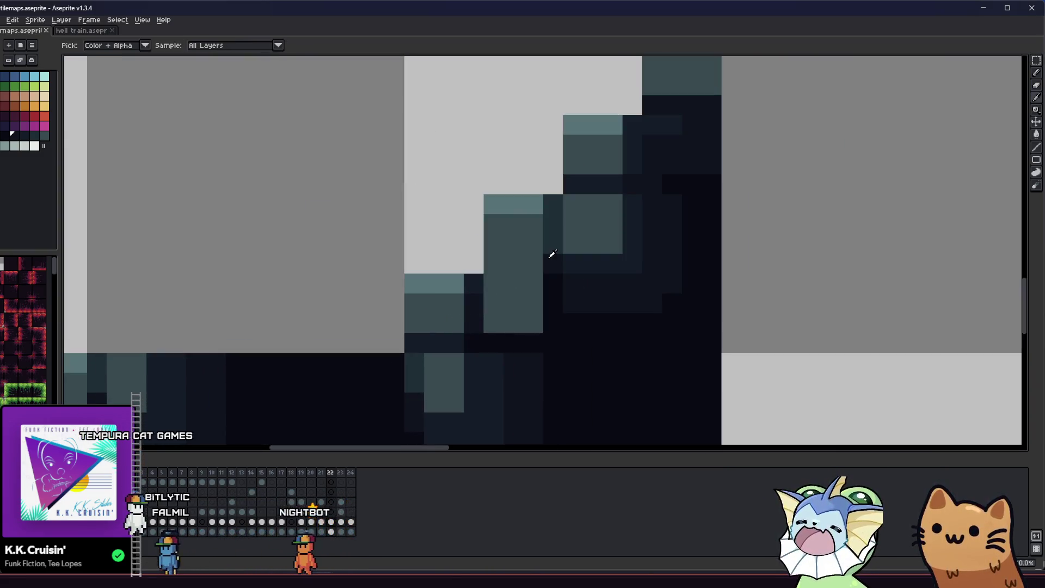
scroll(545, 268, down, 2)
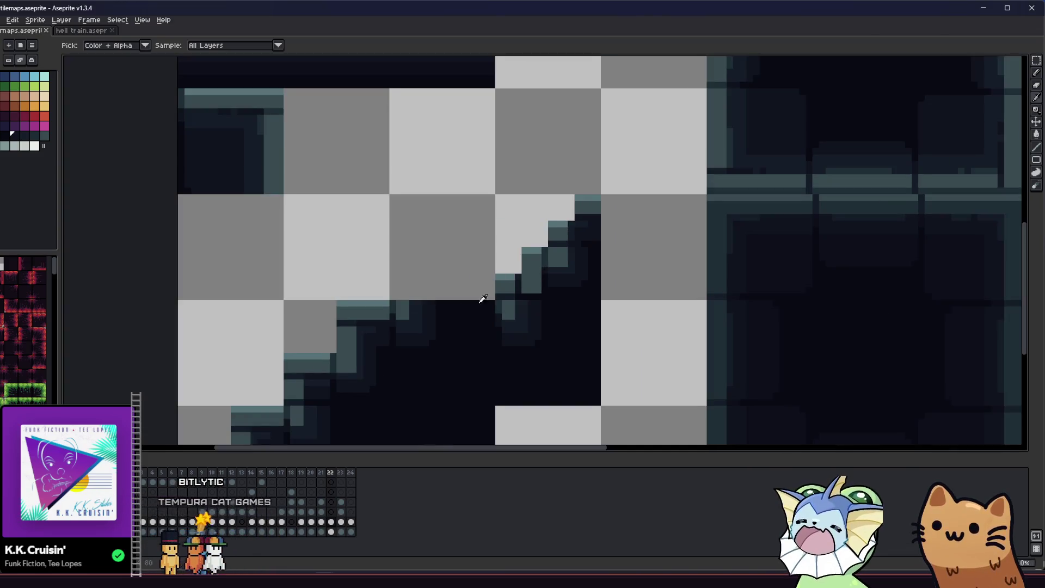
scroll(484, 299, right, 2)
scroll(390, 299, up, 1)
scroll(463, 267, up, 1)
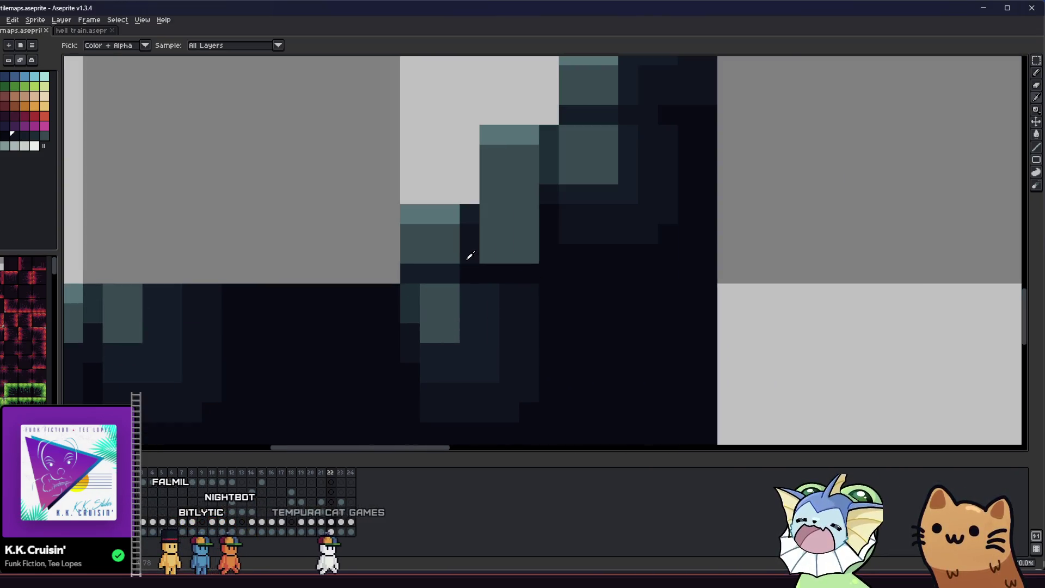
- Darken a short row of stair-edge pixels with the Pencil
key(b)
drag(523, 269, 464, 274)
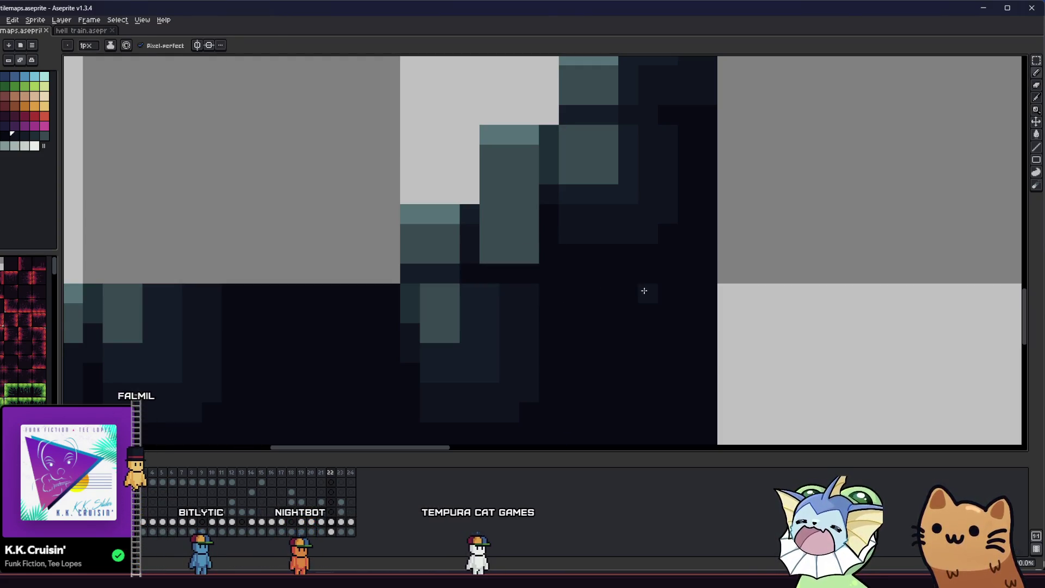
key(b)
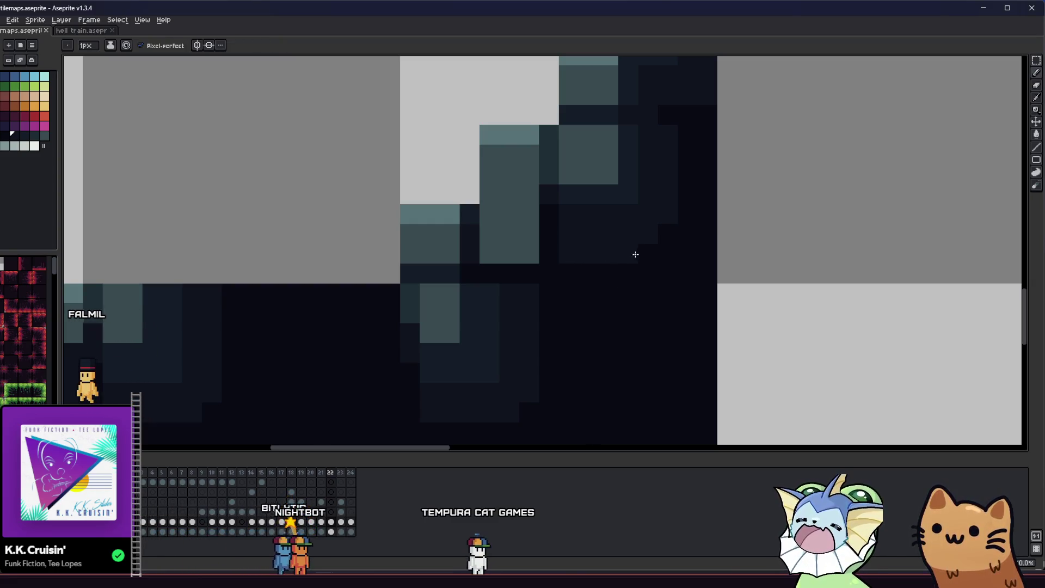
scroll(665, 235, down, 2)
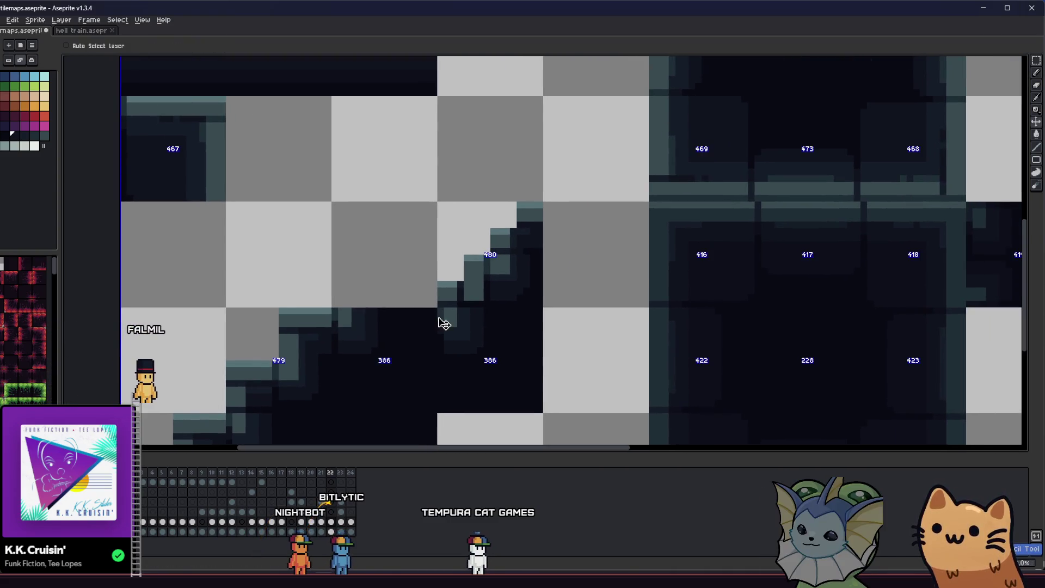
scroll(482, 299, up, 2)
key(i)
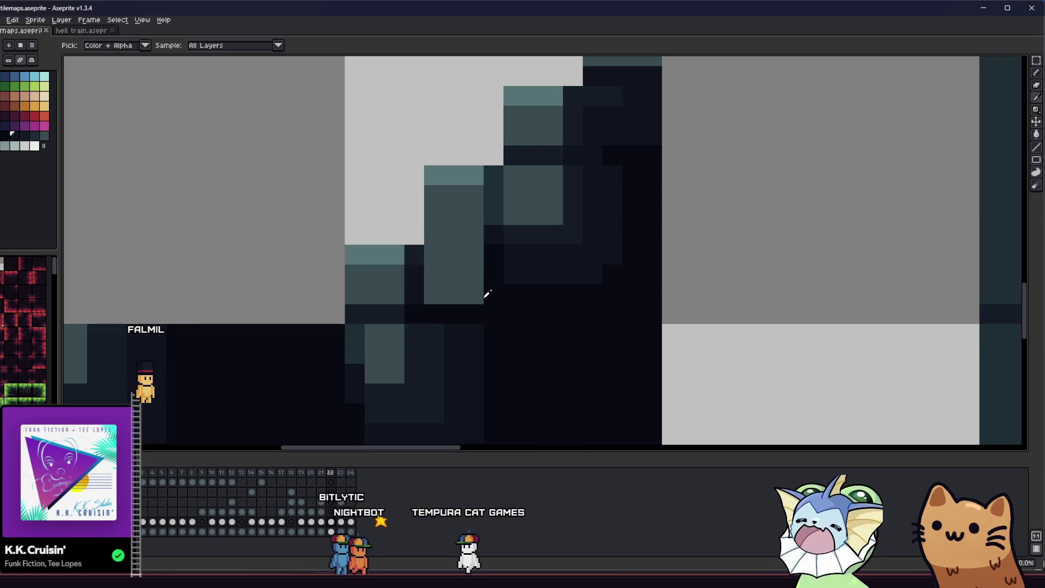
scroll(493, 295, down, 2)
- Save the tilemap file with the stair touch-ups
key(b)
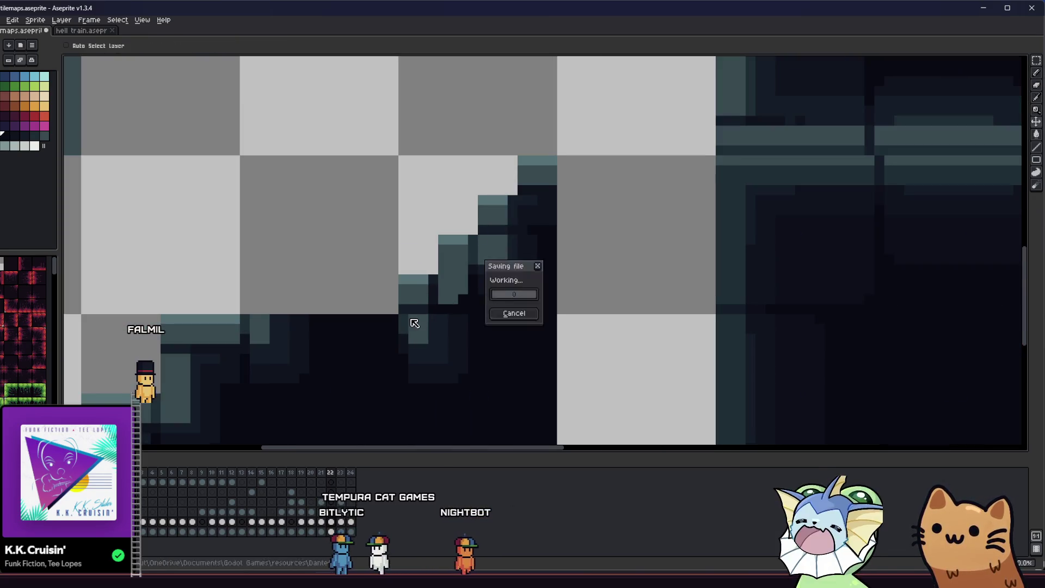
scroll(235, 326, down, 1)
scroll(347, 310, up, 1)
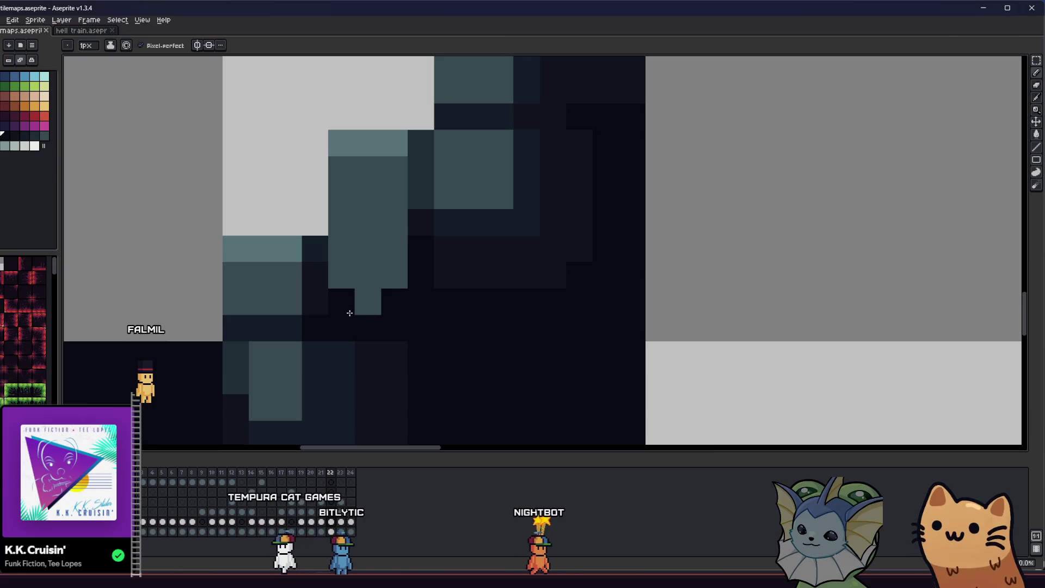
key(v)
scroll(338, 323, down, 1)
scroll(360, 310, up, 2)
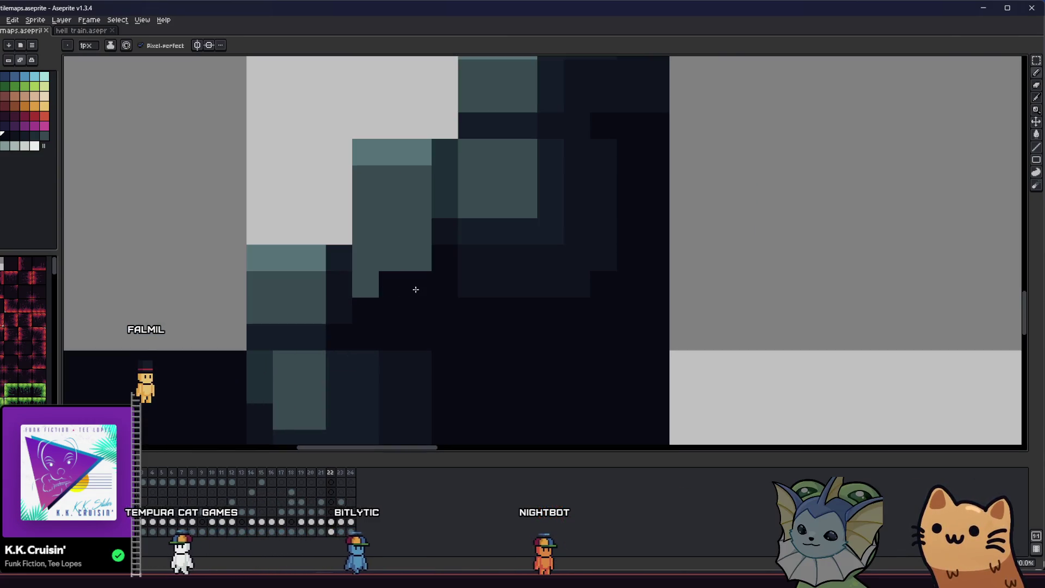
scroll(333, 300, down, 1)
key(b)
- Select the single stair tile and export it as concrete_tile_stair_left.png, overwriting the old file
key(v)
mouse_move(301, 311)
mouse_down()
mouse_move(448, 336)
mouse_move(401, 368)
mouse_move(371, 363)
mouse_up()
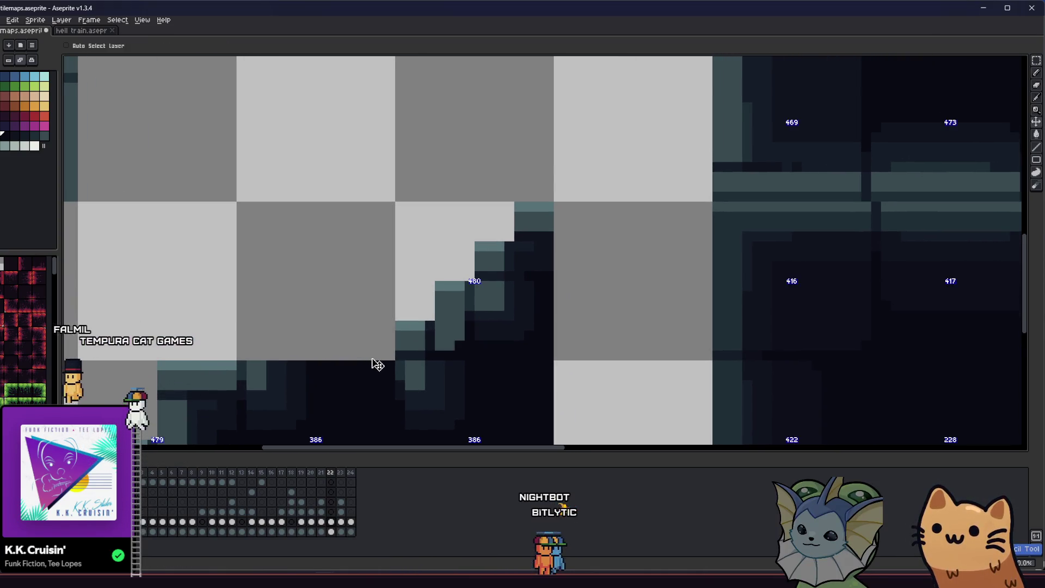
scroll(390, 350, down, 2)
key(m)
click(440, 319)
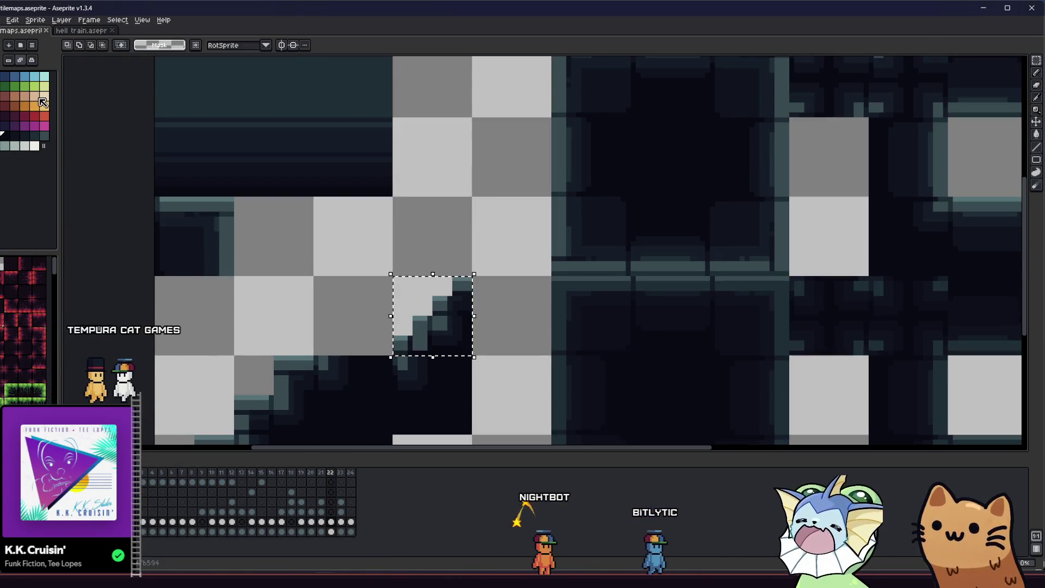
click(2, 20)
mouse_move(22, 101)
click(100, 109)
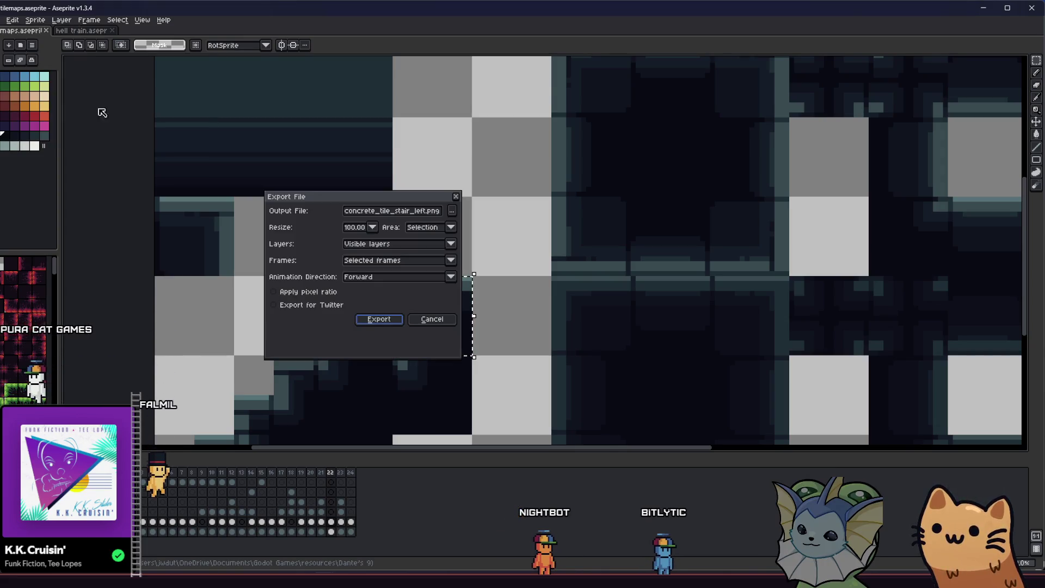
key(Return)
key(Return)
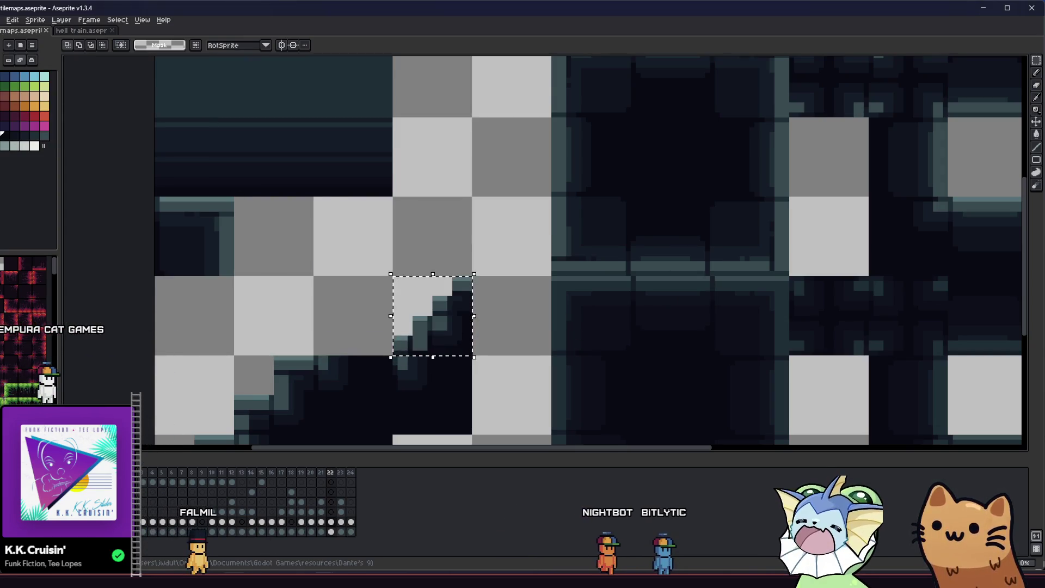
key(alt+Tab)
key(alt+Tab)
key(alt+Tab)
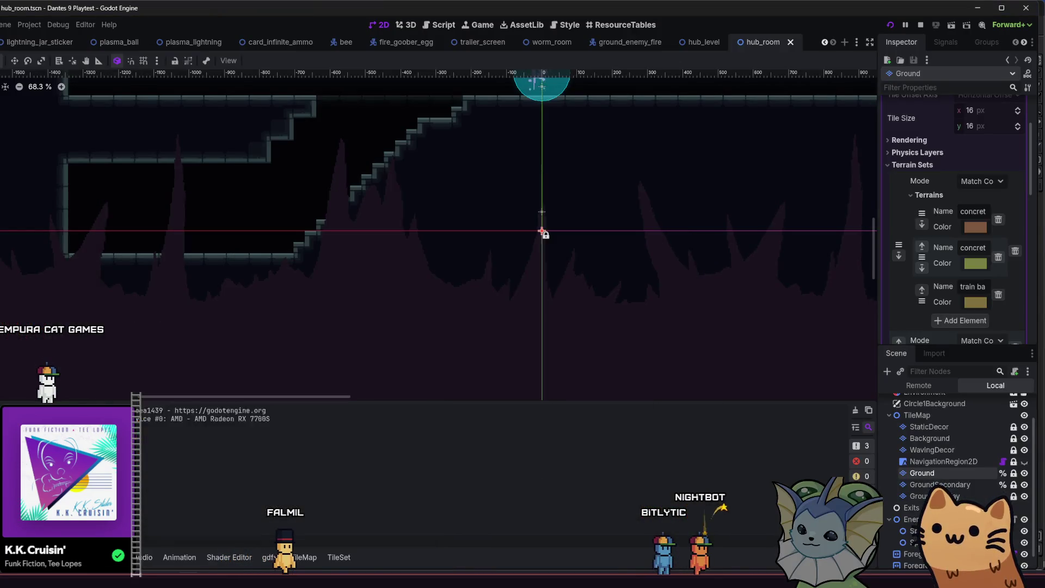
key(alt+Tab)
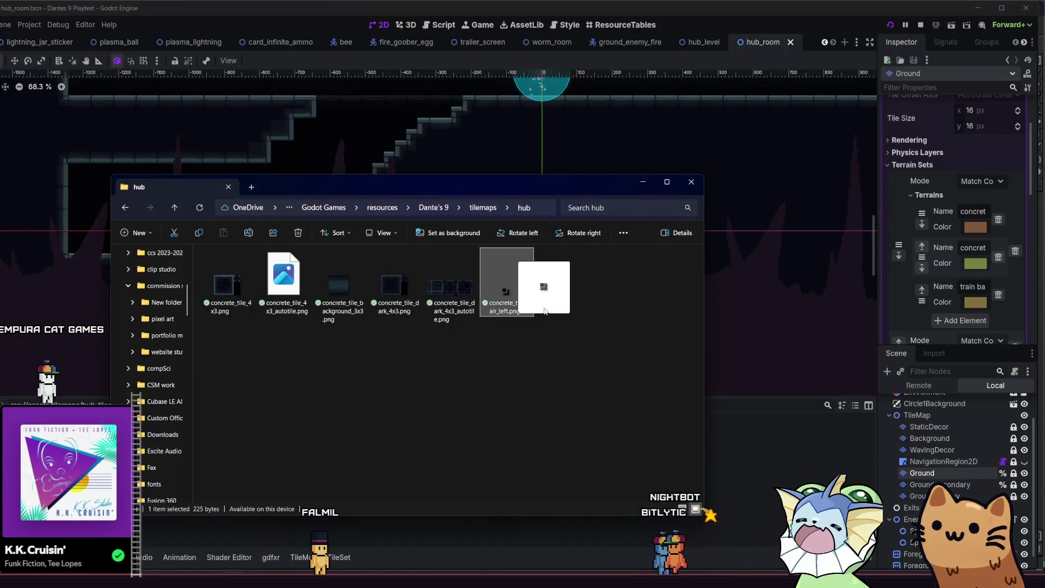
- Check concrete_tile_4x3_autotile.png and concrete_tile_stair_left.png in the hub tilemaps folder
click(345, 352)
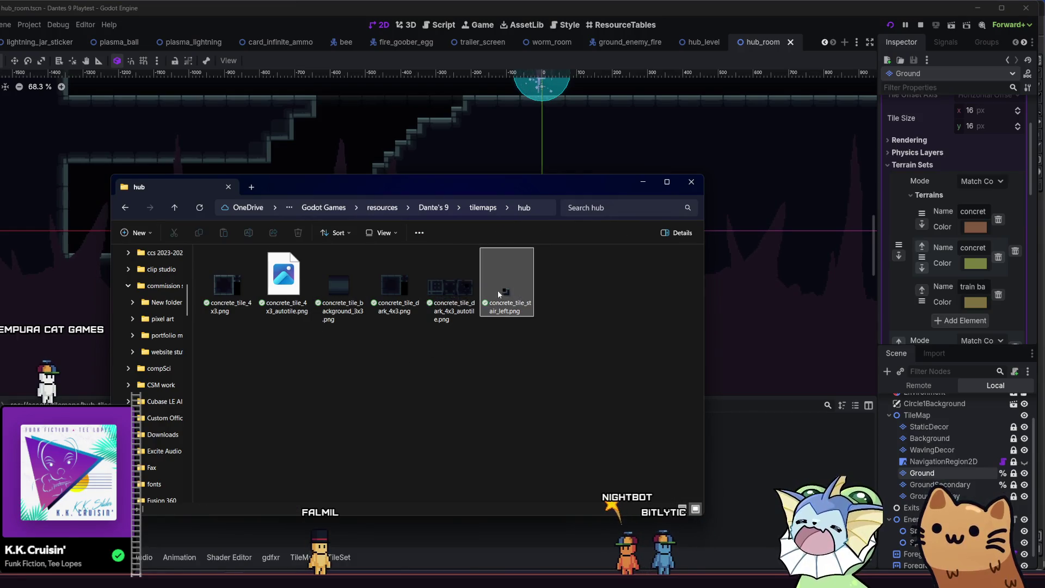
click(269, 280)
click(507, 304)
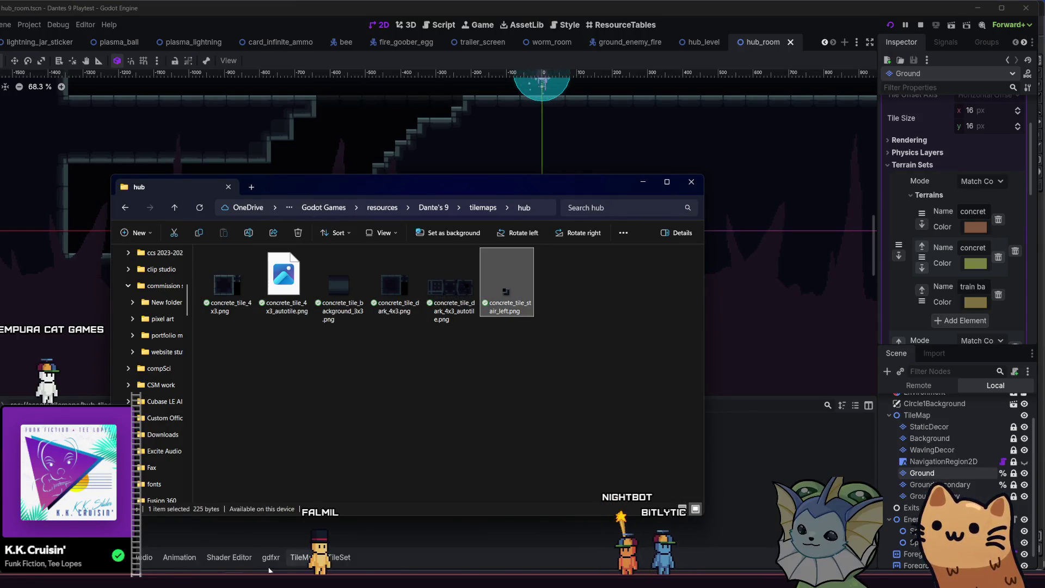
- Back in Godot, run the game project and start it from the main menu
click(770, 490)
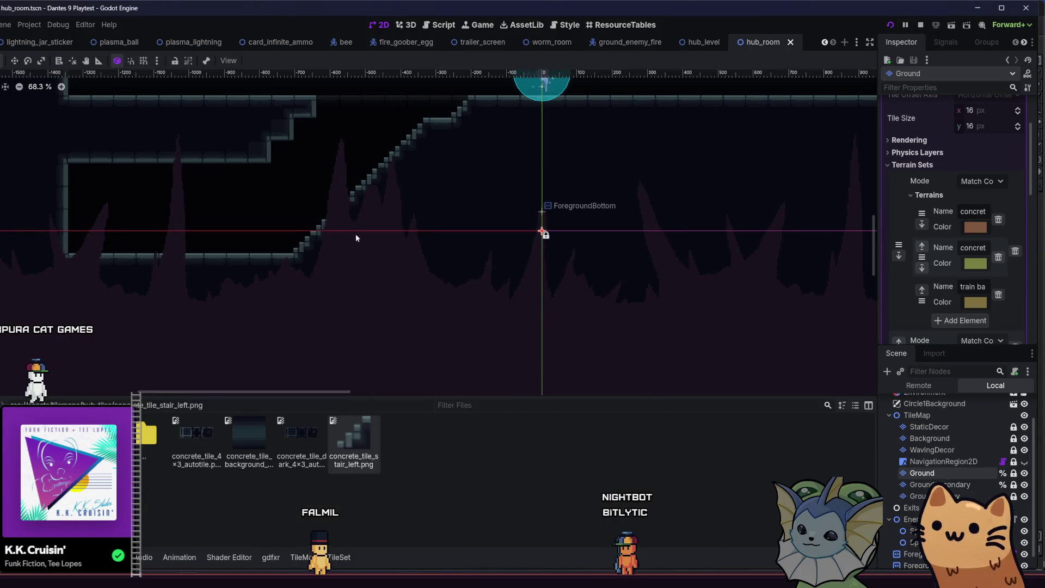
scroll(359, 256, up, 3)
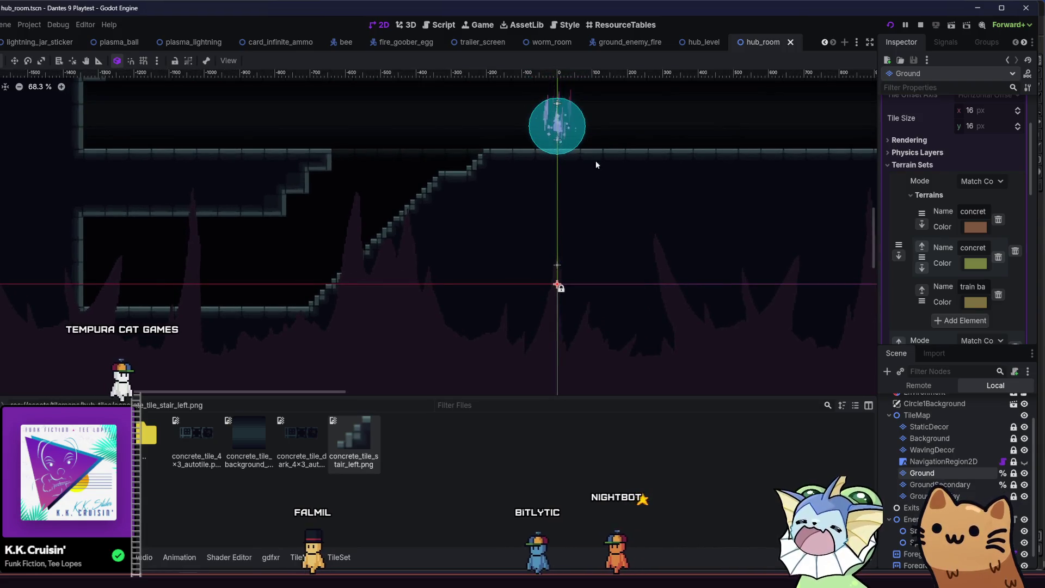
click(895, 28)
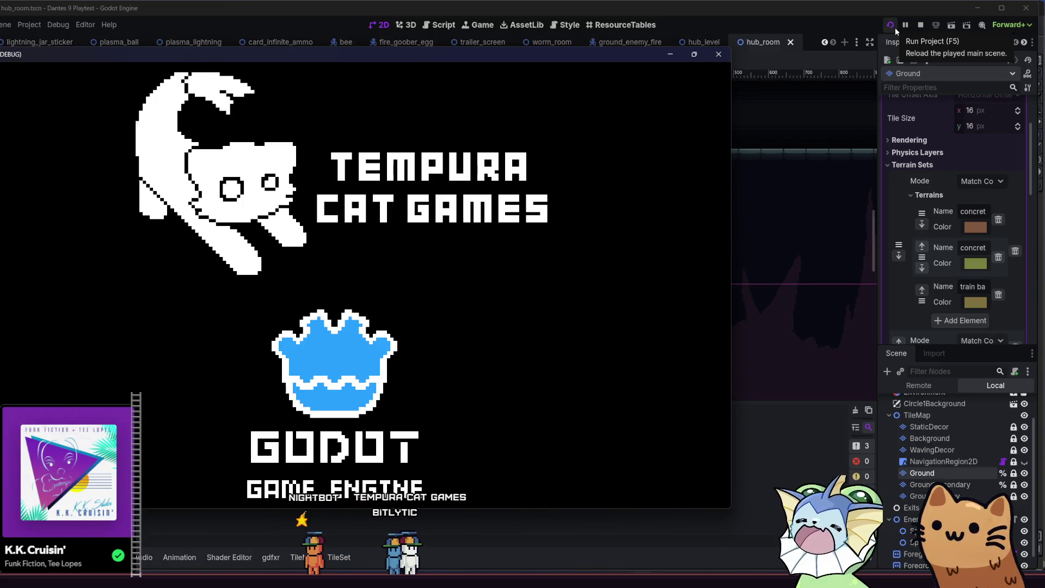
click(895, 28)
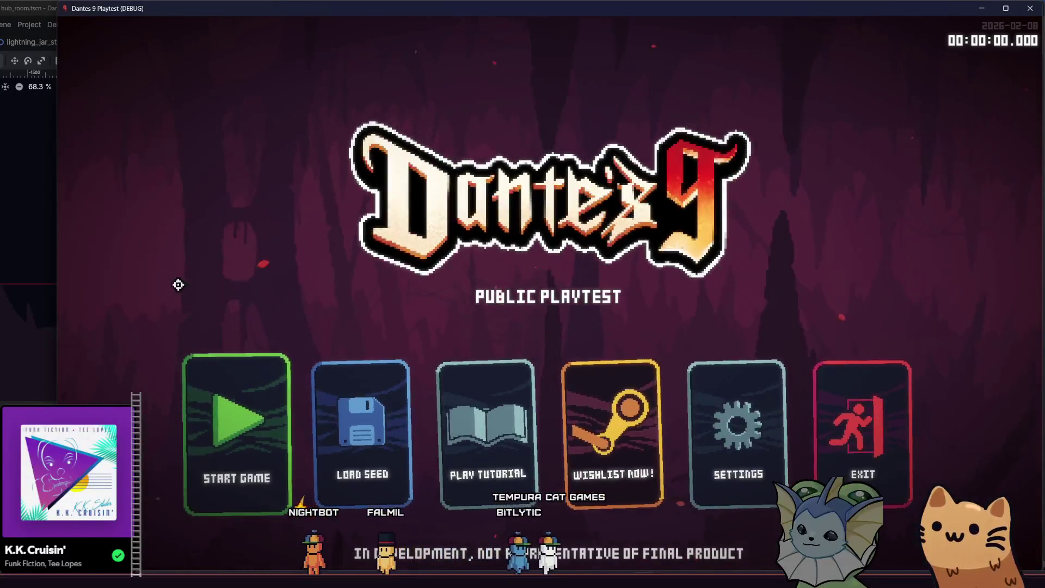
click(229, 400)
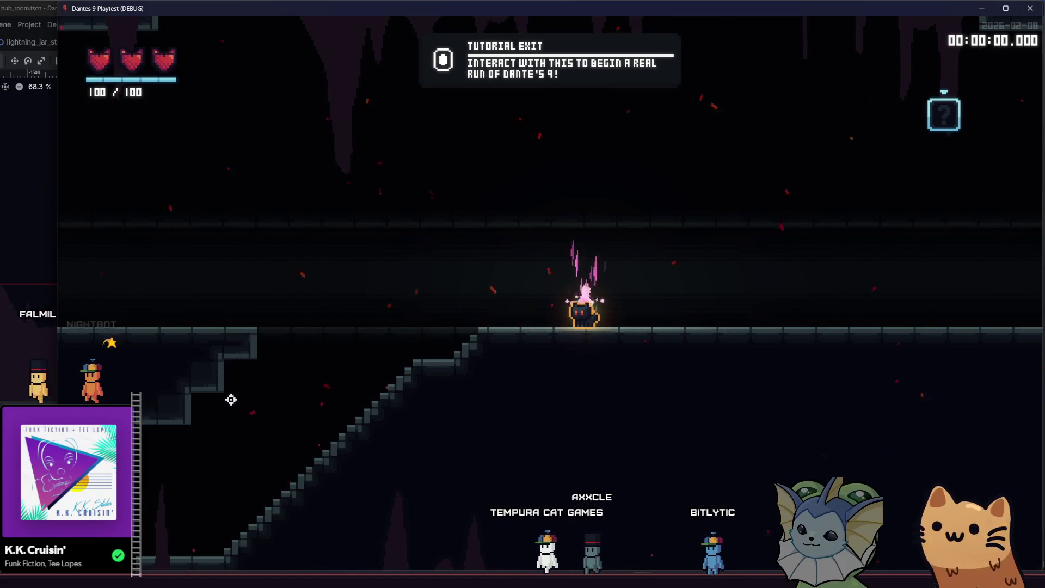
- Walk the player up and down the staircase repeatedly, then switch to tilemaps.aseprite
key(a)
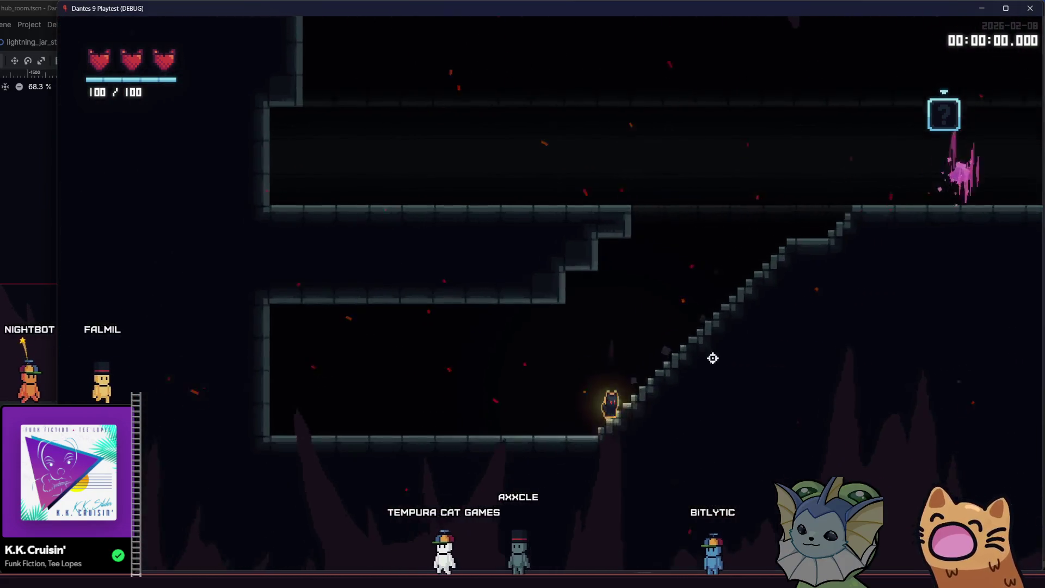
key(d)
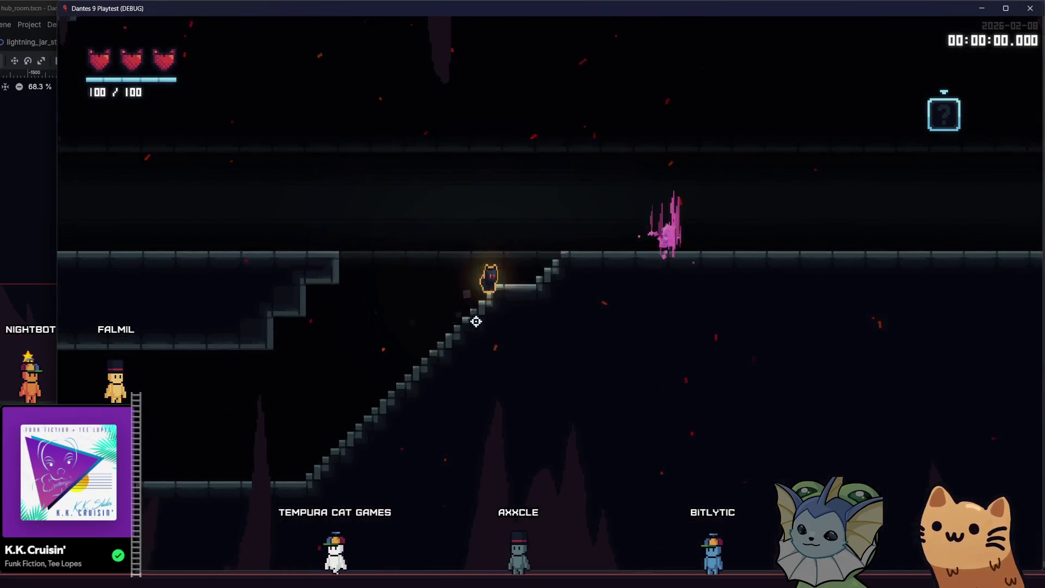
key(a)
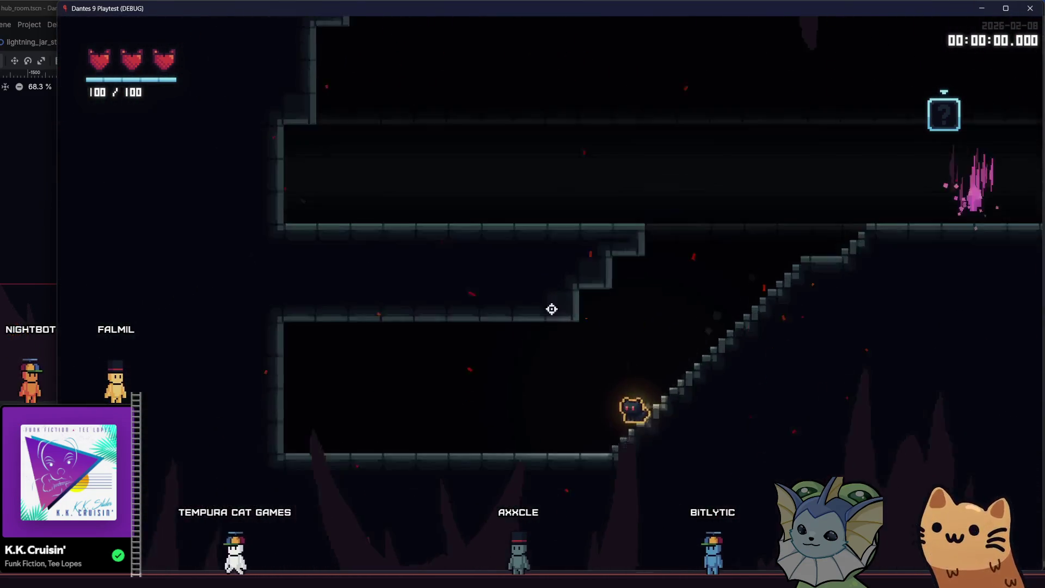
key(d)
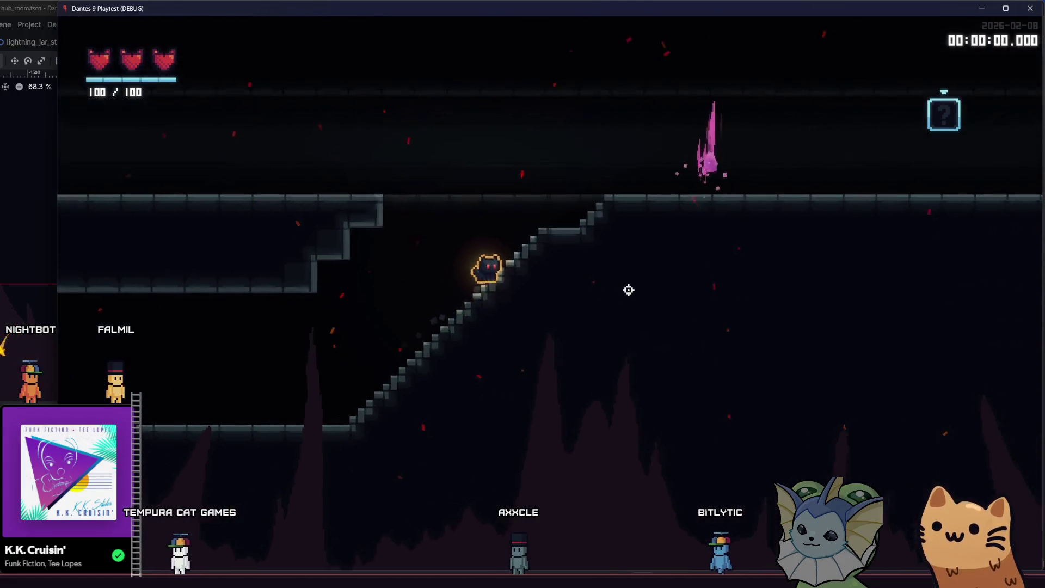
key(d)
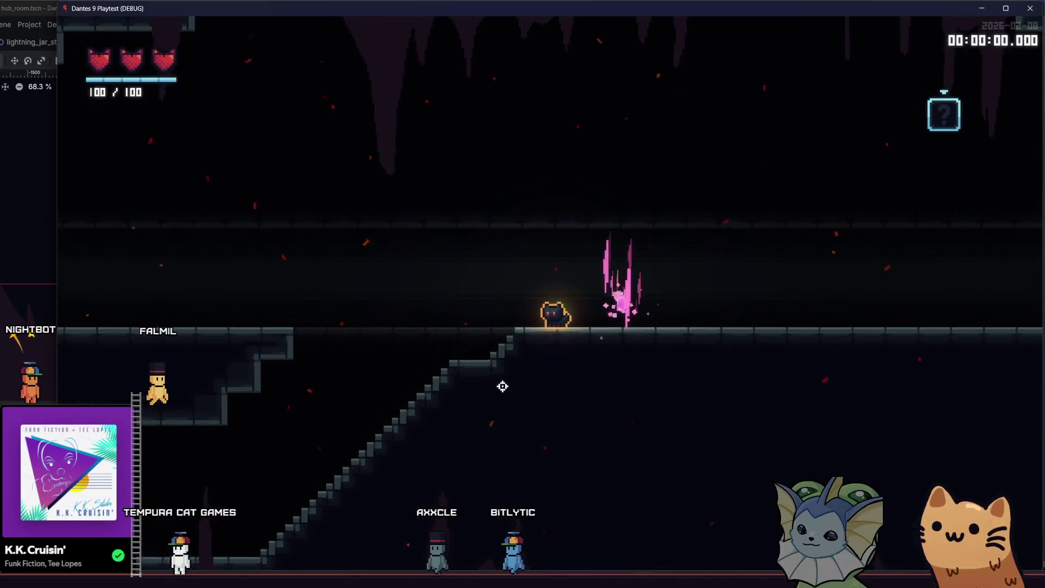
key(a)
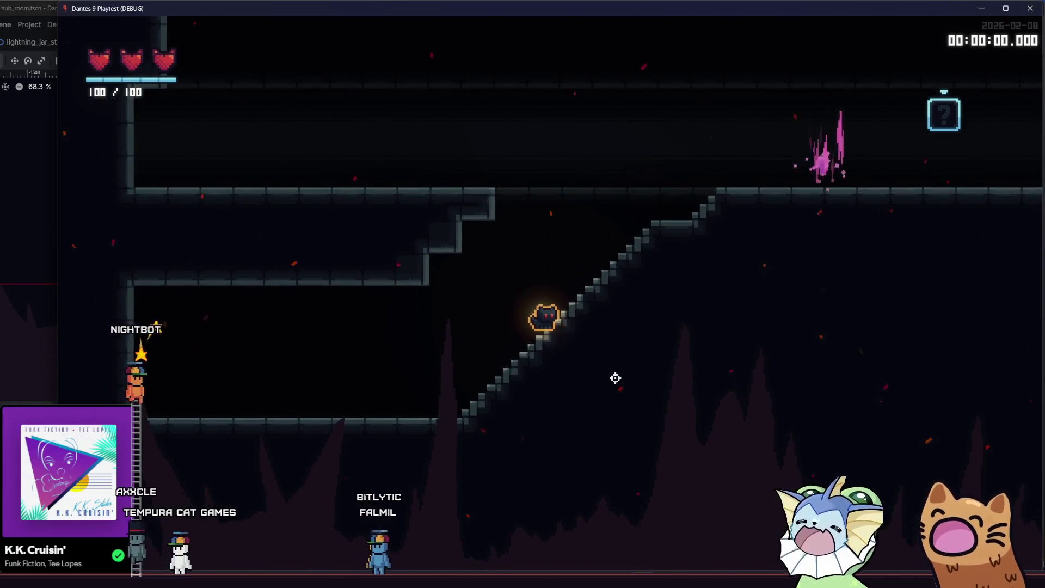
key(a)
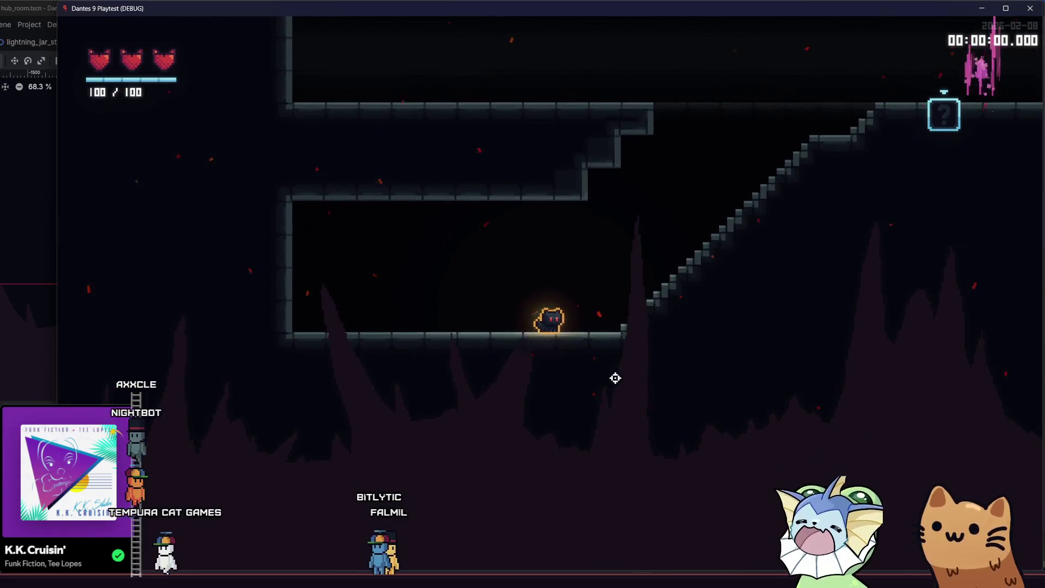
key(d)
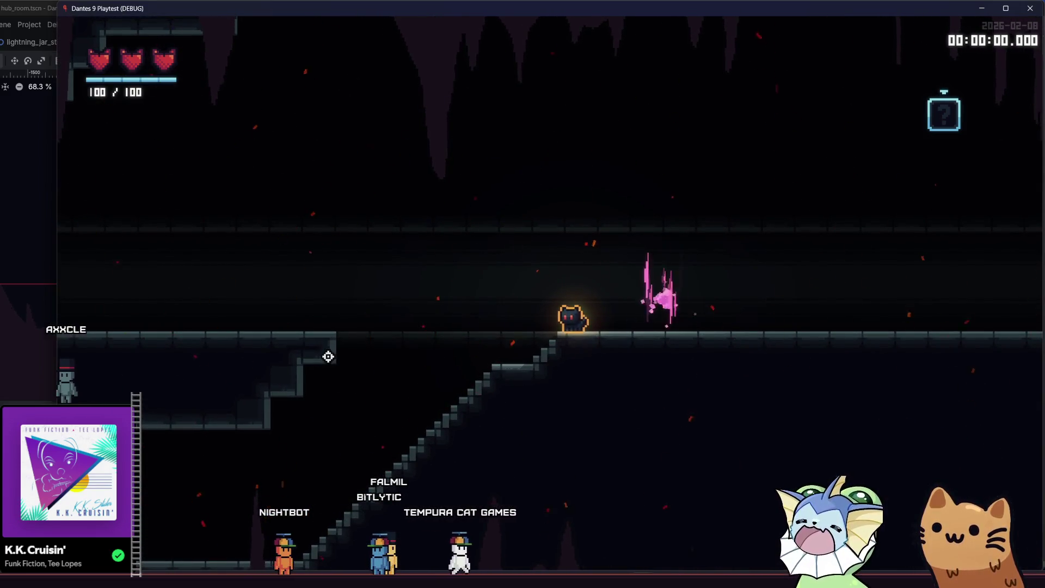
key(a)
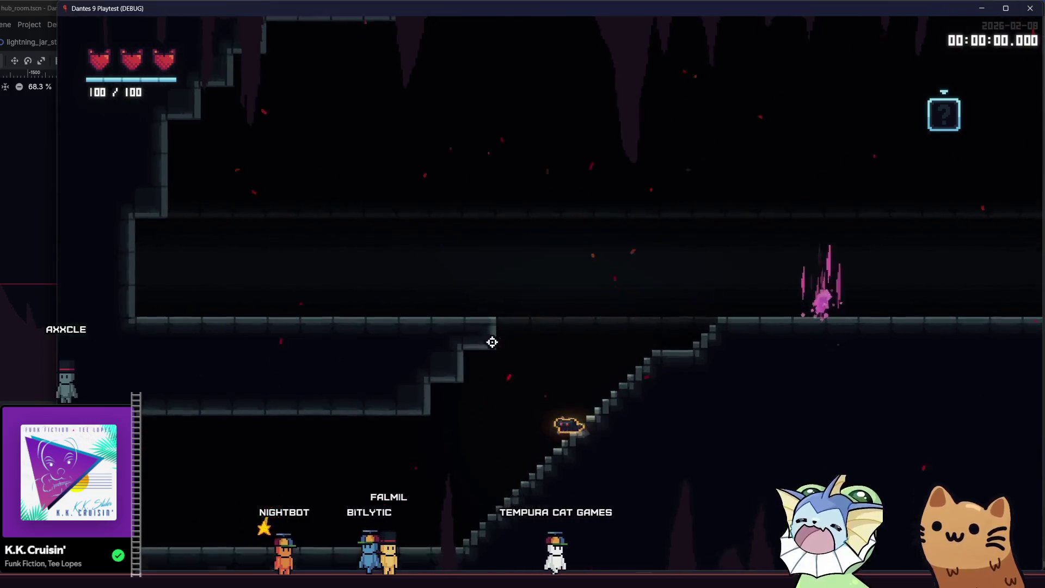
key(a)
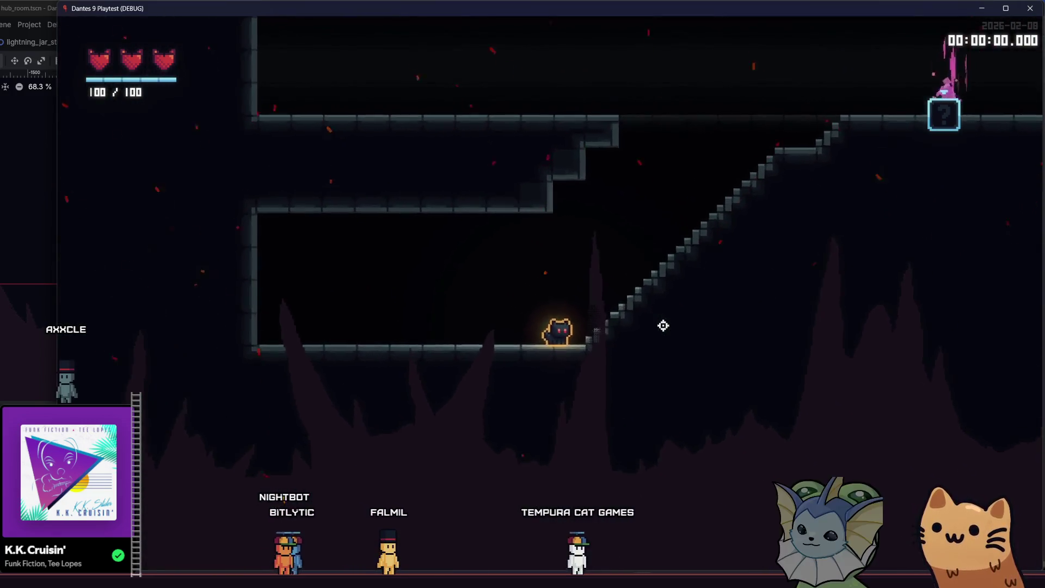
key(d)
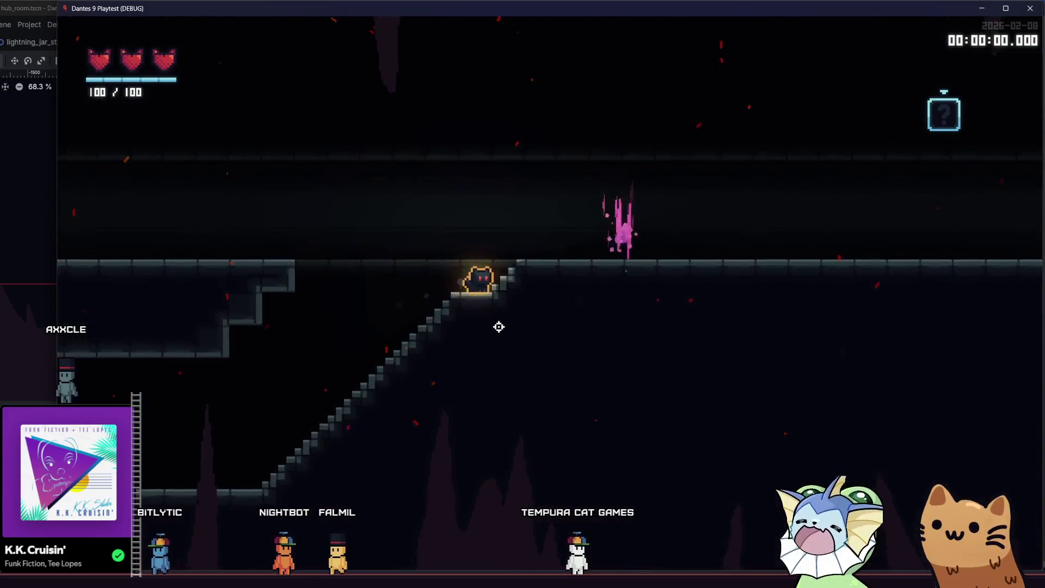
key(a)
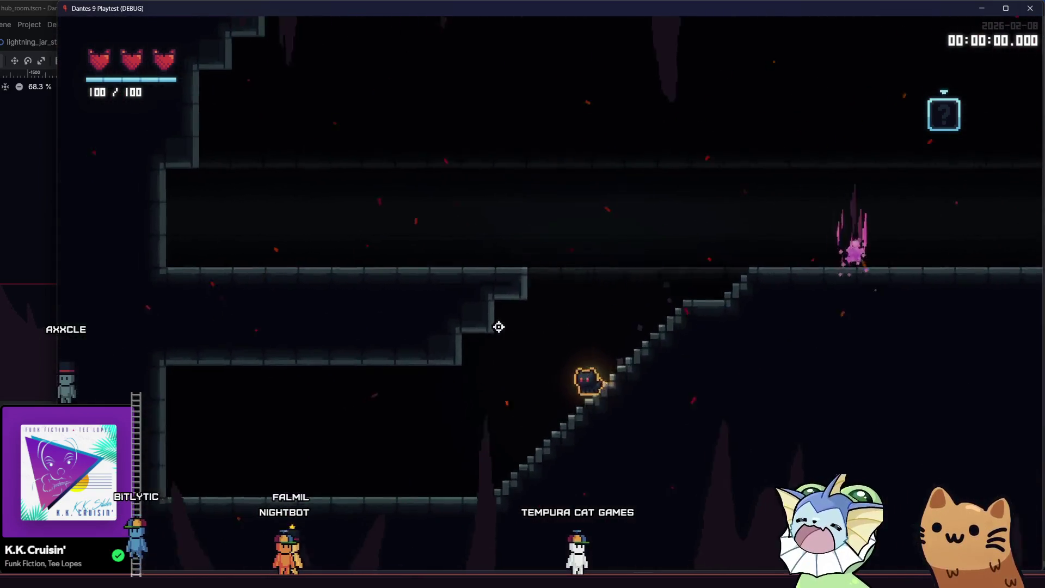
key(d)
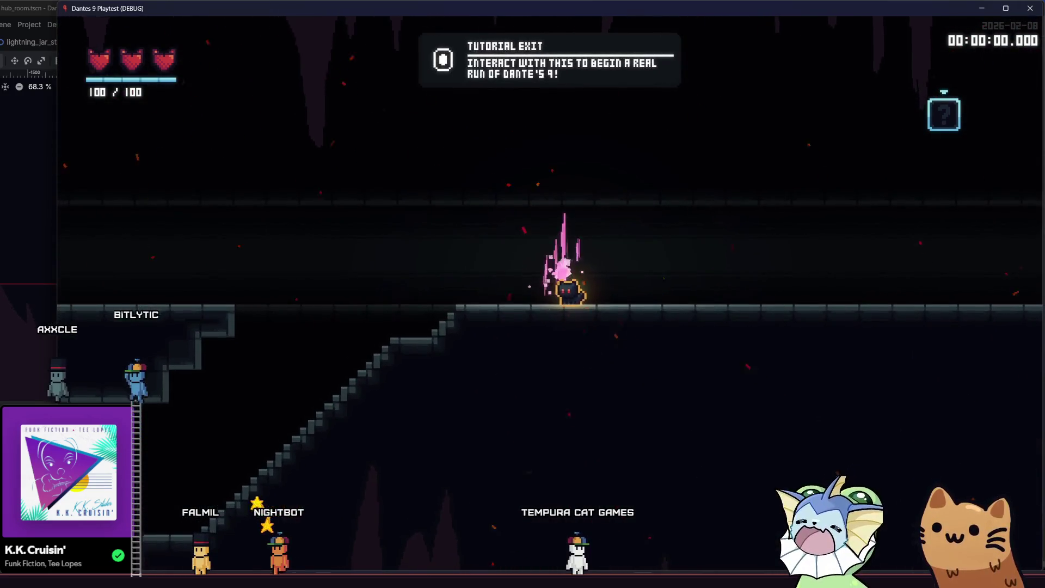
click(308, 569)
click(283, 539)
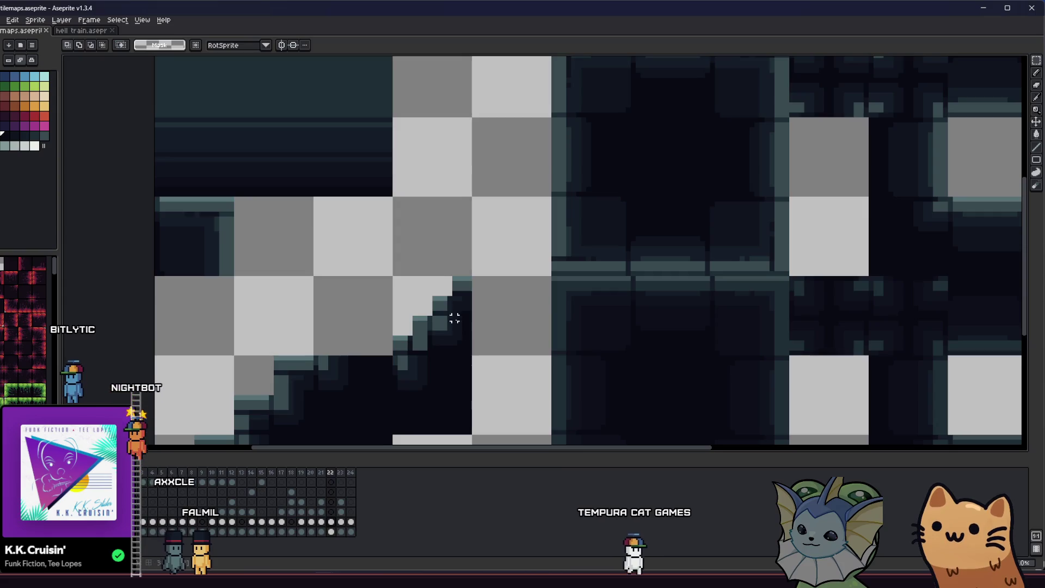
- Paint a dark-teal line along the stair step, darken its end pixel, and add a teal pixel above
scroll(444, 311, up, 2)
key(b)
scroll(442, 305, up, 1)
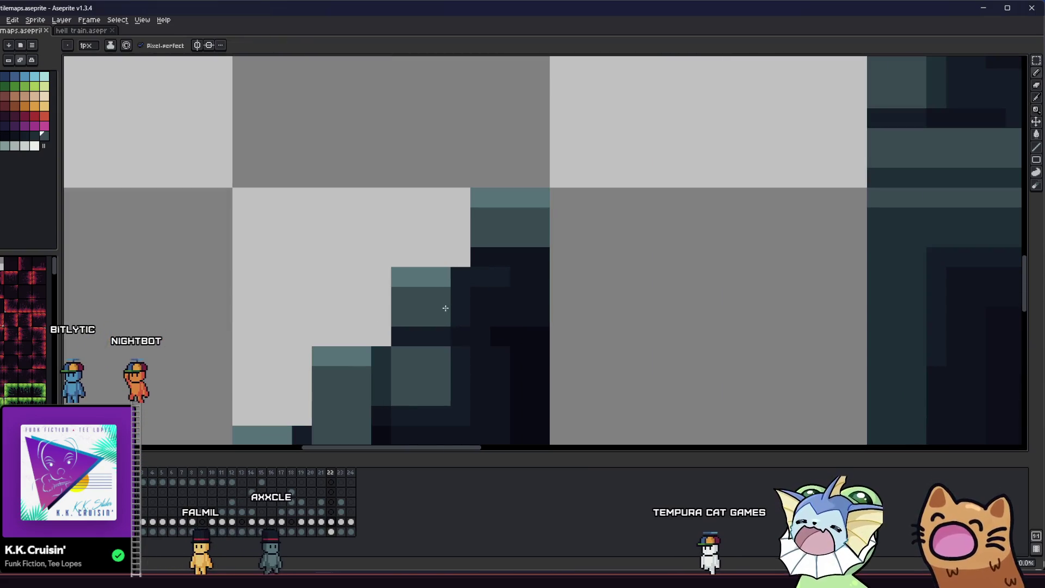
drag(453, 314, 513, 314)
right_click(534, 310)
click(486, 299)
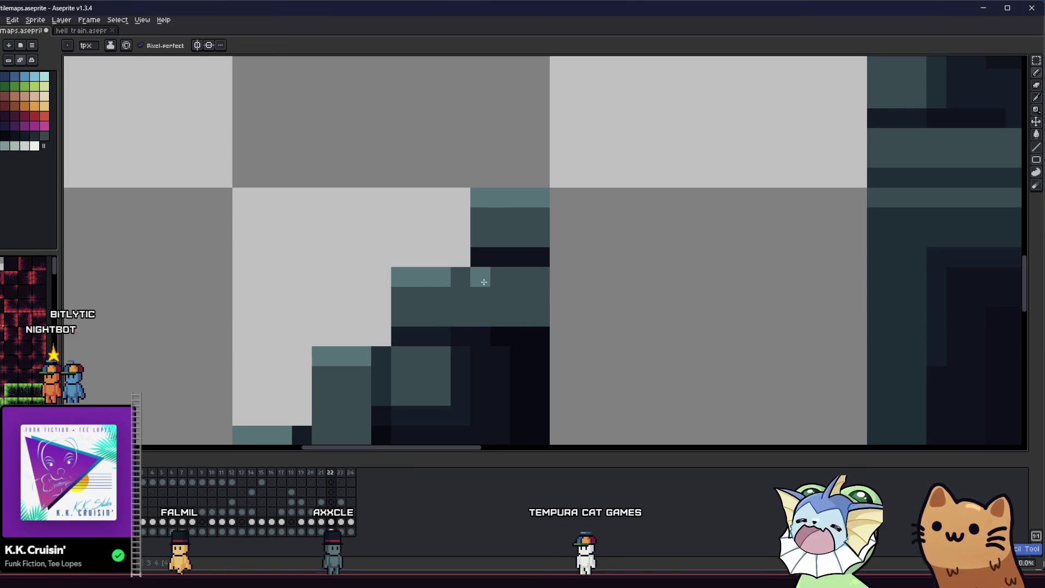
- Compare the stair tile against neighbouring tiles and adjust one more edge pixel
scroll(430, 319, down, 4)
scroll(439, 311, up, 3)
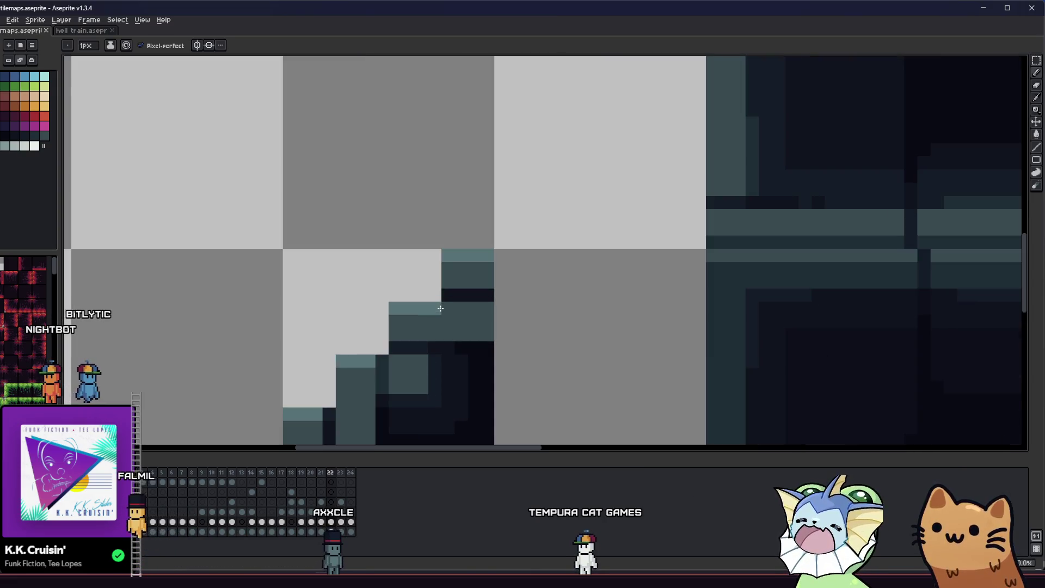
scroll(442, 305, down, 1)
scroll(470, 299, up, 1)
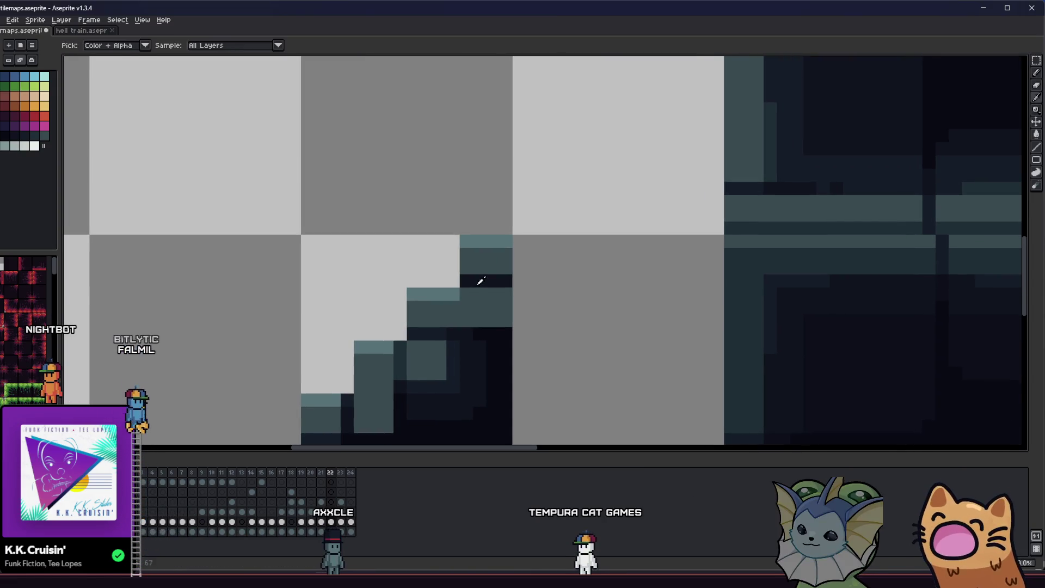
scroll(503, 305, down, 4)
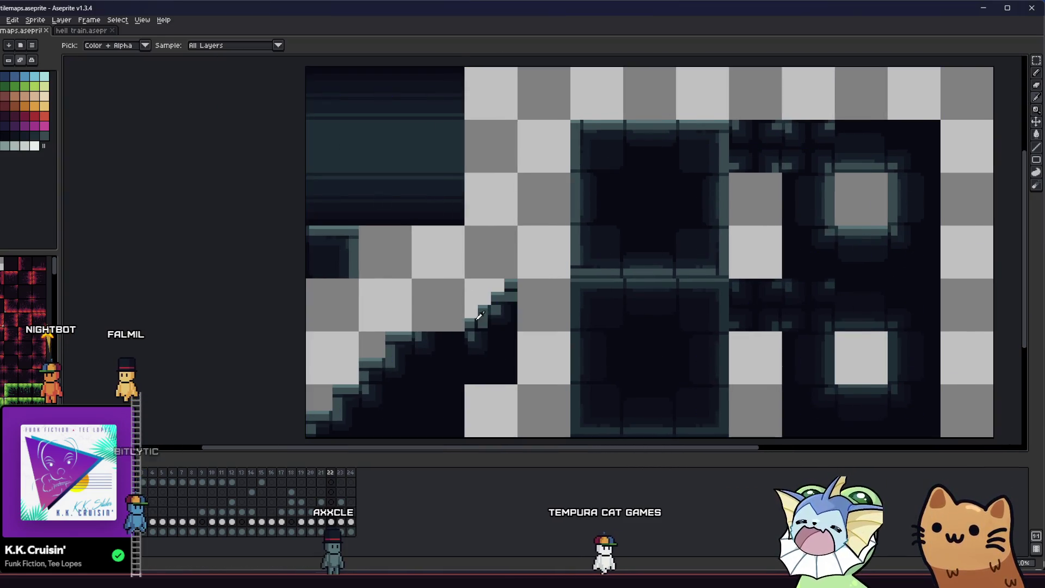
scroll(504, 303, up, 2)
scroll(504, 303, up, 2)
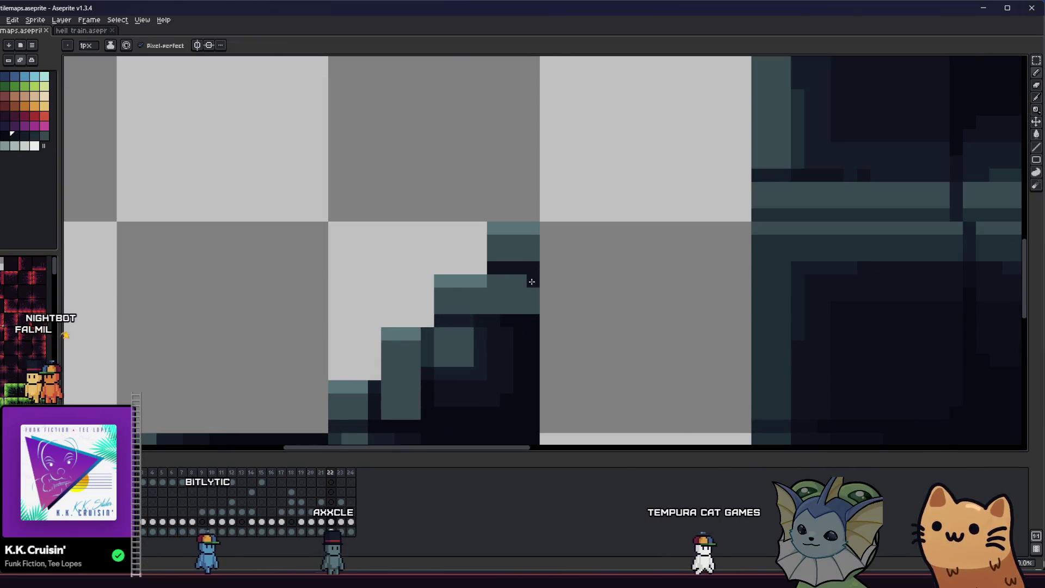
scroll(535, 269, down, 2)
scroll(452, 337, down, 1)
drag(451, 340, 420, 341)
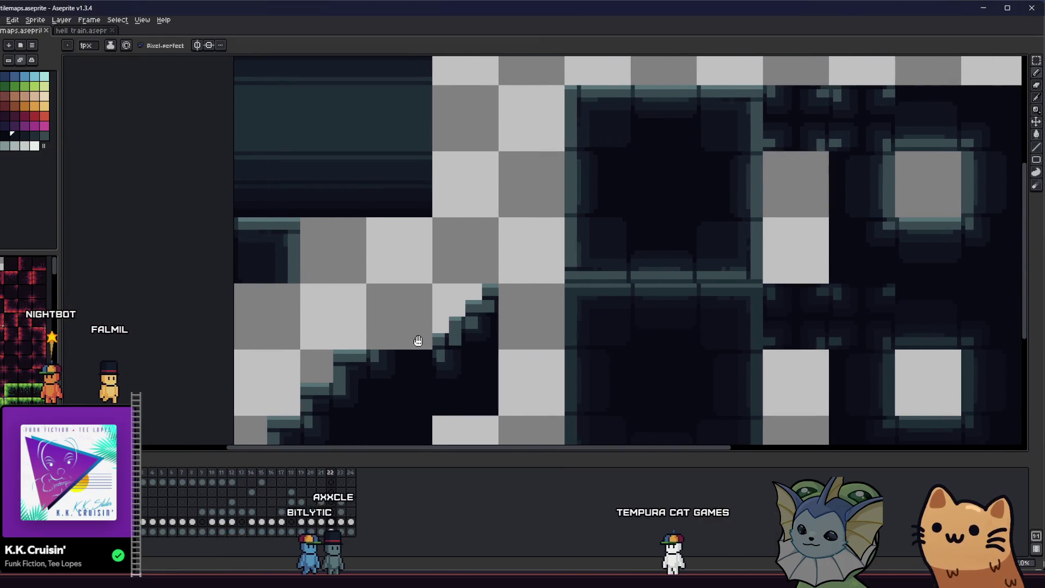
scroll(471, 321, up, 2)
scroll(474, 319, down, 3)
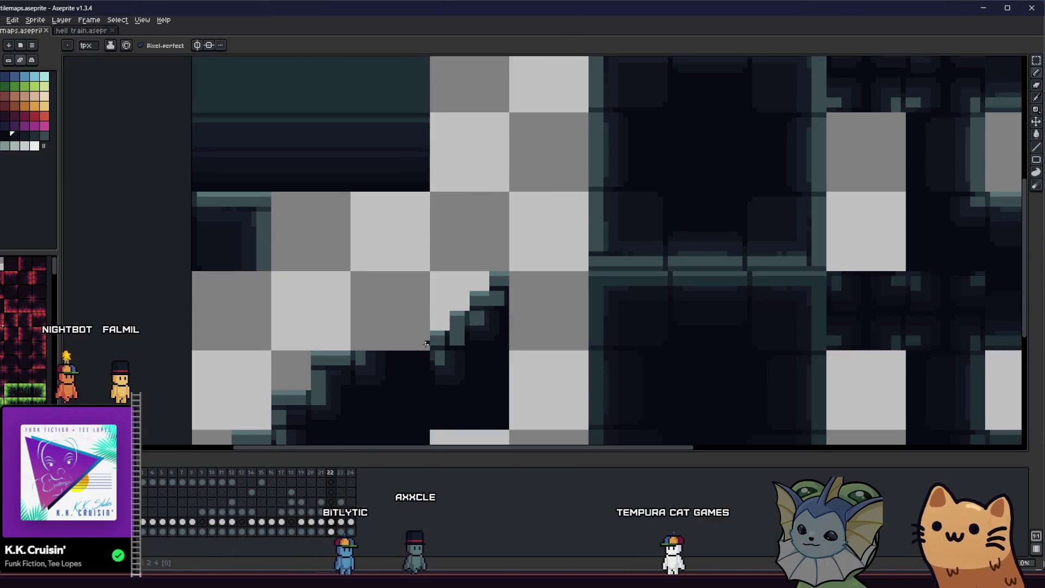
drag(474, 319, 484, 282)
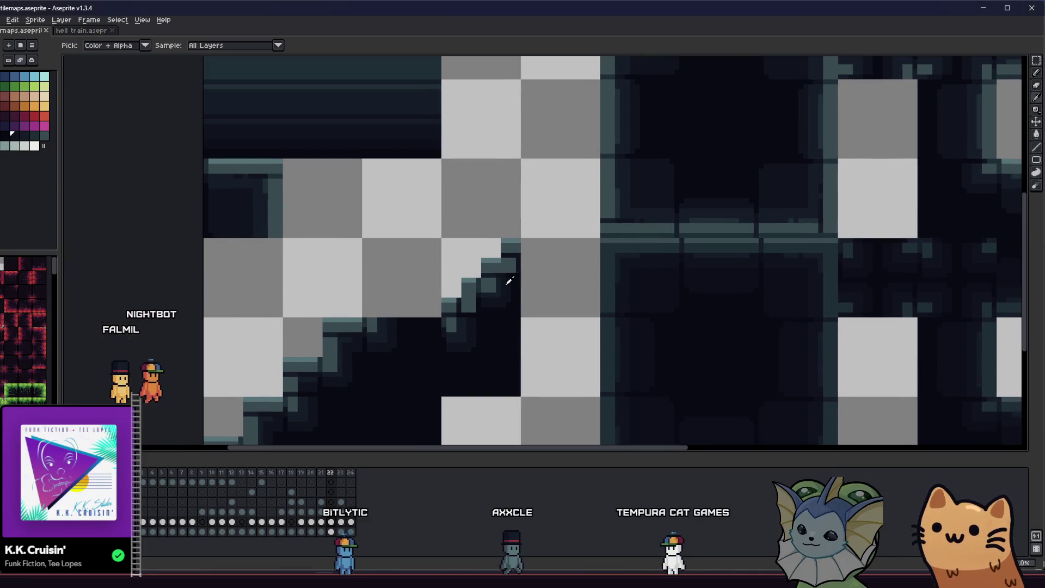
scroll(509, 279, up, 2)
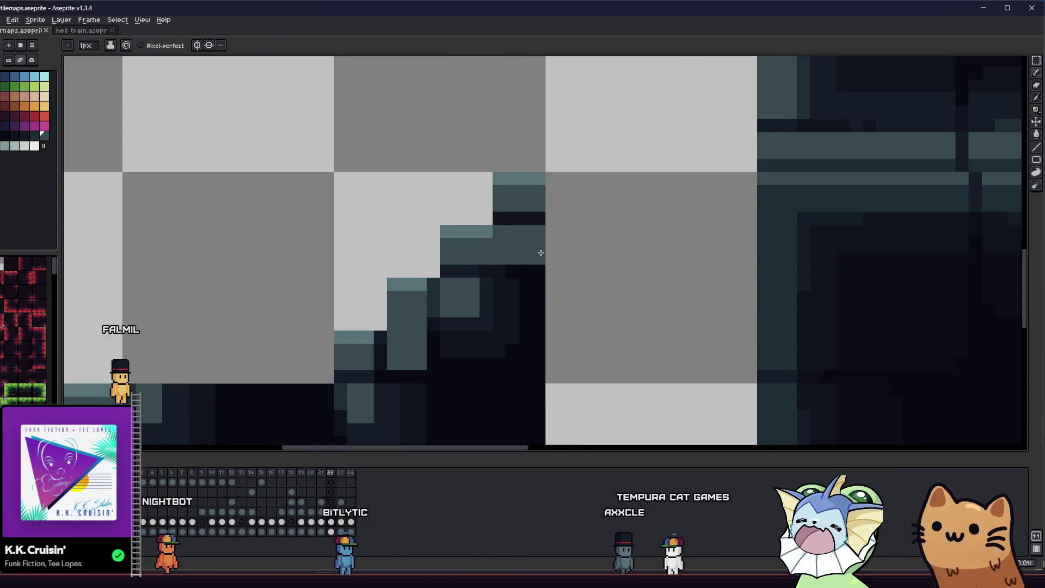
right_click(537, 244)
scroll(470, 282, down, 3)
key(m)
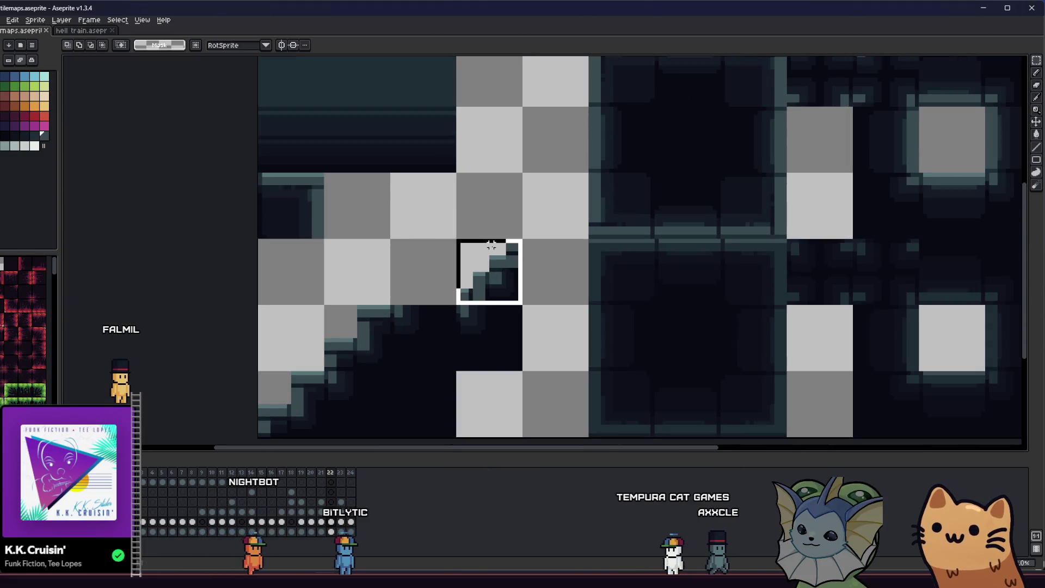
click(3, 20)
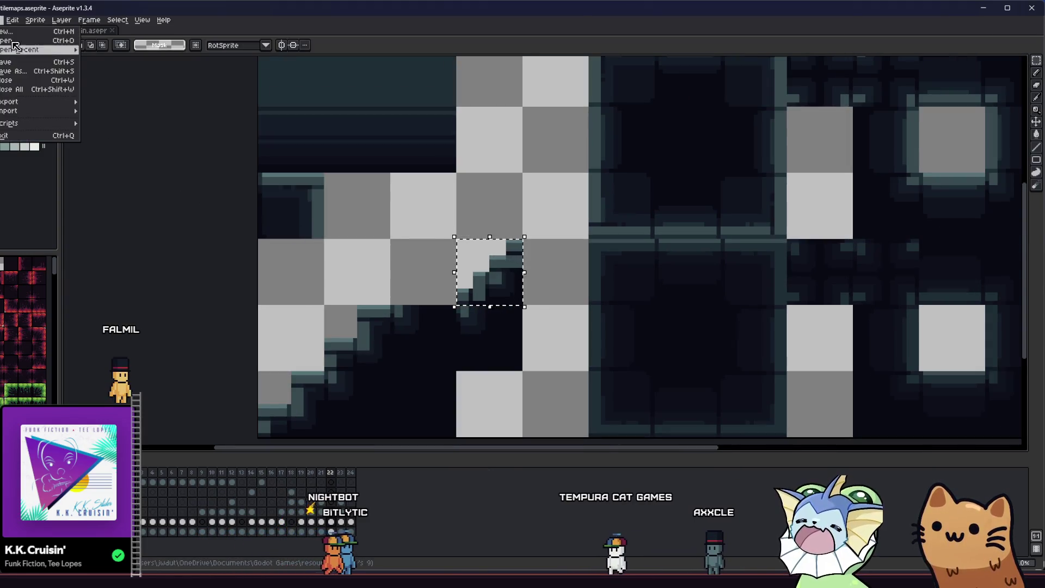
- Export the selected stair area as concrete_tile_stair_left.png, overwrite the old PNG, and Alt+Tab away
mouse_move(34, 103)
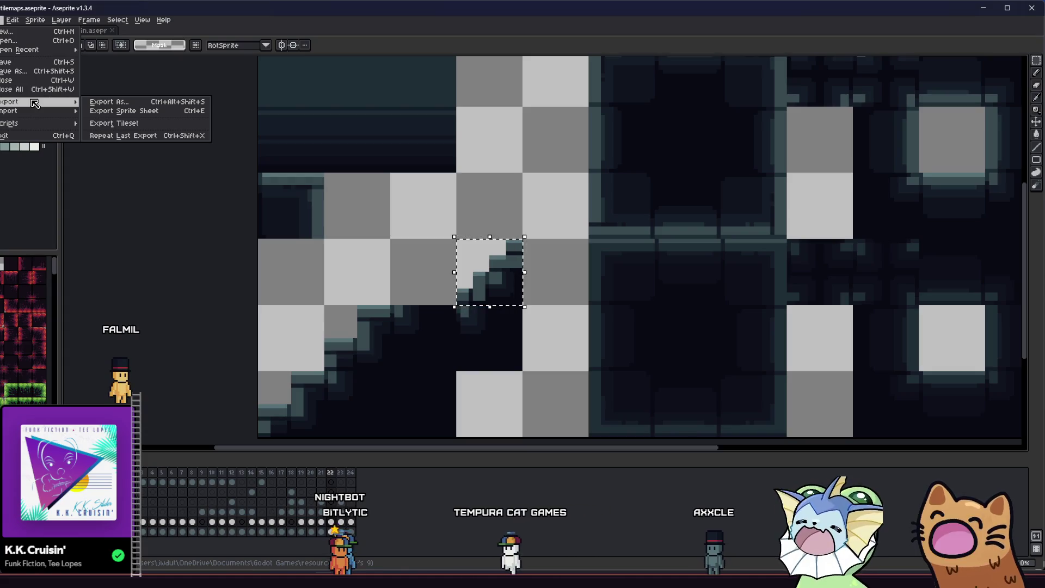
click(103, 102)
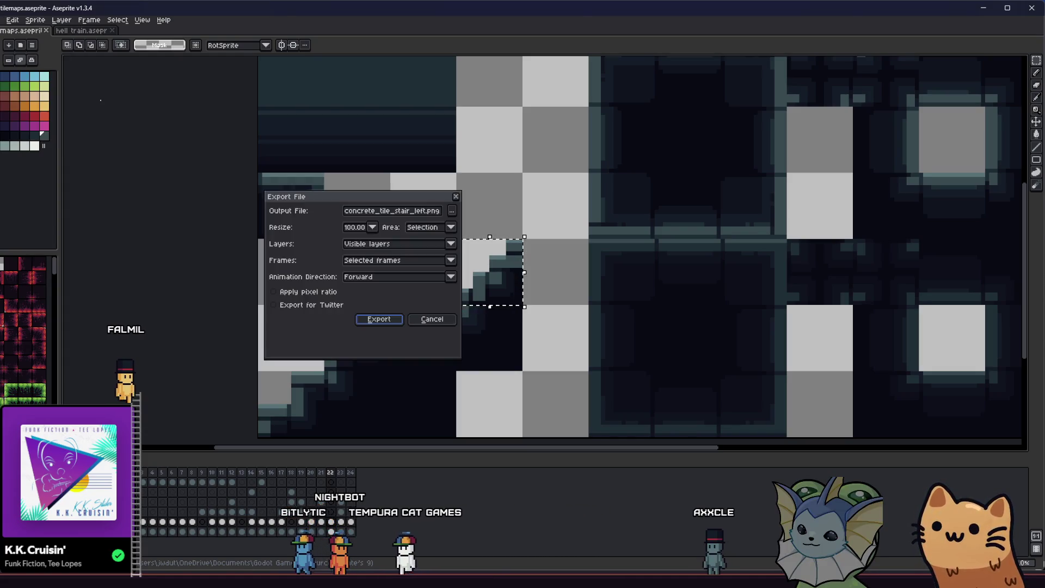
click(376, 320)
click(479, 318)
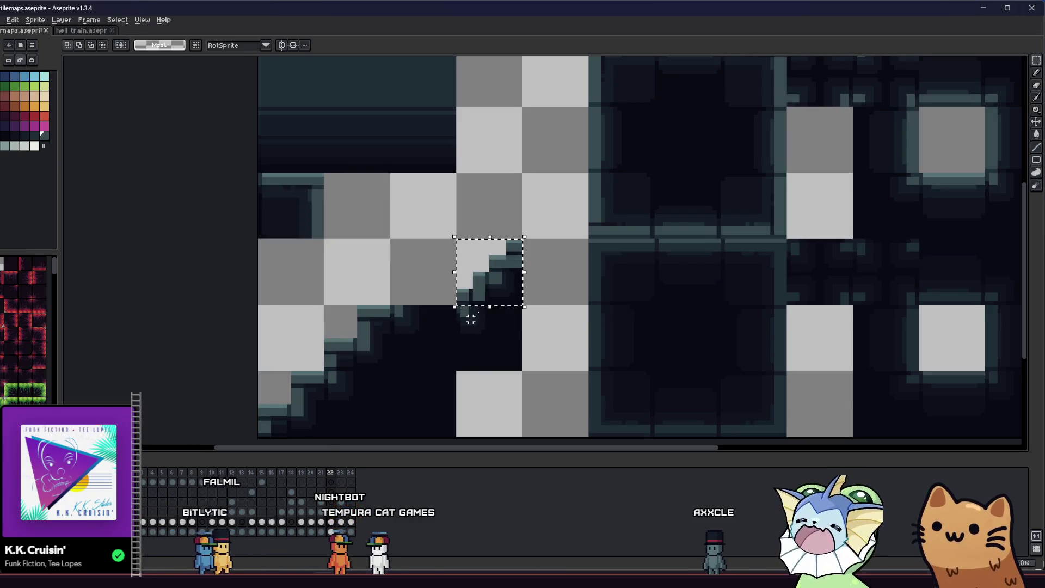
key(alt+Tab)
key(alt+Tab)
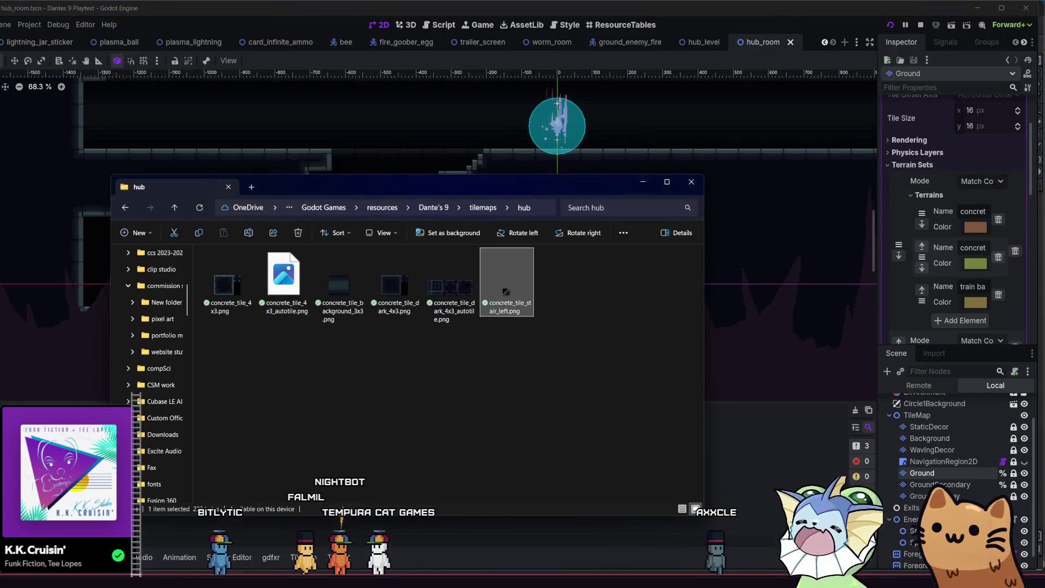
key(alt+Tab)
- Return to Godot so the stair PNG reimports, nudge the level view, and save the scene
key(alt+Tab)
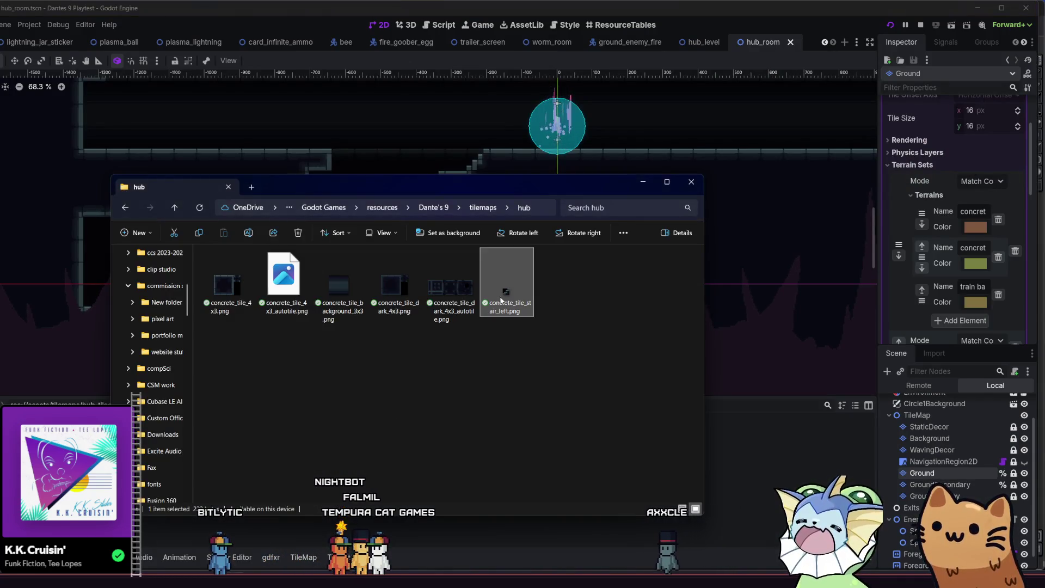
key(alt+Tab)
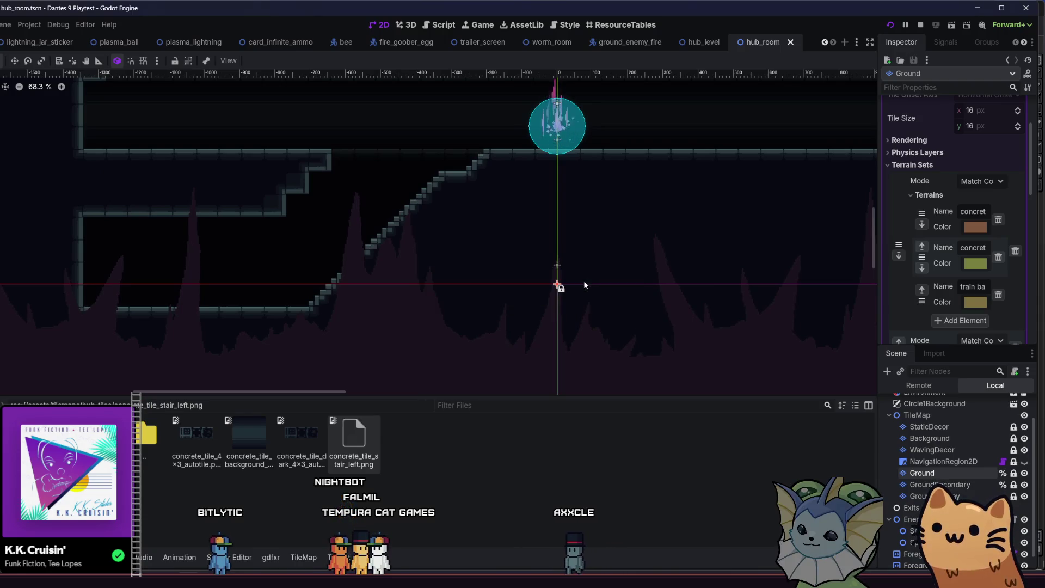
drag(538, 248, 554, 257)
key(ctrl+s)
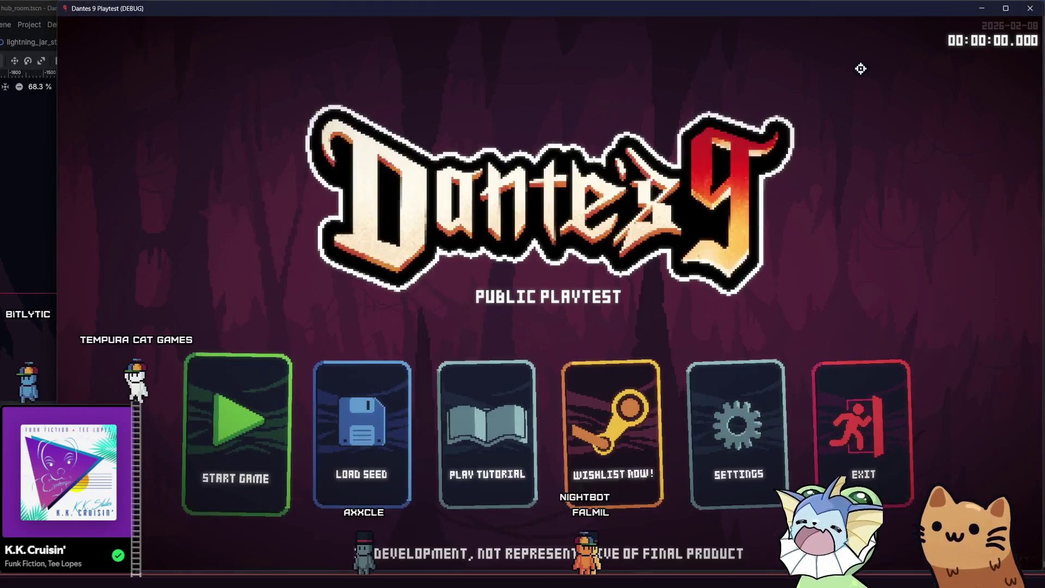
- Start a new game and walk the cat down and up the staircase, slashing once
click(227, 413)
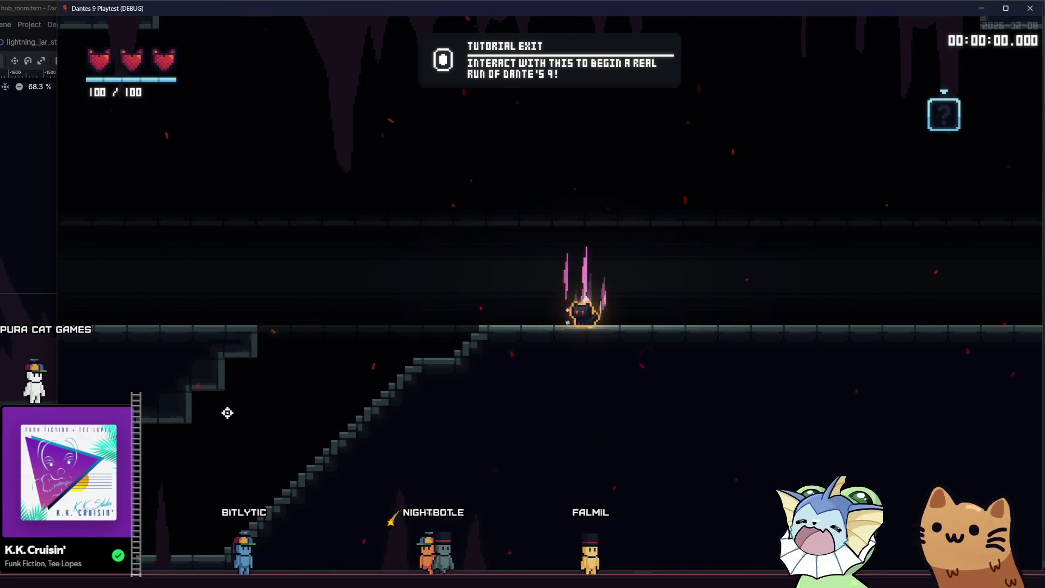
key(a)
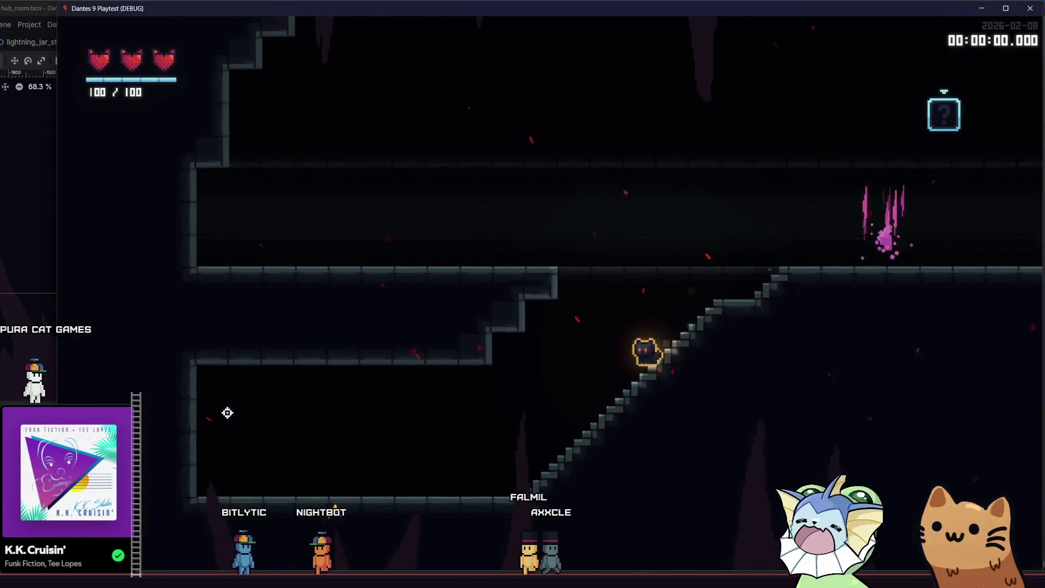
key(a)
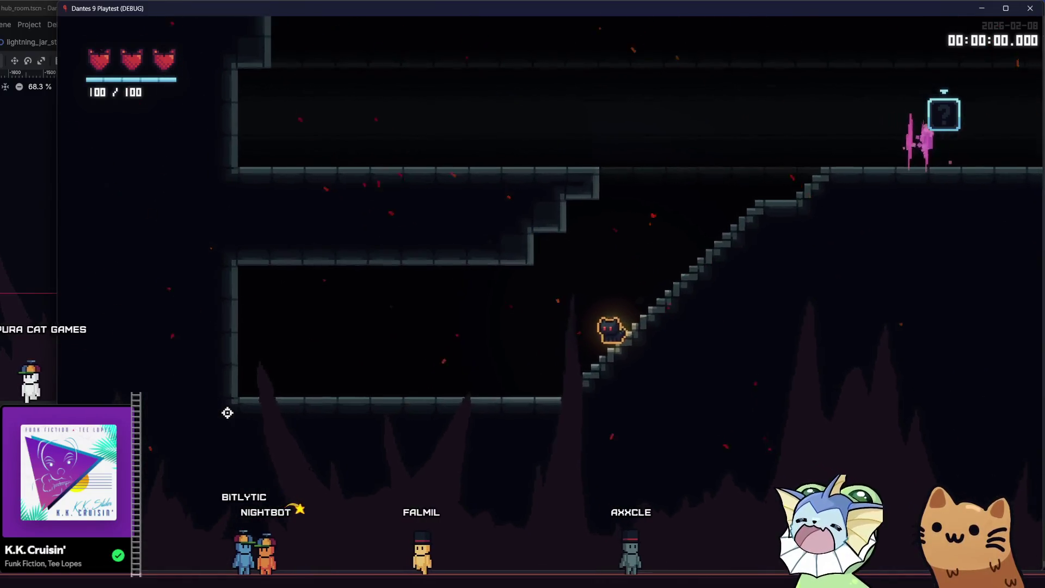
key(a)
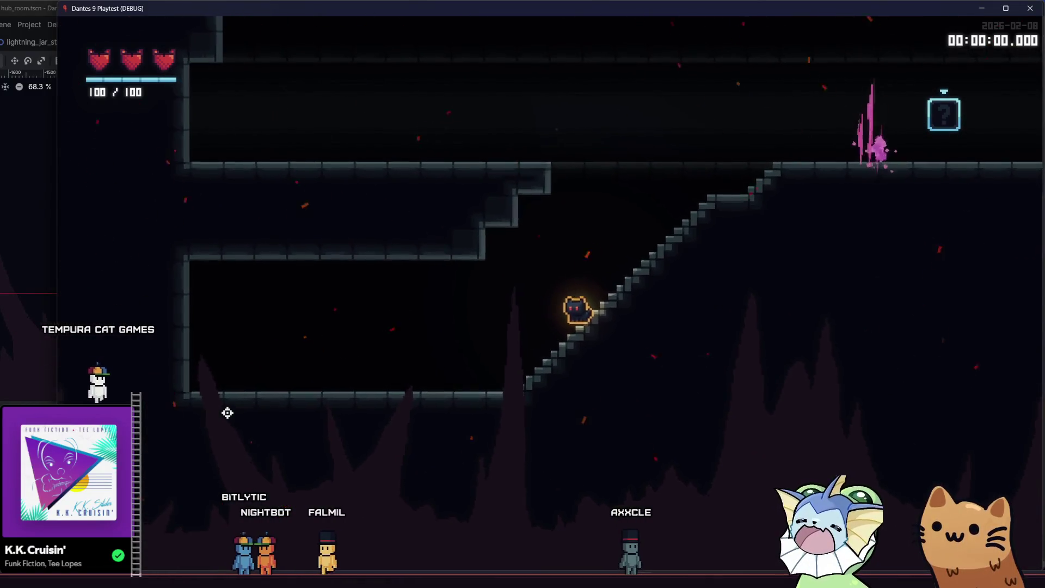
key(d)
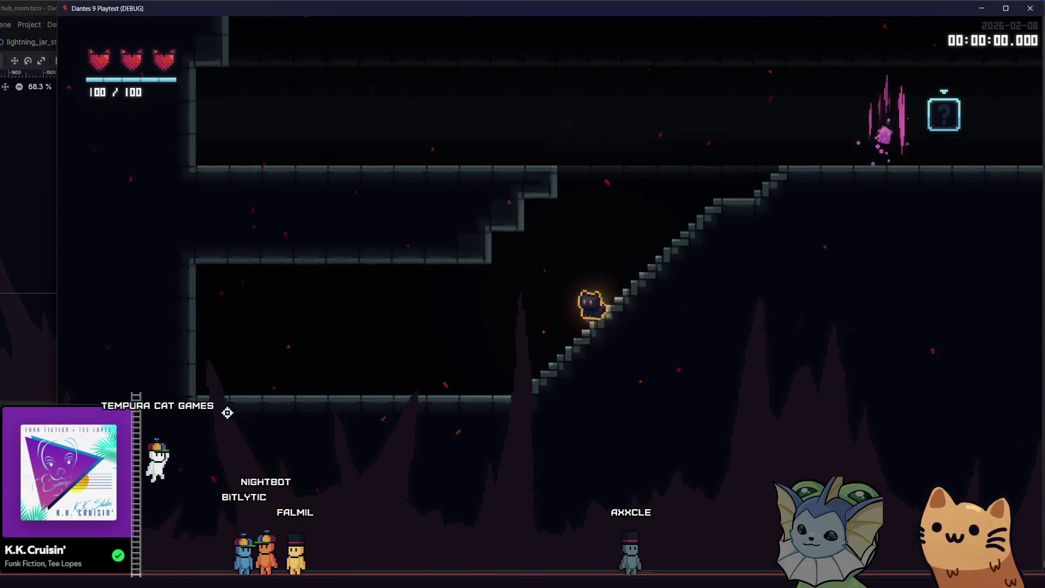
key(d)
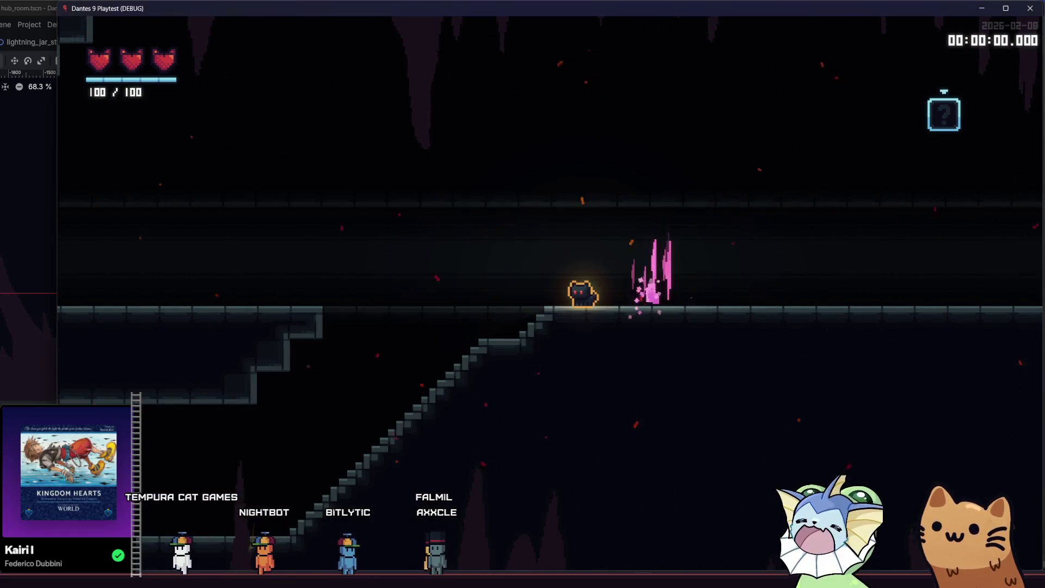
click(403, 419)
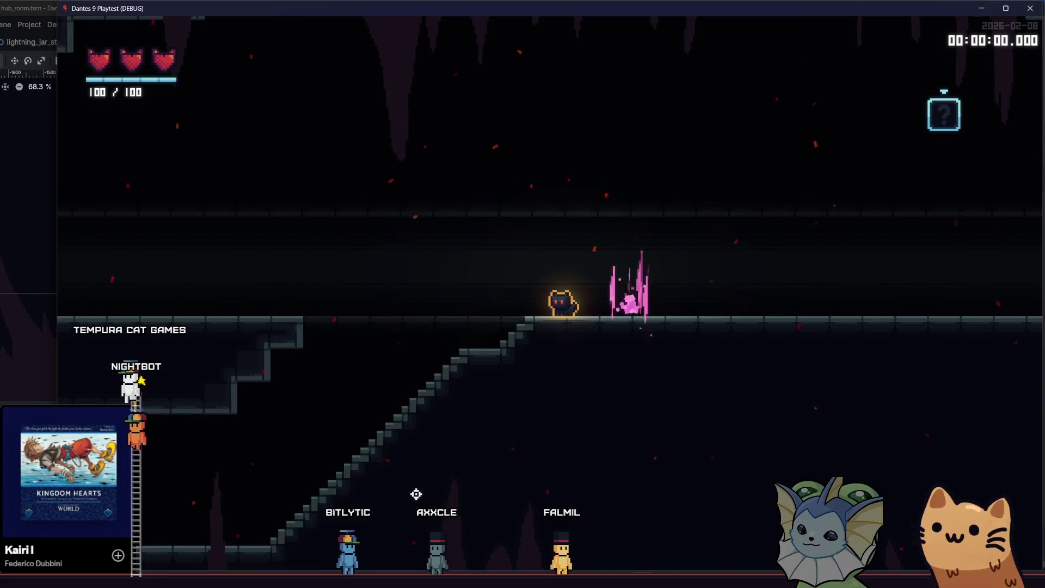
key(a)
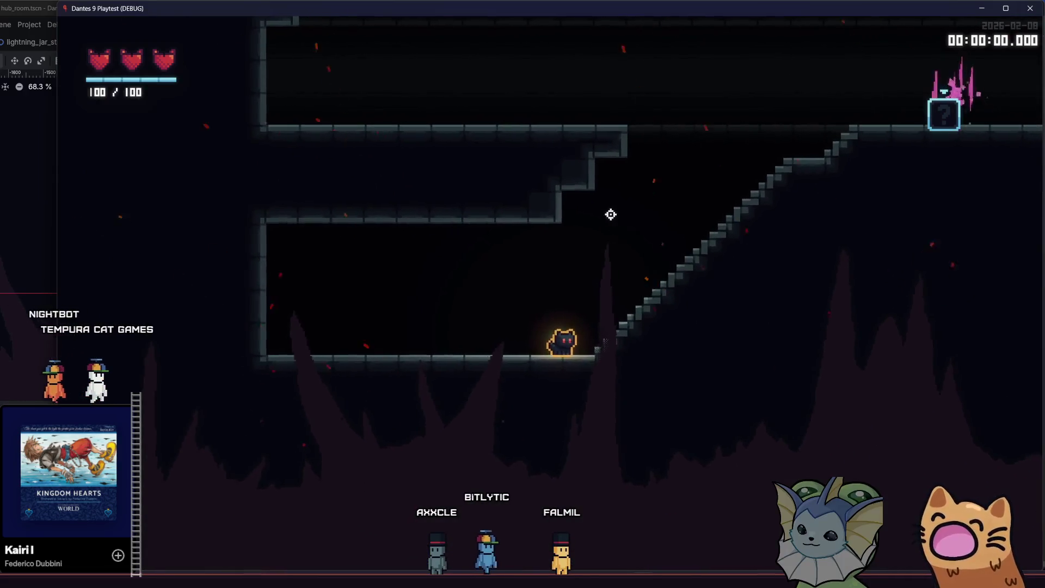
key(d)
key(d)
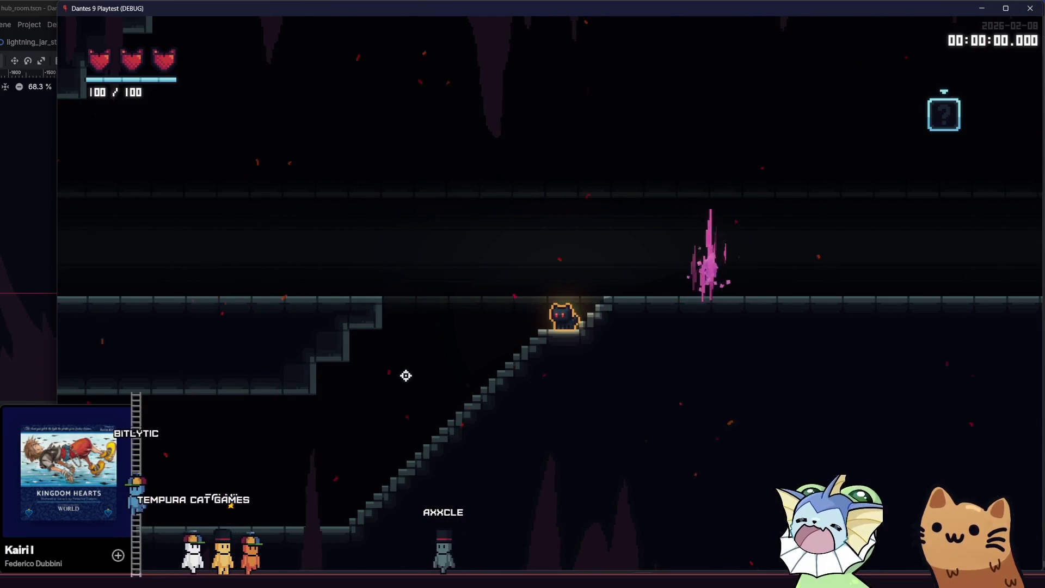
- Test the stairs with arrow keys, jumping up and dropping through the floor, then return to Godot
key(Left)
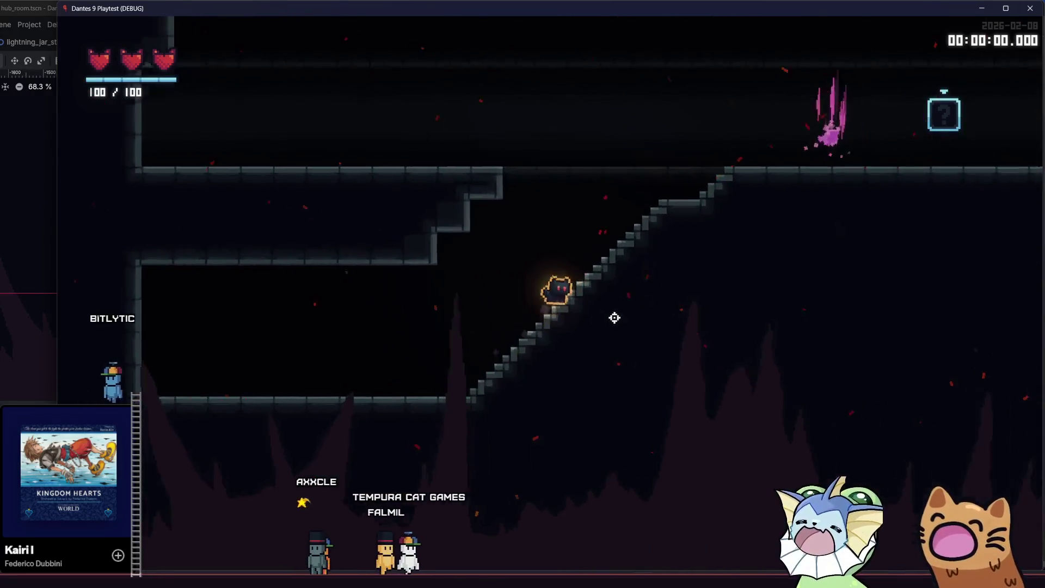
key(Right)
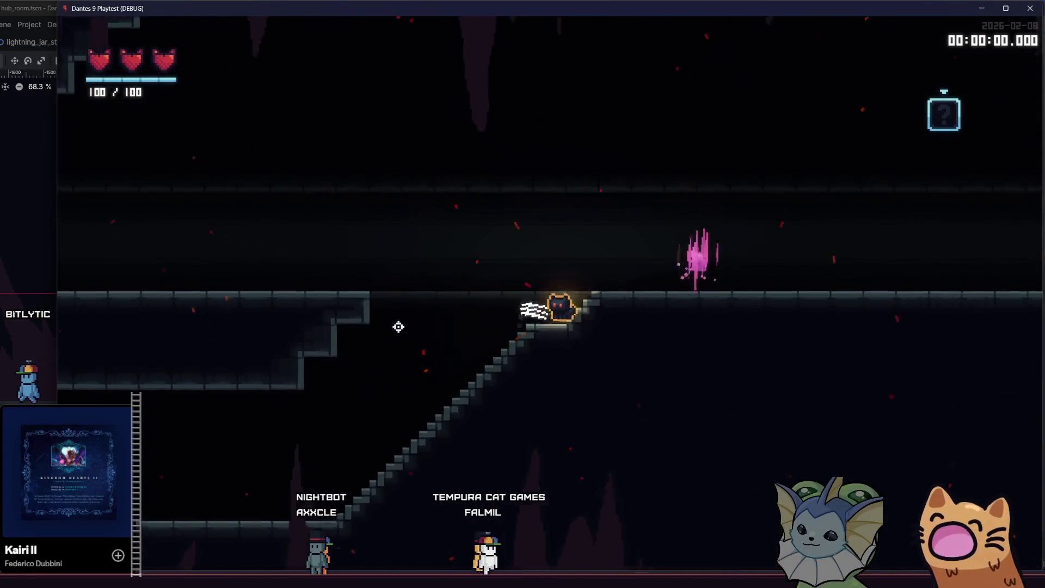
key(Left)
key(Right)
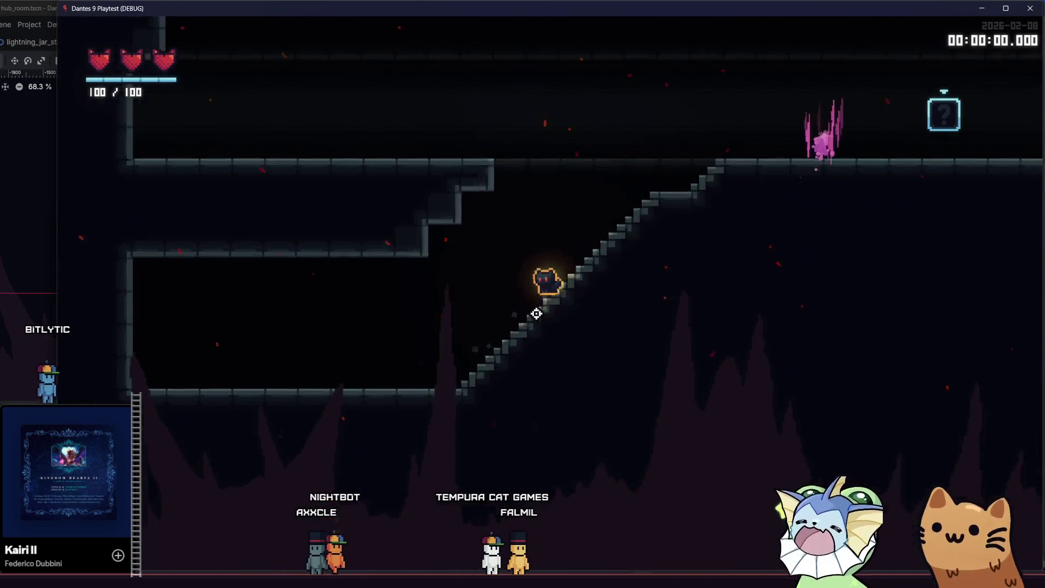
key(Left)
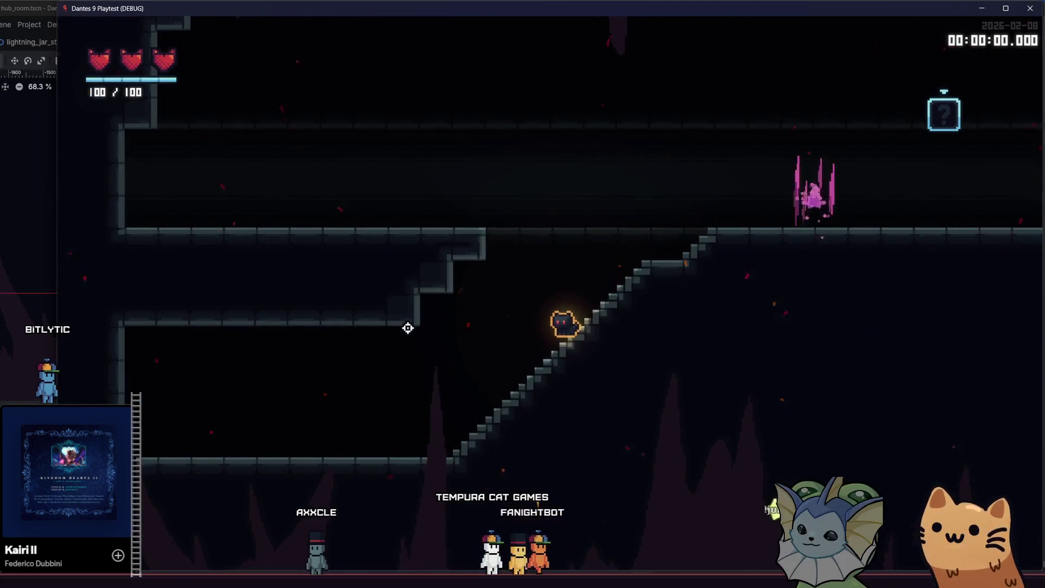
key(space)
key(Down)
key(Left)
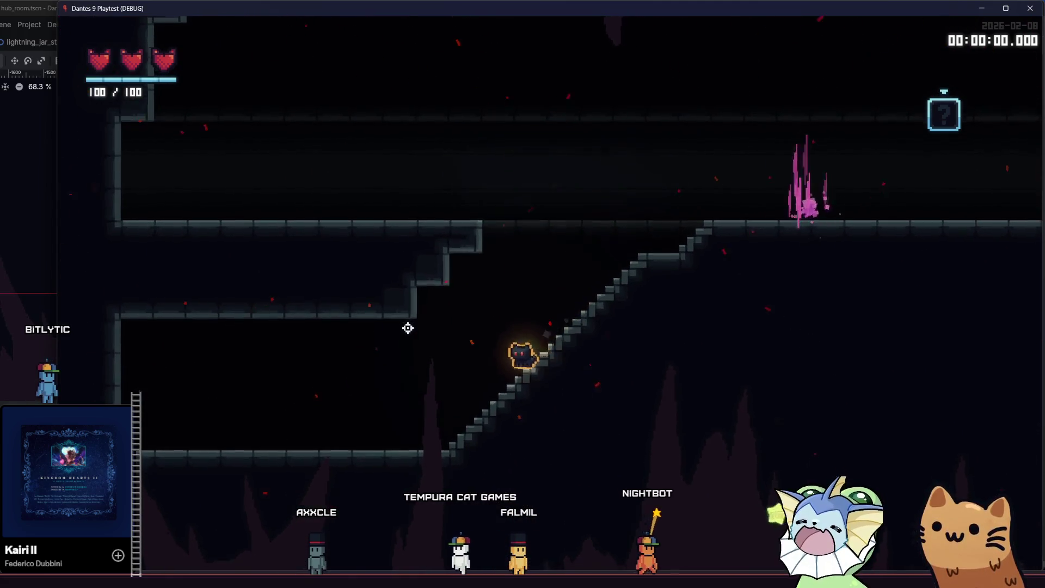
click(217, 570)
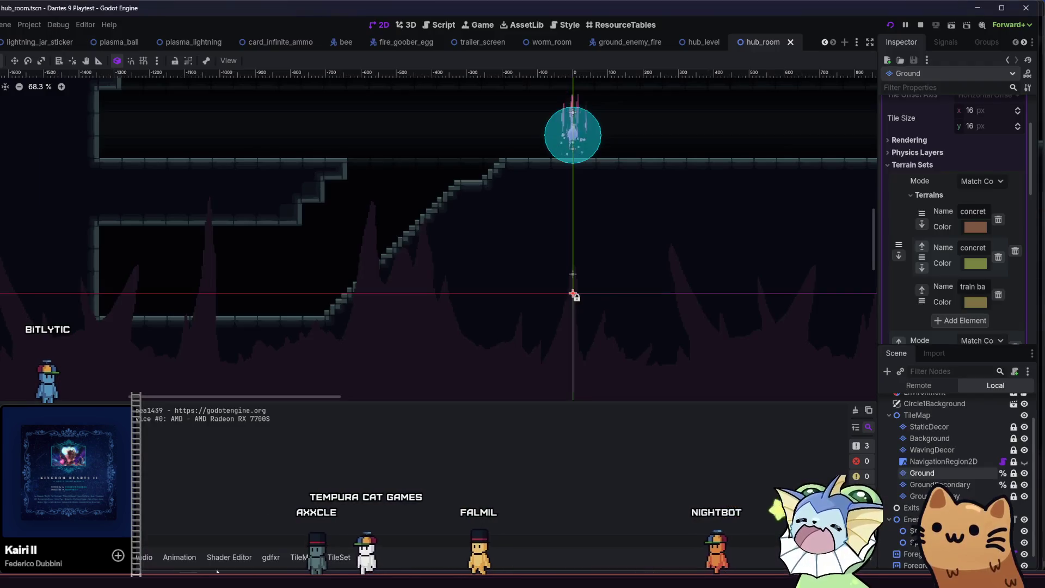
- Pan and zoom the hub_room viewport onto the staircase, then switch to Aseprite
drag(462, 260, 518, 266)
scroll(507, 253, up, 5)
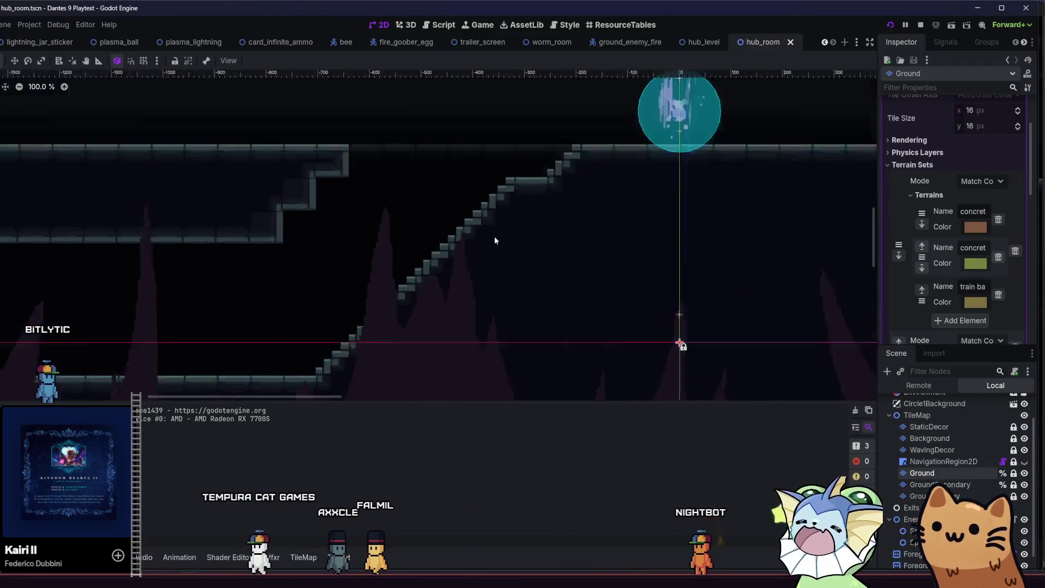
scroll(493, 238, up, 2)
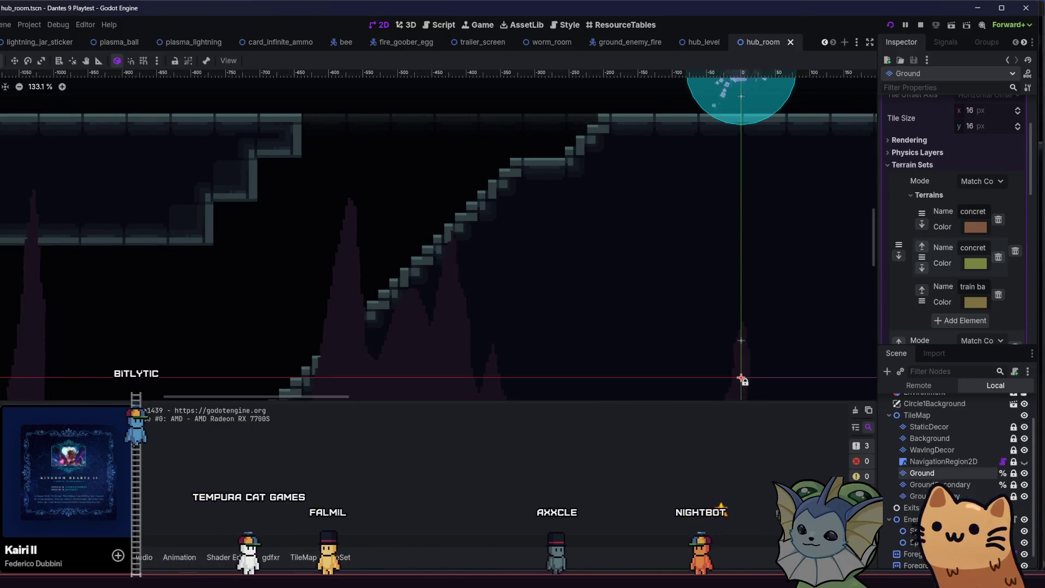
key(alt+Tab)
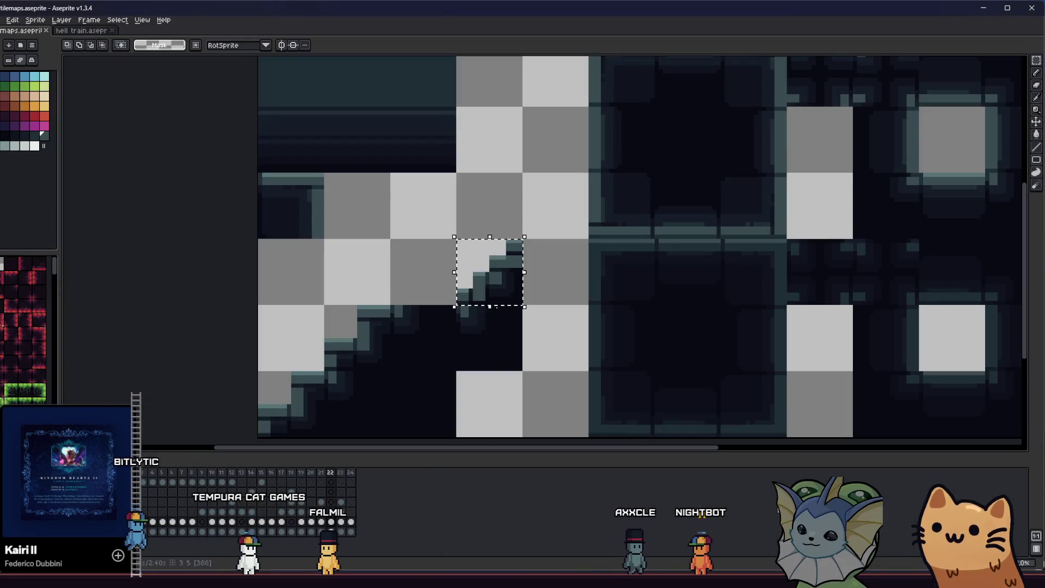
- Retouch the stair step pixels with the eyedropper and pencil, then save the tilemap
scroll(439, 223, up, 1)
key(i)
scroll(434, 381, up, 1)
scroll(473, 214, down, 1)
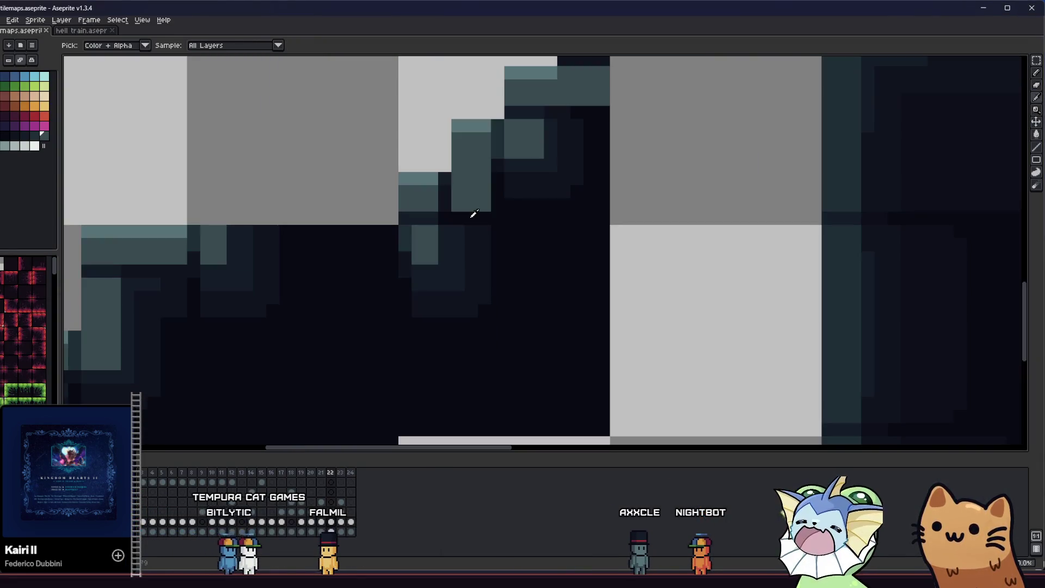
key(b)
scroll(473, 207, up, 1)
scroll(450, 189, down, 2)
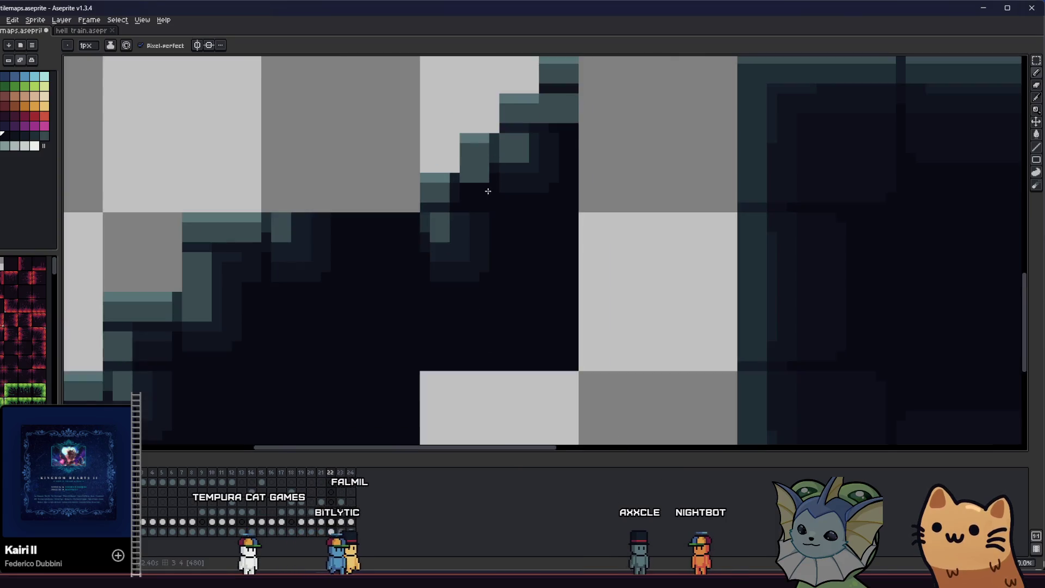
scroll(544, 207, up, 3)
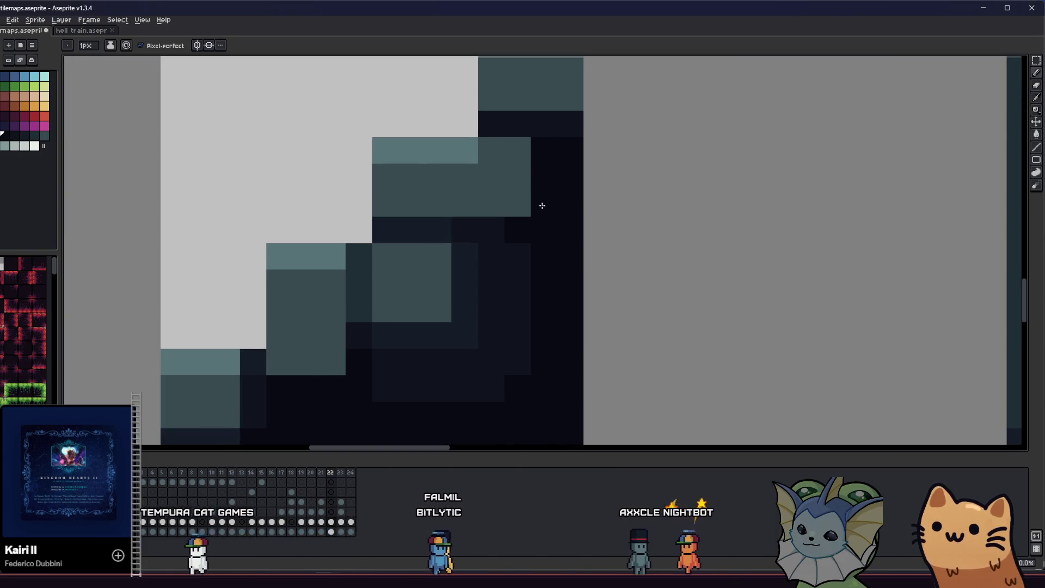
scroll(467, 240, down, 2)
scroll(415, 263, down, 2)
scroll(320, 297, down, 1)
drag(320, 298, 257, 299)
scroll(320, 287, down, 3)
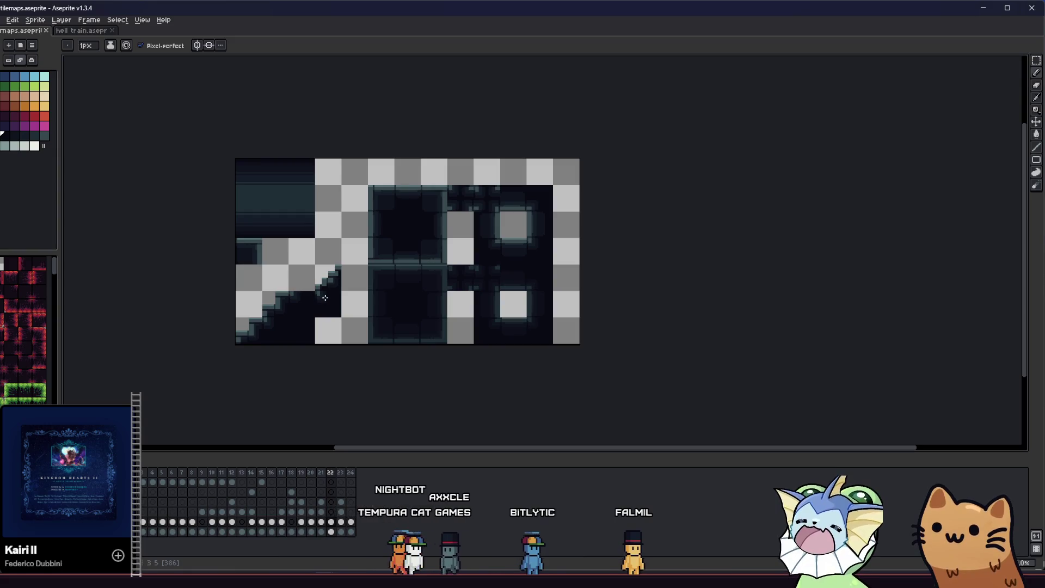
scroll(326, 297, up, 3)
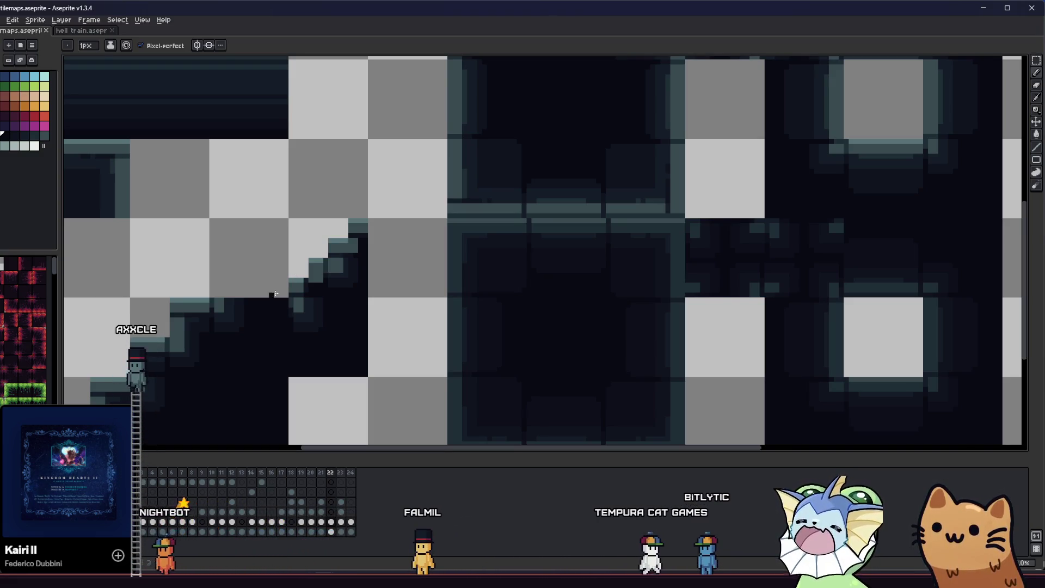
drag(248, 303, 303, 318)
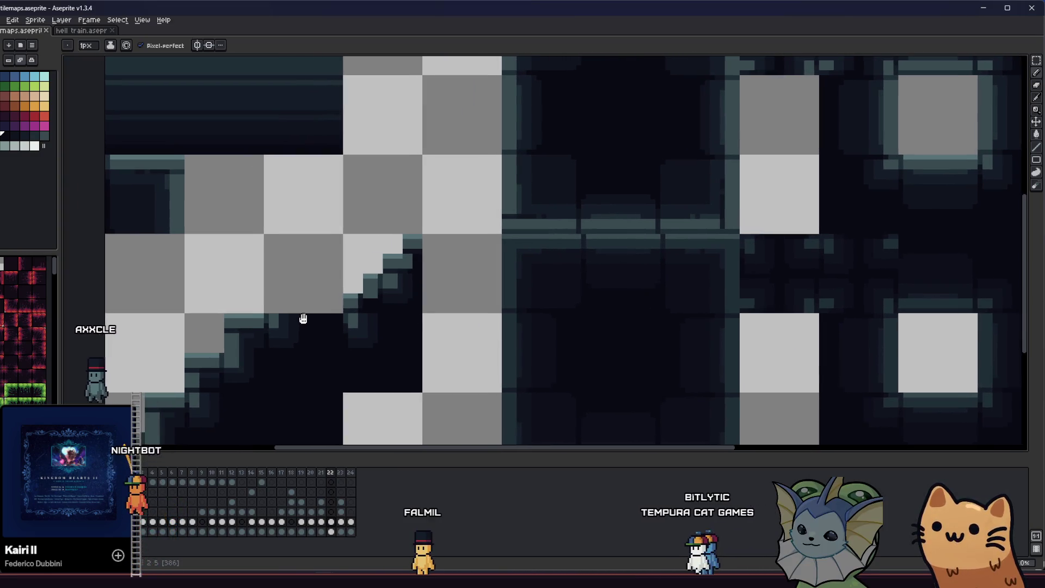
scroll(327, 303, up, 3)
key(i)
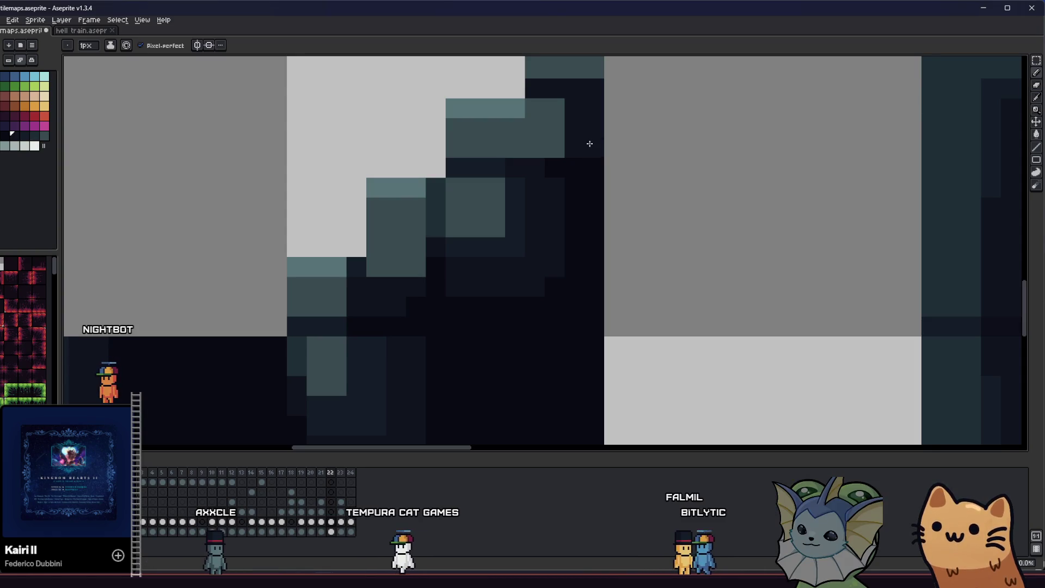
key(b)
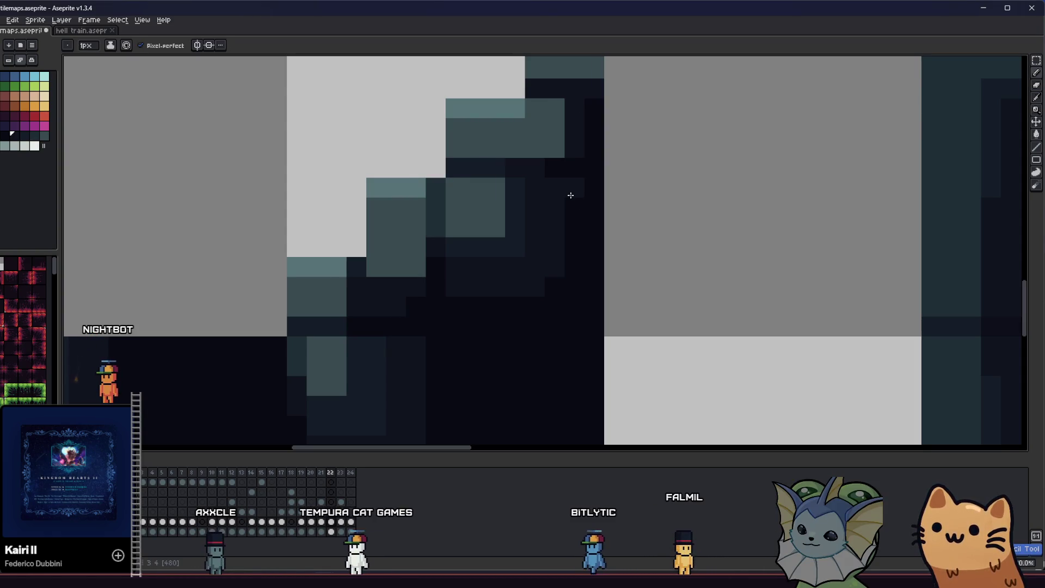
key(ctrl+s)
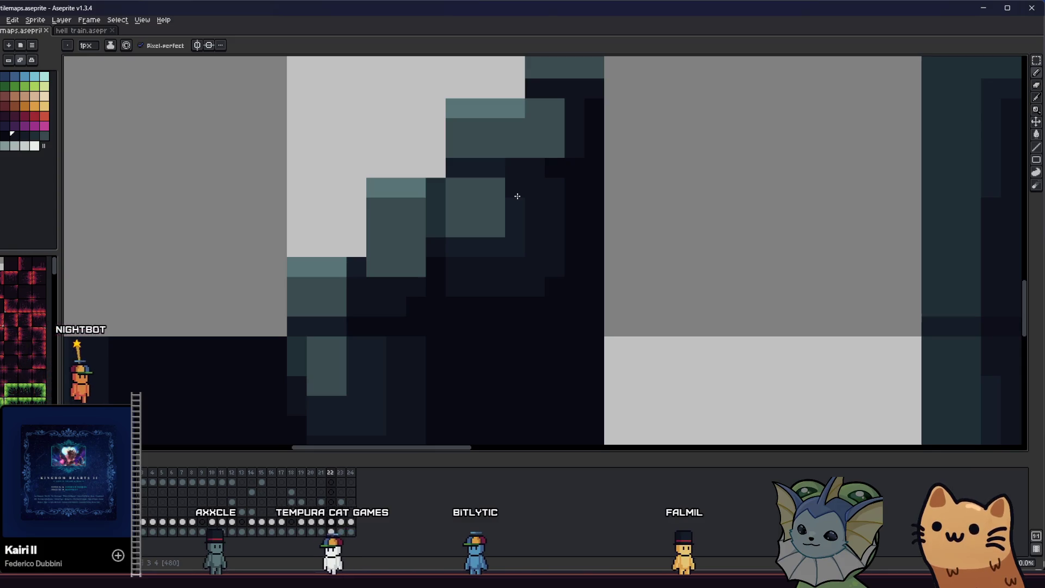
- Export only the selected stair tile over concrete_tile_stair_left.png
scroll(517, 196, down, 3)
scroll(496, 211, down, 1)
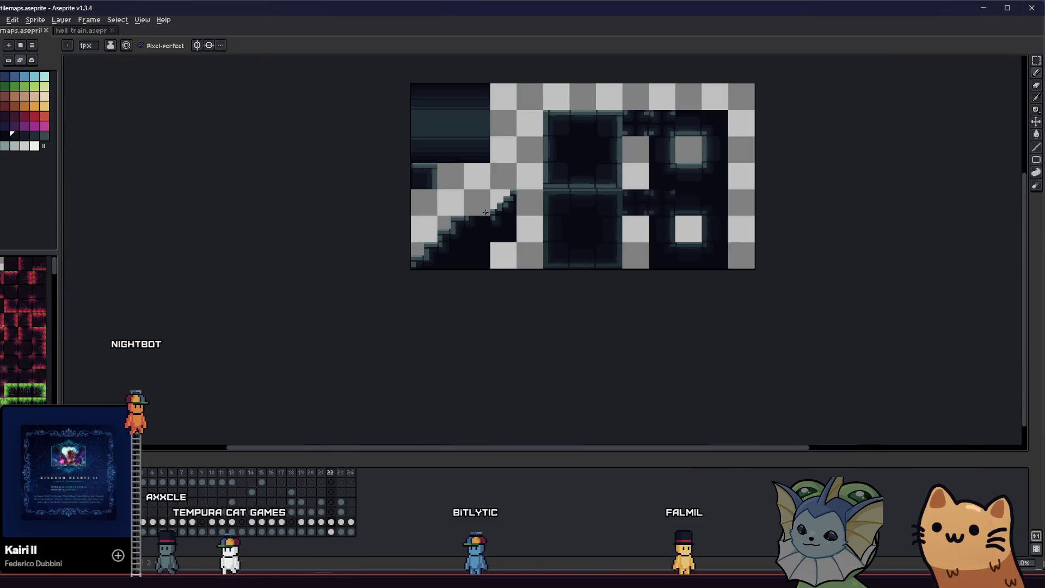
scroll(502, 196, up, 2)
key(m)
drag(494, 154, 564, 223)
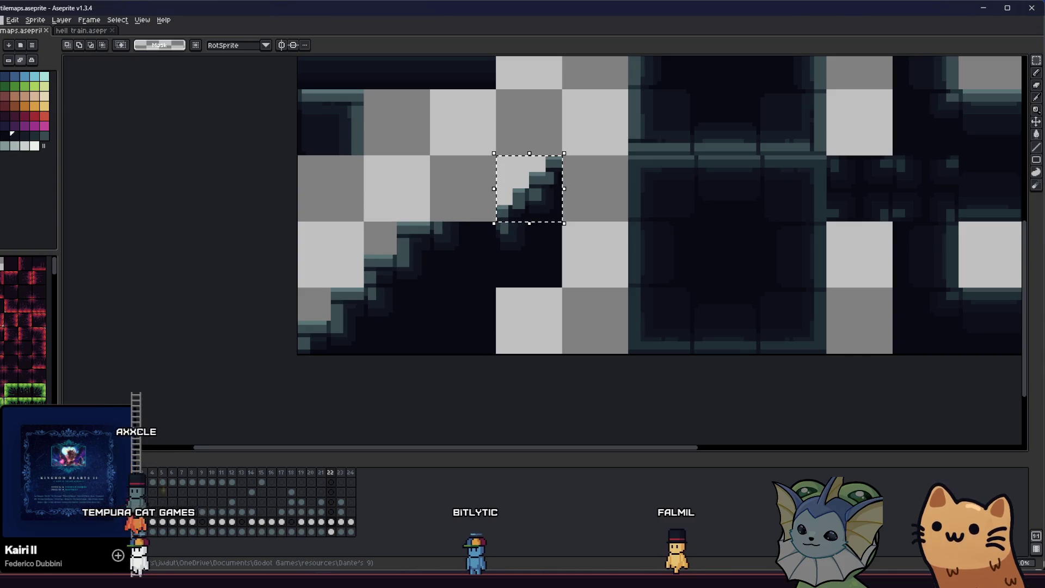
key(alt+f)
click(109, 101)
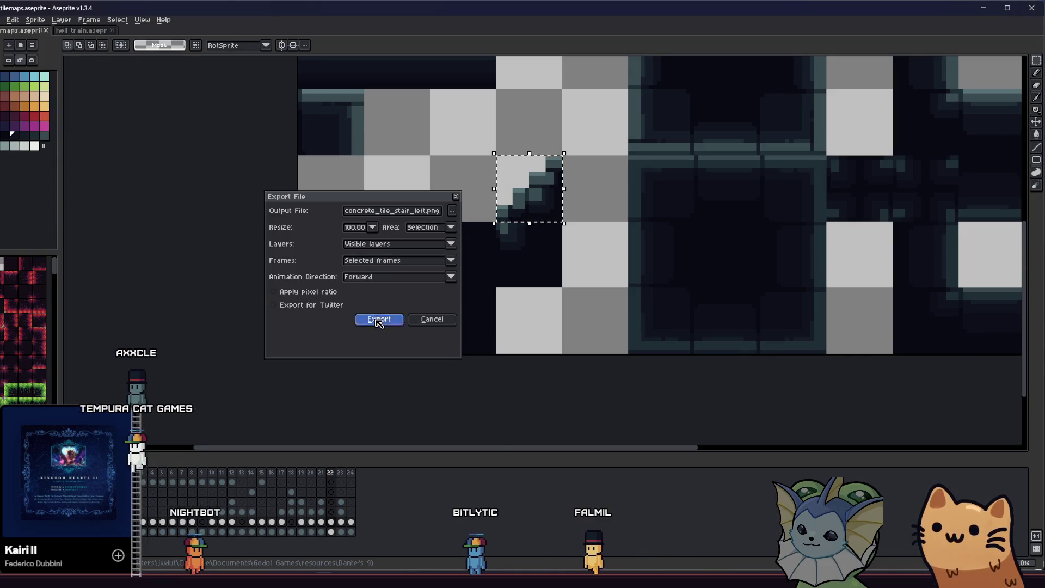
click(379, 319)
click(483, 317)
key(alt+Tab)
key(alt+Tab)
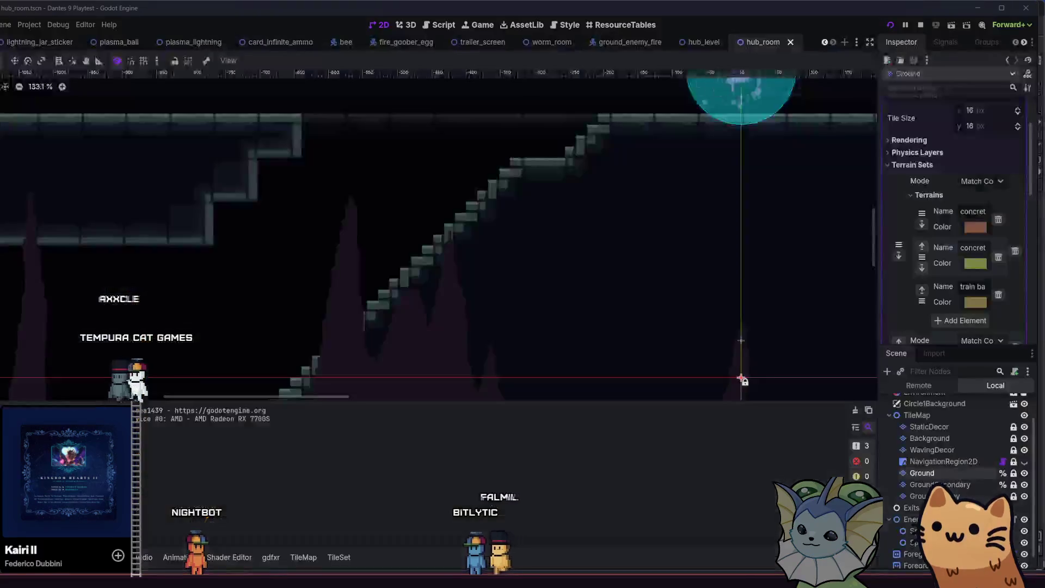
key(alt+Tab)
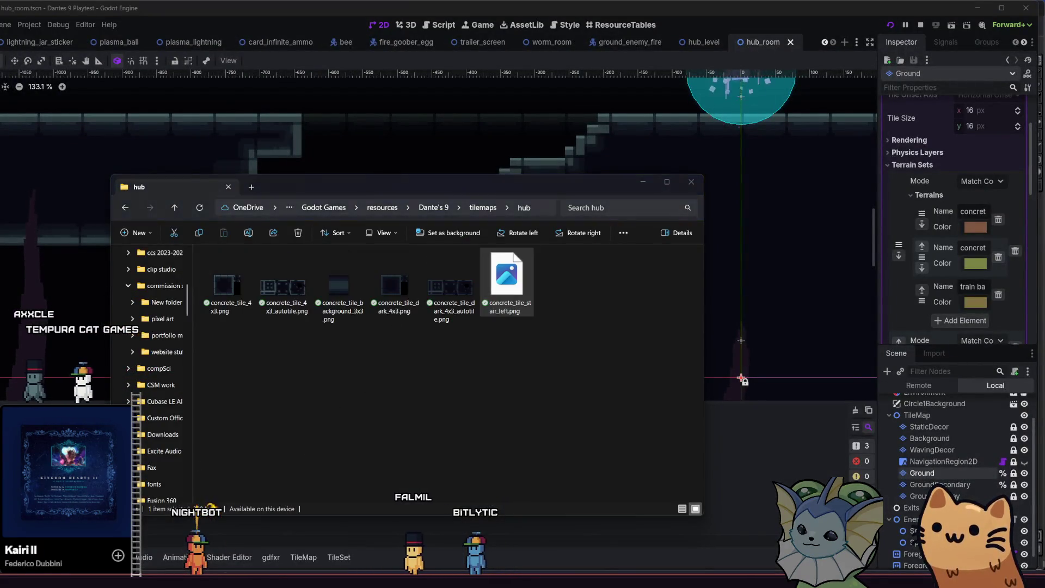
key(alt+Tab)
key(alt+Tab)
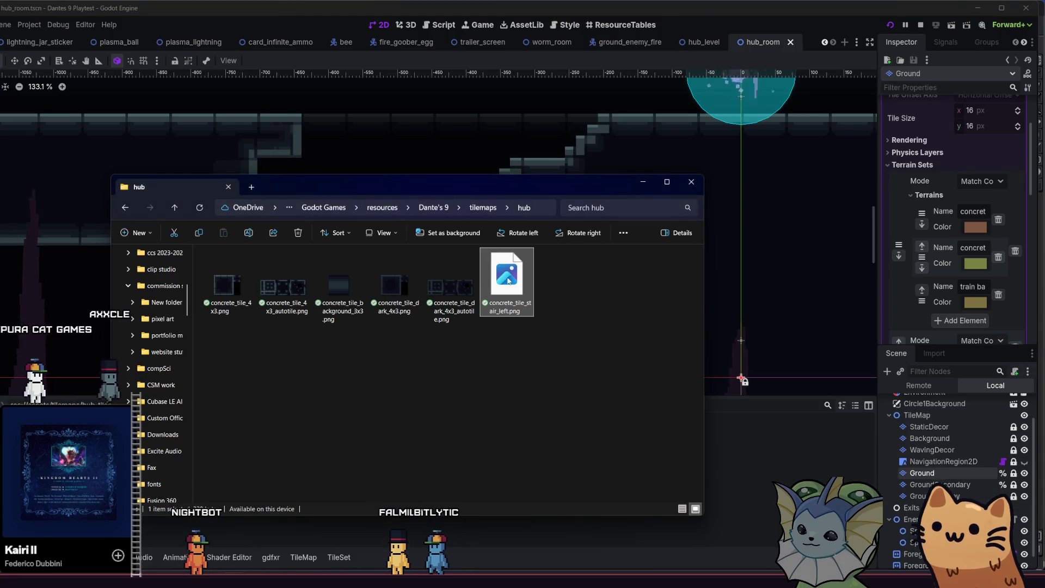
click(761, 480)
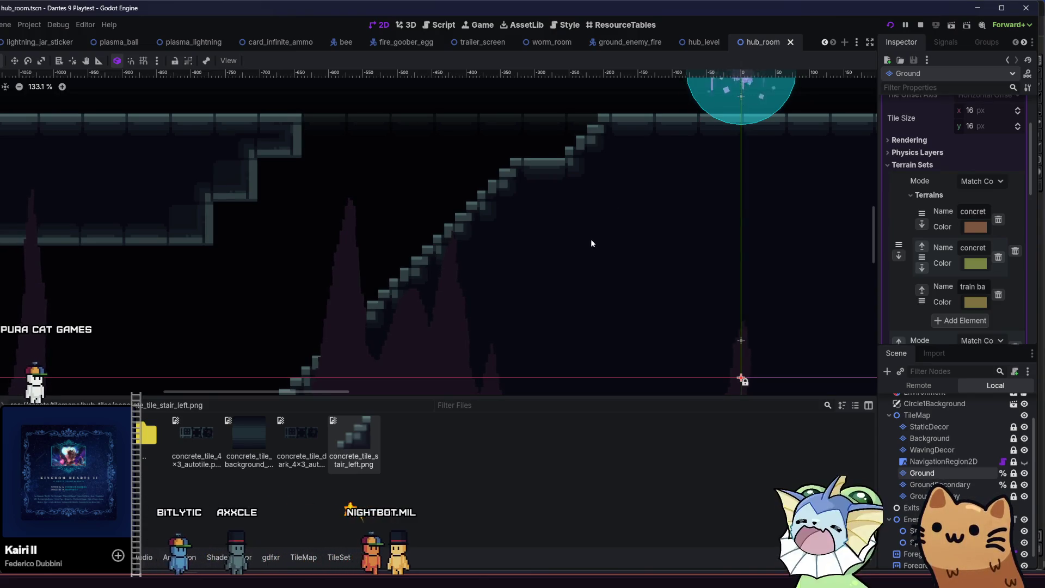
scroll(568, 226, left, 2)
scroll(567, 228, up, 3)
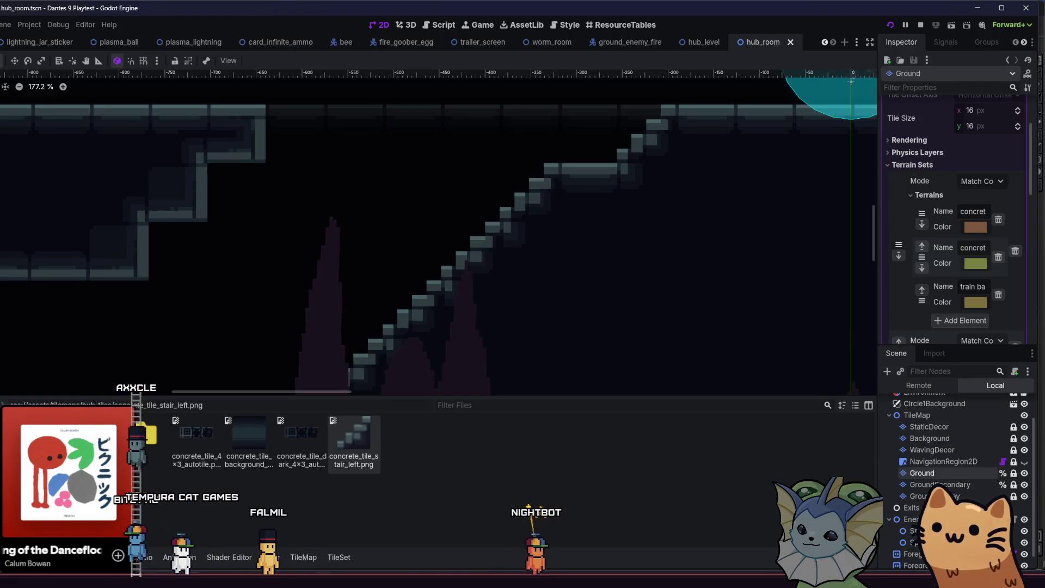
mouse_move(325, 580)
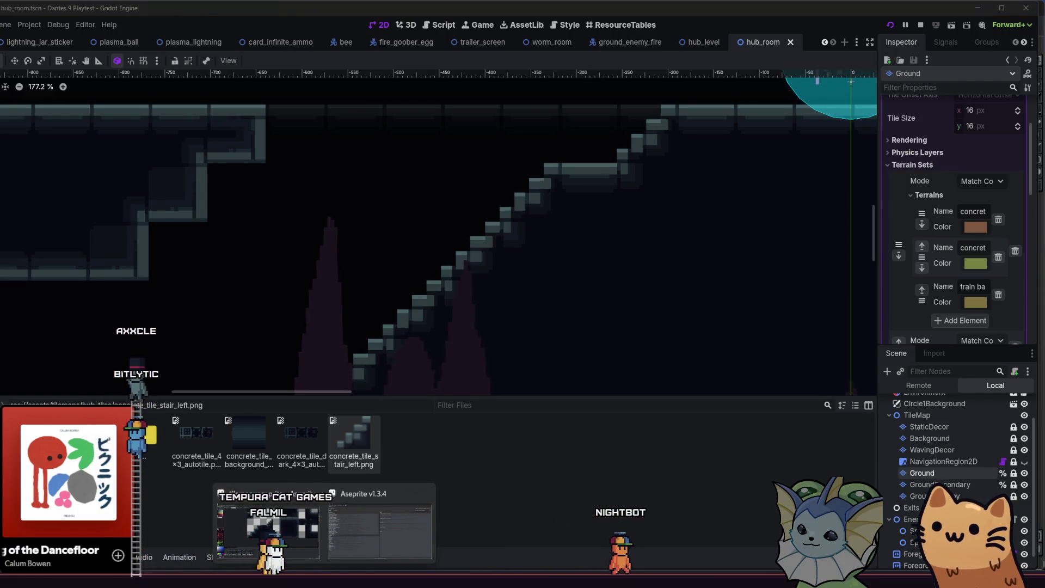
- Shift the selected stair tile up and right, lighten one step-edge pixel, and save
click(268, 523)
scroll(490, 242, up, 4)
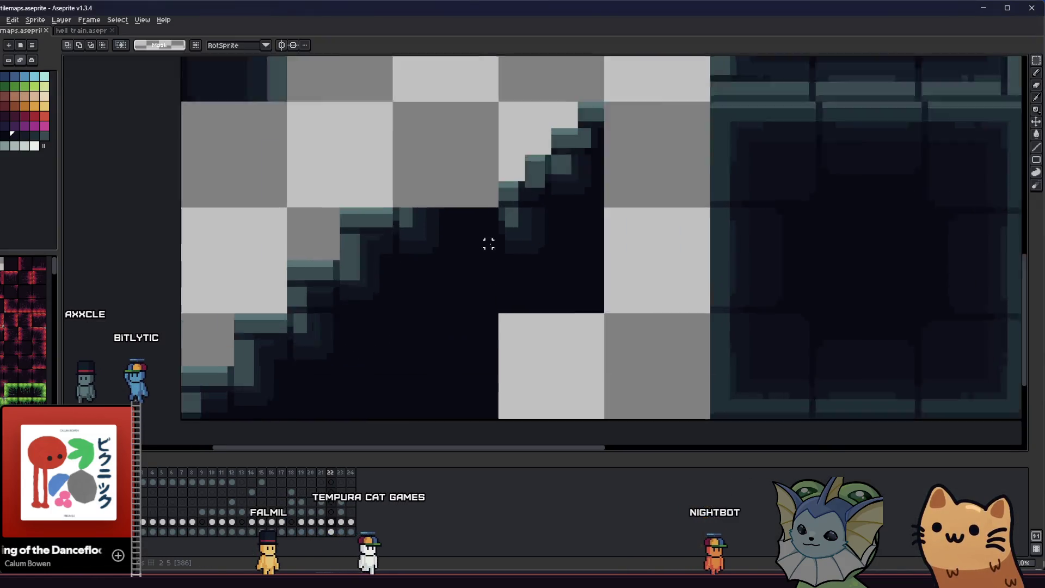
click(516, 297)
scroll(523, 305, down, 1)
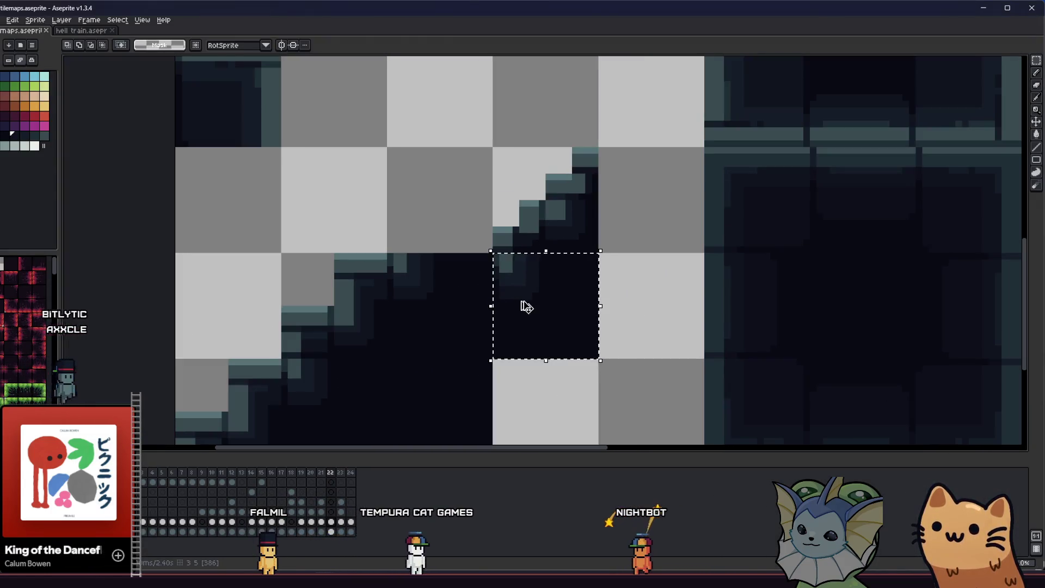
mouse_move(522, 306)
mouse_down()
mouse_move(647, 212)
mouse_move(641, 203)
mouse_up()
scroll(555, 203, up, 2)
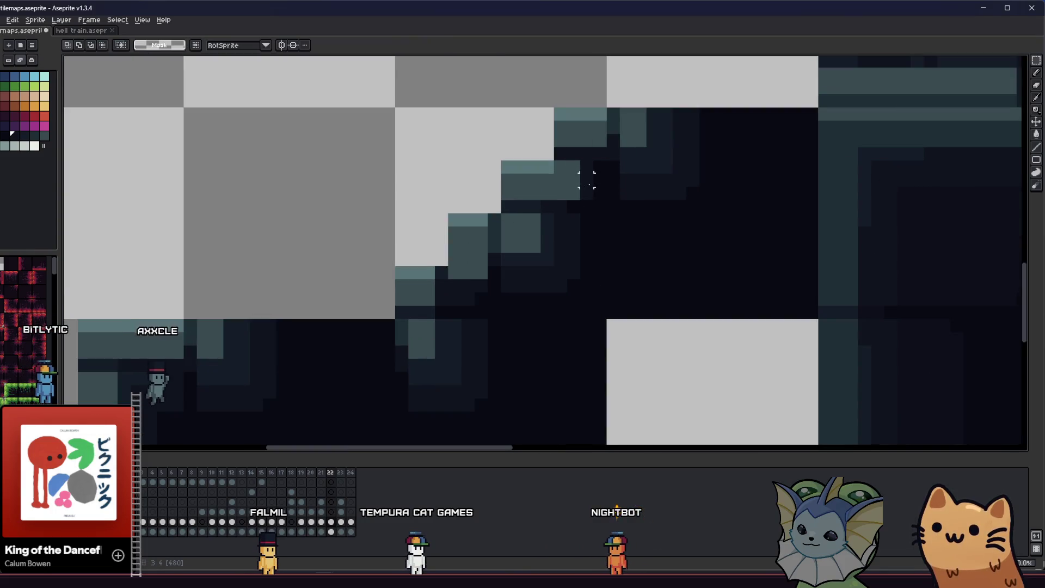
key(i)
key(b)
drag(576, 179, 592, 271)
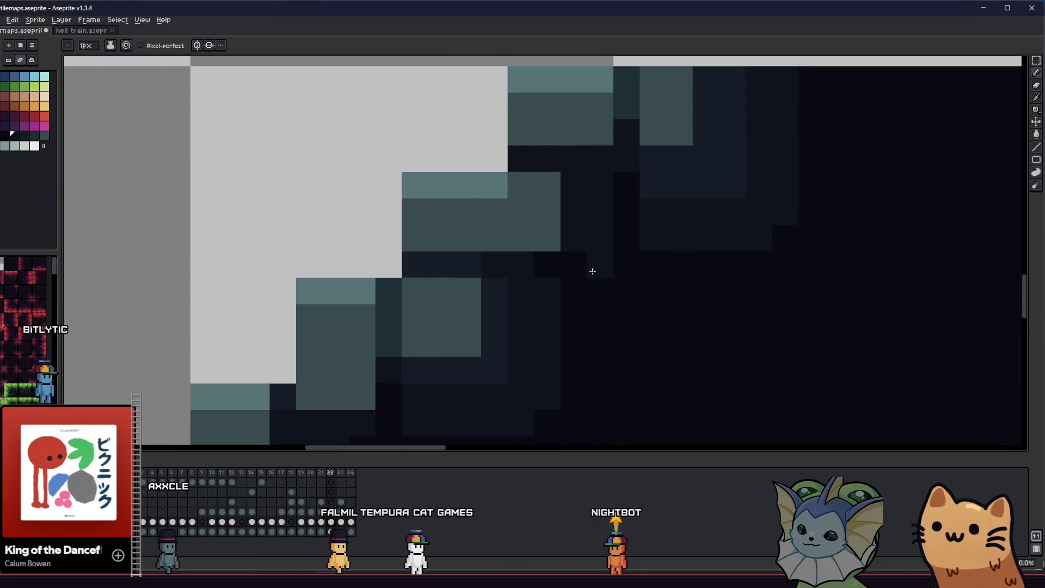
key(ctrl+z)
click(602, 198)
scroll(603, 221, down, 2)
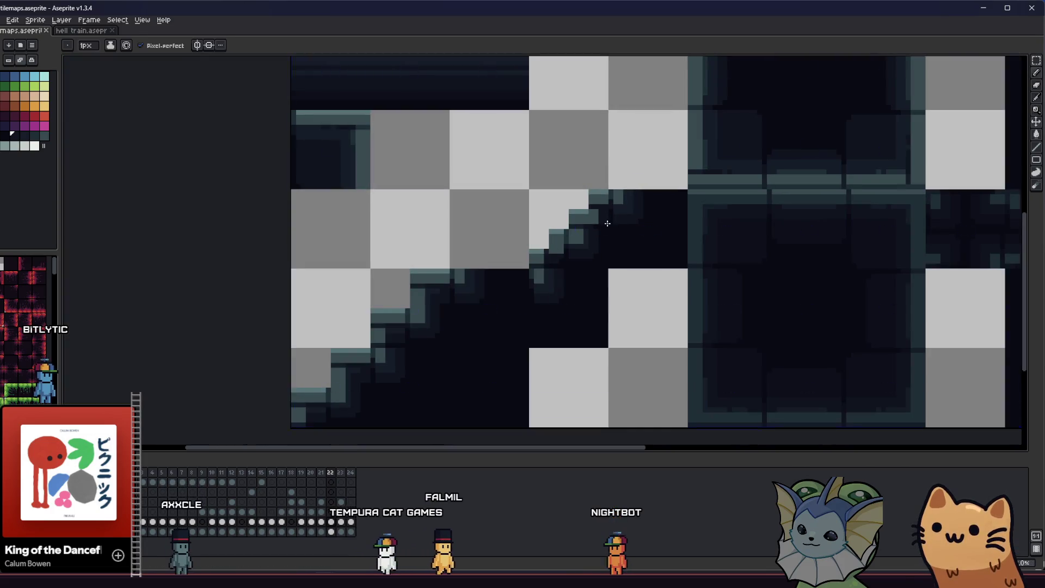
scroll(601, 221, up, 2)
key(ctrl+s)
- Sample the step colours and darken two stacked teal pixels on the stair step
key(i)
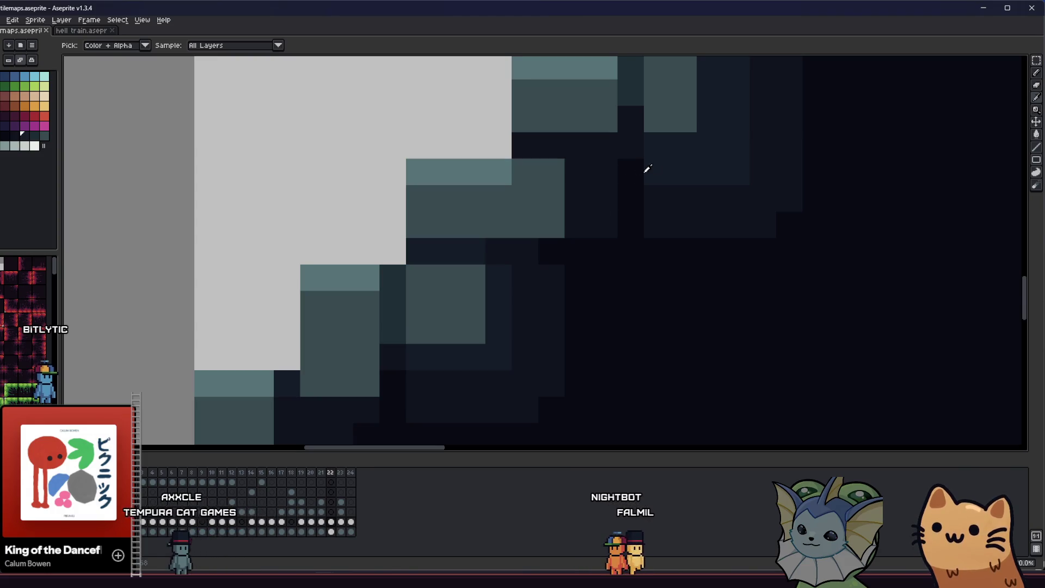
key(b)
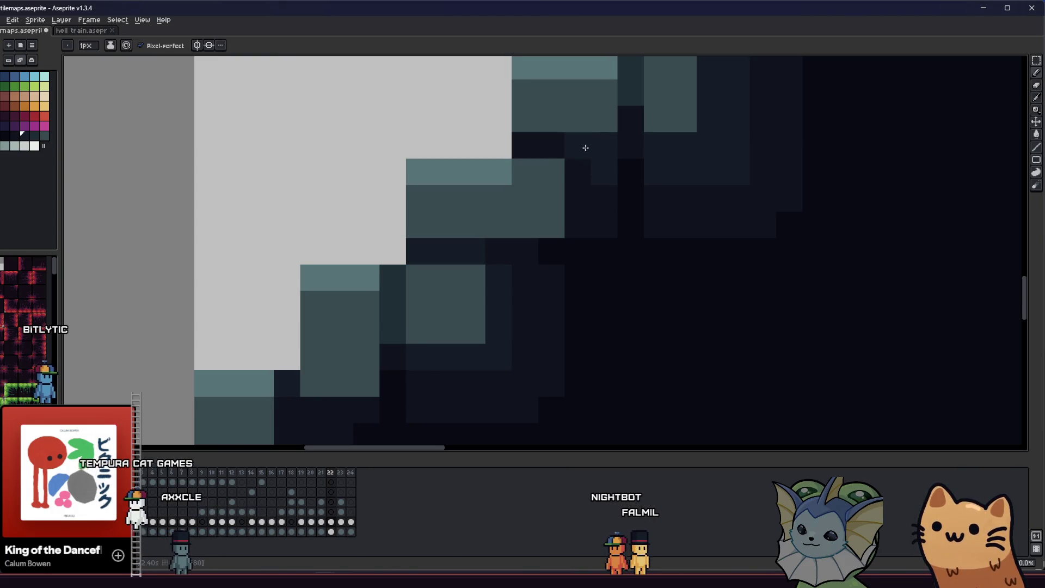
scroll(565, 213, down, 2)
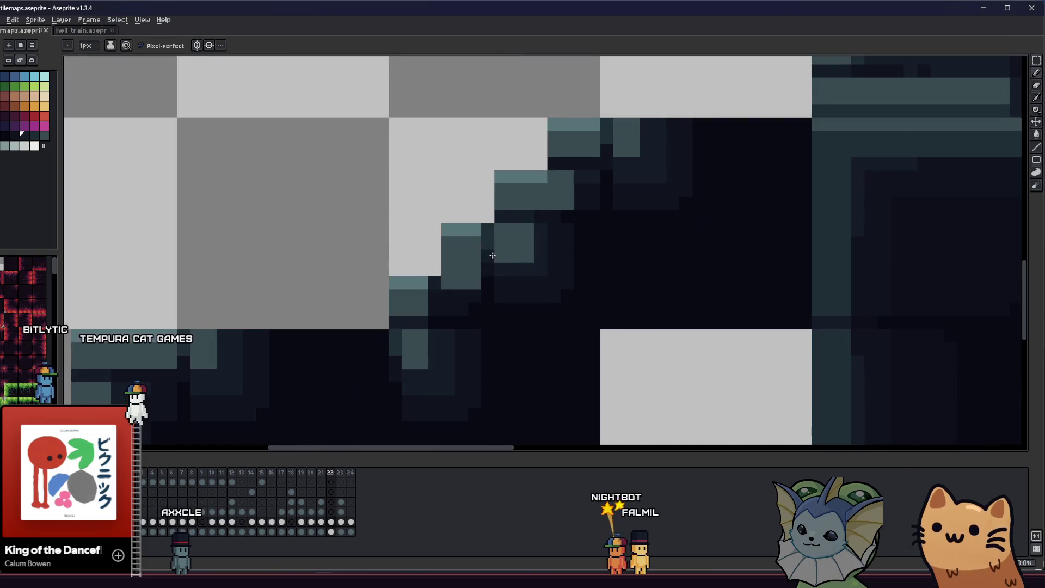
scroll(492, 256, down, 2)
drag(466, 261, 363, 273)
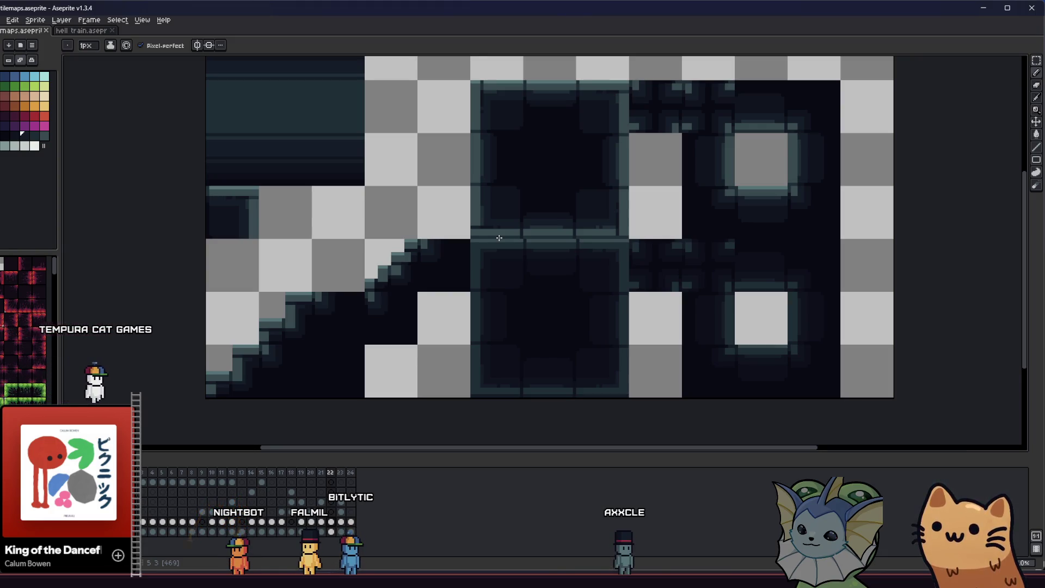
scroll(381, 260, up, 3)
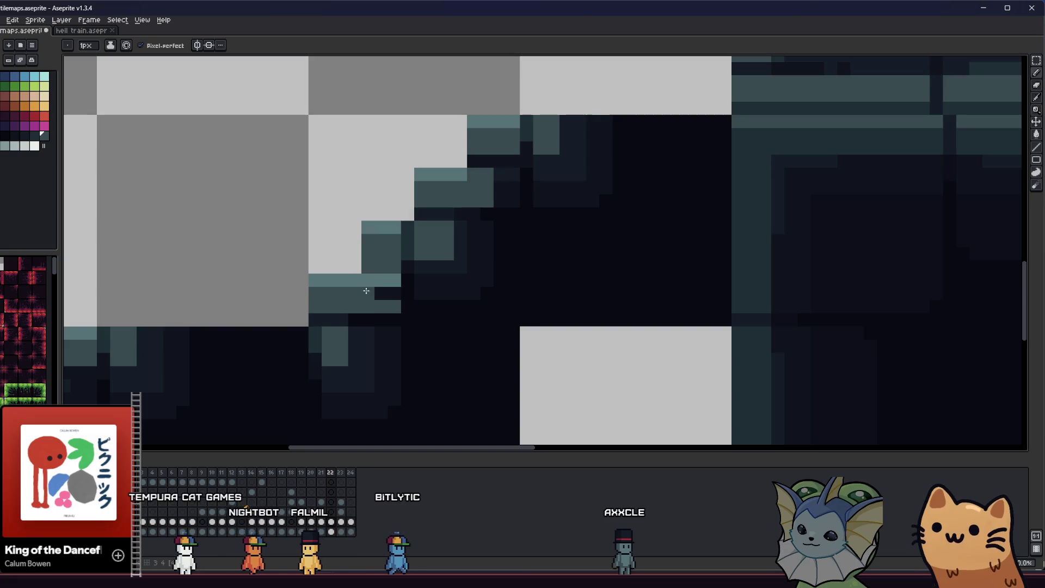
alt+click(372, 269)
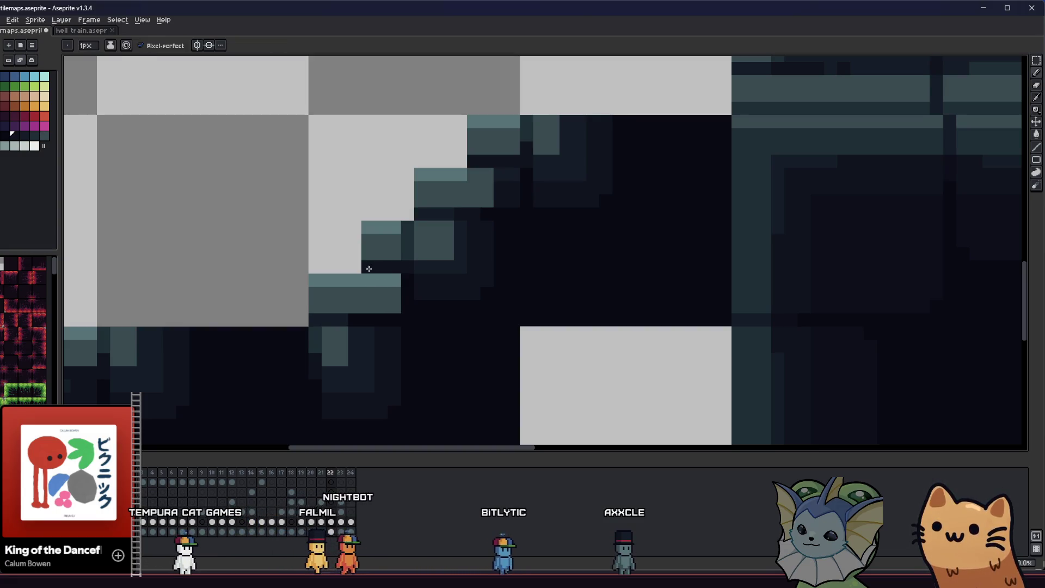
alt+click(397, 236)
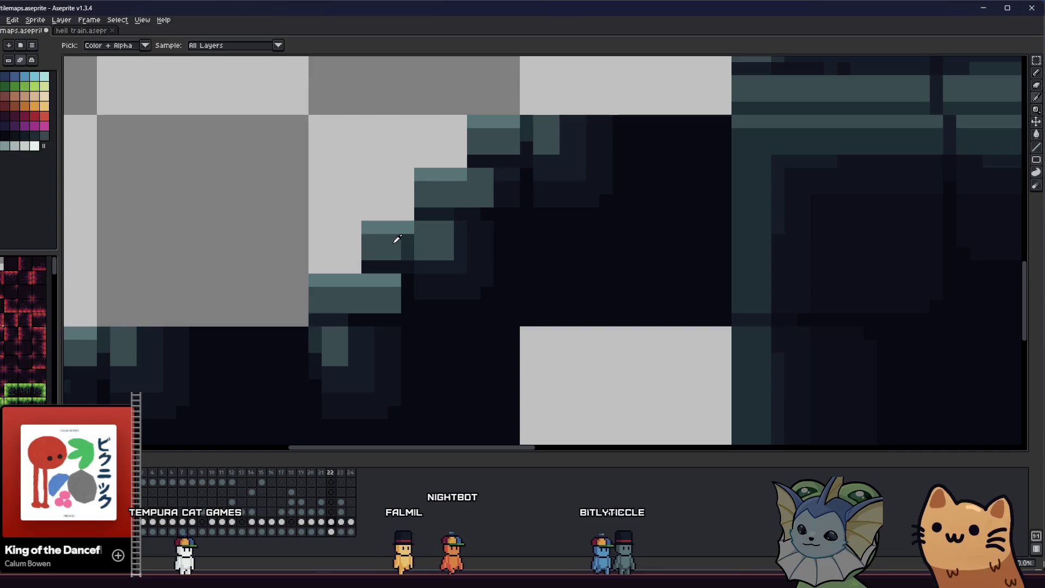
key(alt)
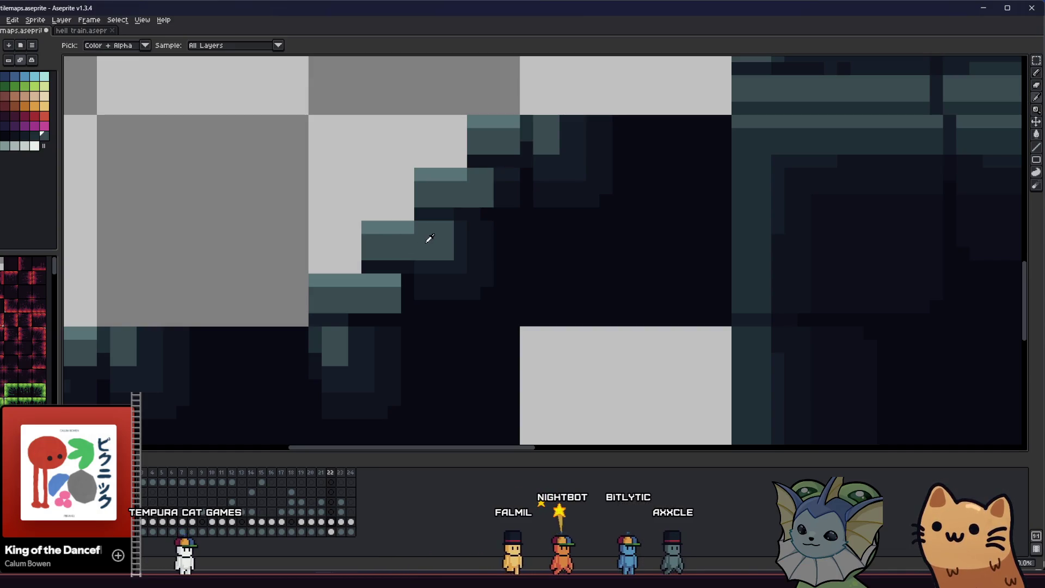
mouse_move(456, 233)
mouse_down()
mouse_move(449, 262)
mouse_move(397, 282)
mouse_move(279, 290)
mouse_move(305, 276)
mouse_up()
right_click(451, 270)
key(Escape)
scroll(494, 170, down, 3)
scroll(322, 278, up, 3)
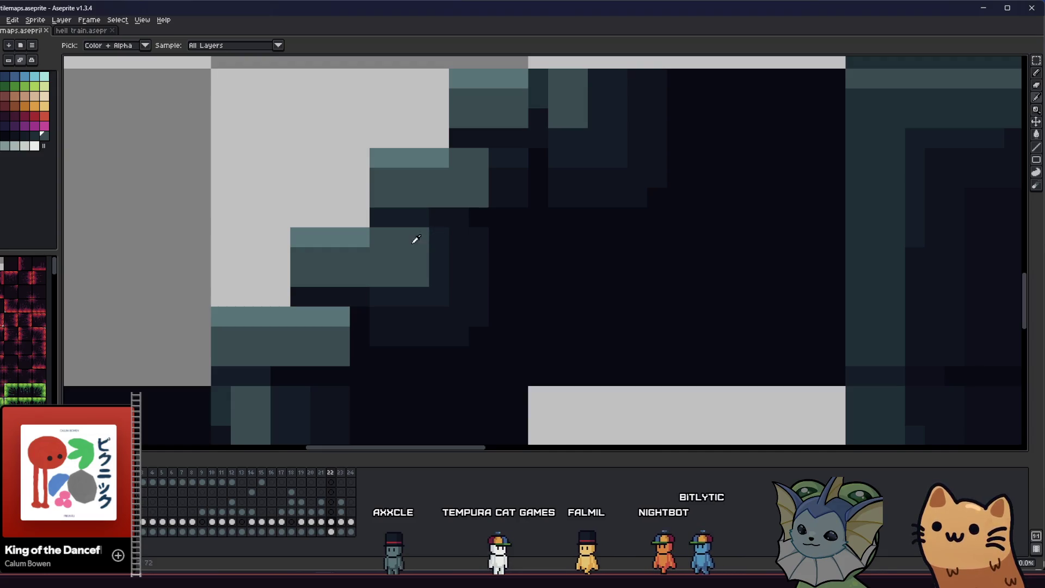
click(360, 241)
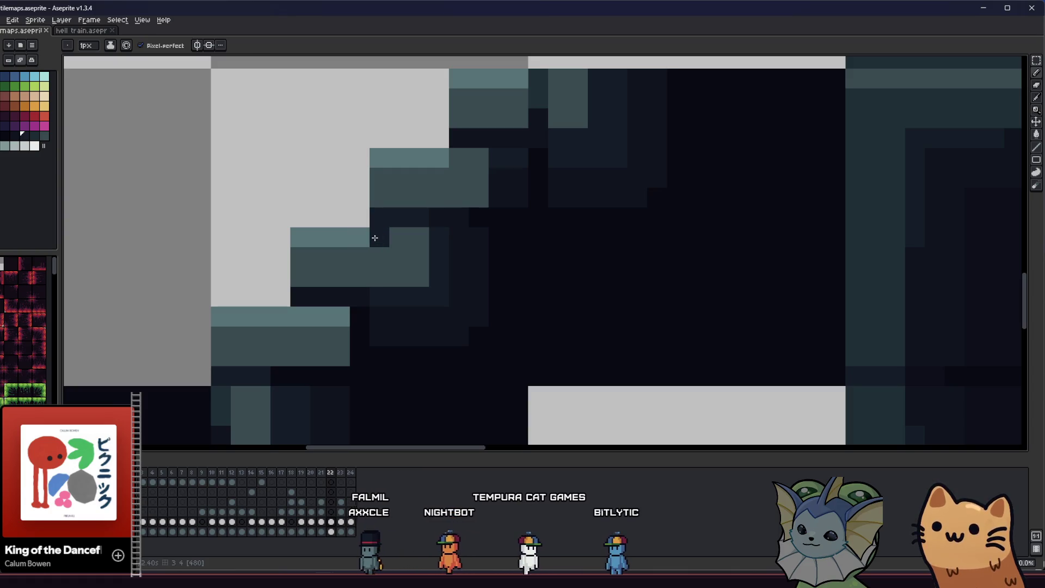
click(358, 256)
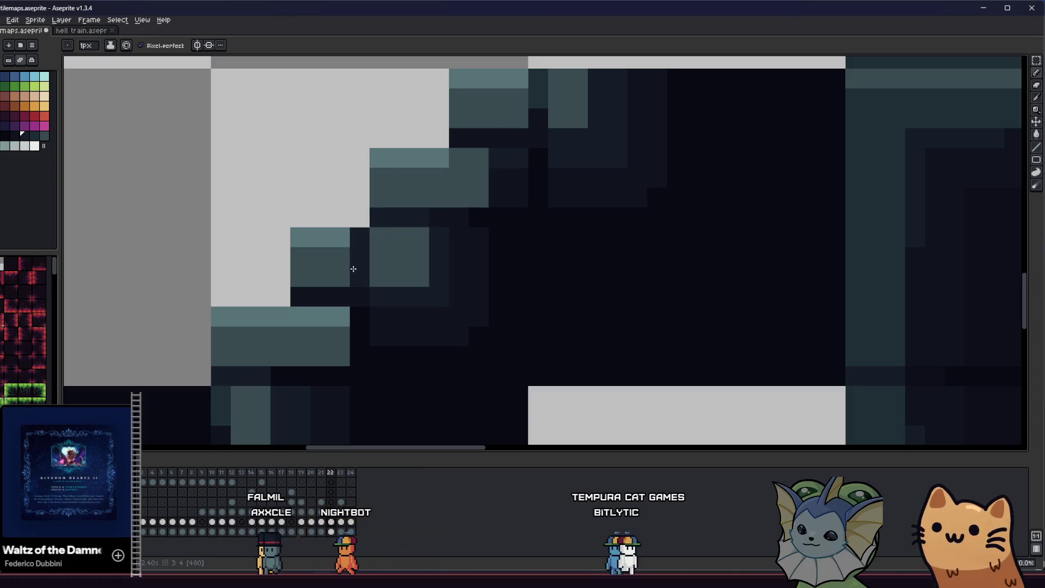
- Darken a pixel beside the middle step, add a dark shadow pixel on the edge, and save
key(alt)
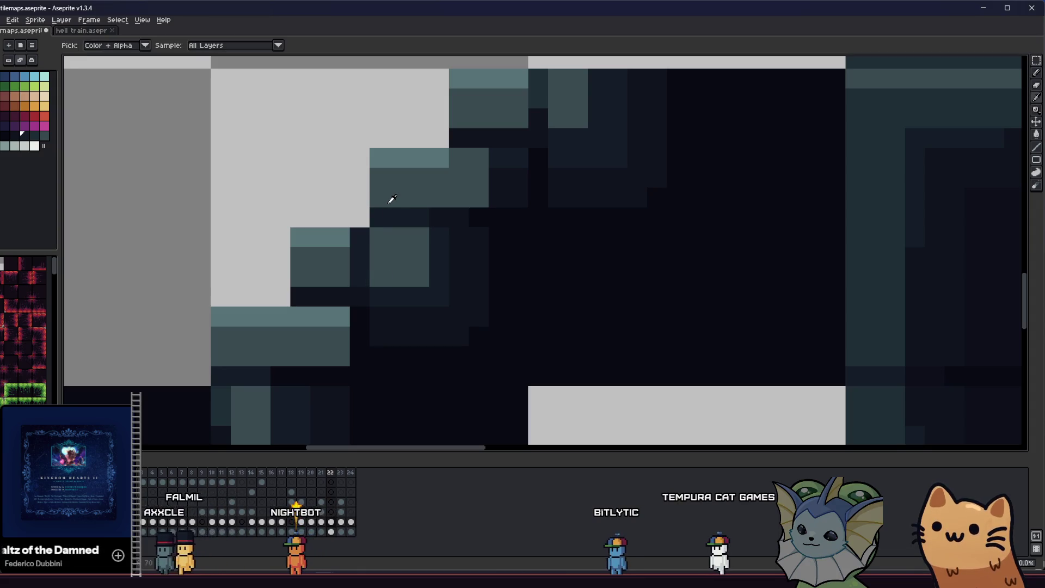
scroll(376, 206, up, 2)
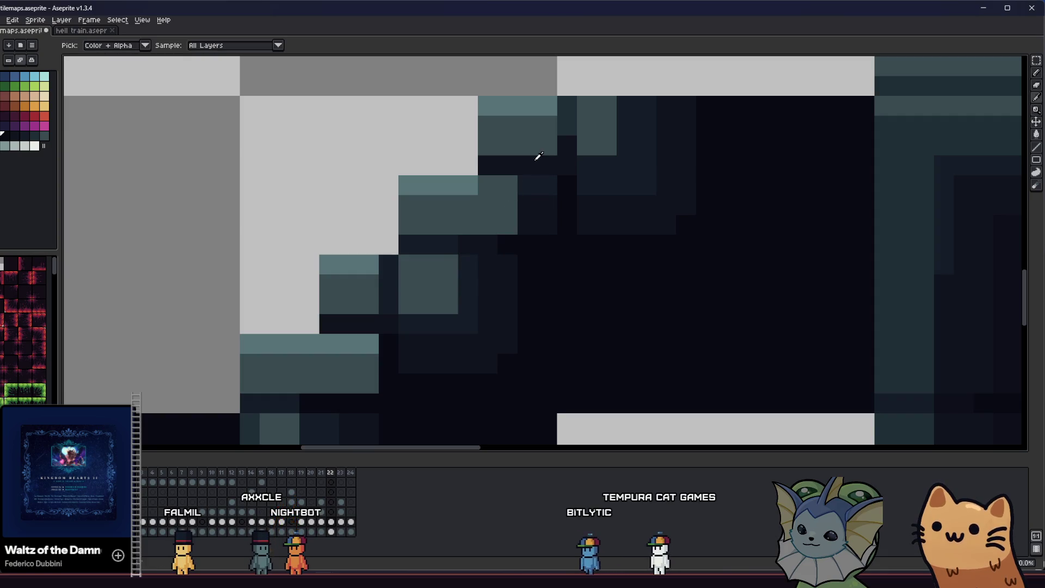
scroll(540, 184, down, 1)
key(i)
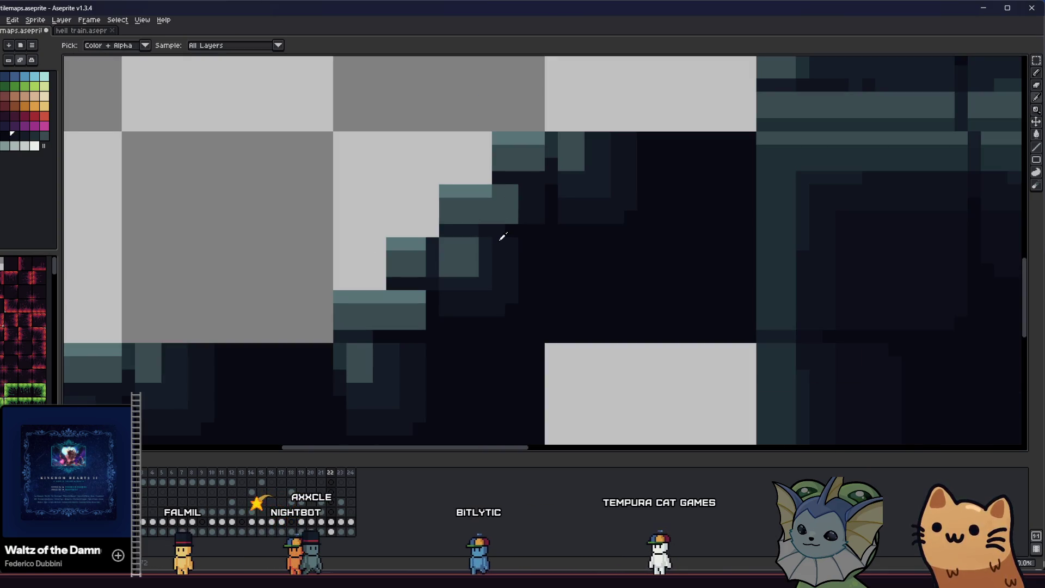
key(b)
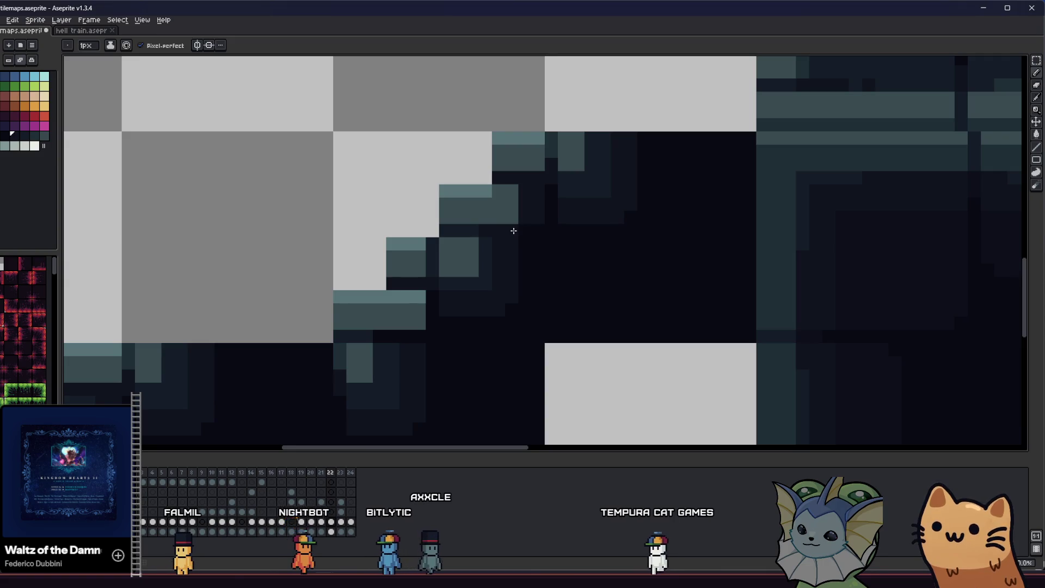
click(514, 231)
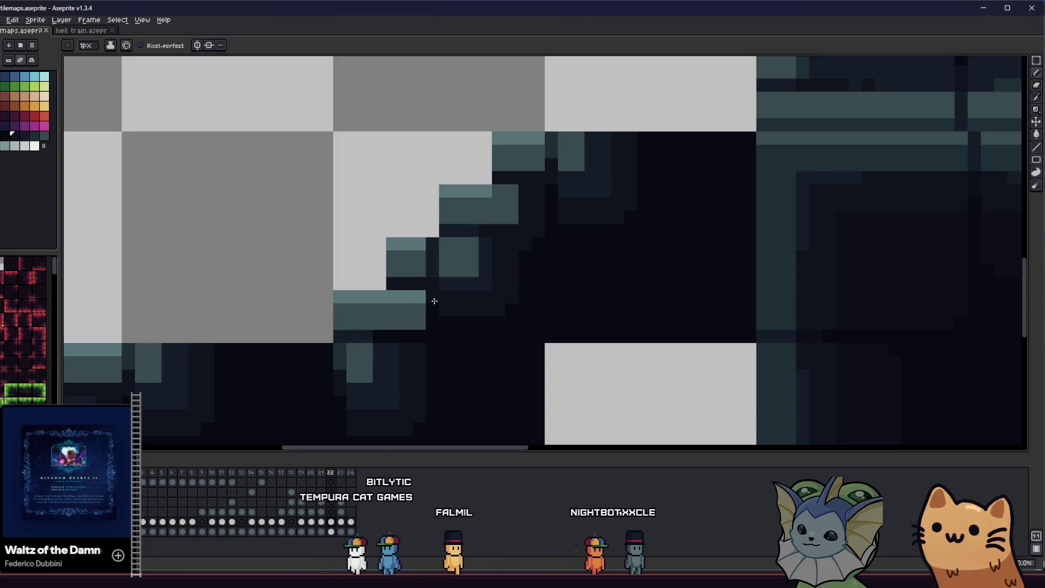
key(i)
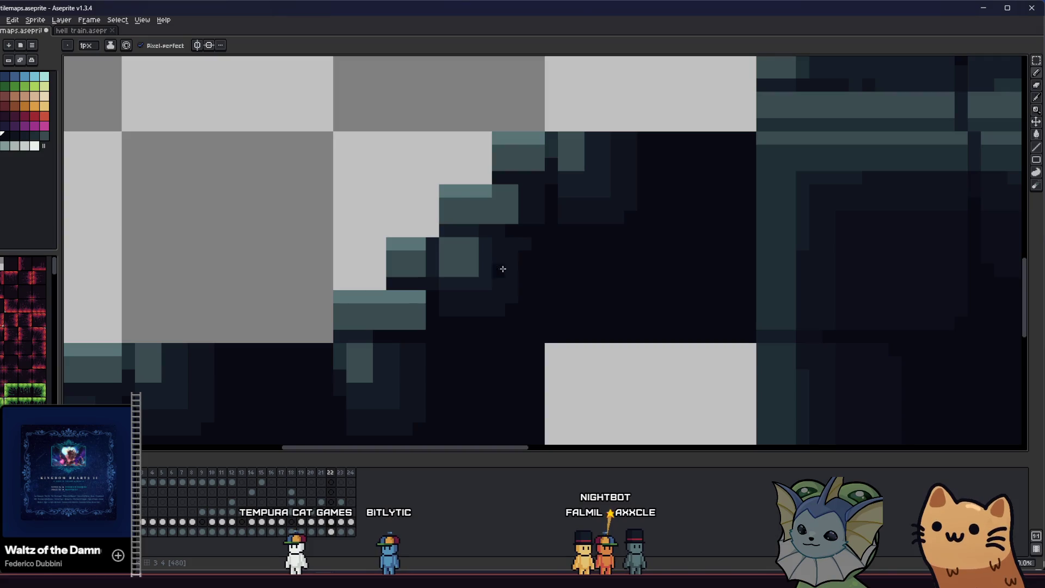
key(i)
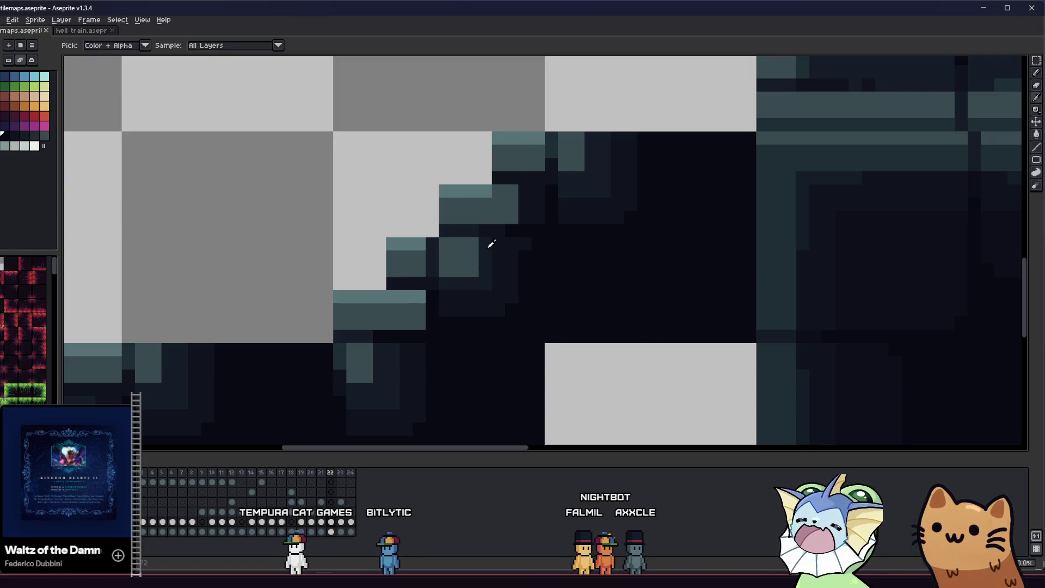
alt+click(491, 245)
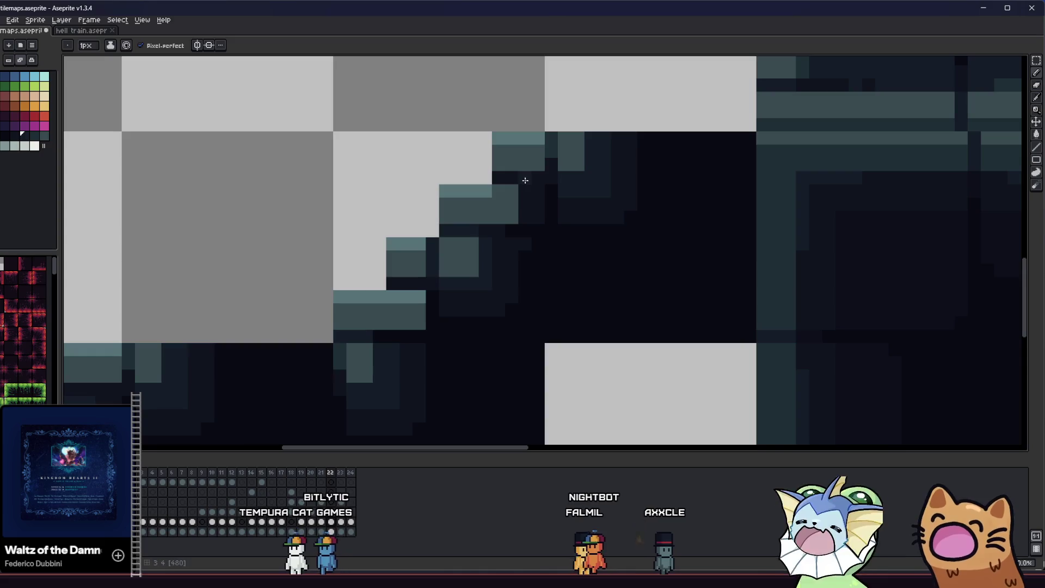
key(ctrl+s)
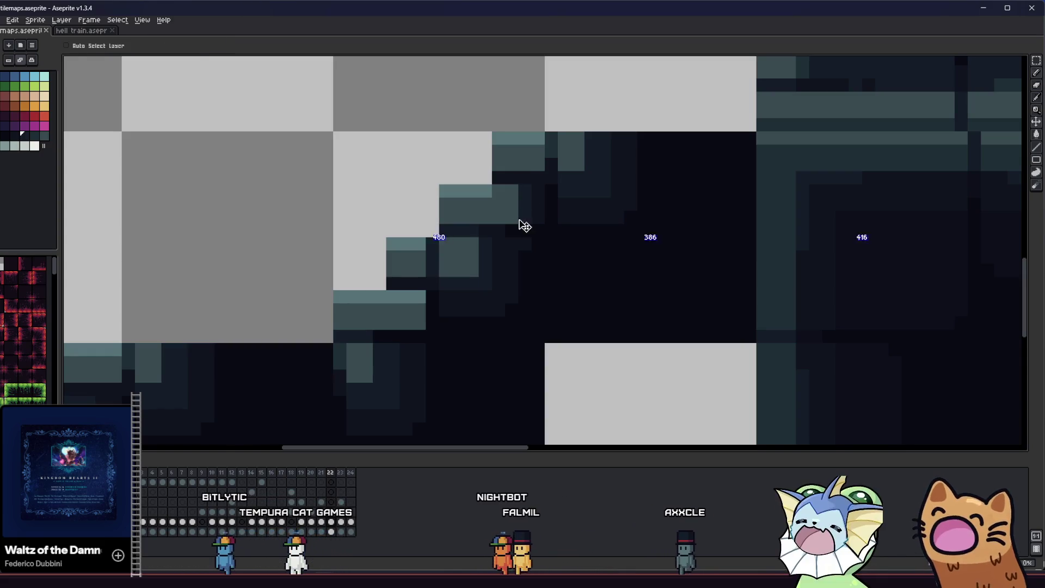
click(528, 193)
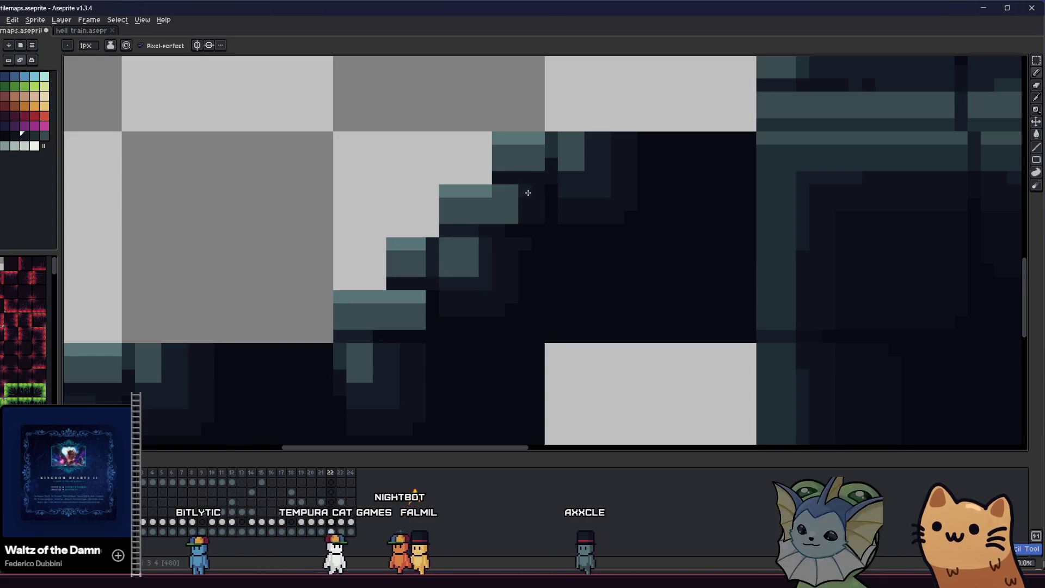
key(ctrl+s)
- Sample the step edge shade and paint another pixel along the stair edge
scroll(414, 279, down, 4)
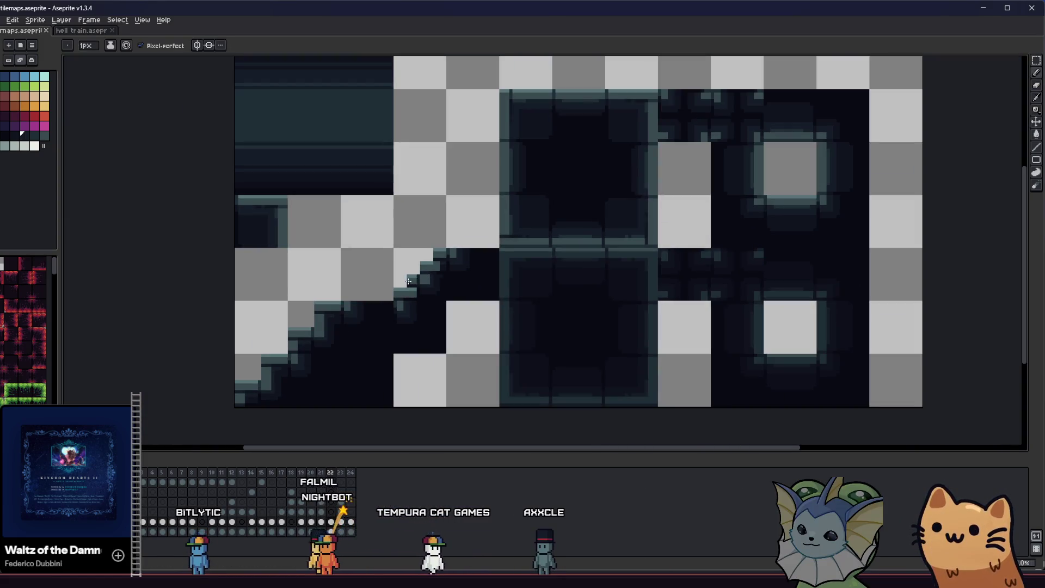
key(i)
scroll(423, 283, up, 4)
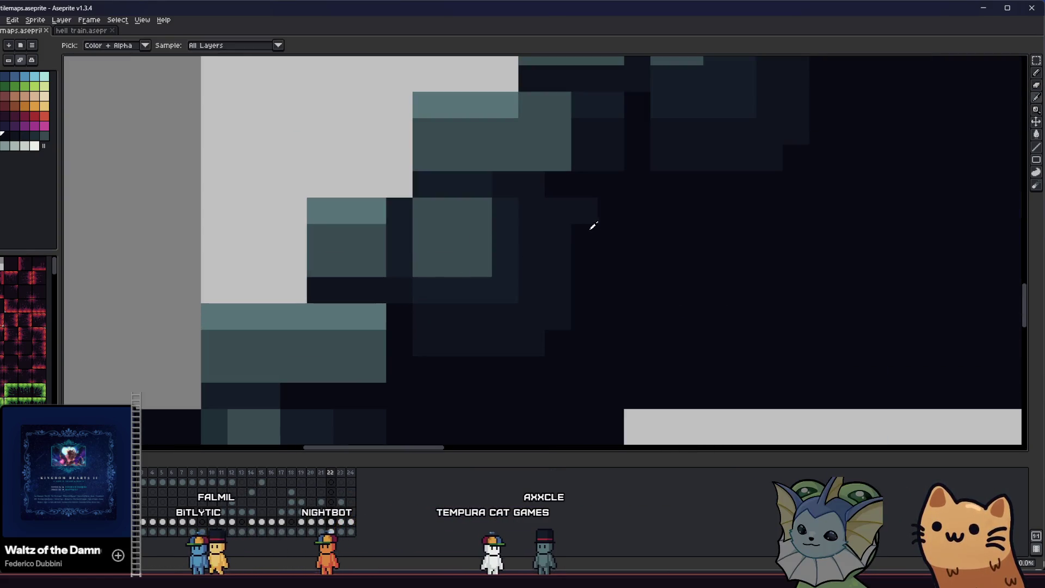
key(b)
scroll(558, 243, down, 2)
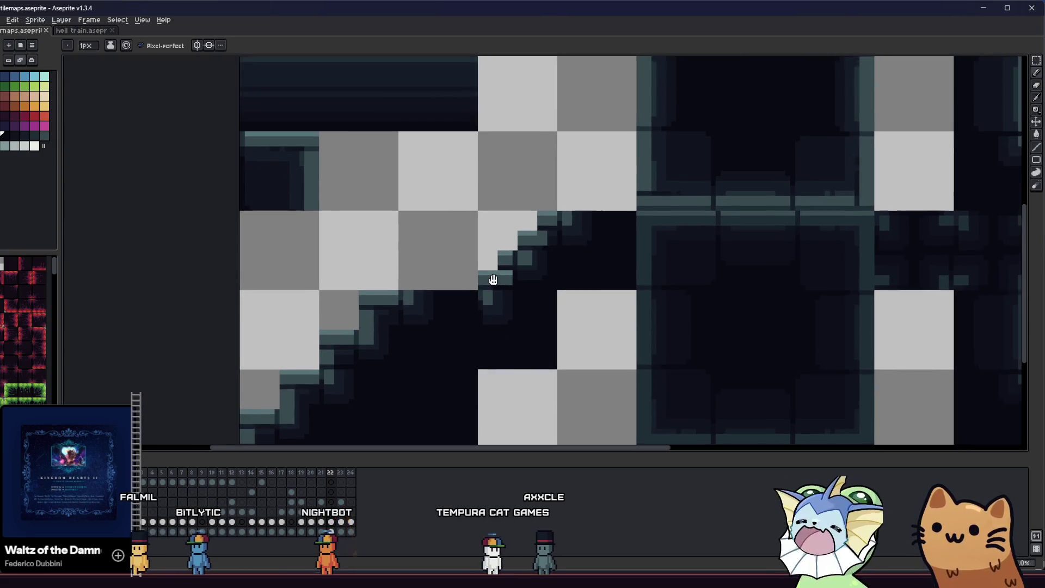
key(i)
scroll(542, 252, up, 3)
key(b)
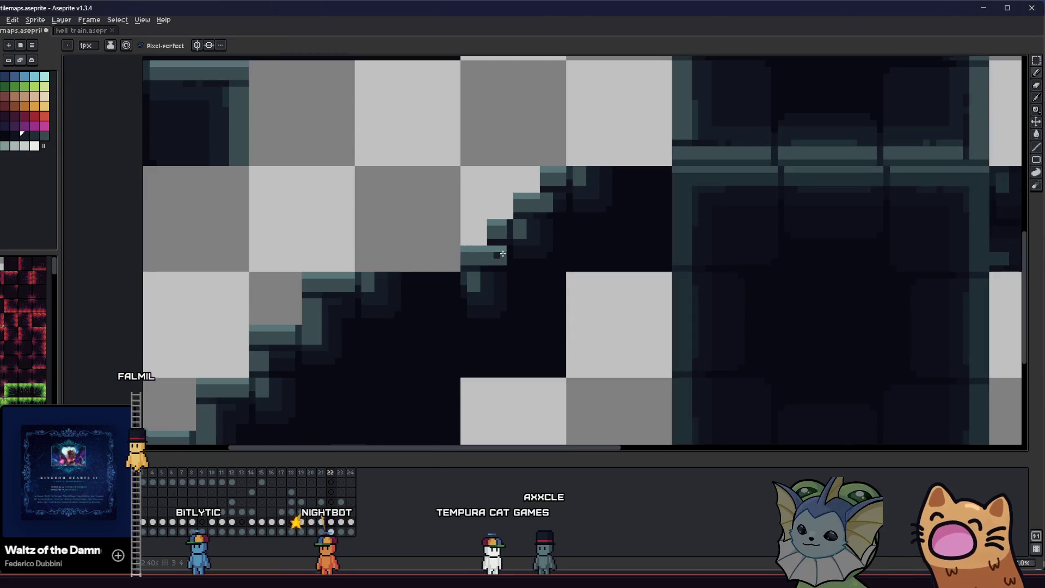
scroll(490, 245, down, 1)
scroll(528, 251, up, 1)
key(i)
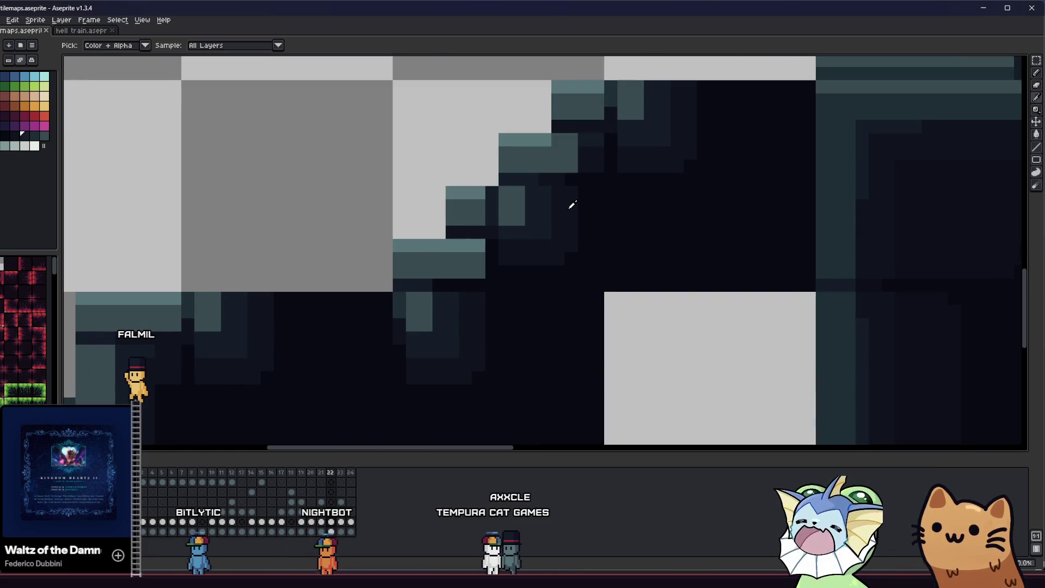
key(b)
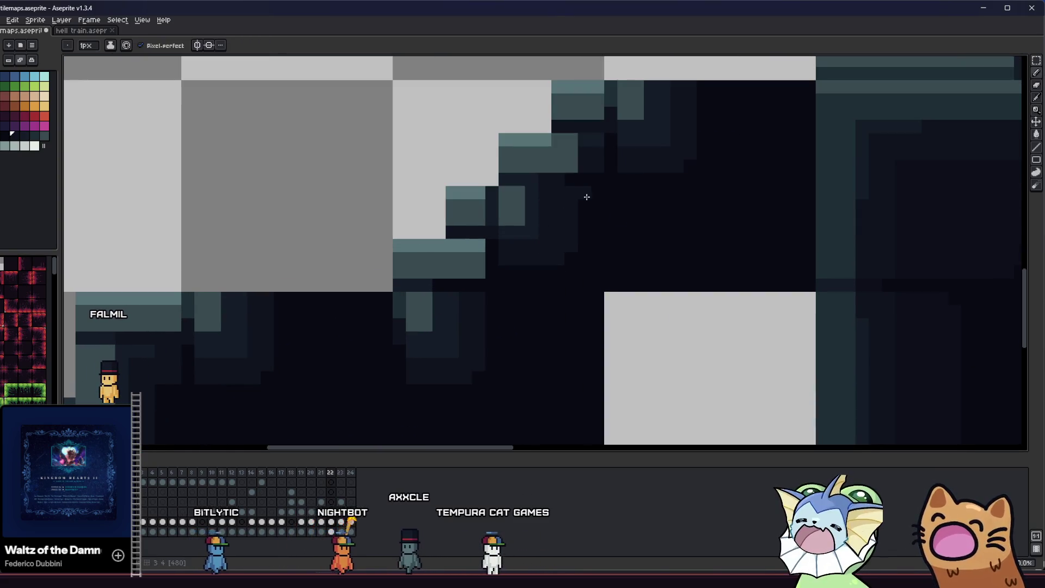
key(i)
click(588, 191)
key(b)
click(573, 264)
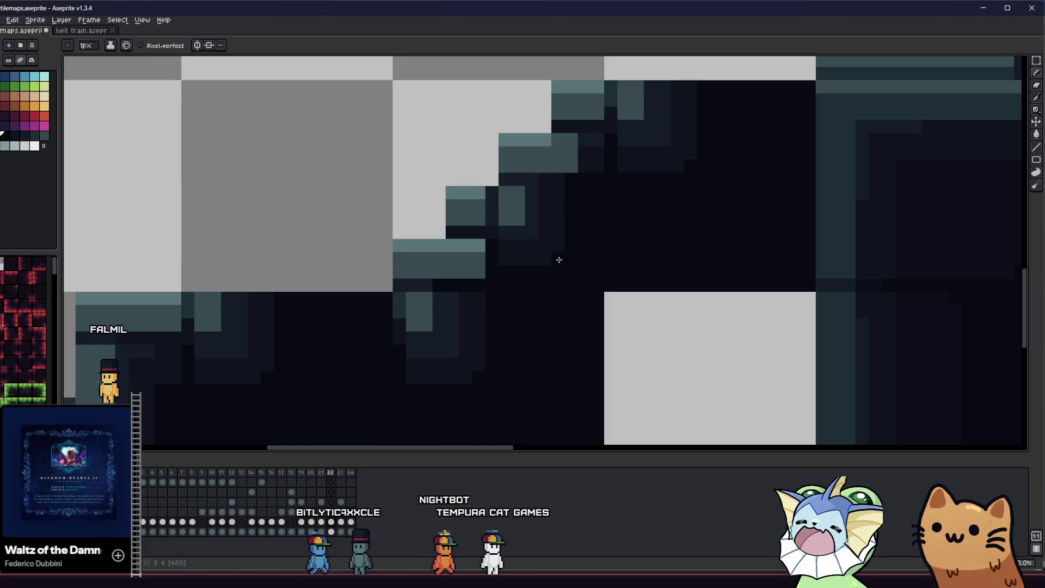
- Paint lighter highlight pixels along the next step's edge and save
drag(399, 271, 390, 294)
scroll(517, 267, up, 1)
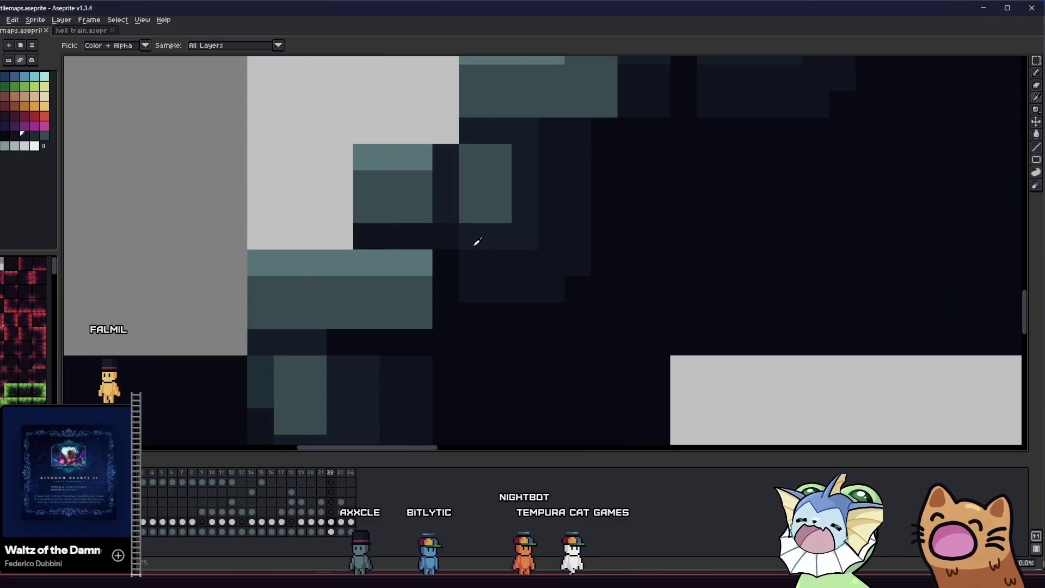
alt+click(499, 278)
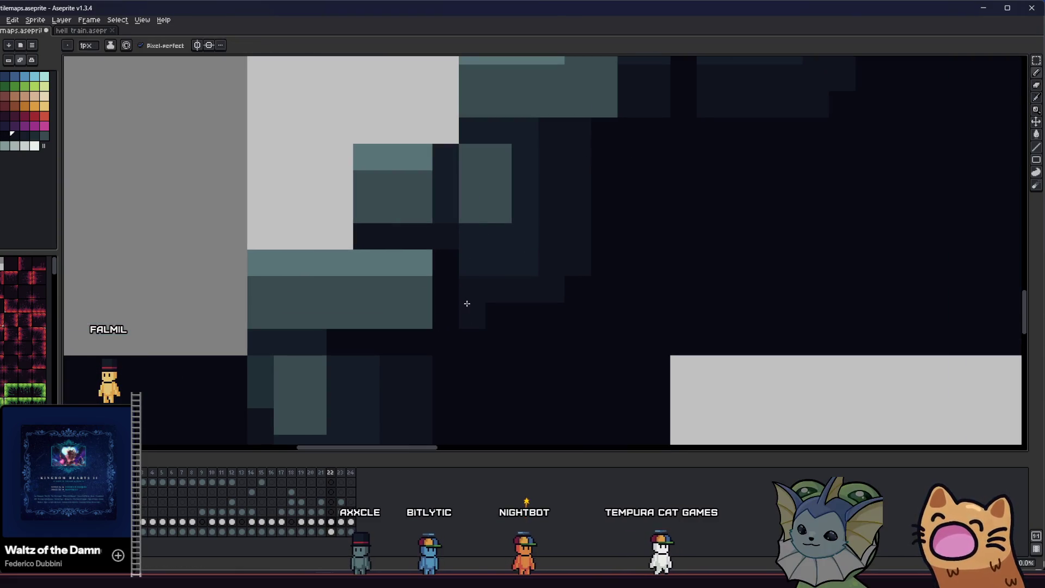
drag(490, 315, 540, 314)
scroll(570, 284, down, 1)
key(ctrl+s)
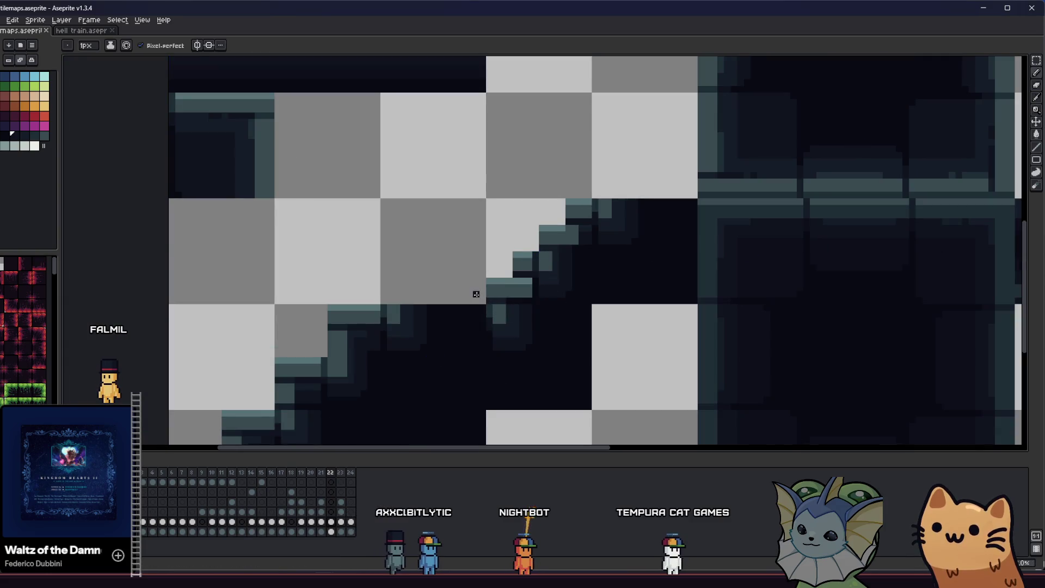
- Pick the darkest palette shades, view the whole tileset, and mark out the stair tile area
scroll(544, 281, up, 2)
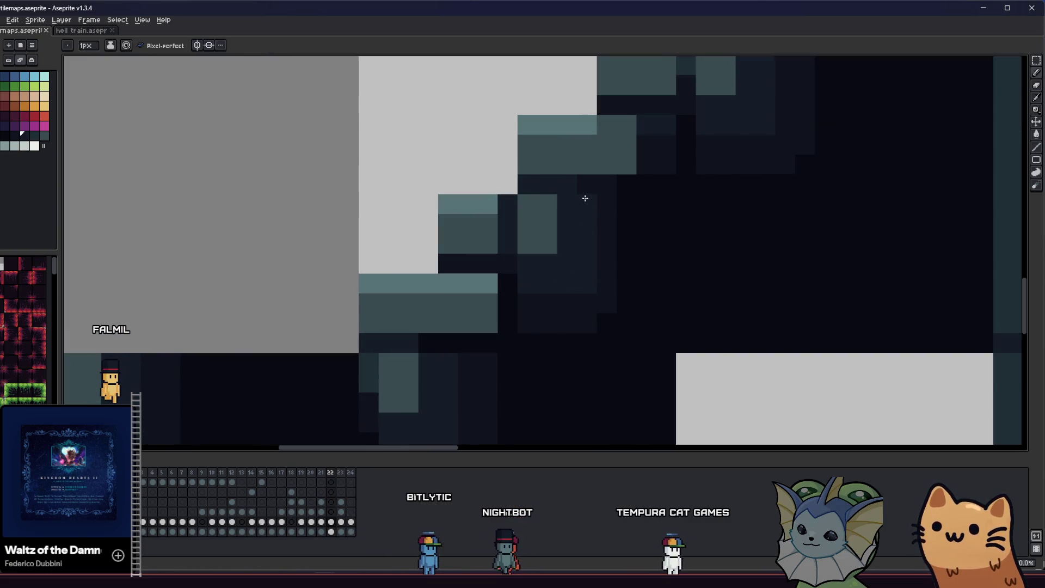
scroll(583, 187, down, 1)
alt+click(613, 183)
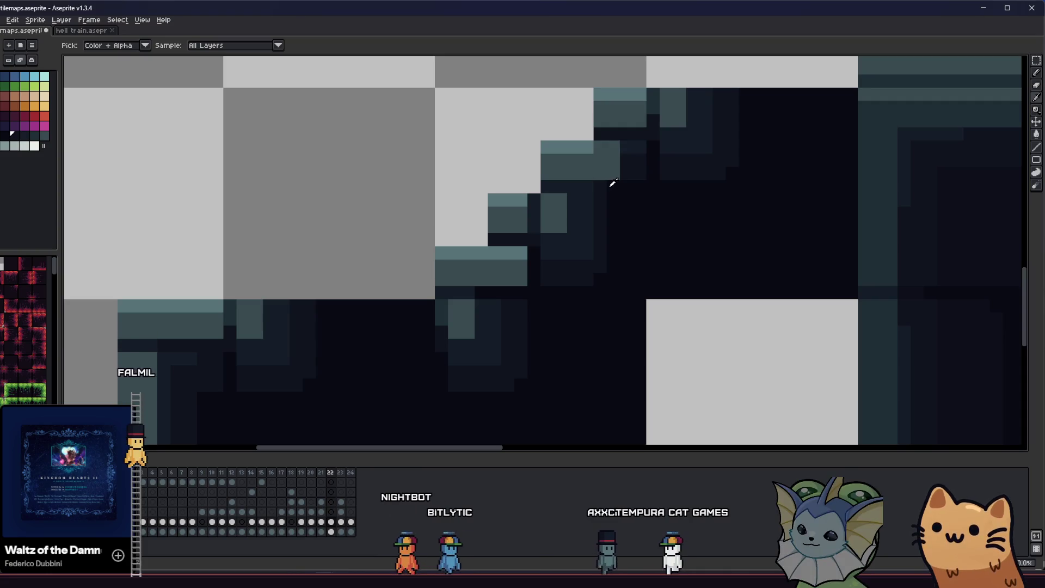
alt+click(604, 201)
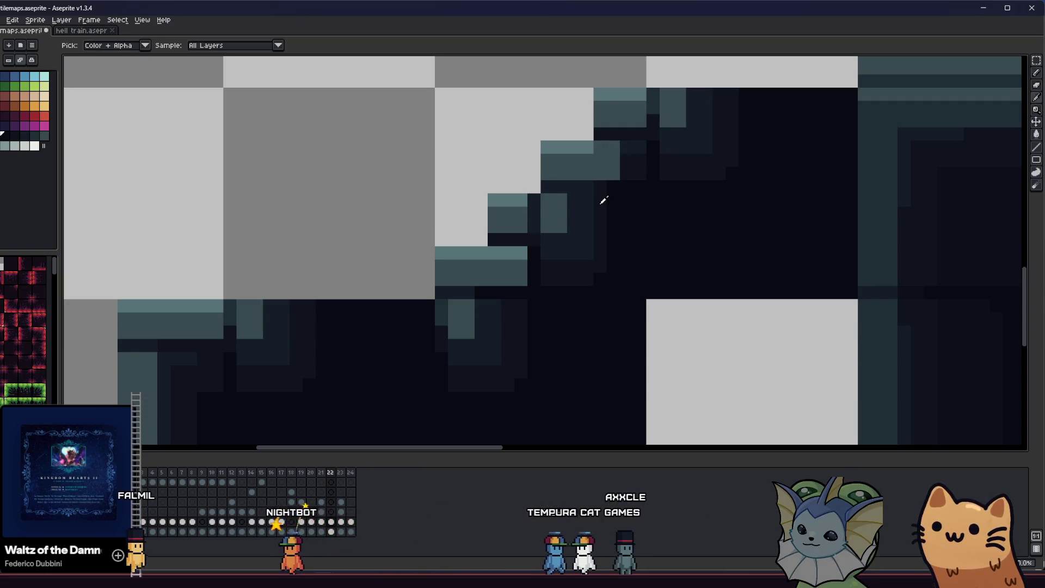
alt+click(605, 275)
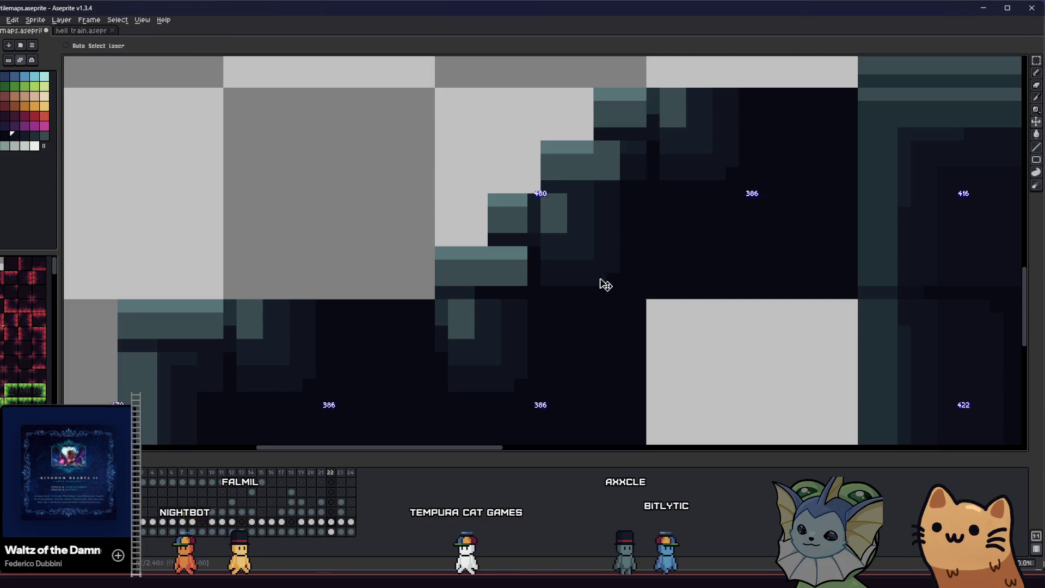
scroll(605, 285, down, 1)
scroll(478, 284, right, 2)
scroll(391, 305, down, 1)
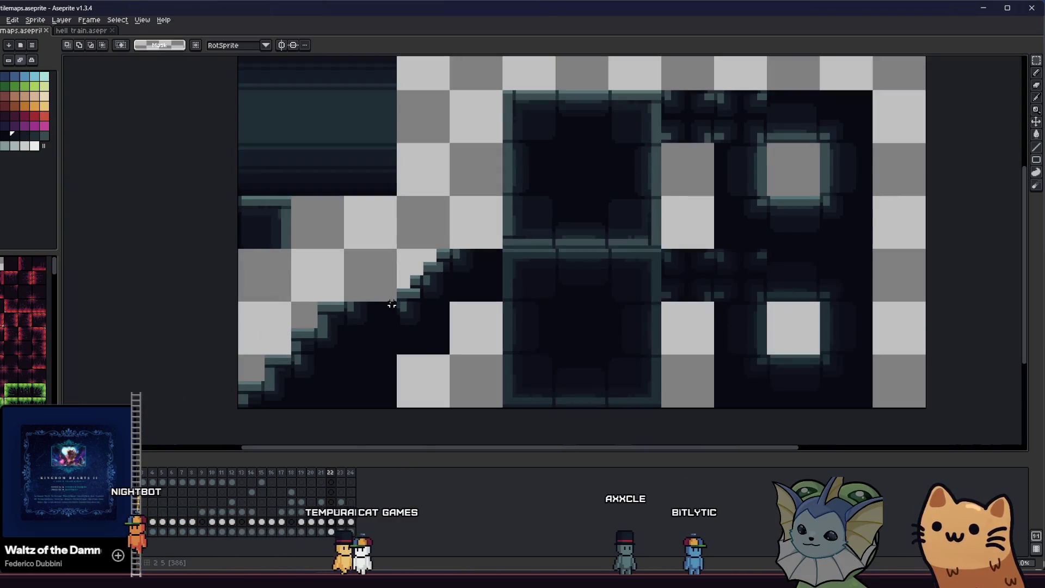
drag(336, 304, 268, 311)
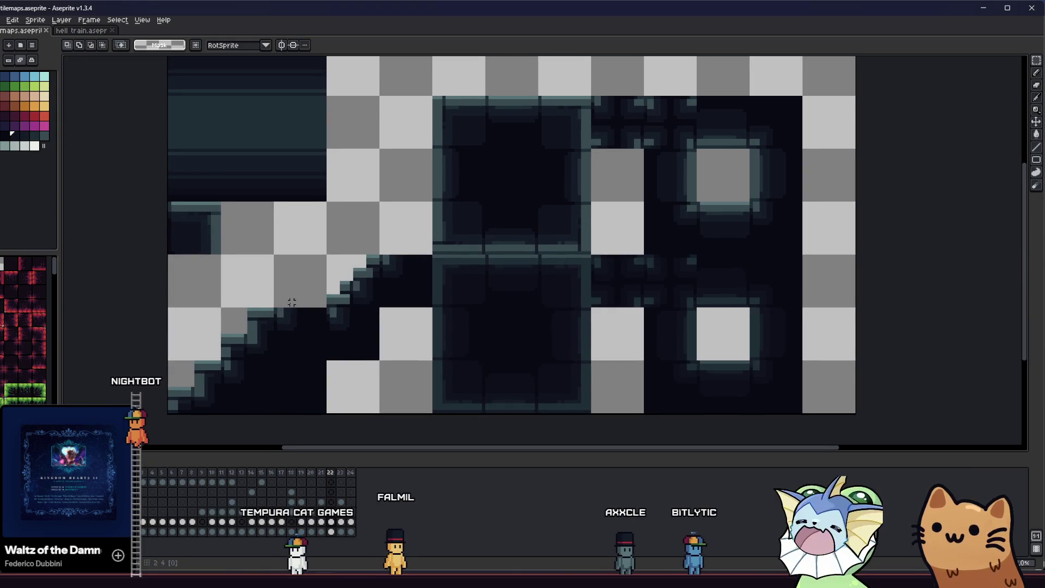
scroll(291, 302, down, 1)
scroll(294, 305, up, 1)
scroll(298, 307, down, 1)
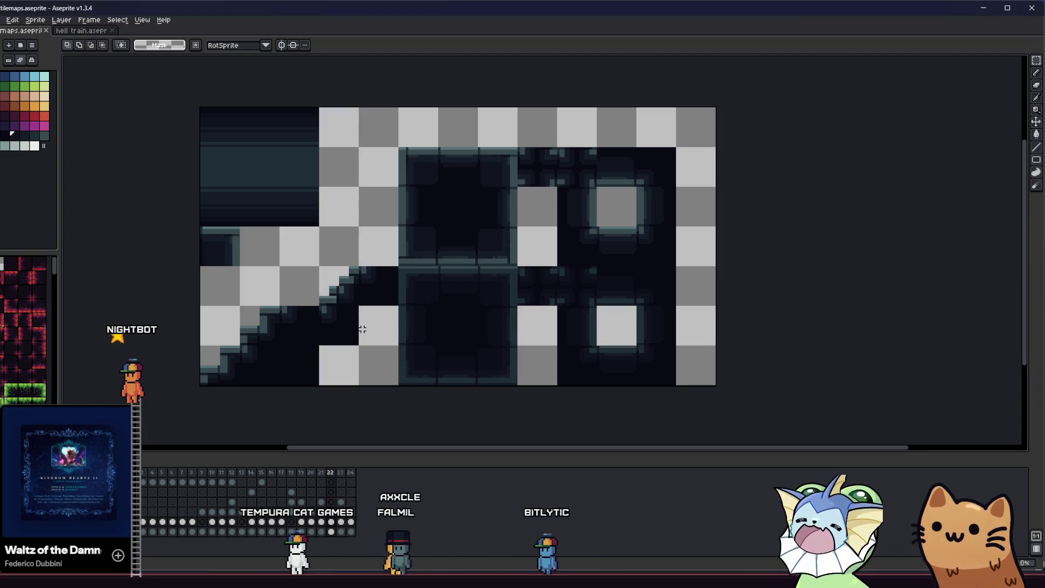
drag(360, 307, 318, 265)
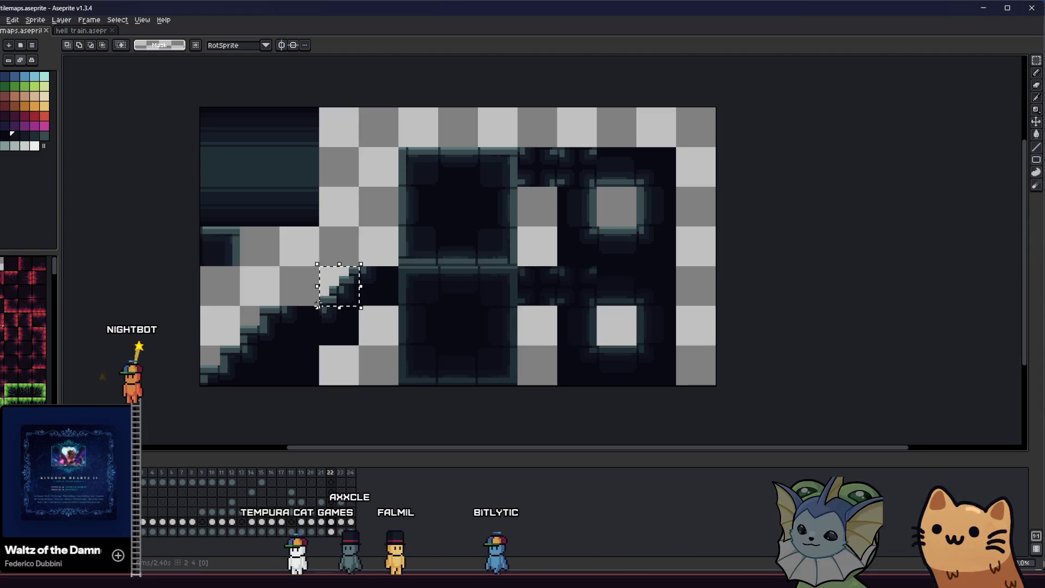
- Overwrite the existing PNG with the exported image, clear the selection, and return to Godot
click(3, 20)
mouse_move(65, 102)
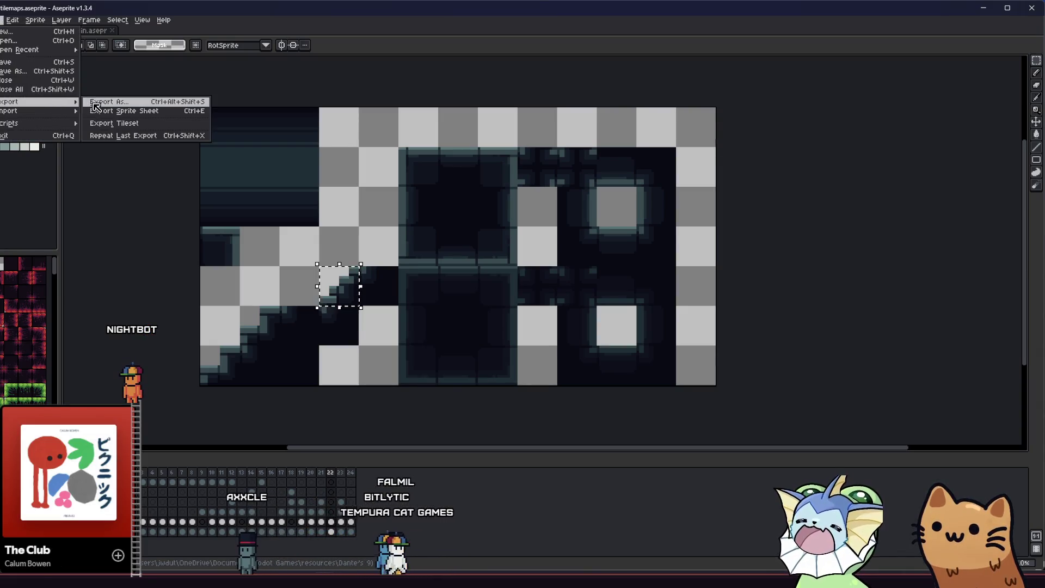
click(95, 106)
click(368, 322)
click(469, 319)
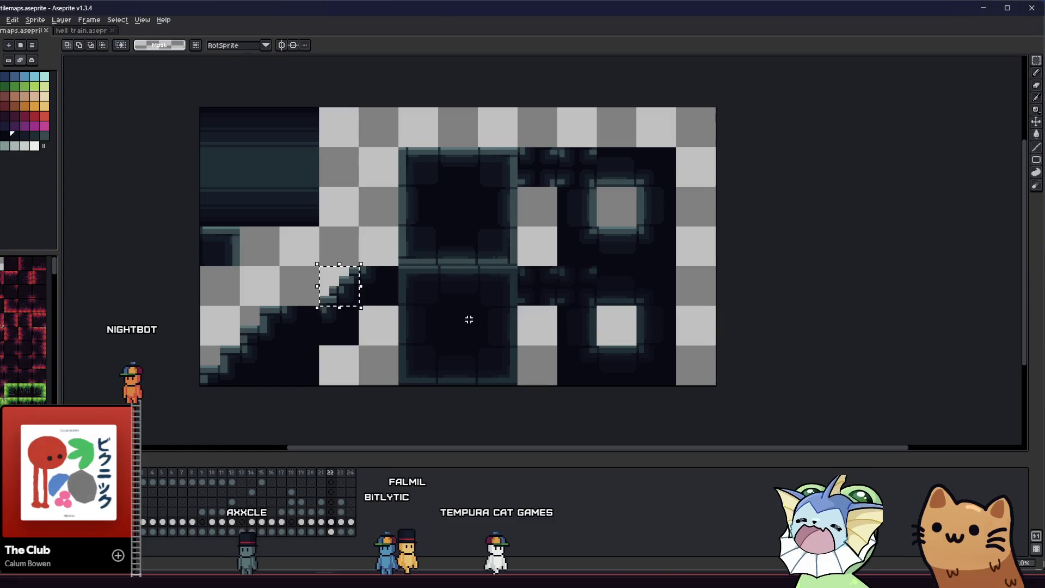
key(ctrl+d)
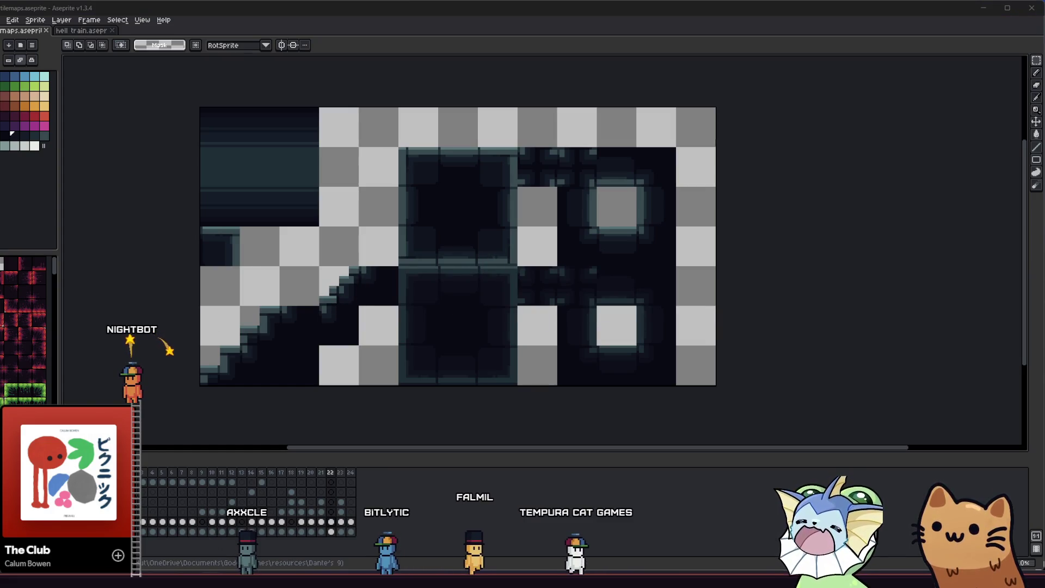
key(alt+Tab)
key(alt+Tab)
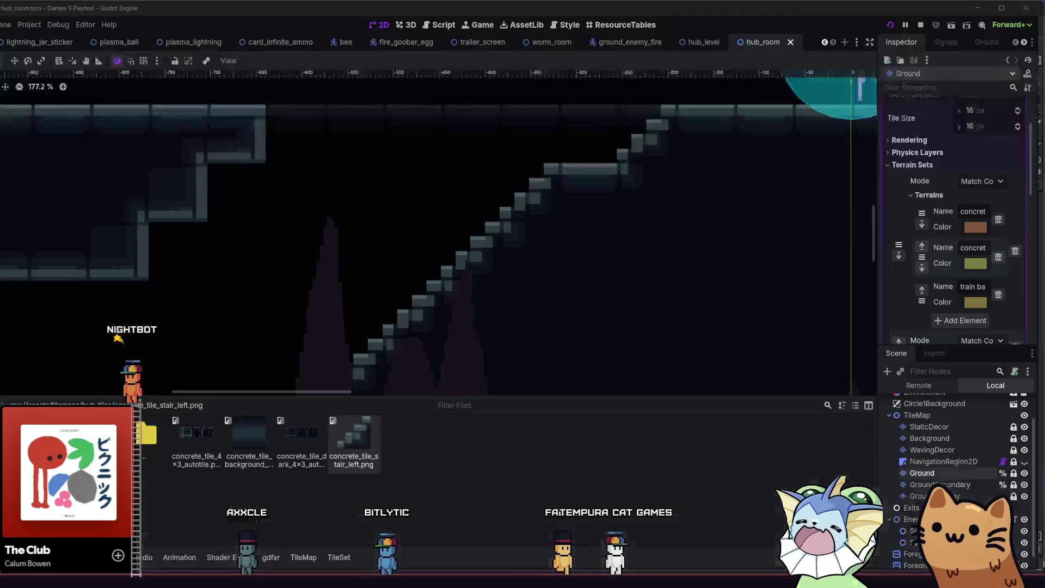
key(alt+Tab)
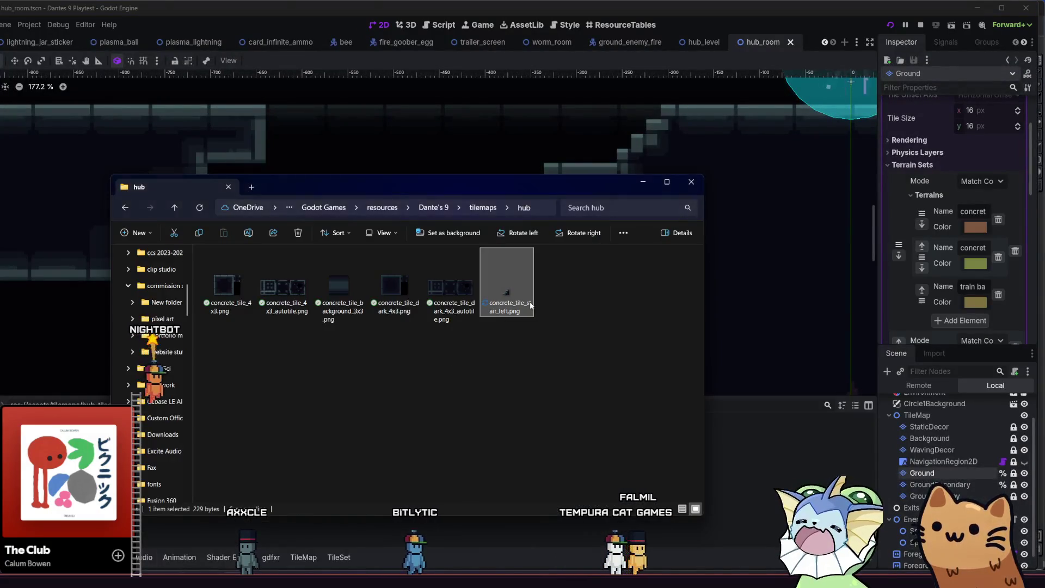
- Refocus Godot to reimport concrete_tile_stair_left.png, then run the project with F5
click(716, 456)
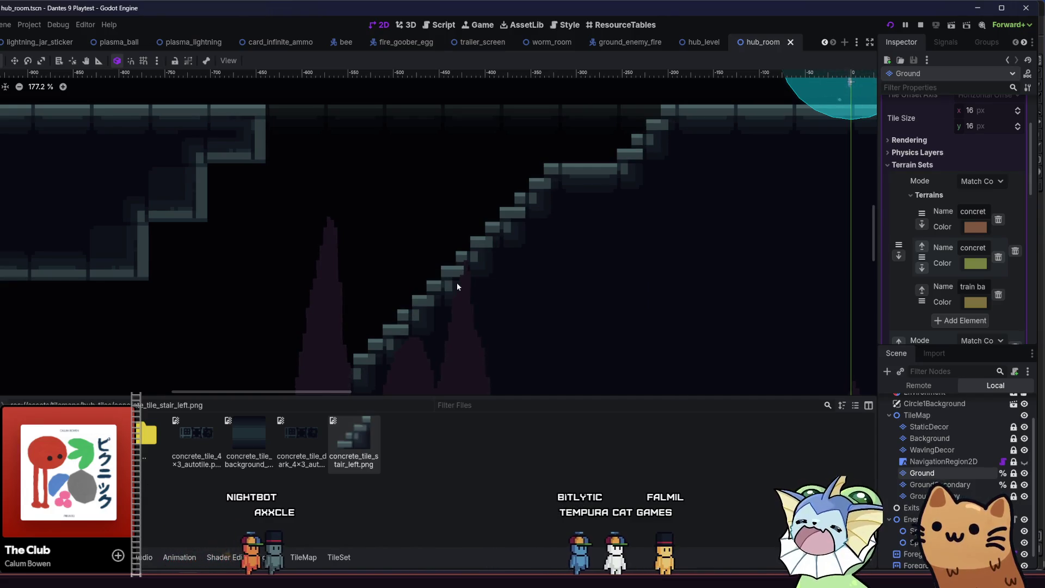
scroll(456, 283, down, 5)
key(F5)
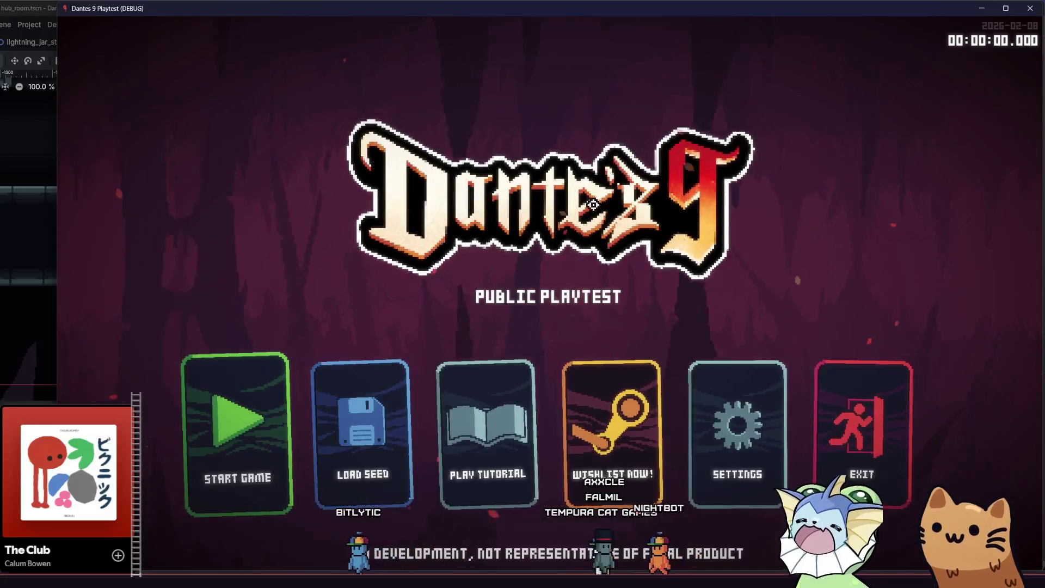
- Start a new game and walk the cat left down the concrete staircase, then back up
click(236, 440)
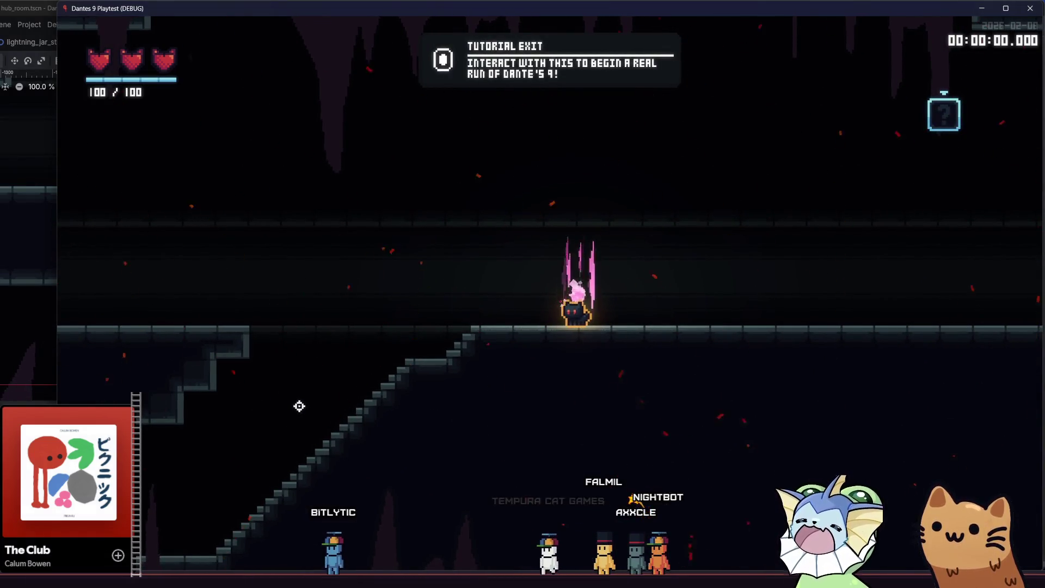
key(a)
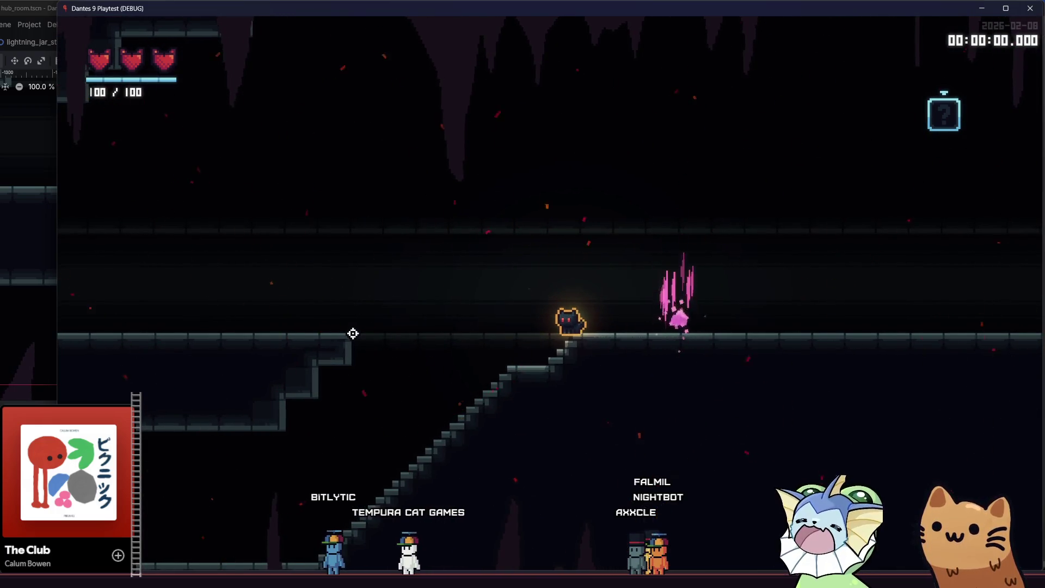
key(a)
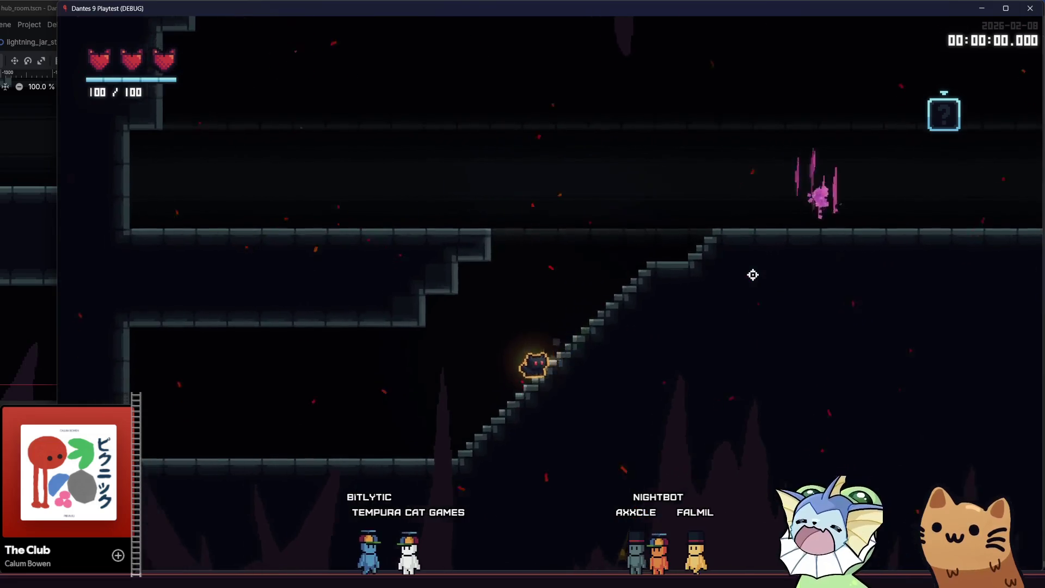
key(a)
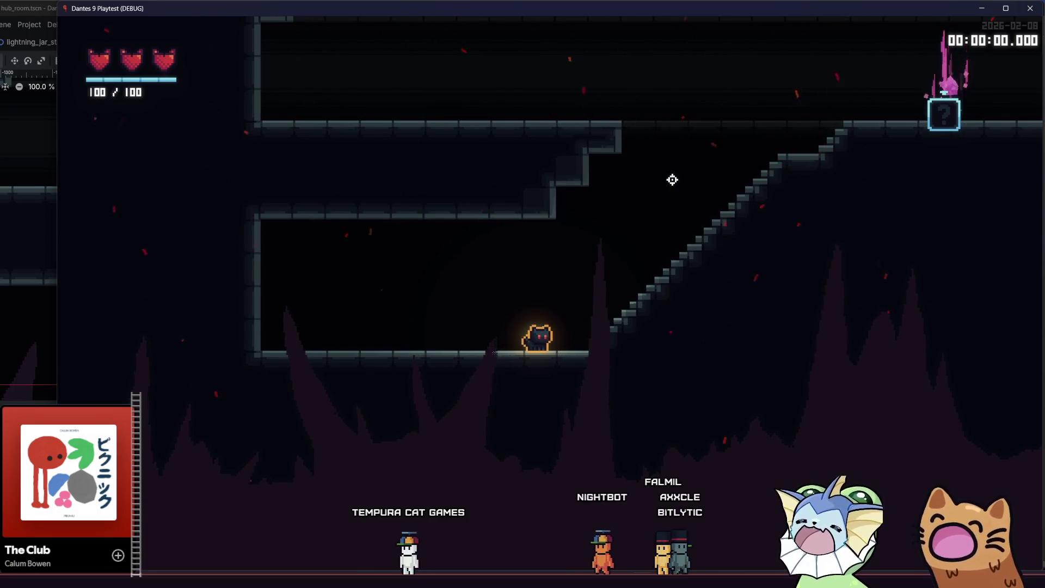
key(d)
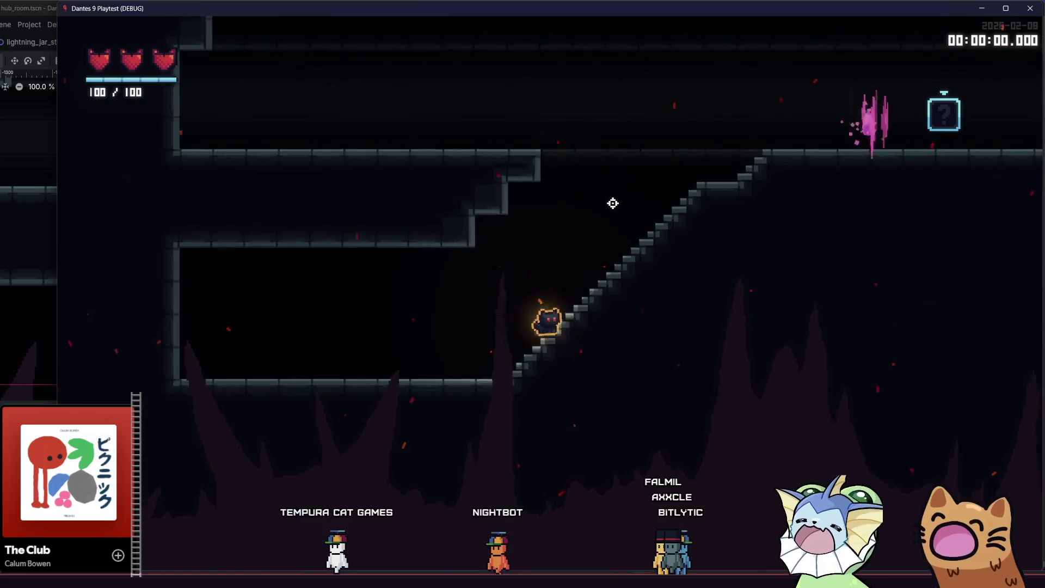
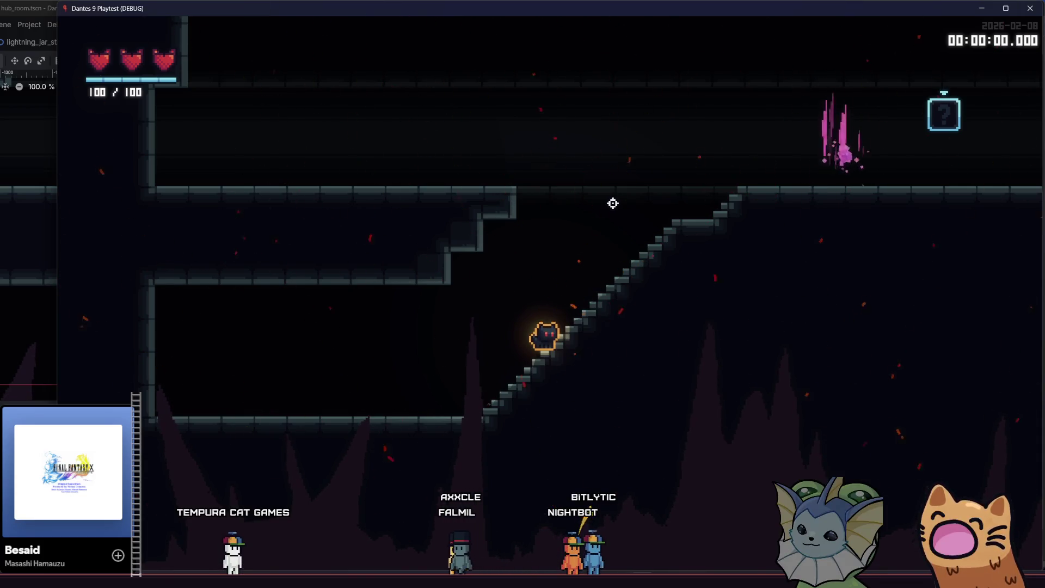
- Walk the character up and down the hub room staircase toward the tutorial exit crystal
key(Left)
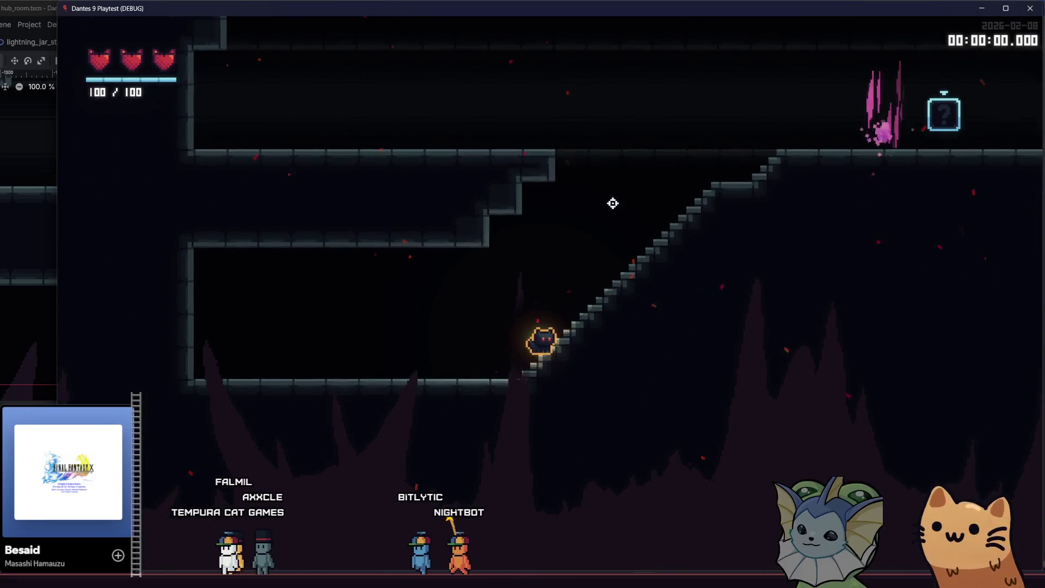
key(Right)
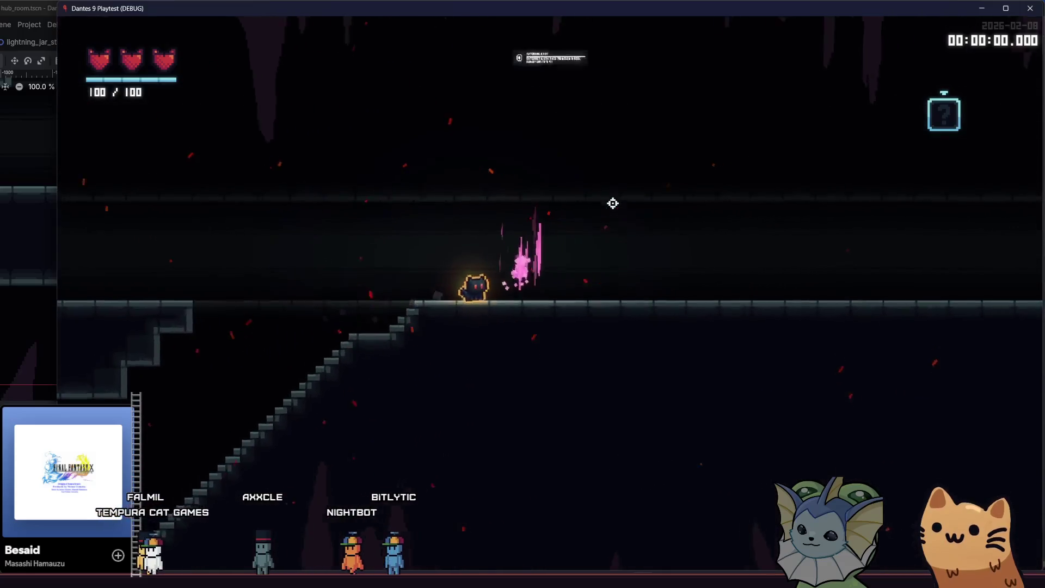
key(Left)
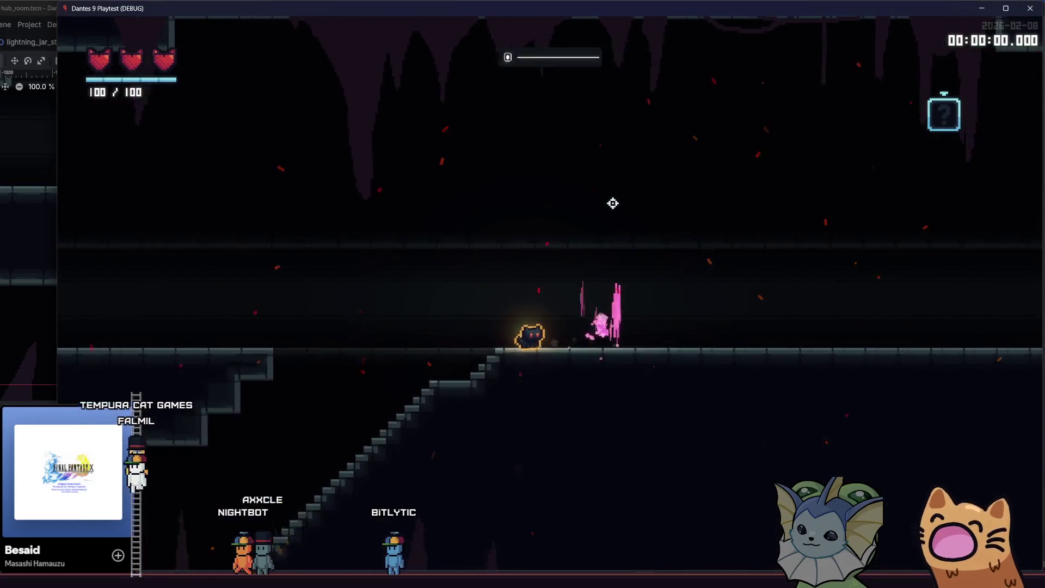
key(Left)
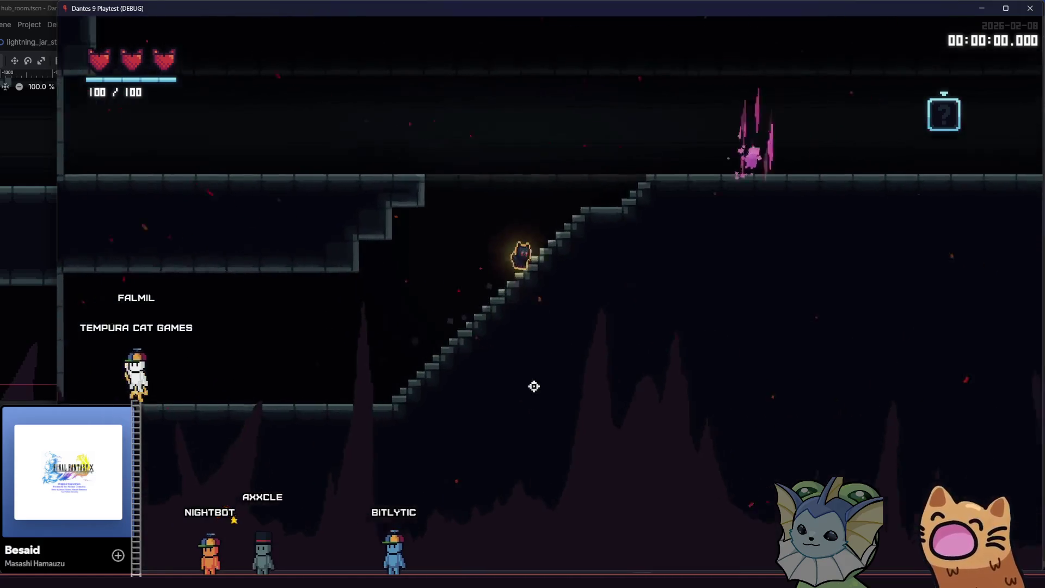
key(Right)
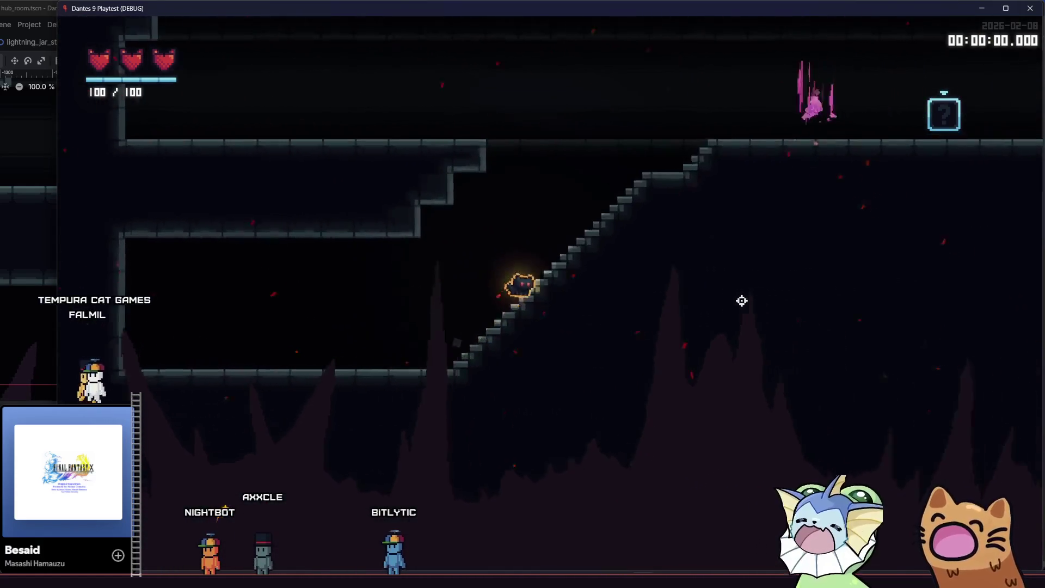
key(Left)
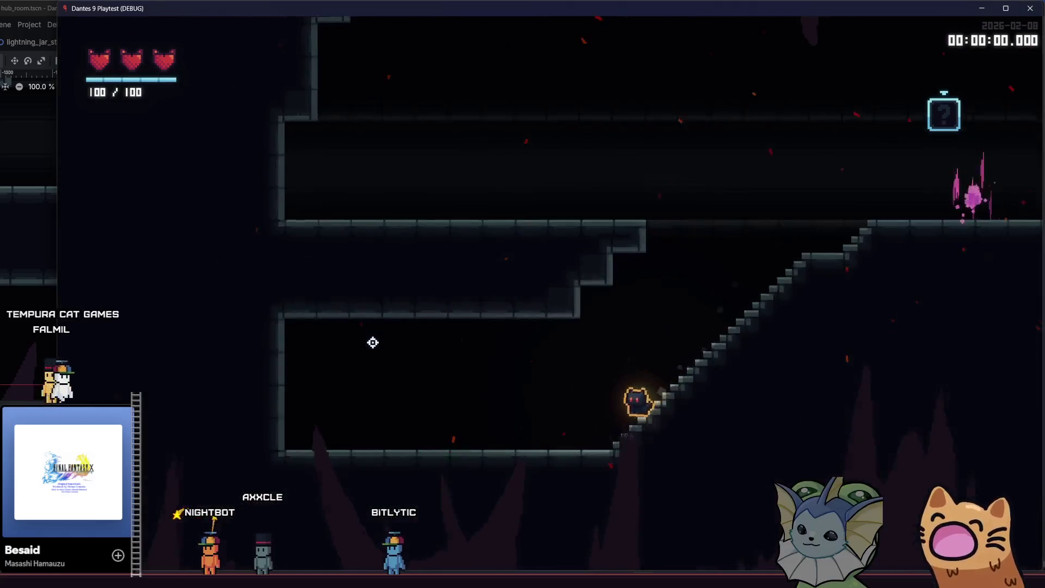
key(Right)
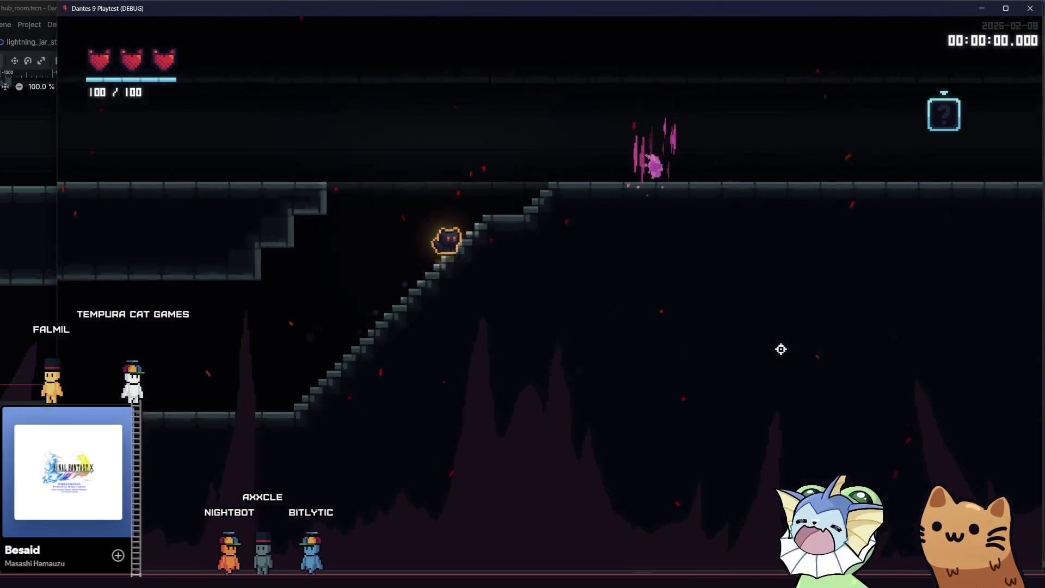
key(Left)
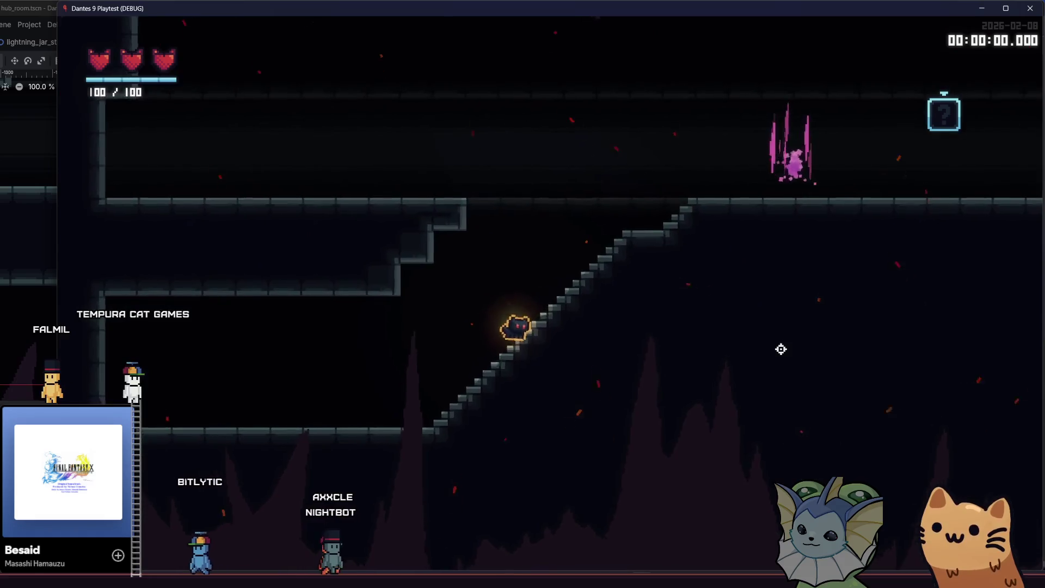
- Jump on and off the stairs, then run between the lower and upper floors
key(space)
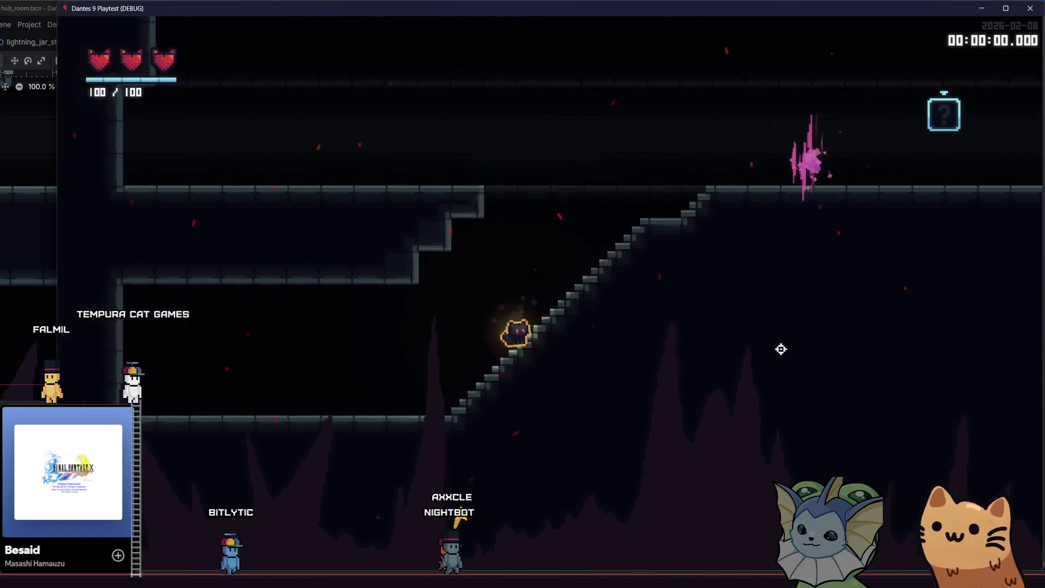
key(space)
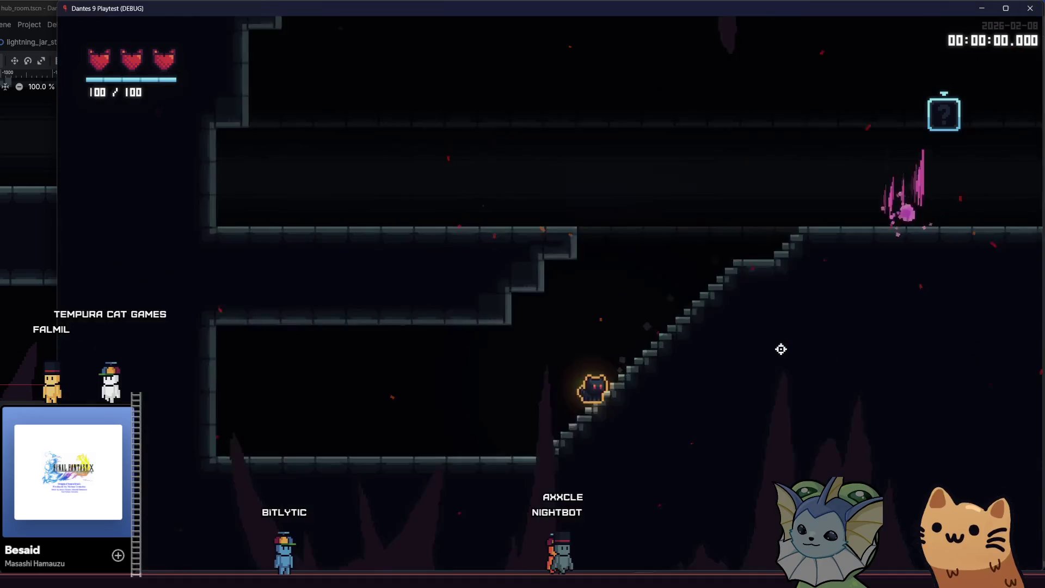
key(Right)
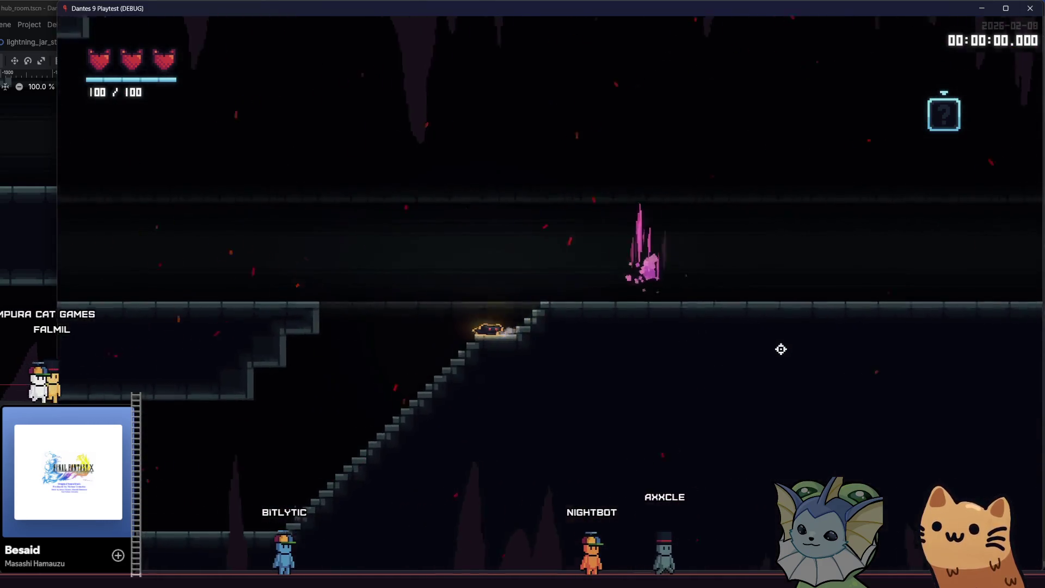
key(Left)
key(Right)
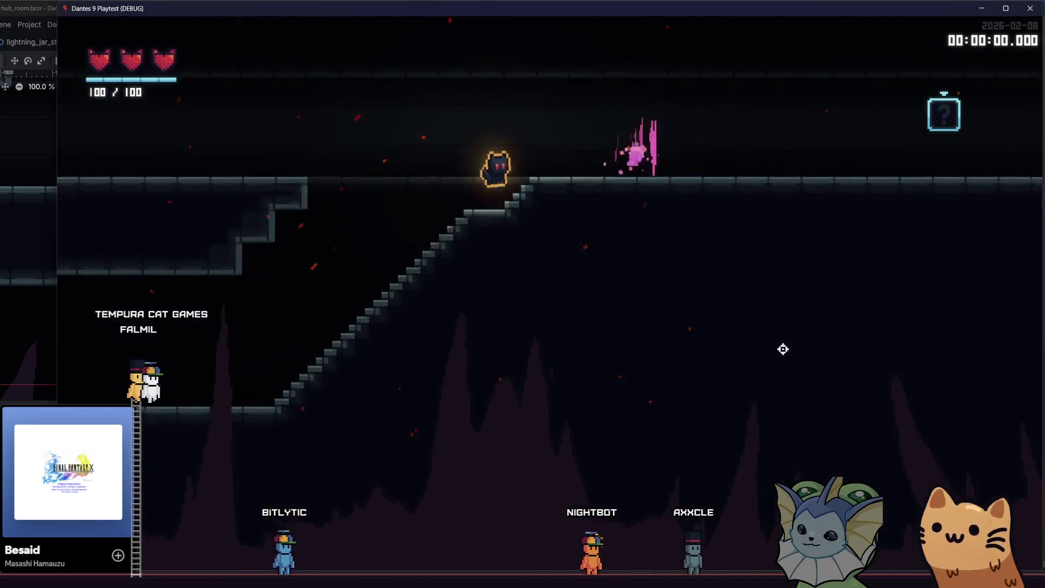
key(Left)
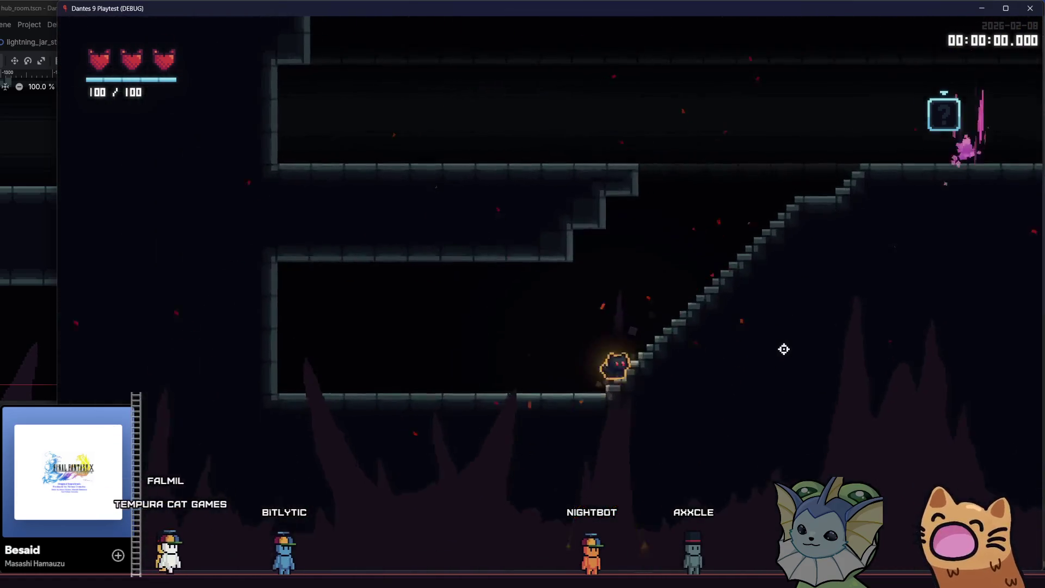
key(Right)
key(Left)
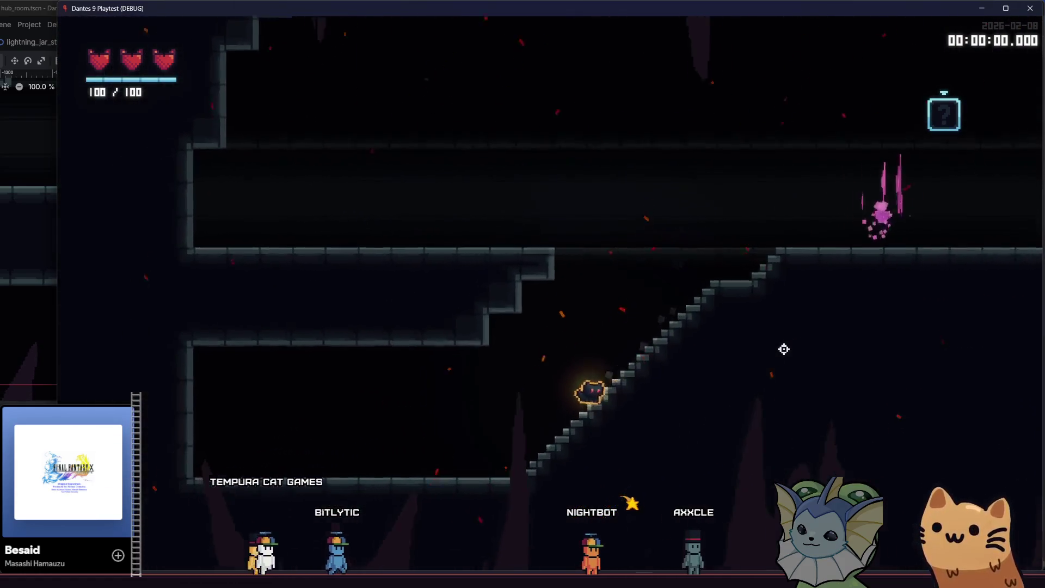
key(Right)
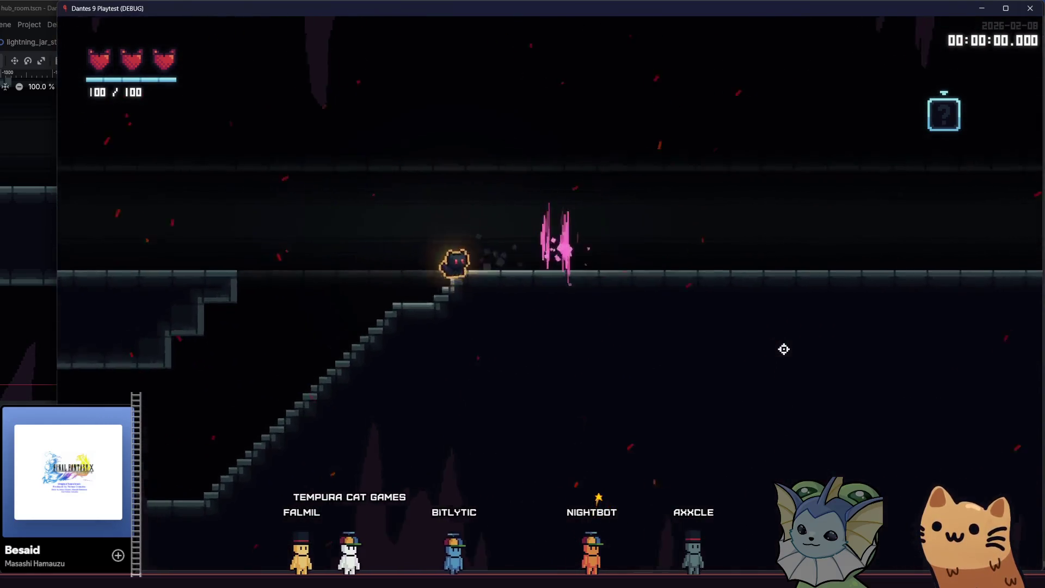
key(Left)
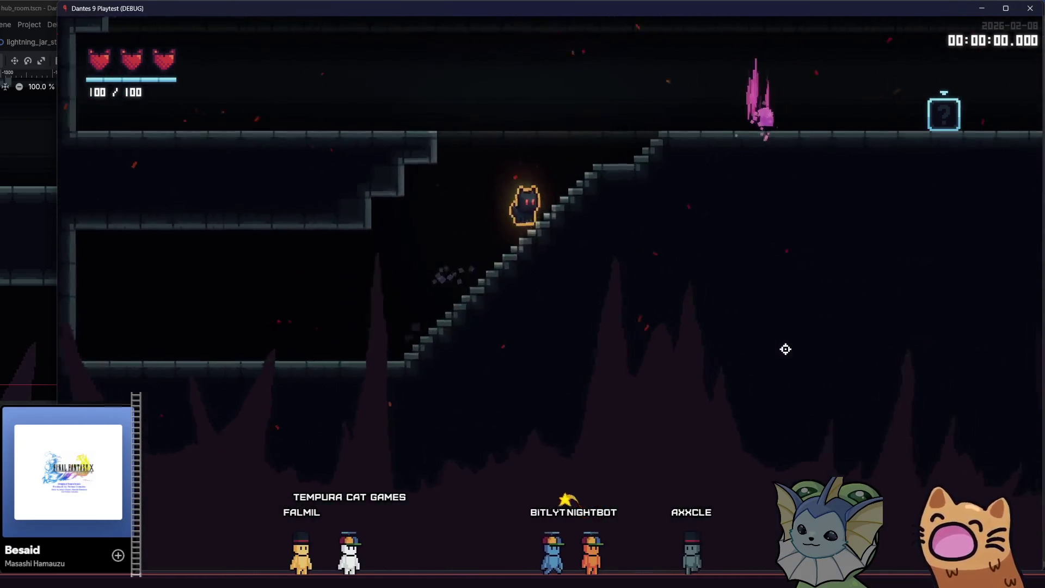
- Climb to the exit crystal and back, drop onto the staircase, then close the game
key(Right)
key(Left)
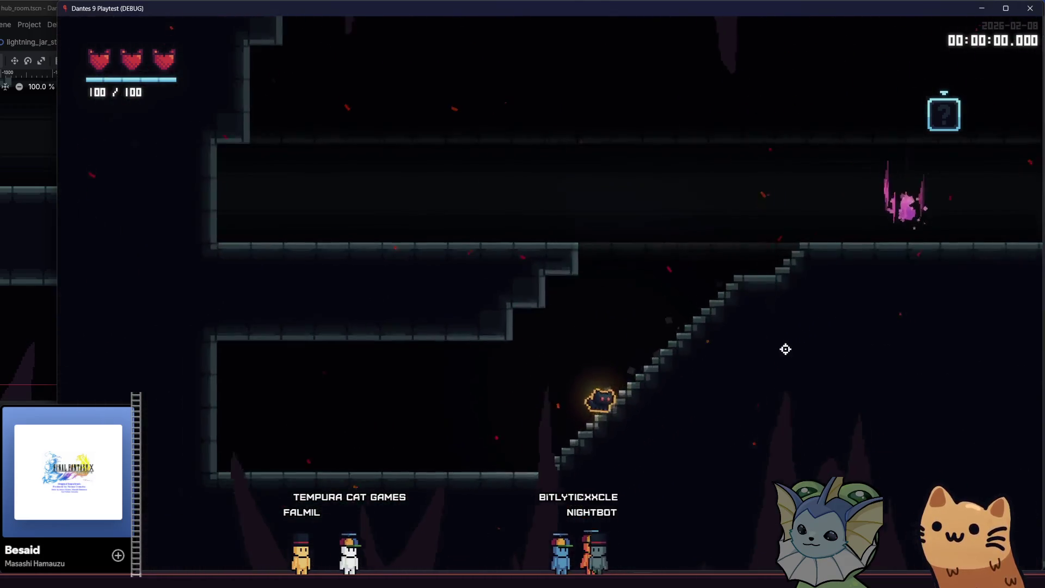
key(Right)
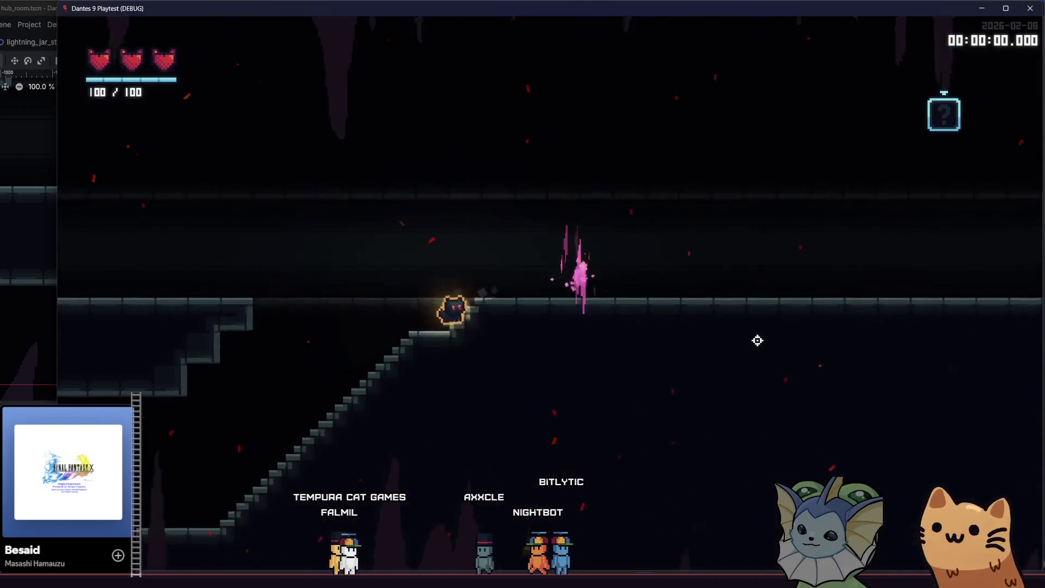
key(Left)
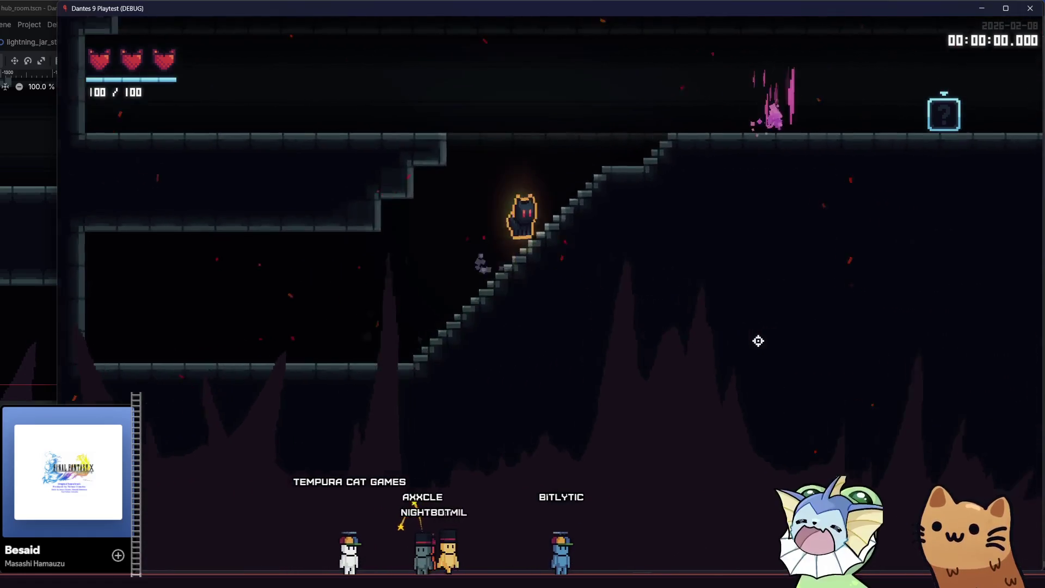
key(Right)
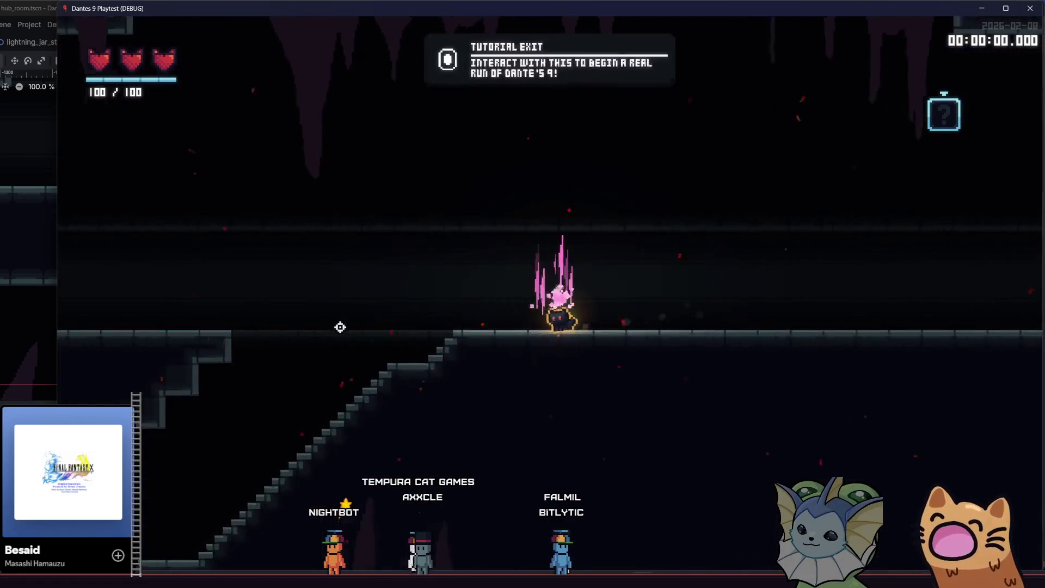
key(Left)
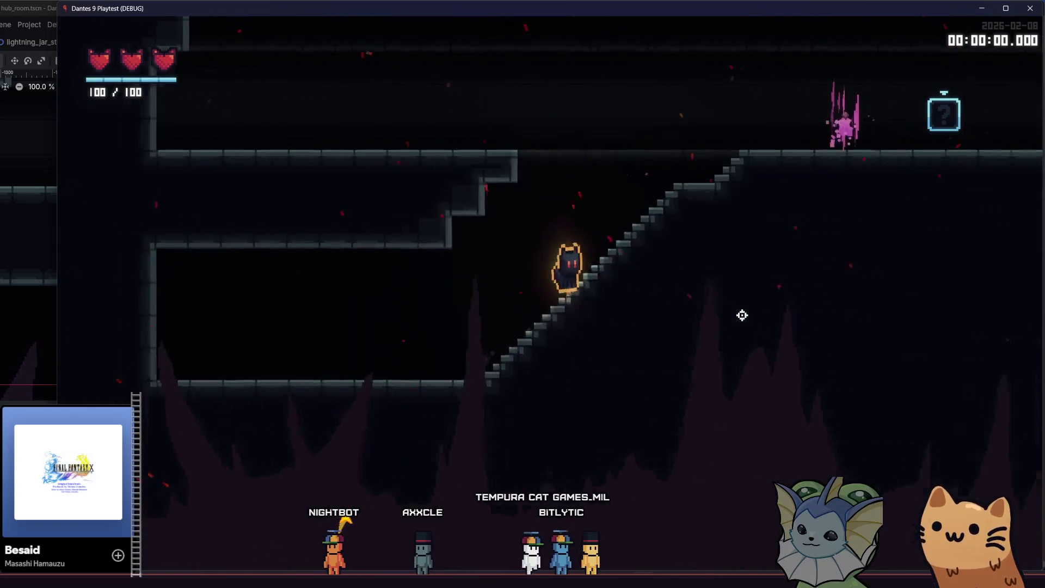
key(Right)
key(Left)
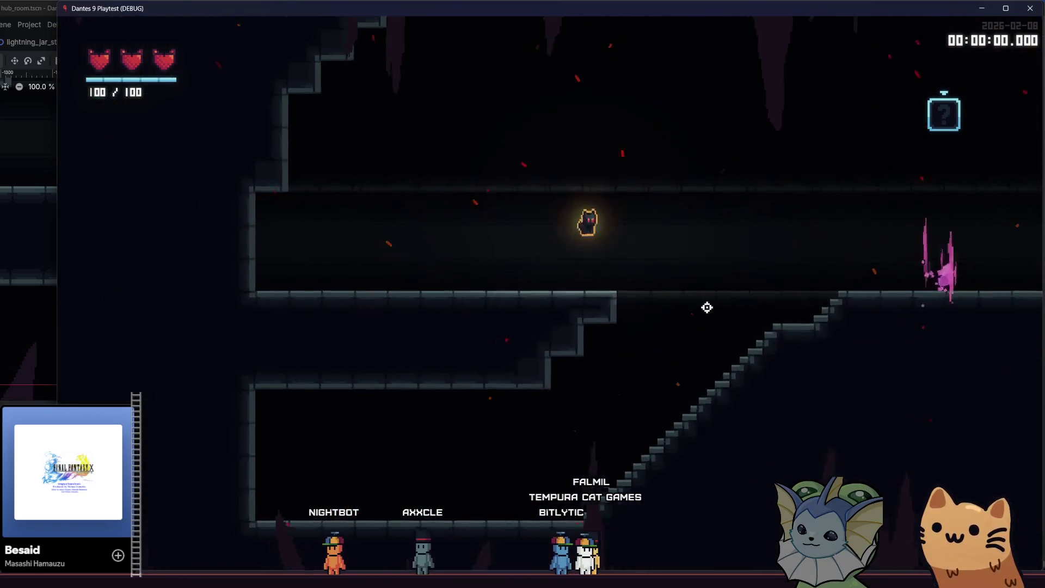
key(space)
key(Left)
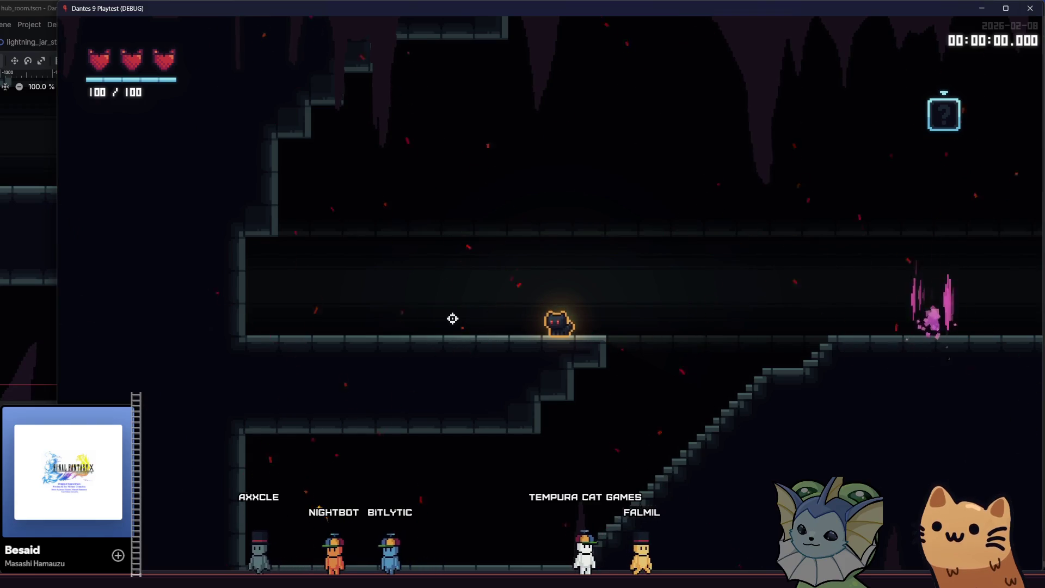
key(Right)
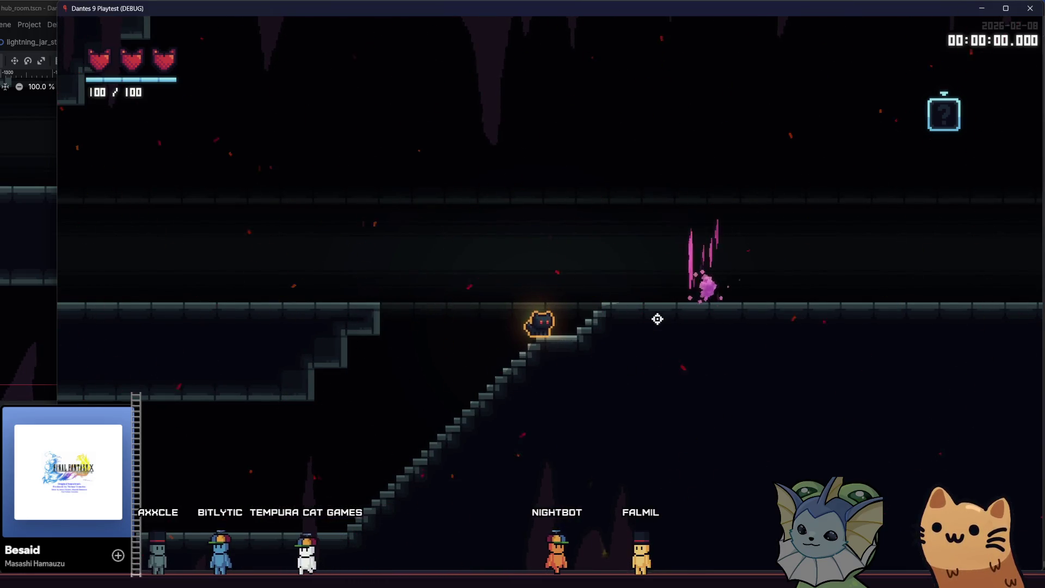
key(Right)
click(1040, 9)
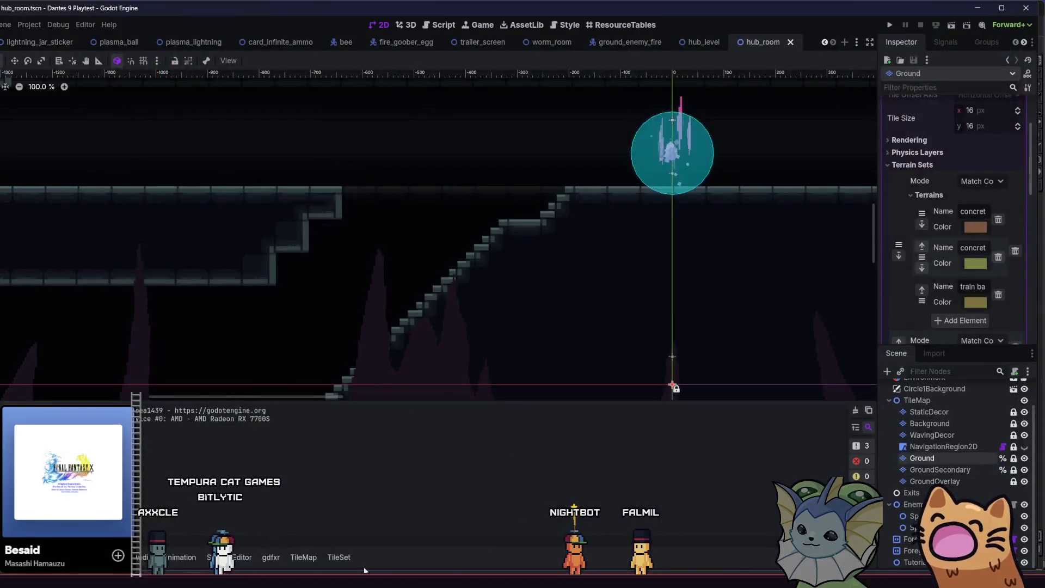
- Bring up the tilemap sheet in Aseprite and shift the selected stair tile piece
click(314, 501)
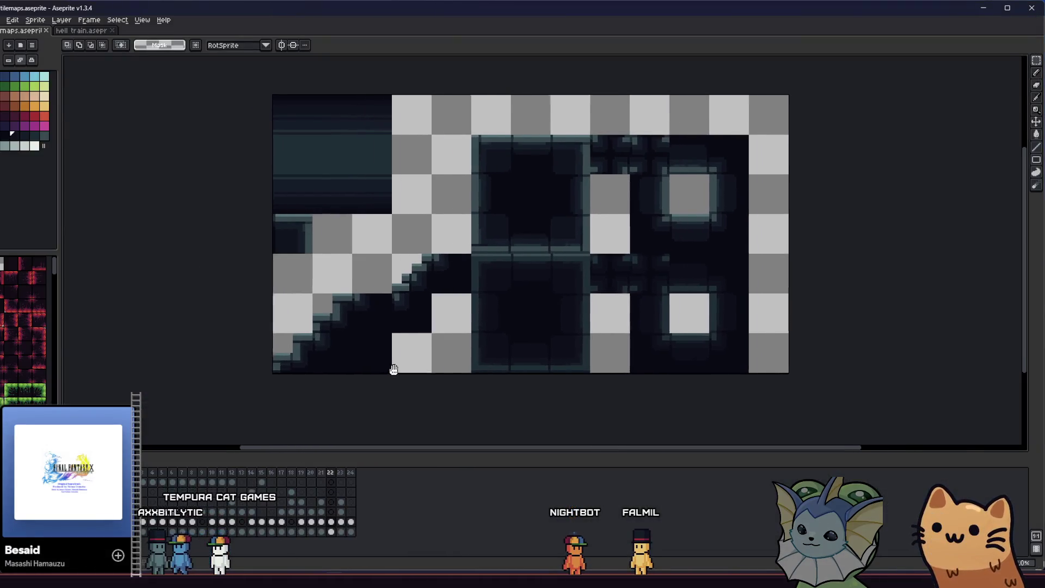
scroll(318, 338, up, 2)
scroll(332, 280, down, 2)
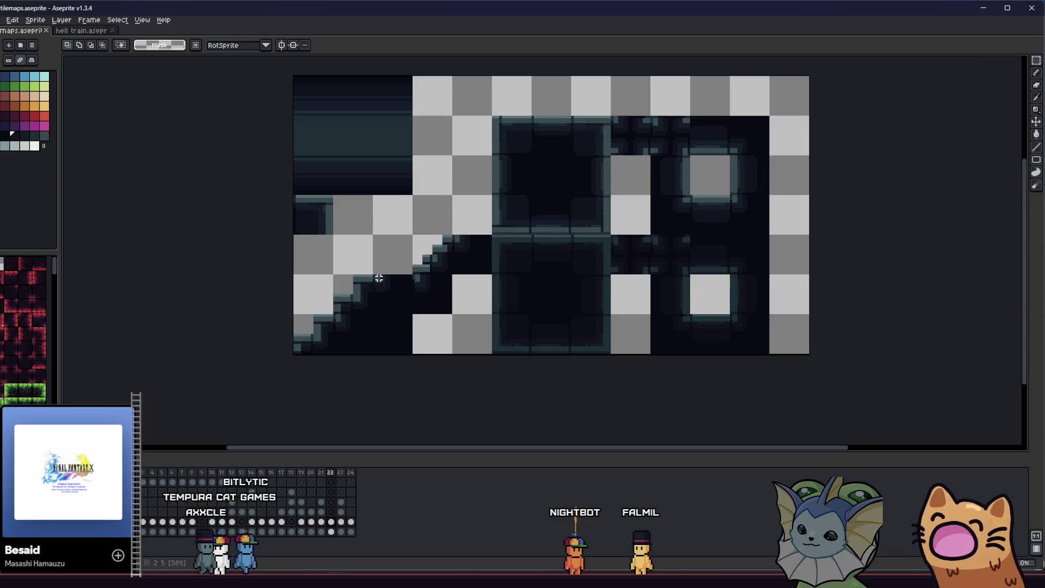
scroll(442, 238, up, 1)
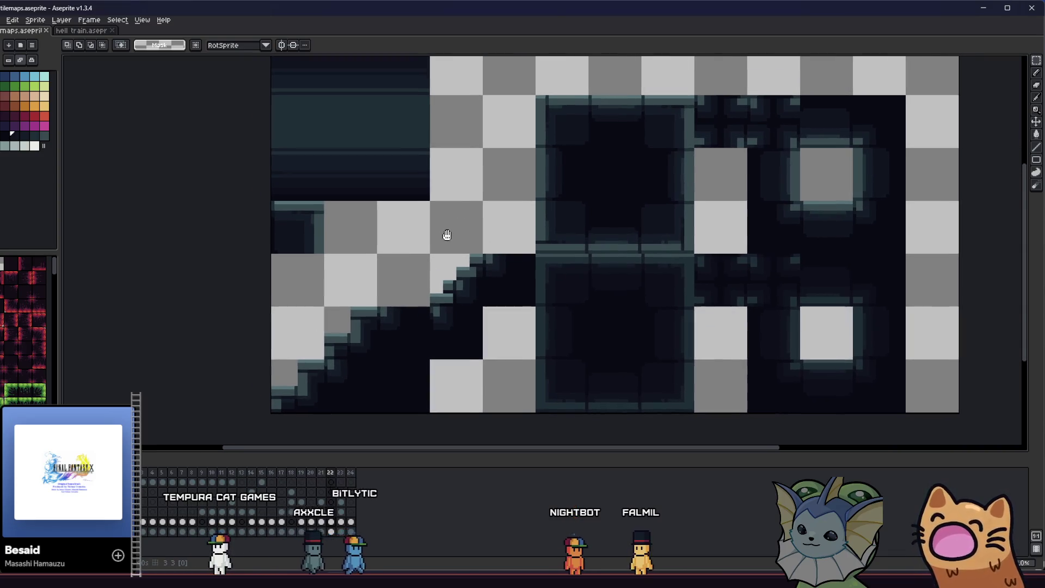
scroll(493, 286, up, 1)
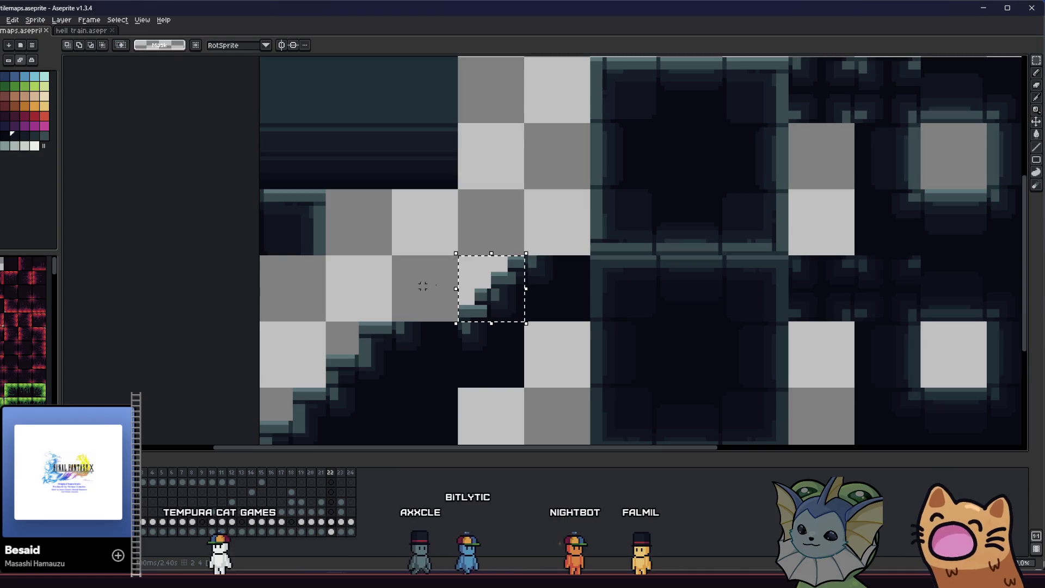
click(479, 299)
mouse_move(484, 294)
mouse_down()
mouse_move(510, 226)
mouse_move(476, 241)
mouse_move(531, 406)
mouse_move(478, 264)
mouse_move(455, 285)
mouse_move(365, 278)
mouse_move(389, 261)
mouse_move(376, 252)
mouse_move(373, 298)
mouse_up()
- Clear one tile to transparency and move a stair tile to the sheet's left edge
scroll(479, 273, down, 2)
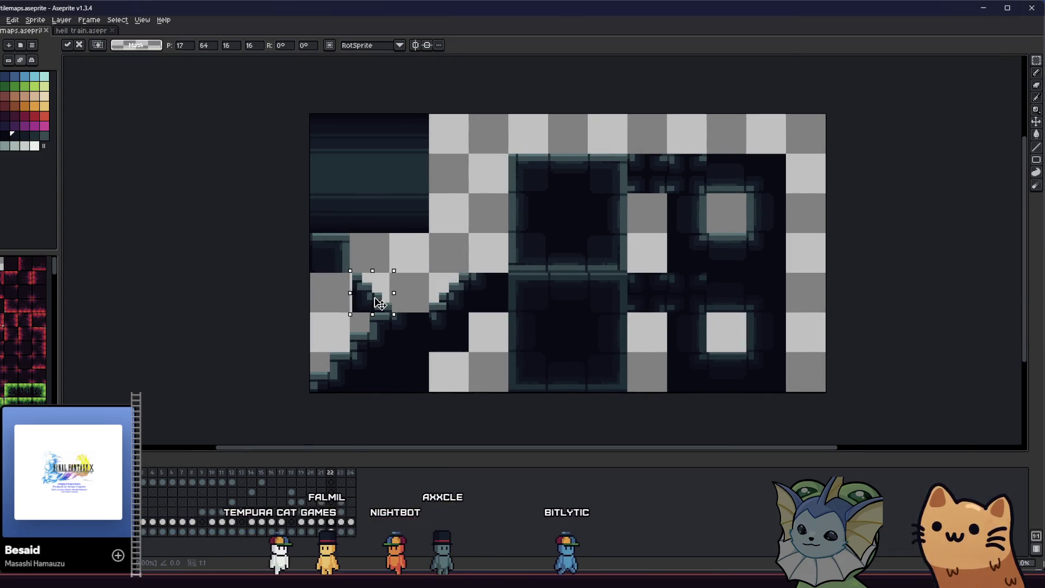
drag(325, 258, 334, 267)
key(Delete)
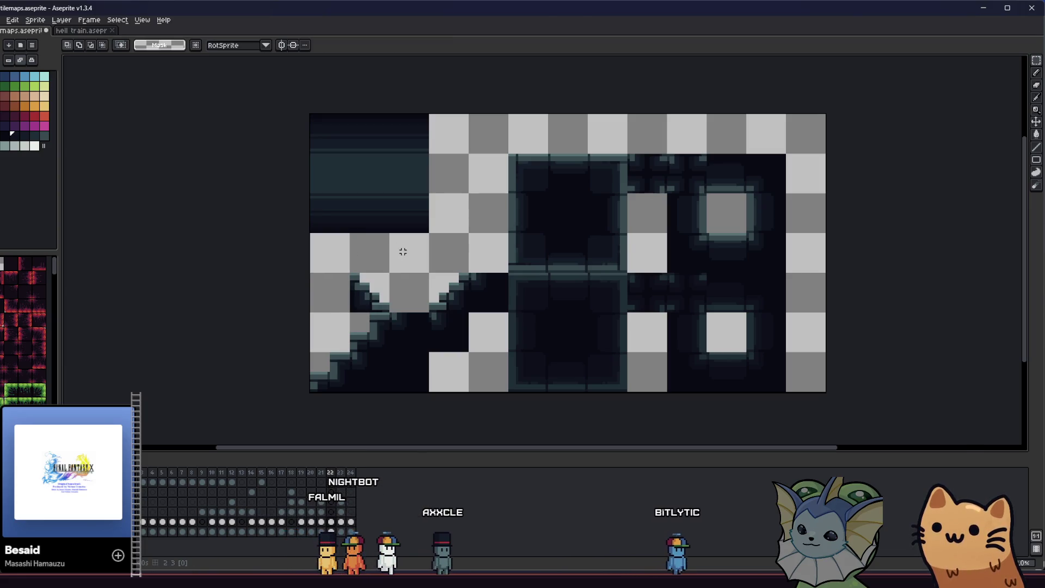
scroll(401, 247, left, 3)
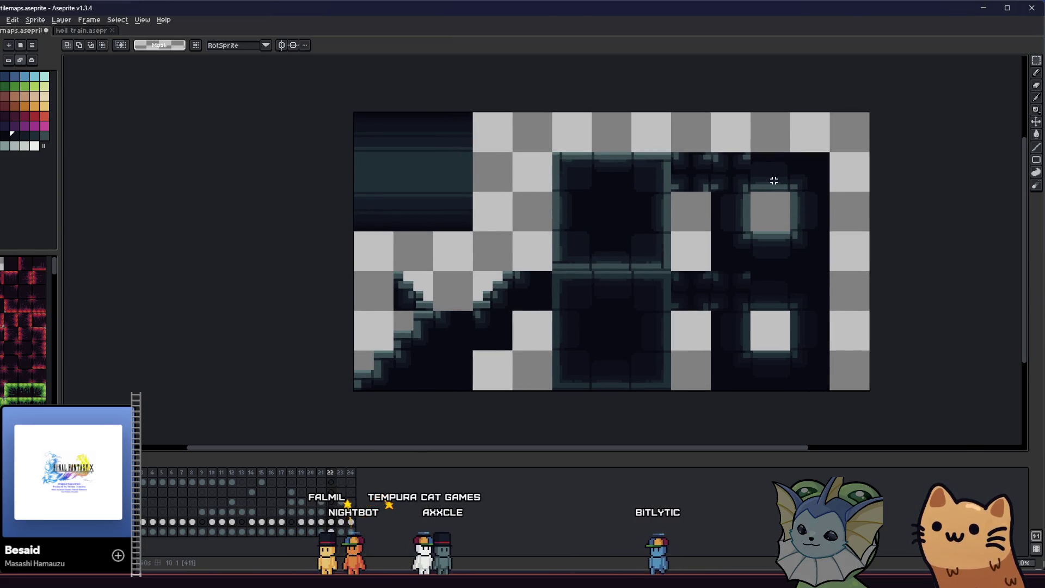
drag(739, 253, 385, 291)
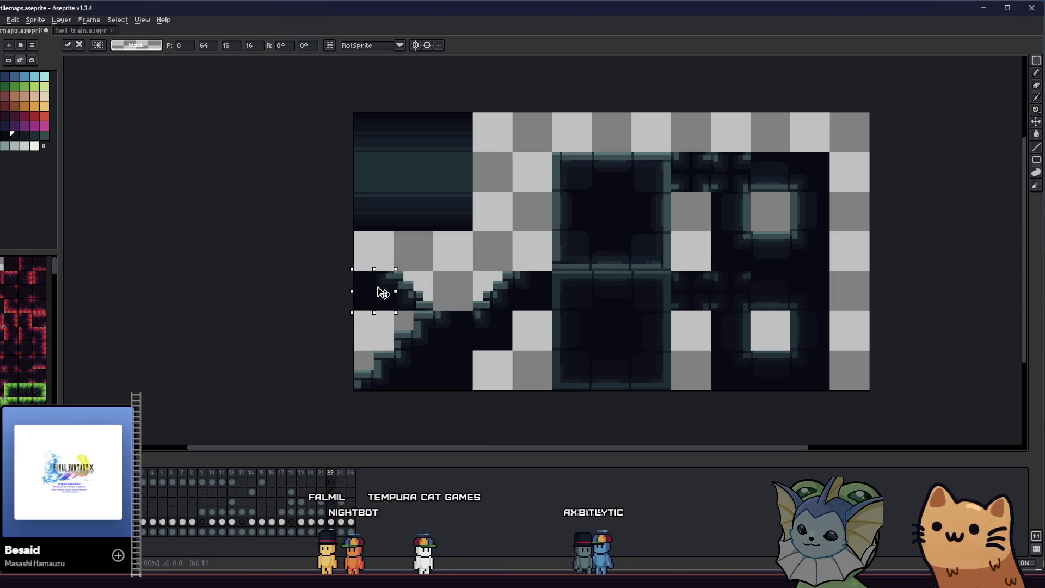
click(422, 282)
scroll(392, 286, up, 3)
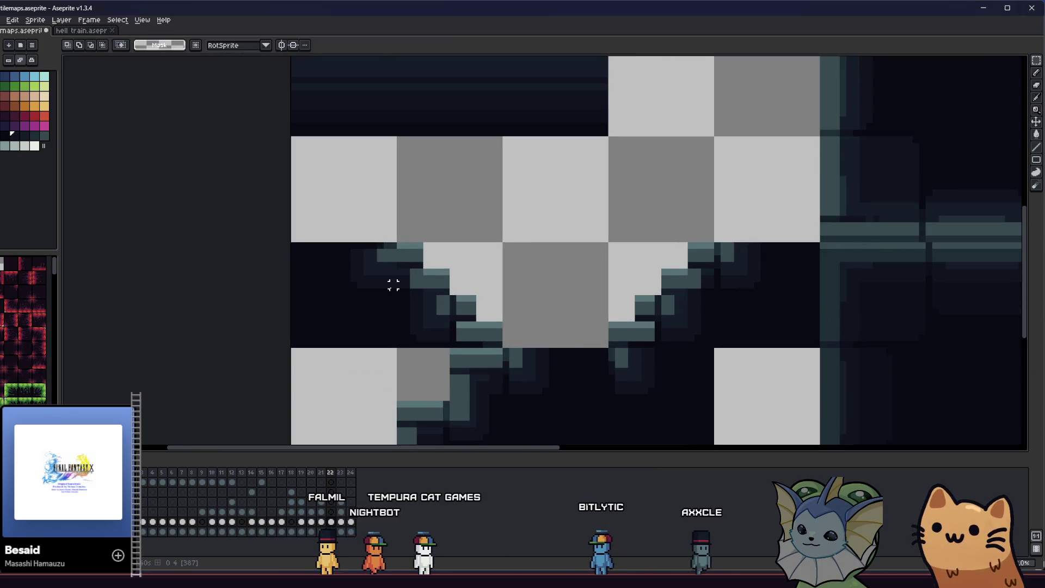
click(414, 285)
- Move the stair tile toward the top-left and clear two unwanted tiles
drag(439, 296, 347, 209)
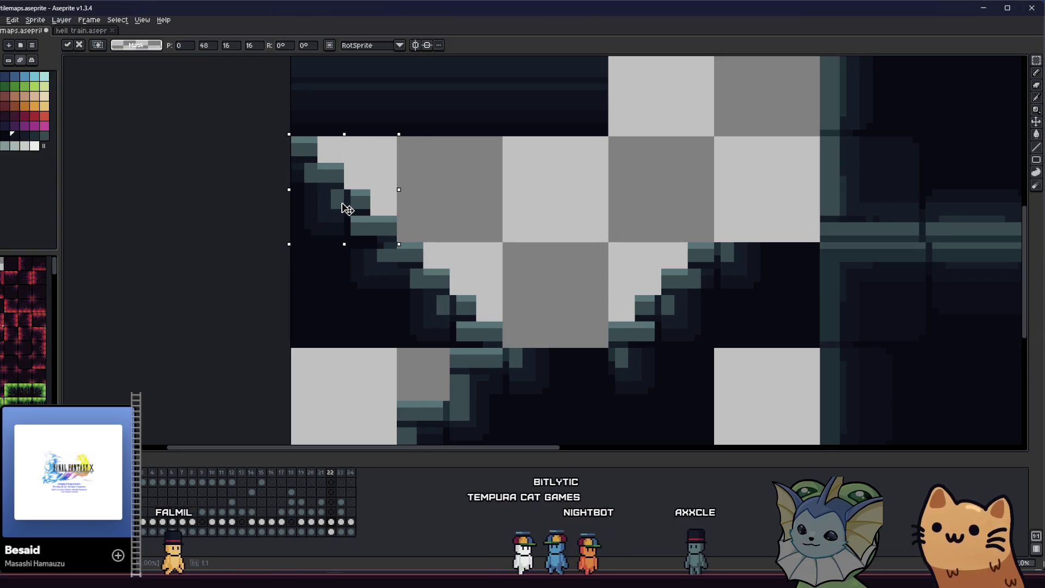
click(473, 219)
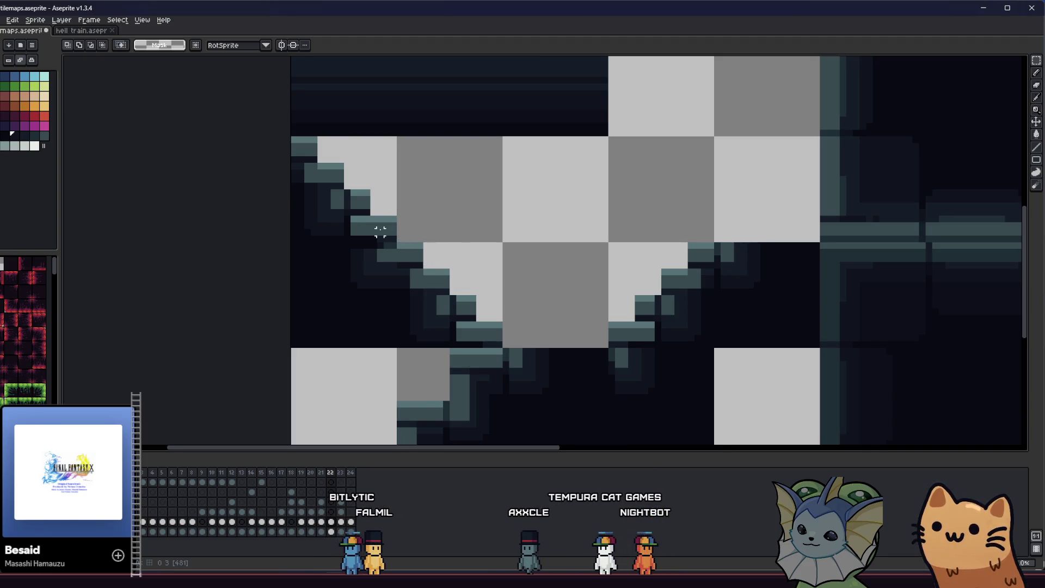
click(380, 240)
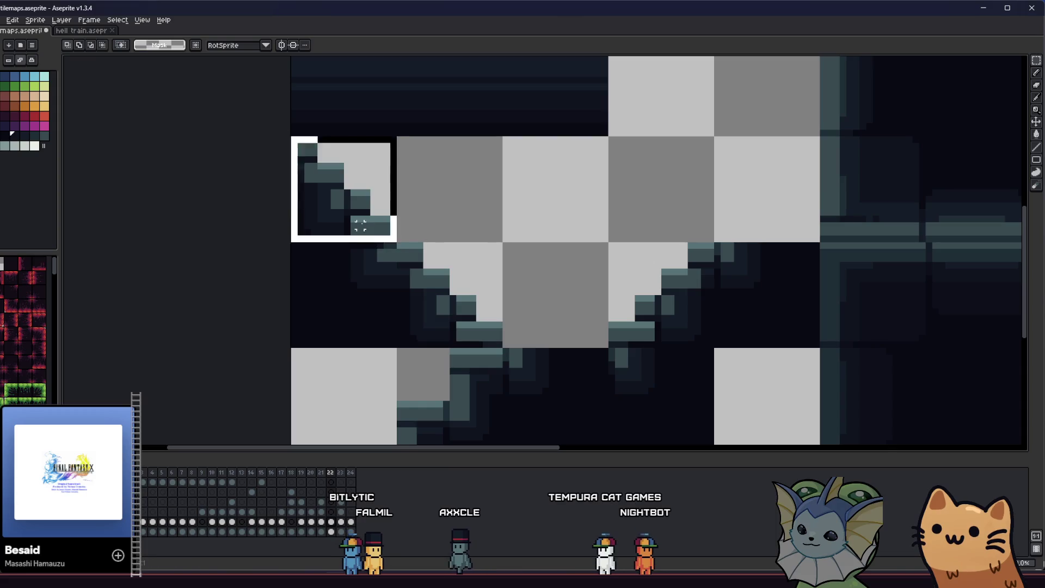
key(Delete)
click(431, 280)
key(Delete)
- Copy the stair tile and rotate it -90° into the top-left slot at 0,48
click(651, 305)
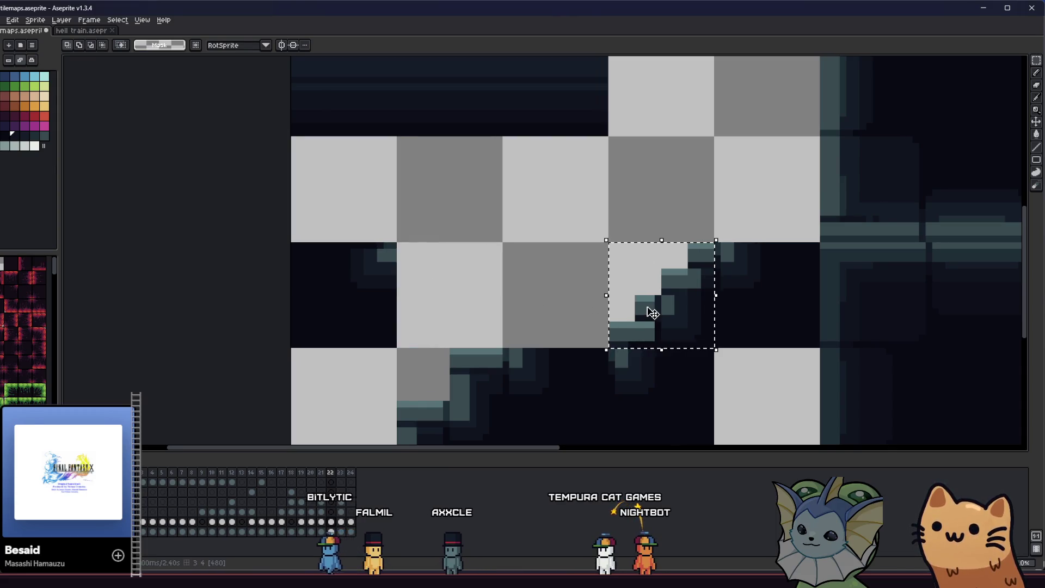
drag(651, 308, 492, 272)
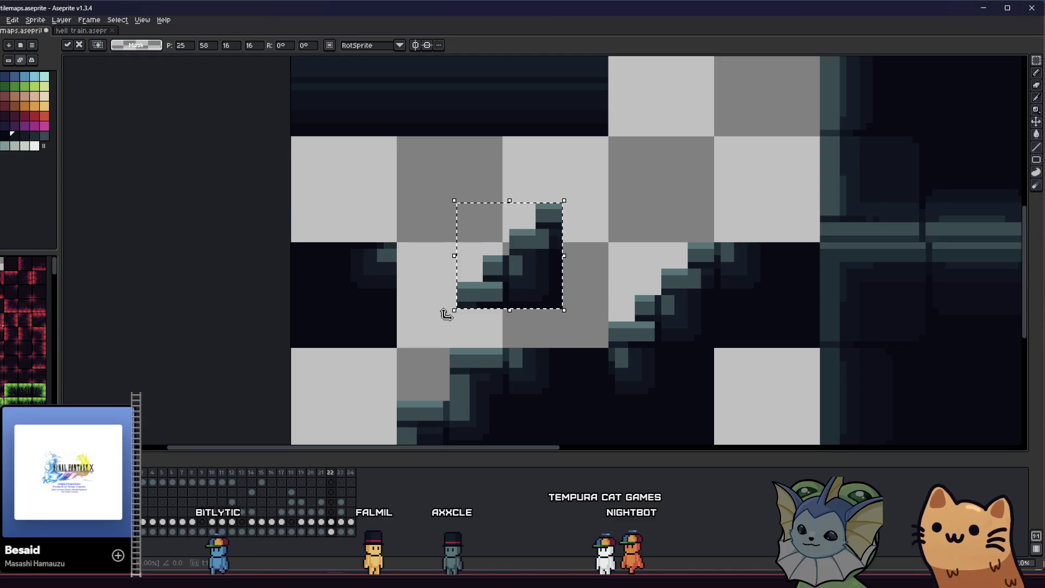
mouse_move(444, 314)
mouse_down()
mouse_move(426, 253)
mouse_move(408, 310)
mouse_move(406, 266)
mouse_move(460, 193)
mouse_up()
drag(473, 275, 315, 210)
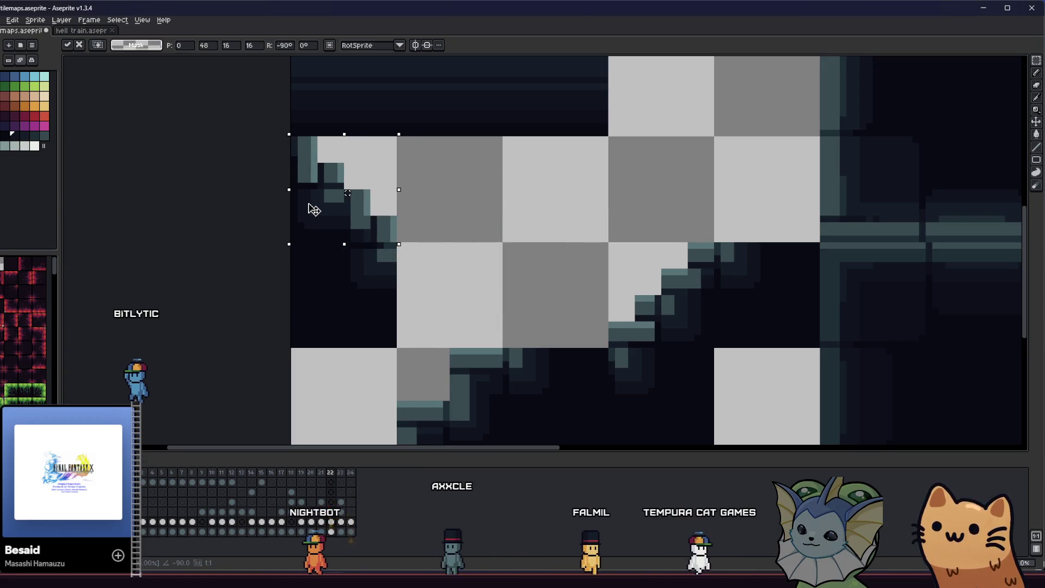
- Sample the wall colours and paint light teal along the step's top row
scroll(403, 234, down, 1)
key(i)
scroll(420, 233, up, 2)
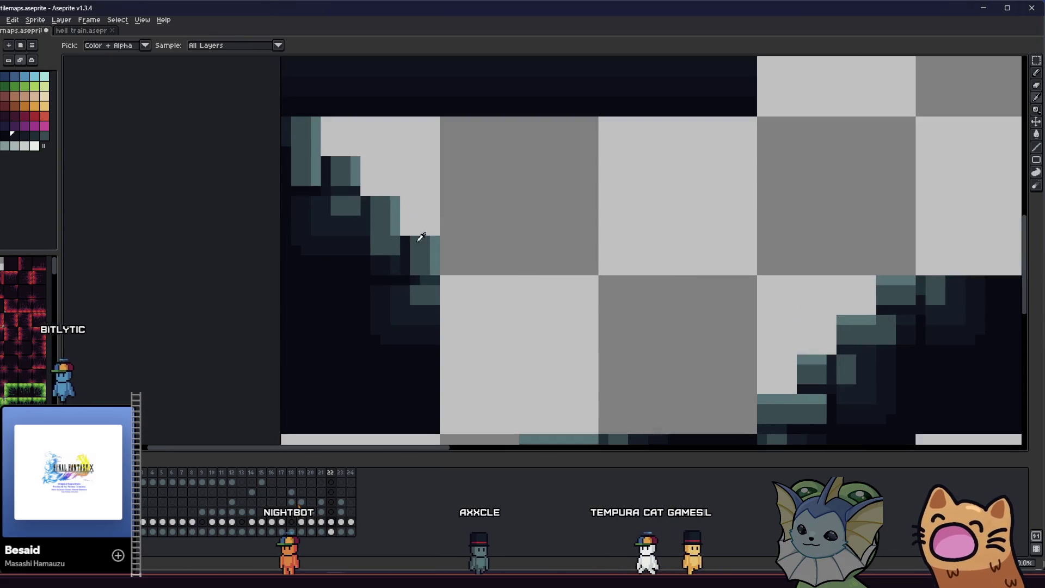
click(482, 270)
key(b)
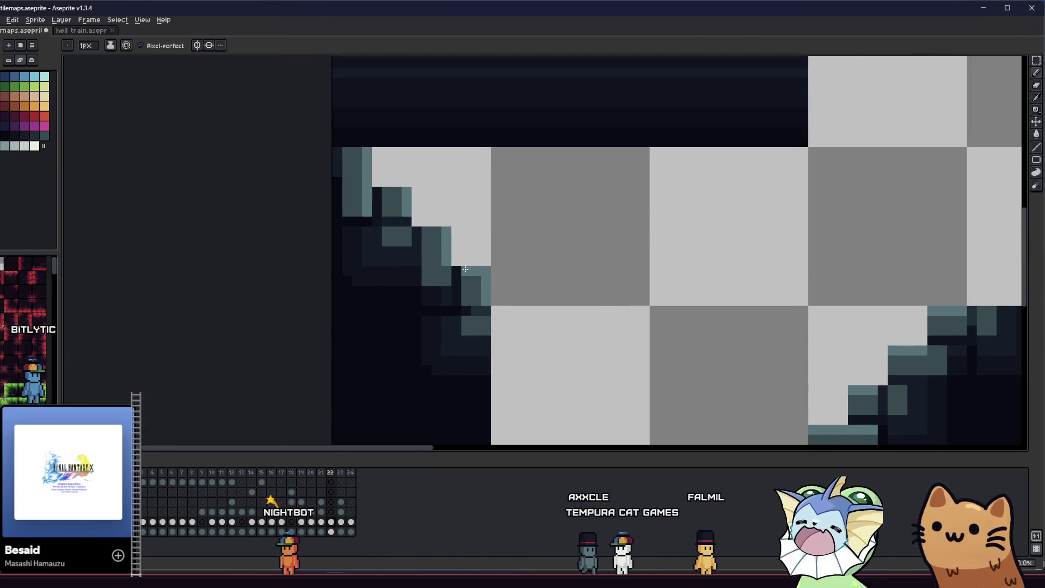
key(i)
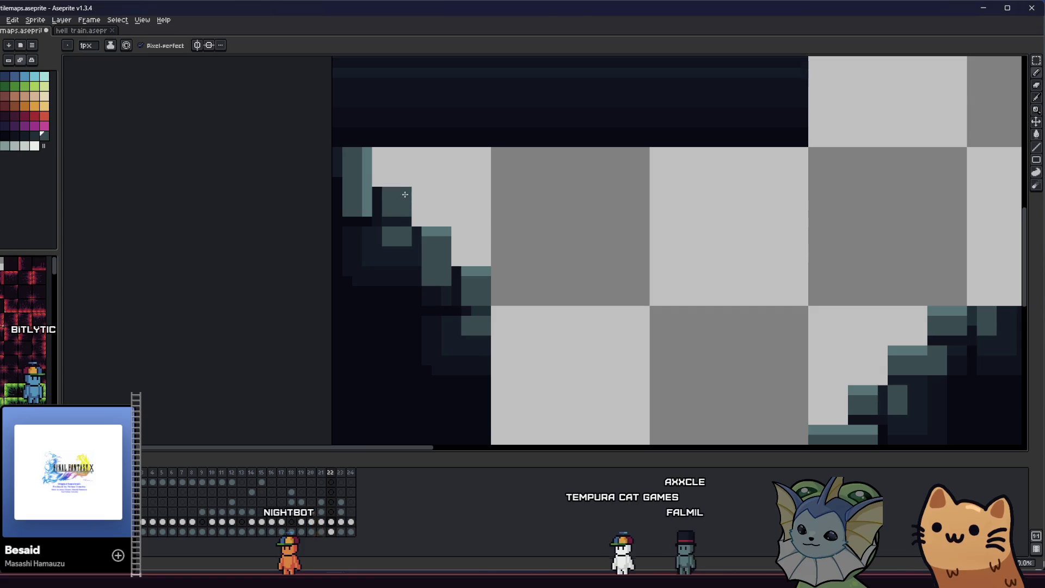
key(b)
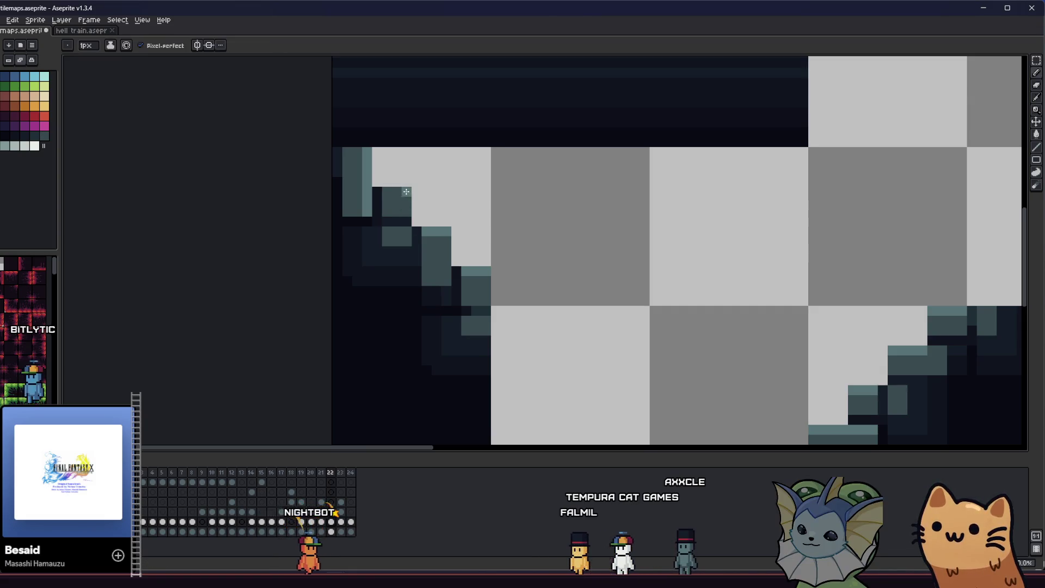
alt+click(367, 156)
drag(367, 154, 346, 153)
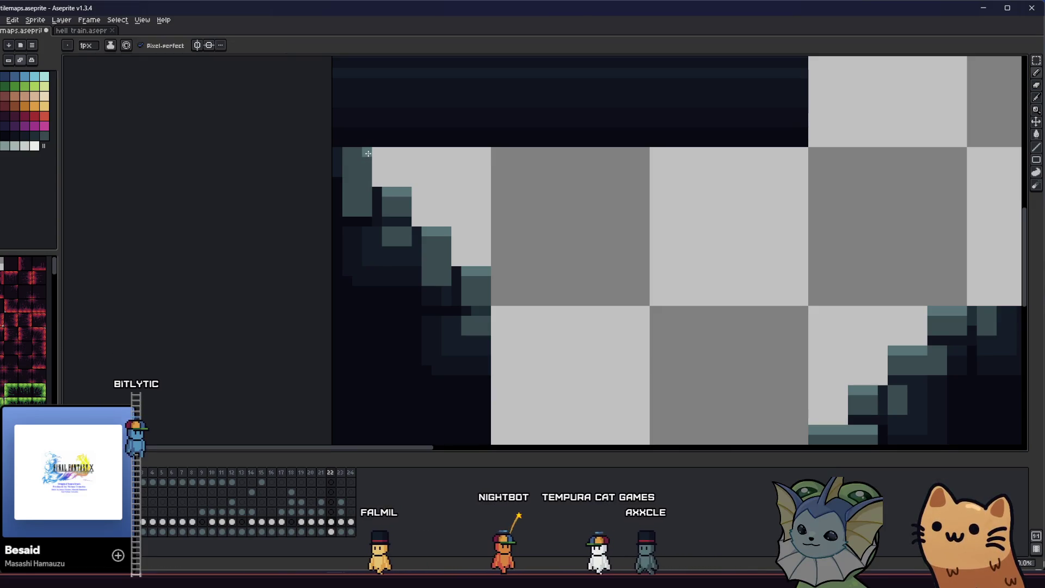
- Paint teal pixels down the lower step edges and darken the step's top pixels
mouse_move(310, 252)
mouse_down()
mouse_move(341, 282)
mouse_move(364, 285)
mouse_up()
scroll(479, 300, up, 1)
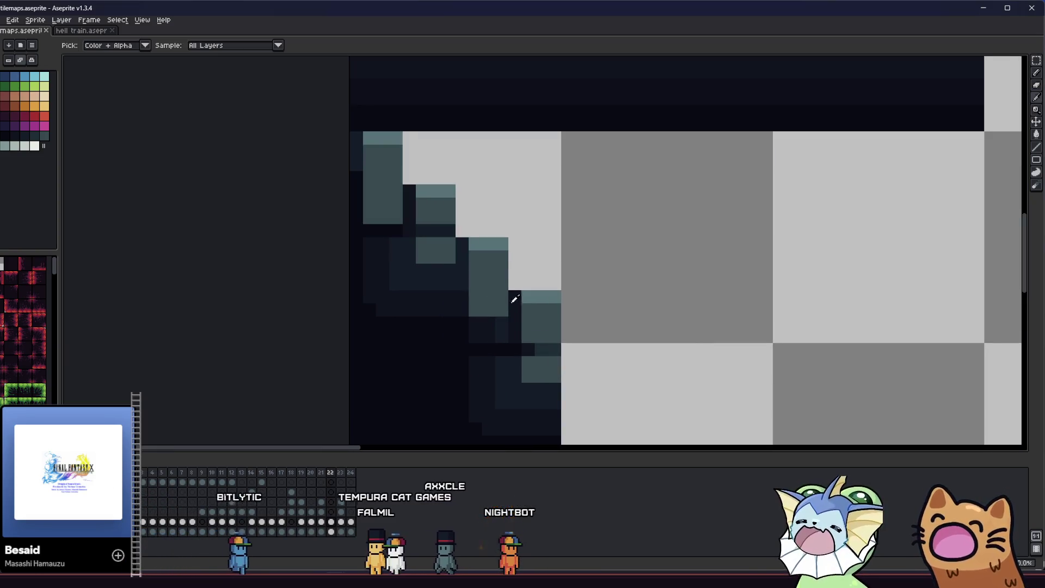
scroll(435, 266, up, 1)
alt+click(434, 263)
drag(521, 313, 518, 343)
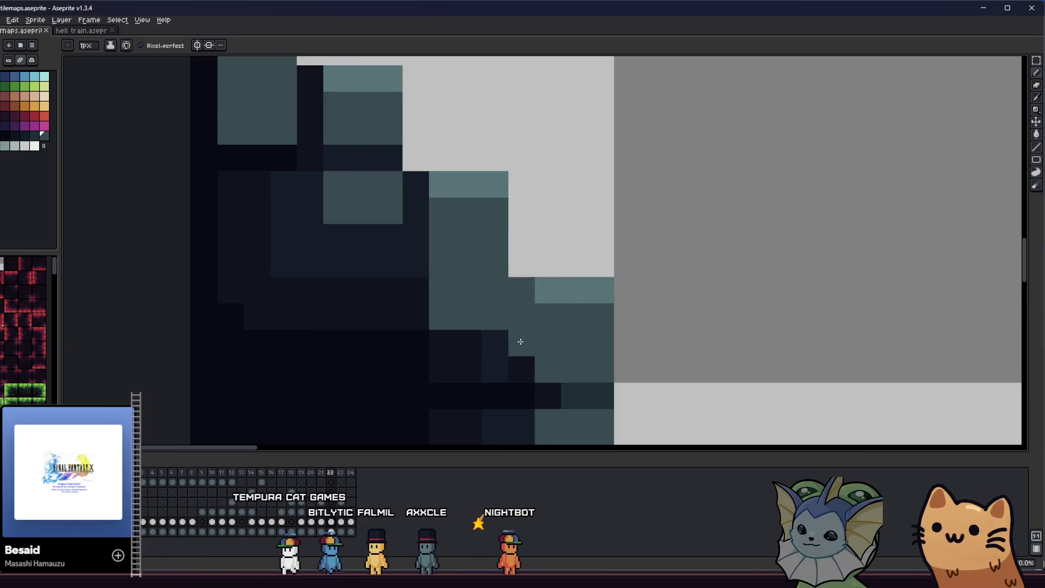
click(469, 369)
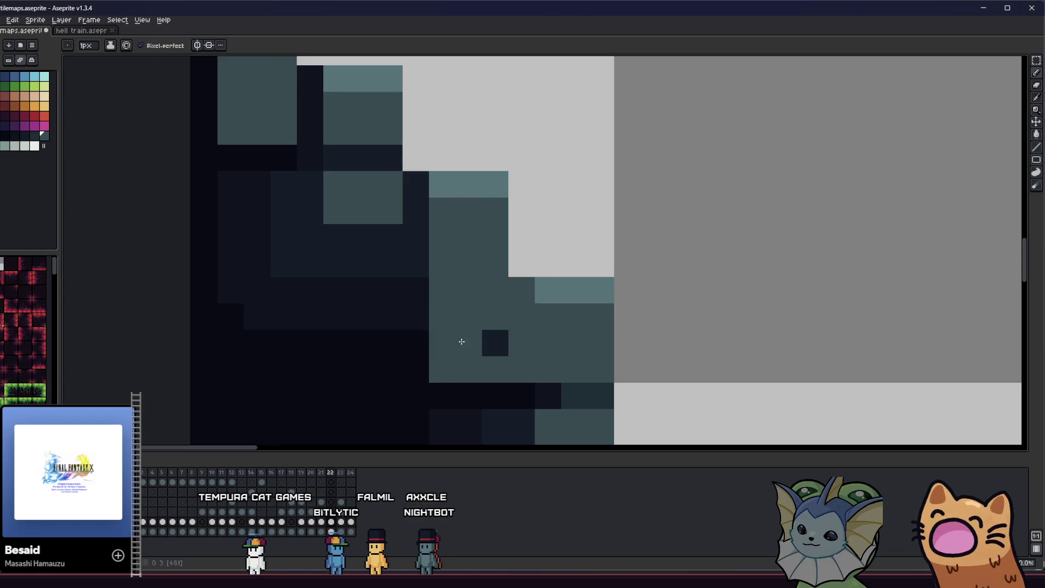
click(482, 337)
drag(492, 262, 433, 260)
- Save the tilemap file with Ctrl+S
scroll(398, 284, down, 2)
scroll(366, 271, up, 2)
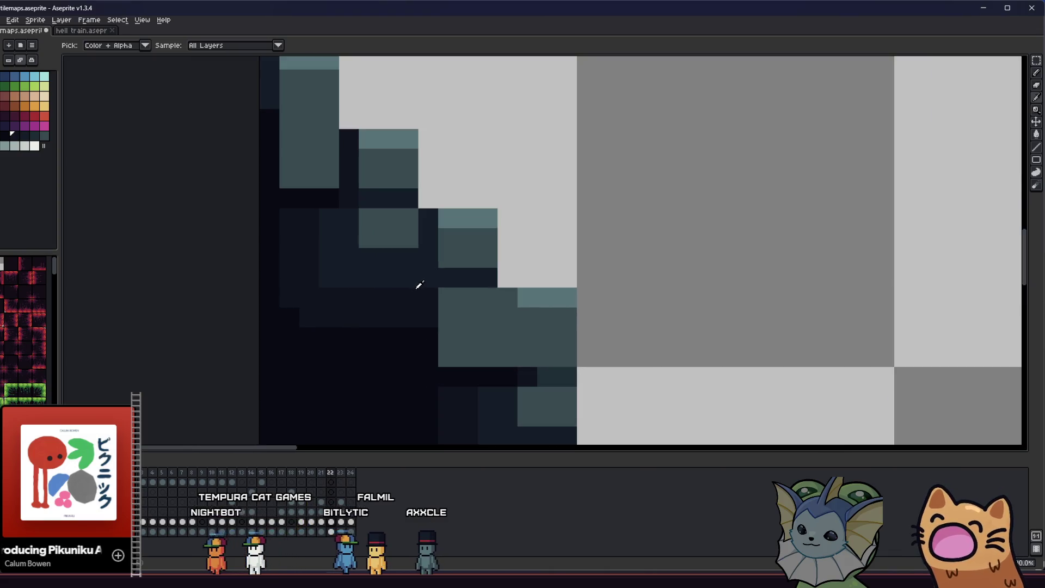
scroll(399, 312, down, 2)
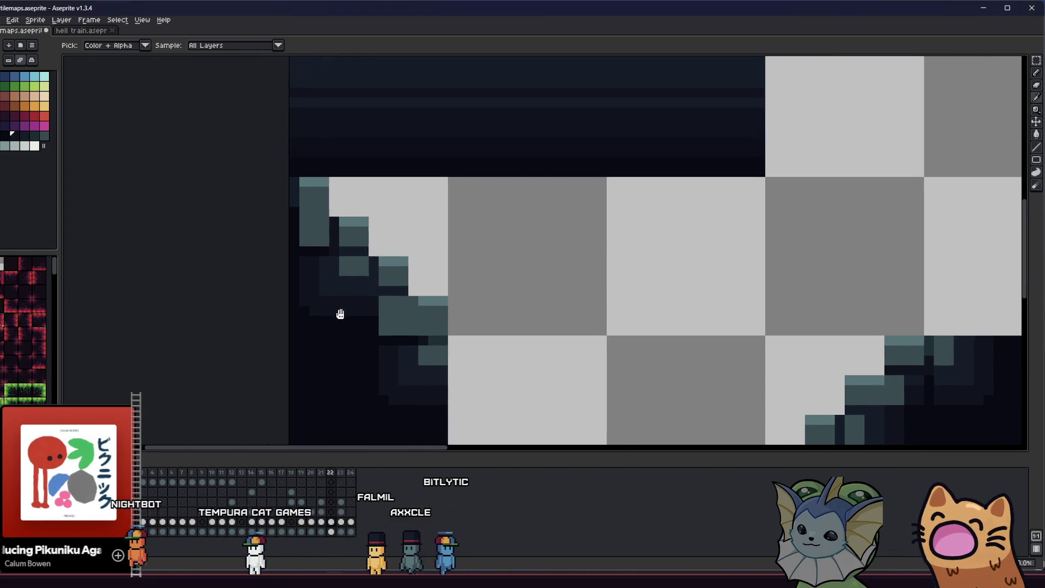
scroll(362, 316, down, 2)
scroll(362, 318, up, 3)
key(ctrl+s)
- Add a light-teal highlight pixel and a dark navy row under the step
scroll(352, 305, up, 2)
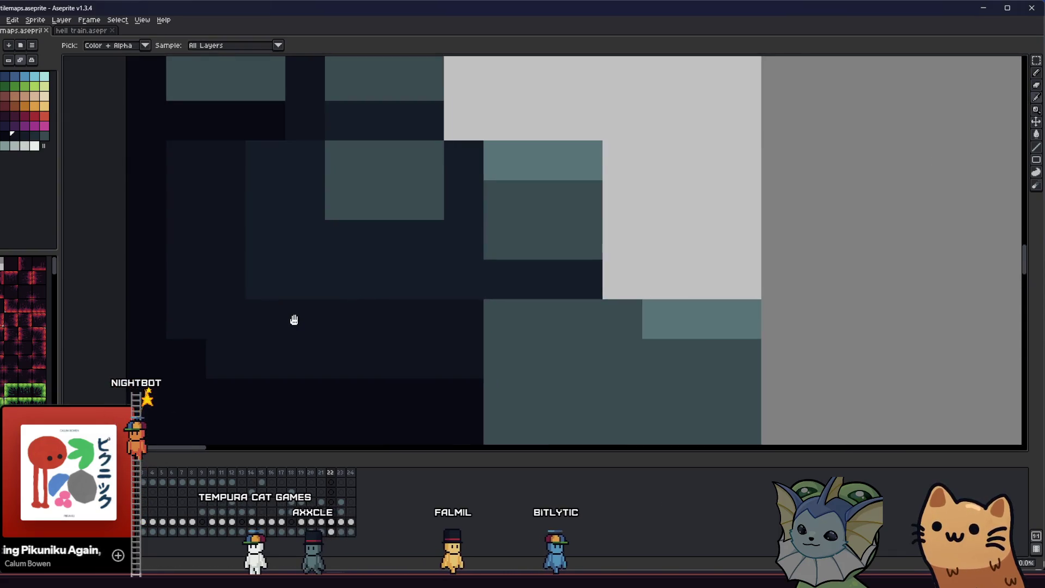
scroll(294, 319, down, 1)
scroll(397, 306, down, 1)
key(b)
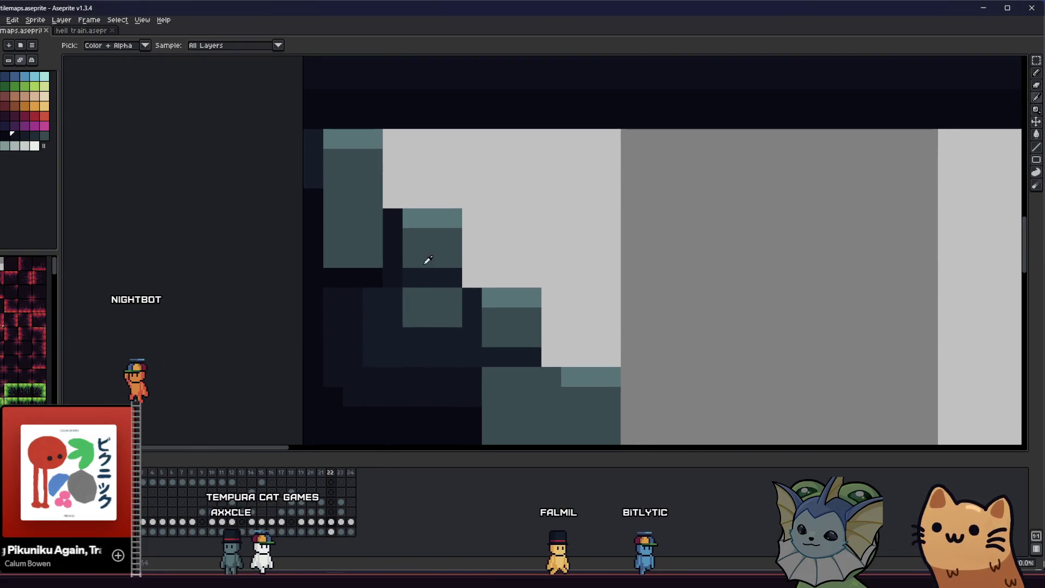
scroll(396, 229, down, 2)
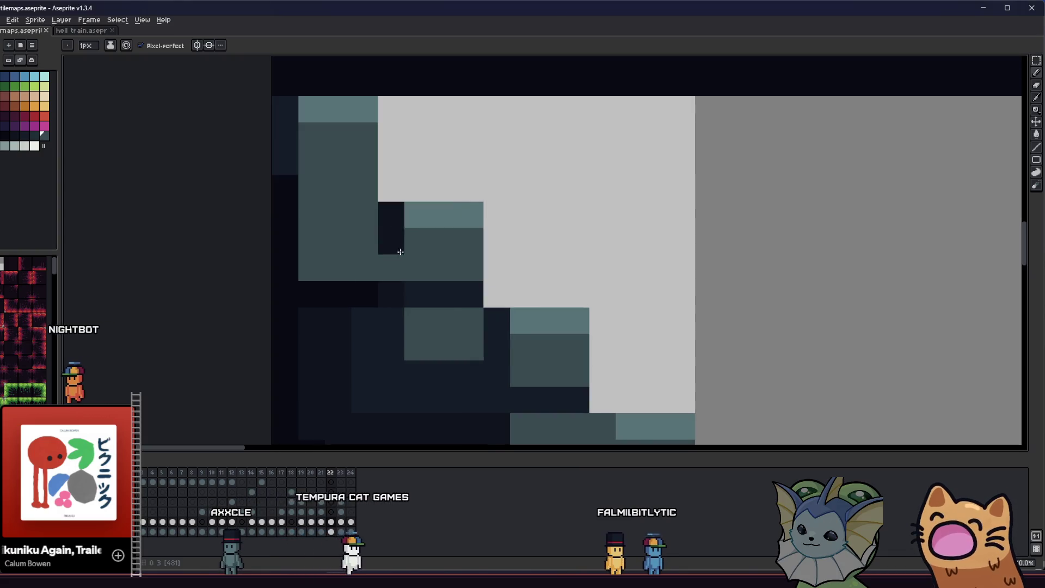
scroll(337, 277, down, 4)
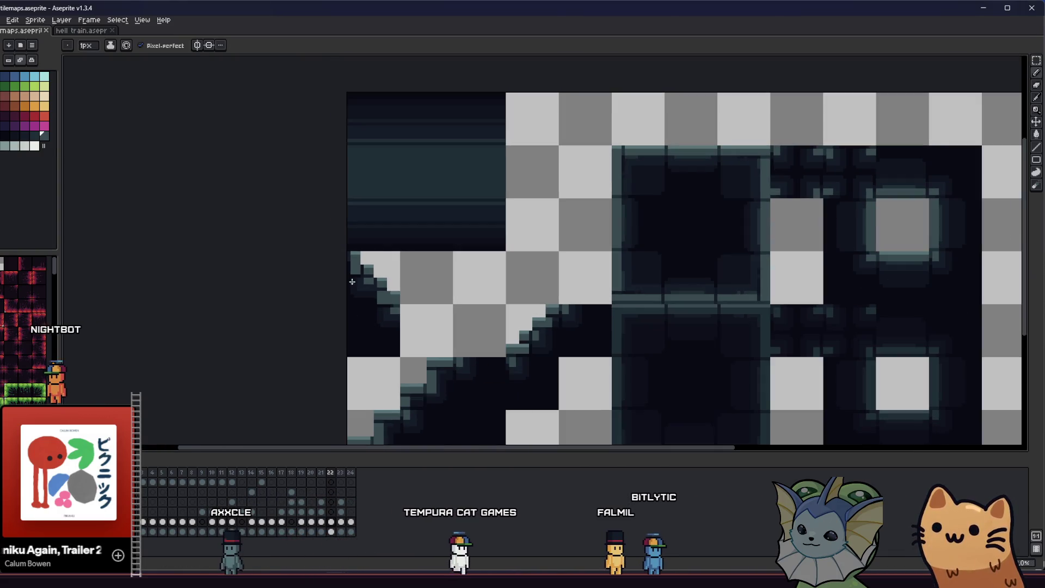
scroll(349, 277, down, 2)
scroll(360, 277, up, 4)
scroll(360, 270, up, 2)
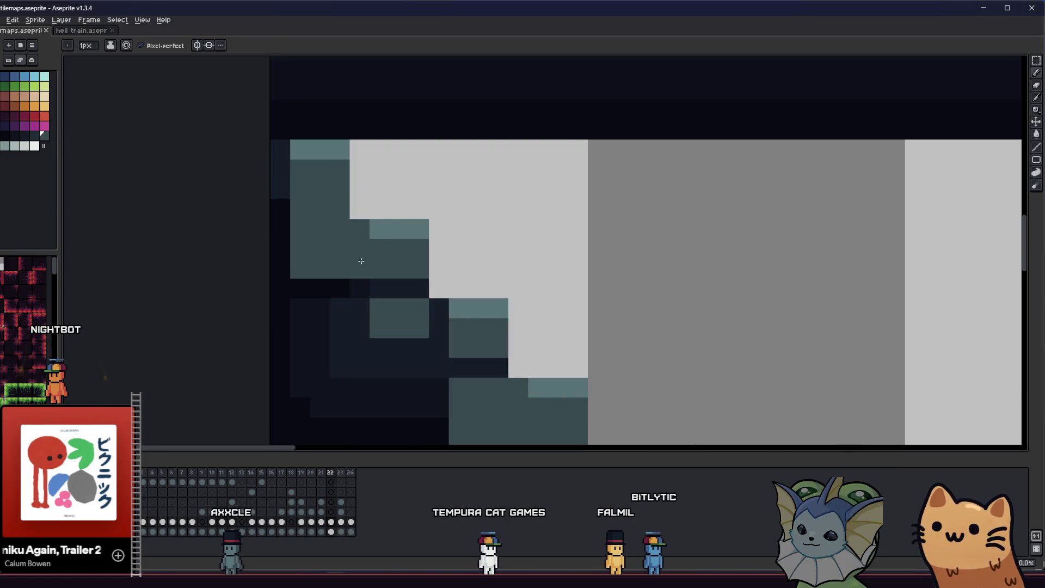
click(369, 227)
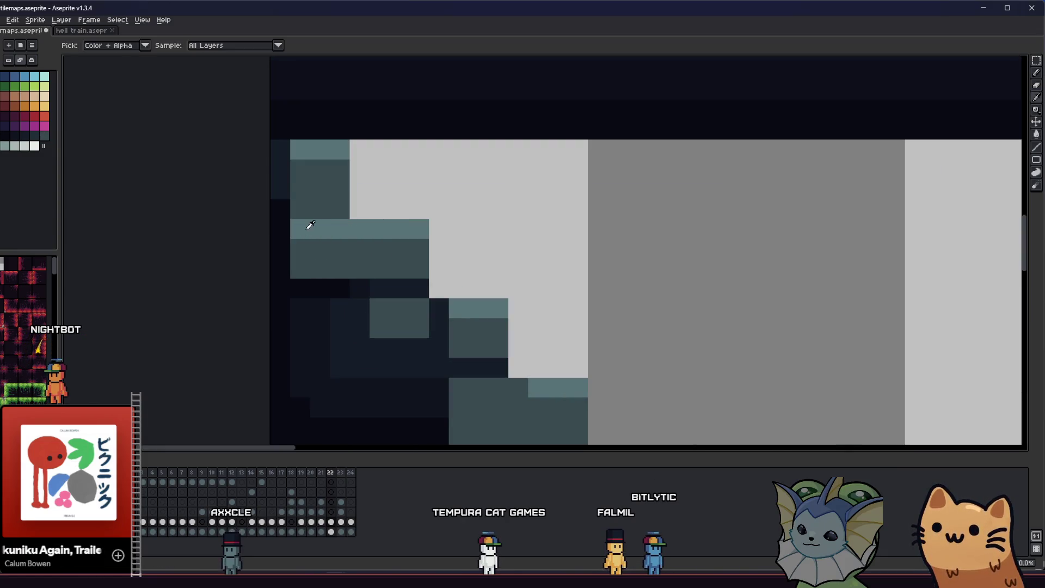
drag(296, 209, 338, 210)
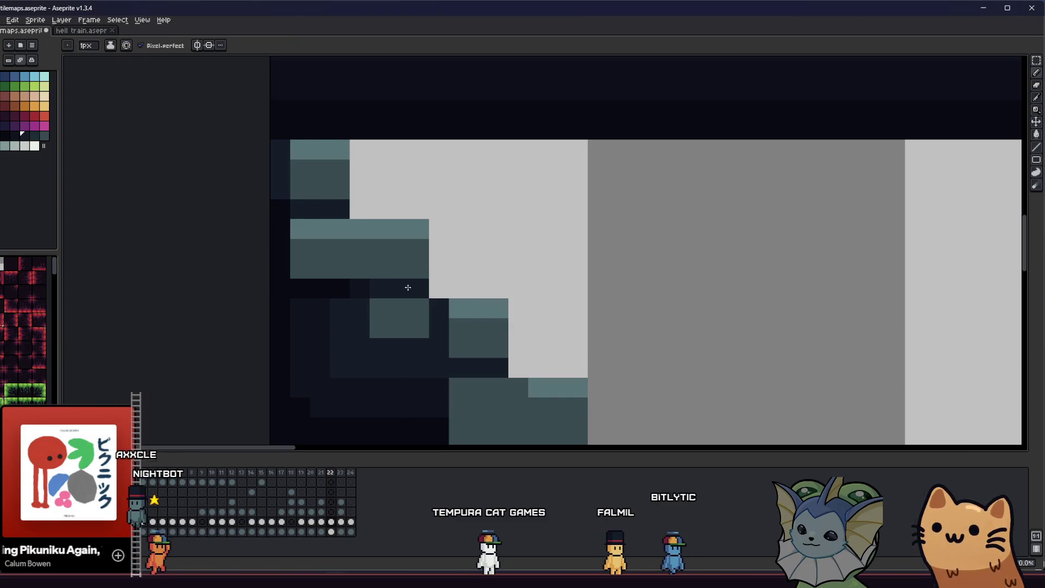
key(alt)
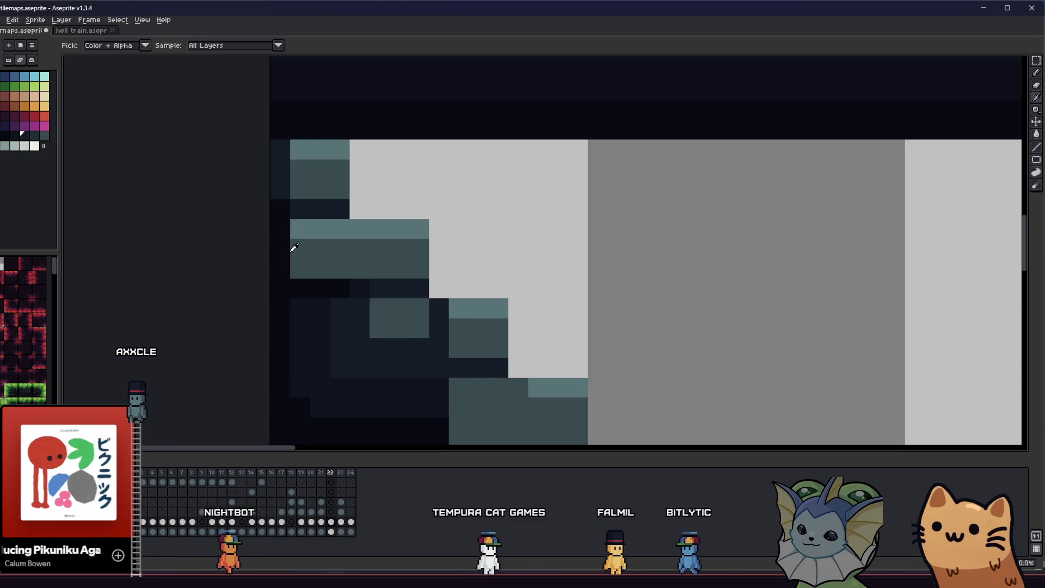
scroll(293, 250, down, 3)
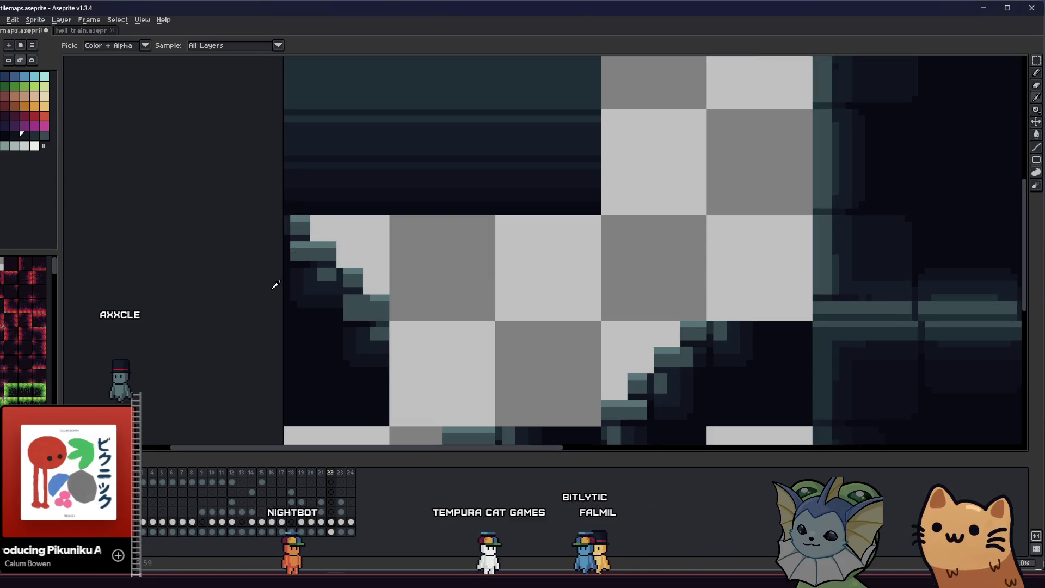
scroll(243, 252, down, 3)
- Move the slope piece and commit it onto the tilemap
key(m)
mouse_move(271, 198)
mouse_down()
mouse_move(414, 310)
mouse_move(402, 311)
mouse_up()
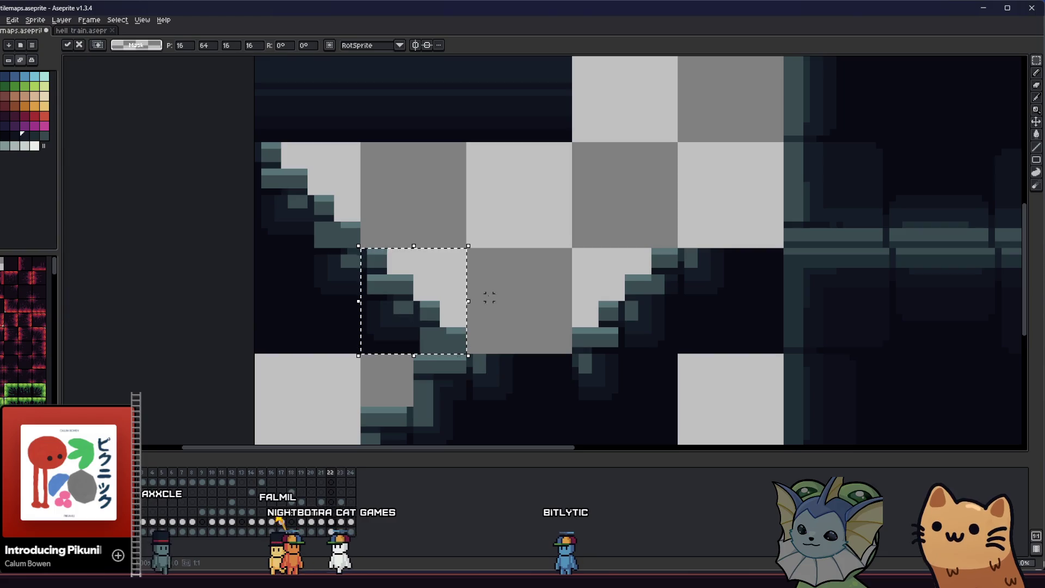
right_click(490, 297)
click(506, 269)
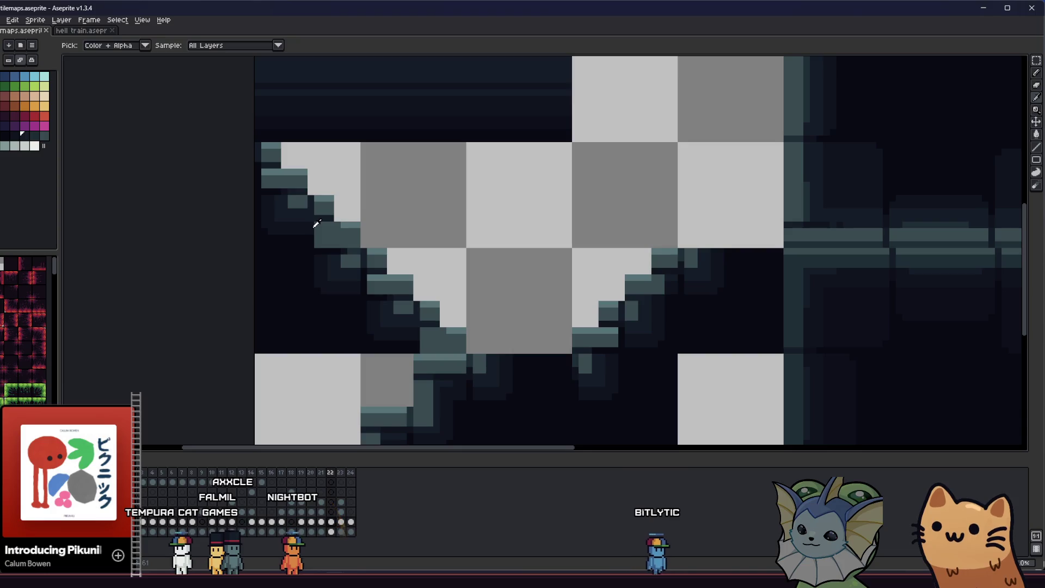
scroll(343, 212, right, 1)
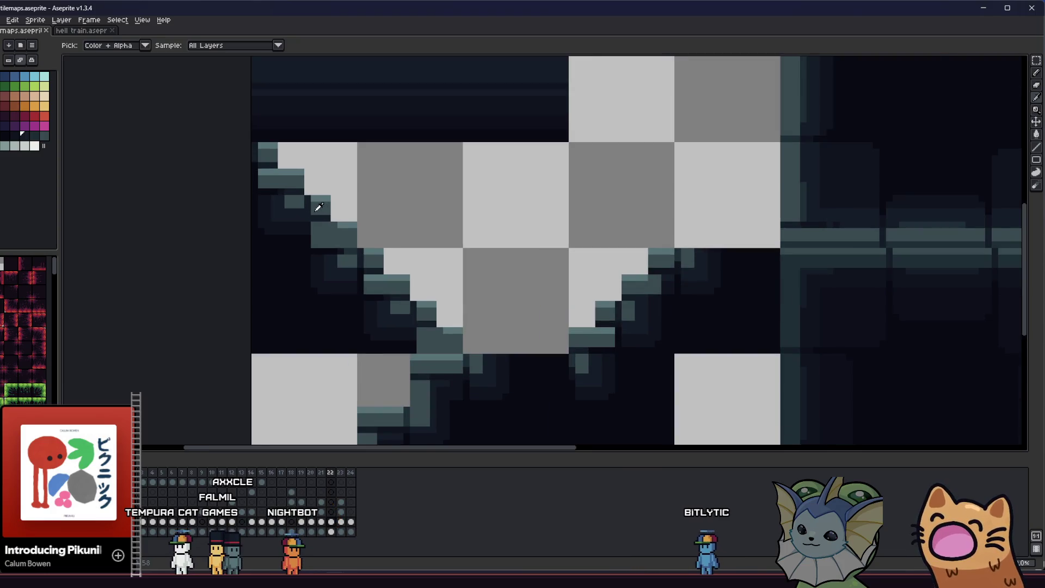
scroll(319, 207, up, 3)
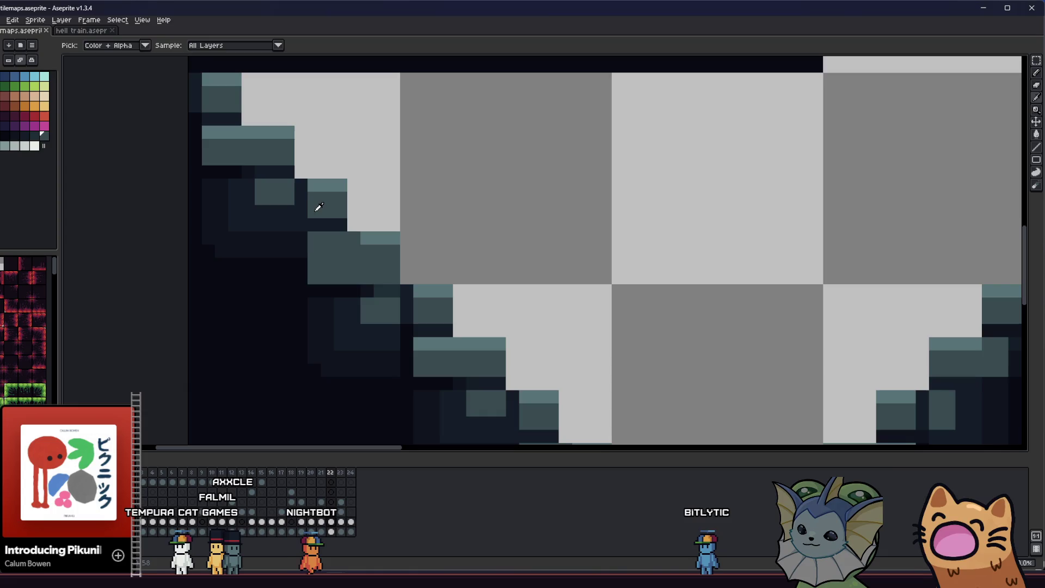
- Paint dark wall-colour pixels along the stair step edge, undoing the overlong strokes
drag(341, 224, 328, 224)
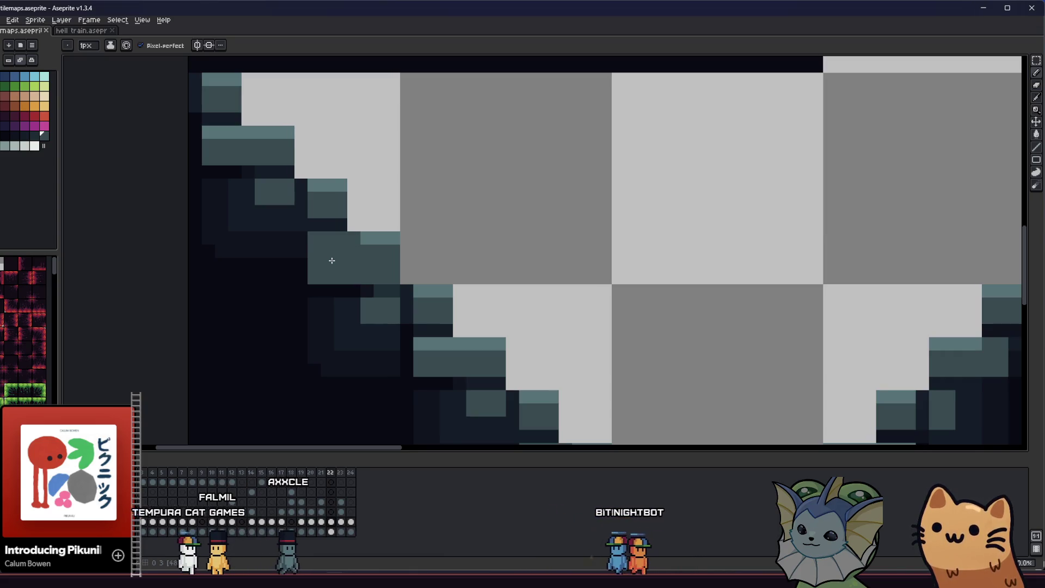
key(alt)
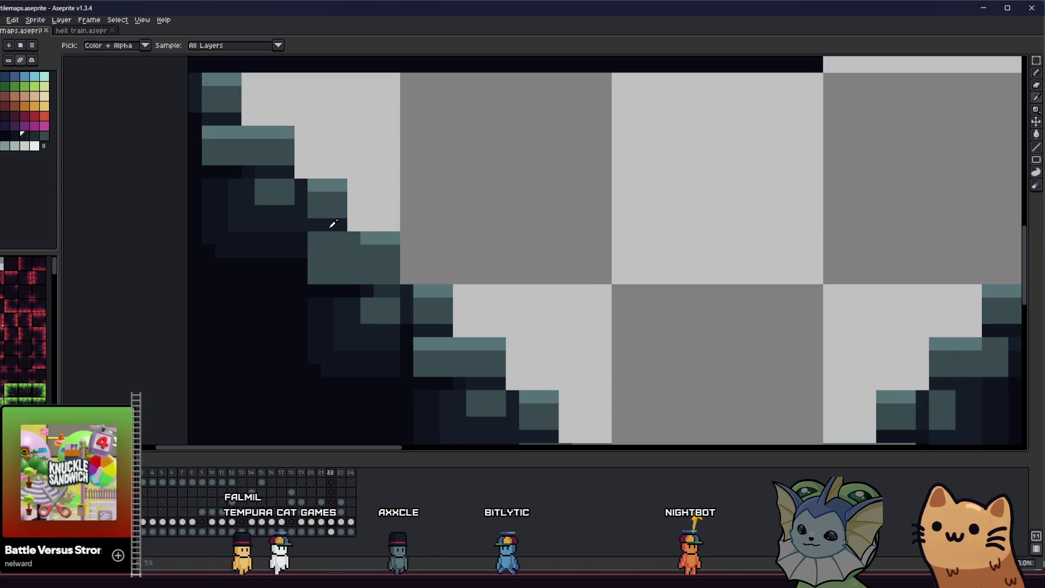
click(305, 237)
drag(306, 237, 400, 238)
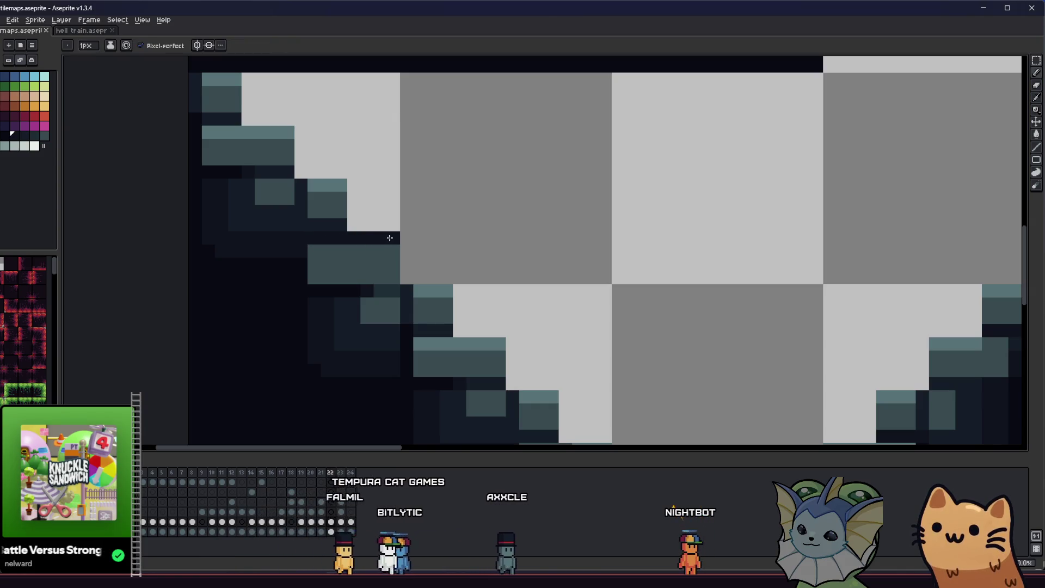
key(ctrl+z)
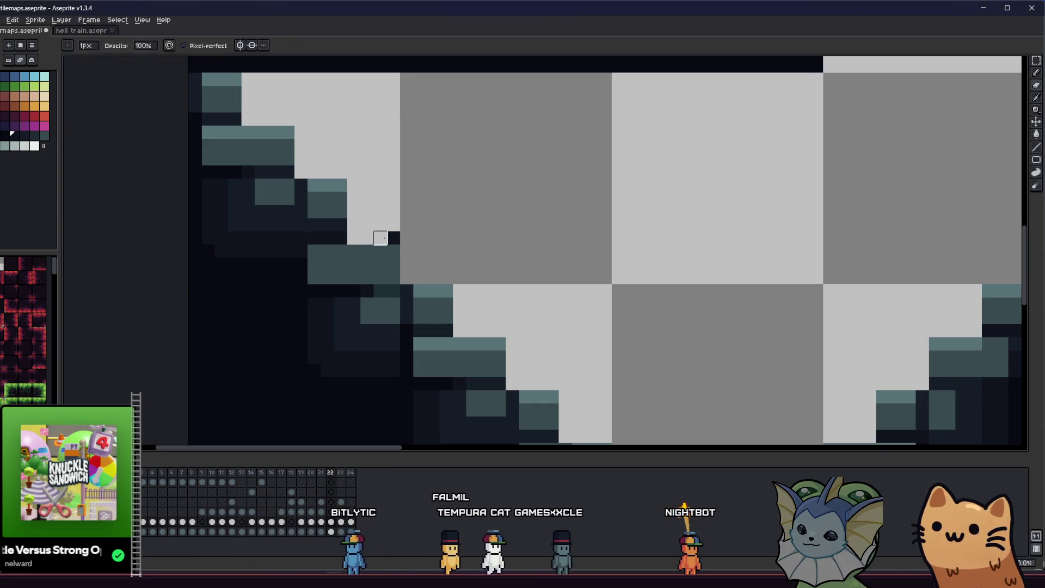
key(m)
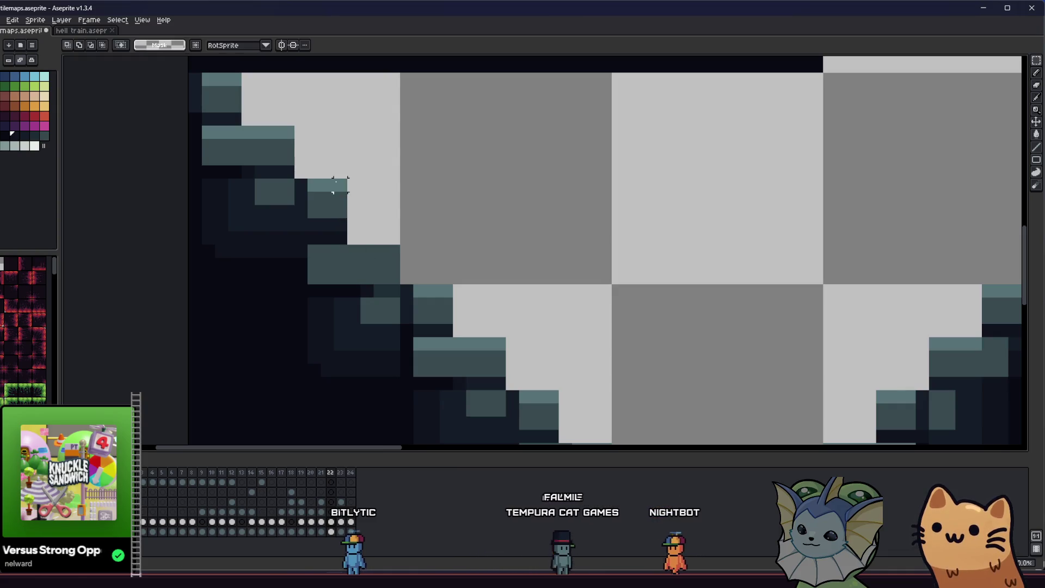
key(ctrl+z)
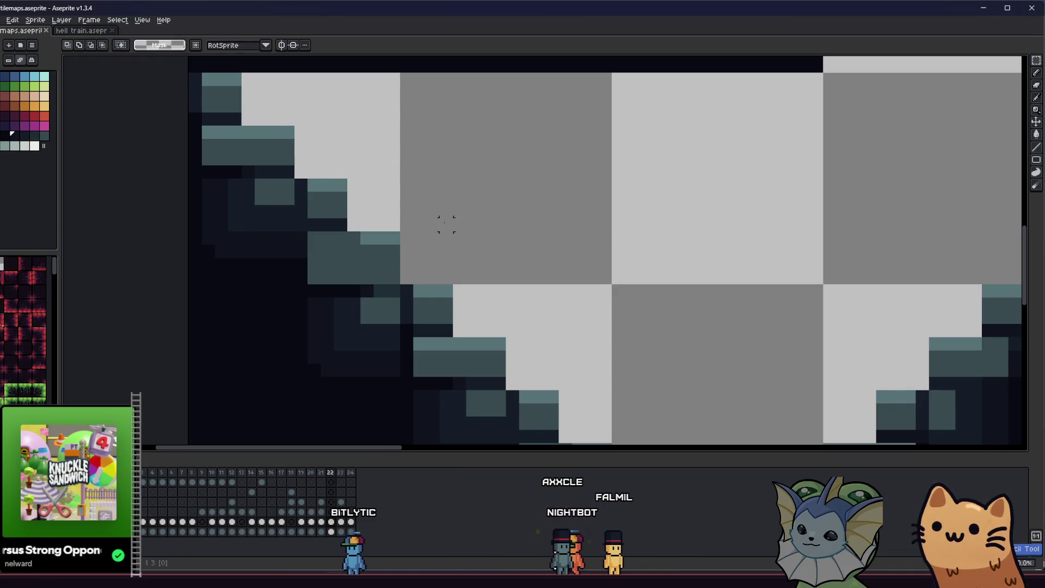
- Pan the view along the staircase to inspect the upper stair steps
scroll(446, 225, down, 1)
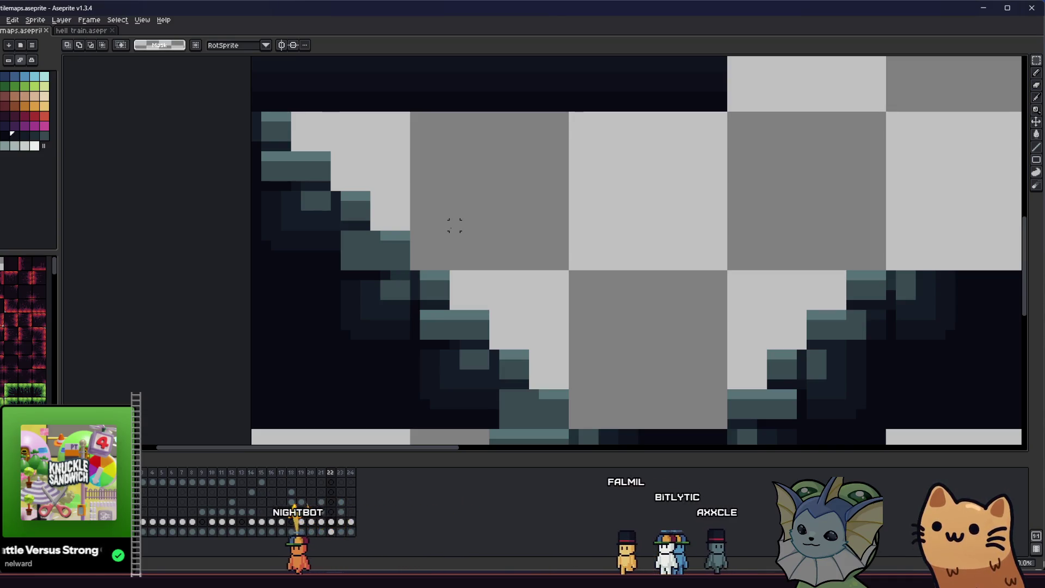
scroll(455, 225, down, 4)
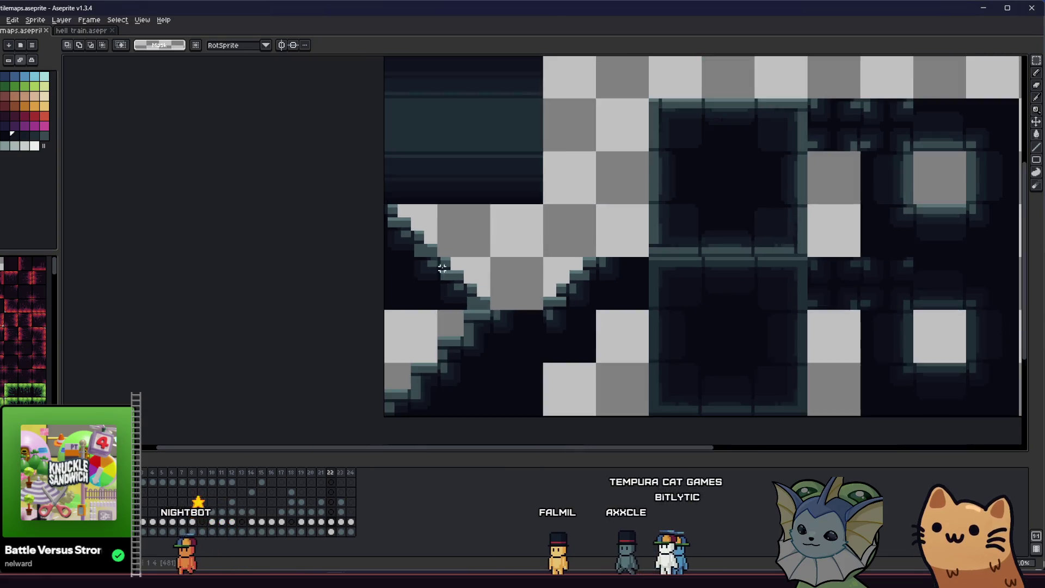
scroll(294, 275, up, 4)
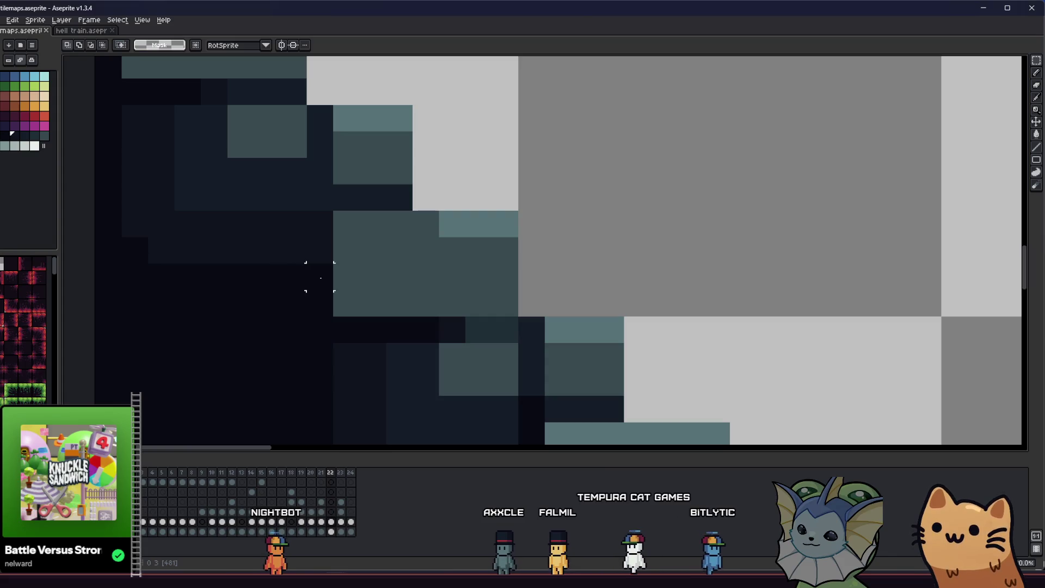
scroll(326, 277, down, 2)
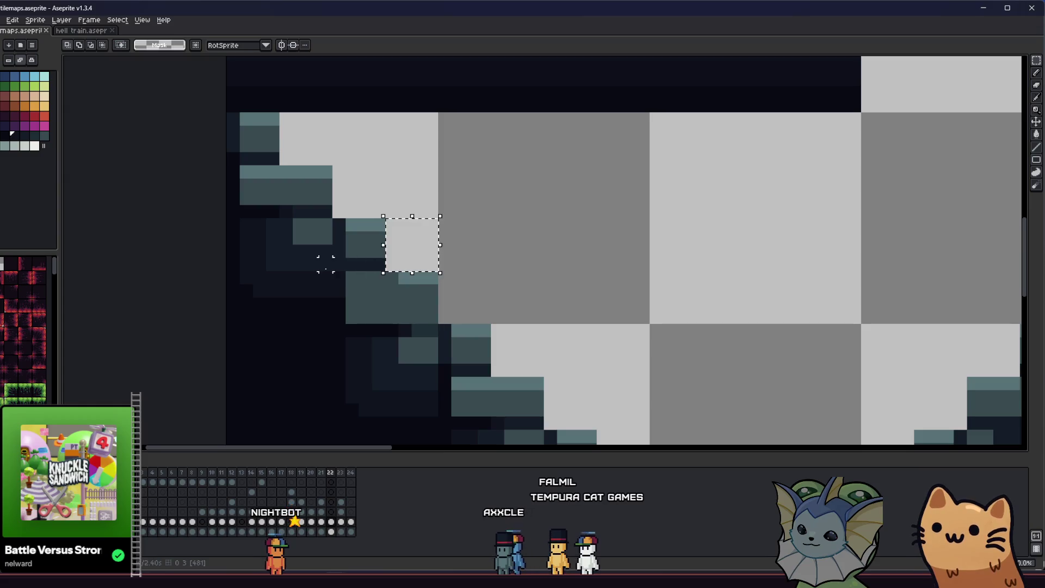
drag(327, 276, 345, 289)
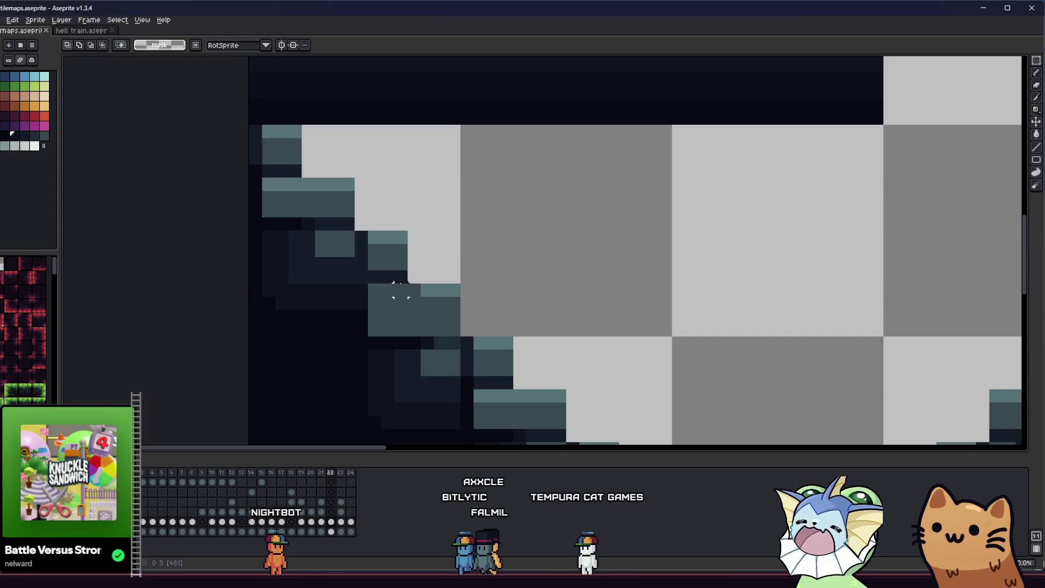
drag(401, 291, 417, 277)
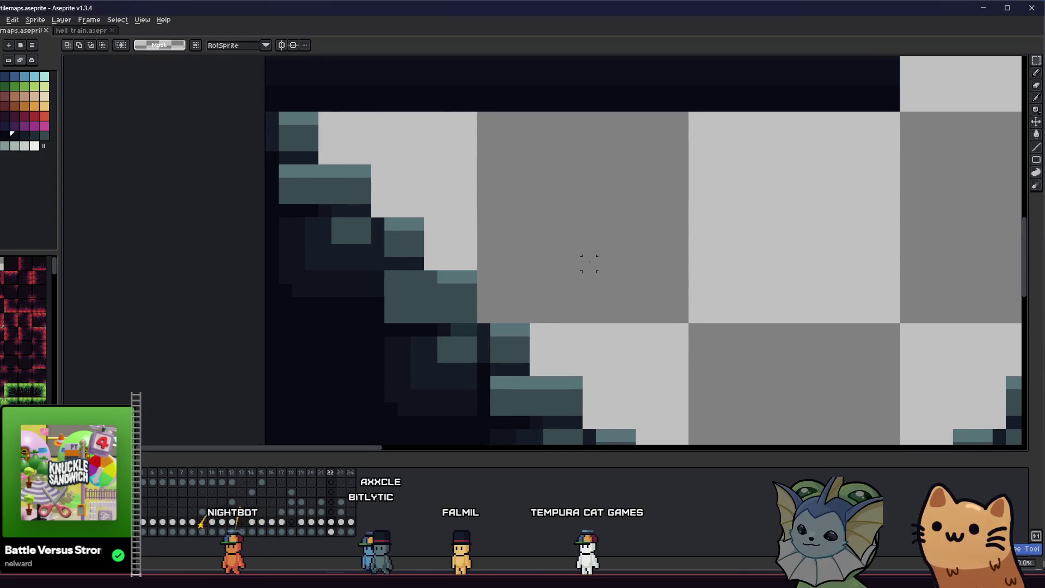
- Undo the last stroke, add a dark pixel on the teal step, and save the tilemap
key(ctrl+z)
click(417, 304)
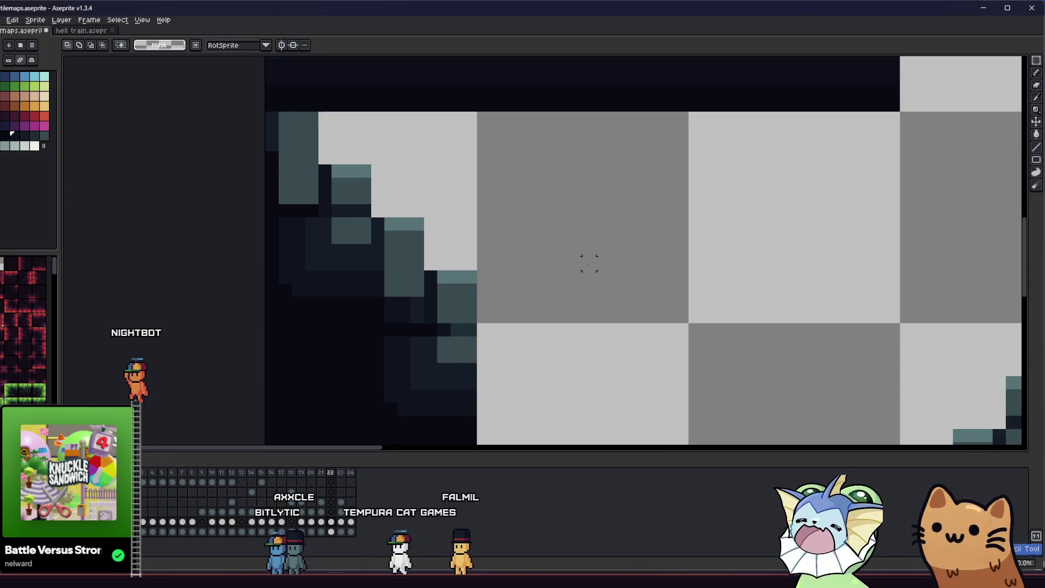
key(ctrl+s)
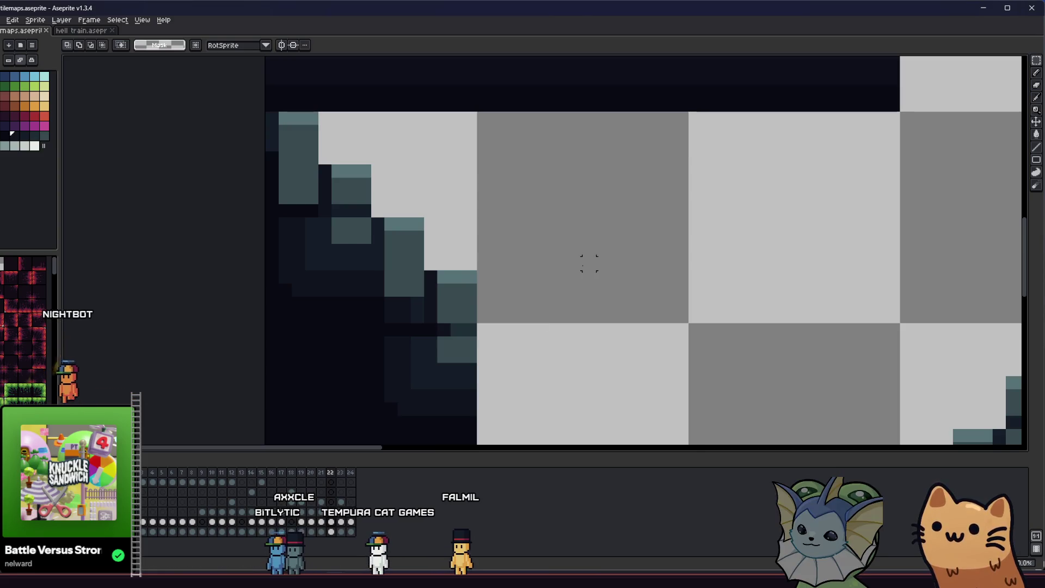
- Sample a dark shade from the stair edge and paint dark pixels along it
key(i)
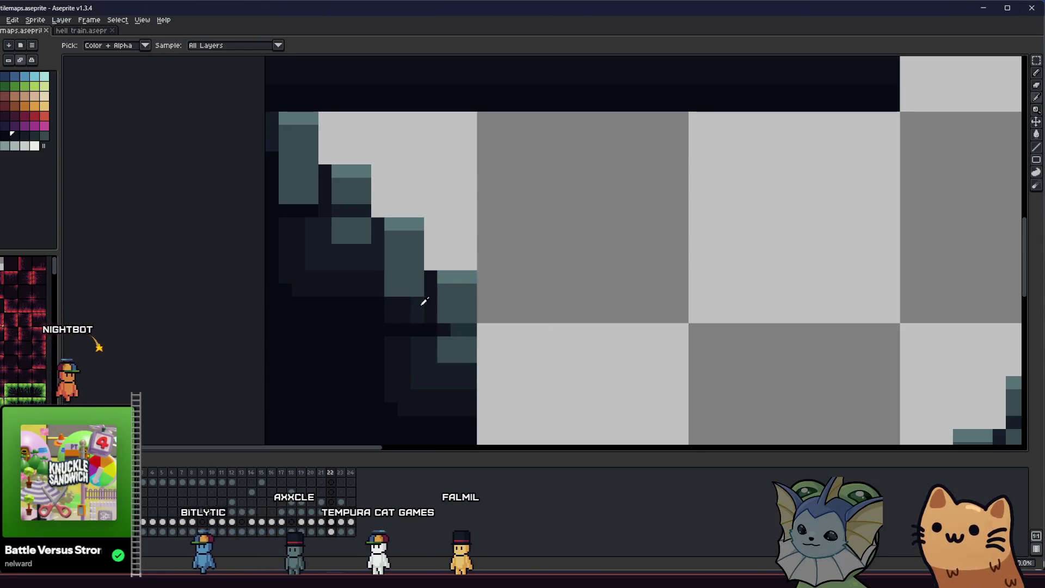
click(408, 304)
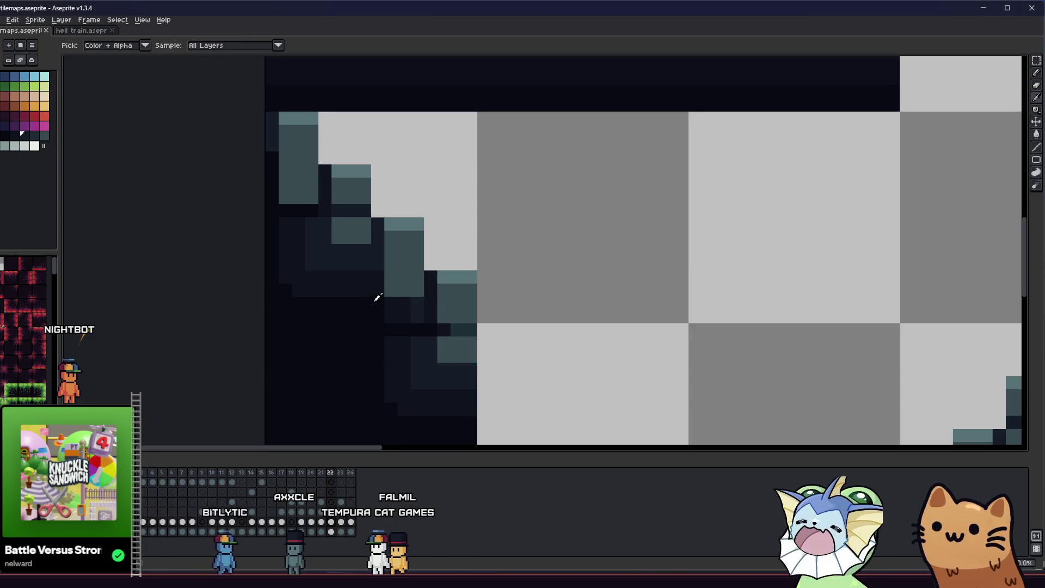
scroll(378, 296, down, 2)
mouse_move(324, 325)
mouse_down()
mouse_move(288, 326)
mouse_move(273, 304)
mouse_move(280, 294)
mouse_up()
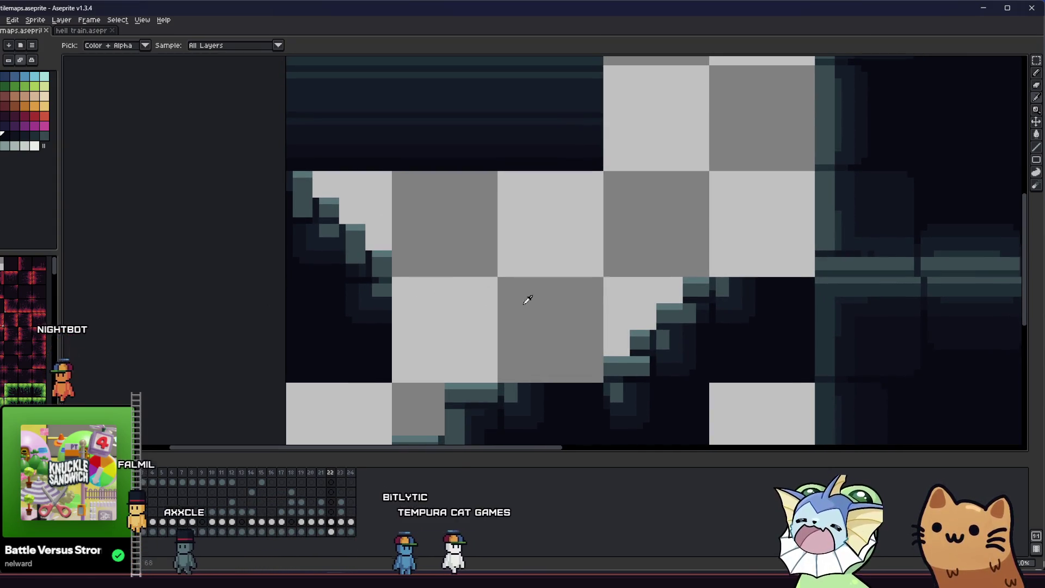
scroll(640, 328, up, 2)
alt+click(714, 319)
click(747, 322)
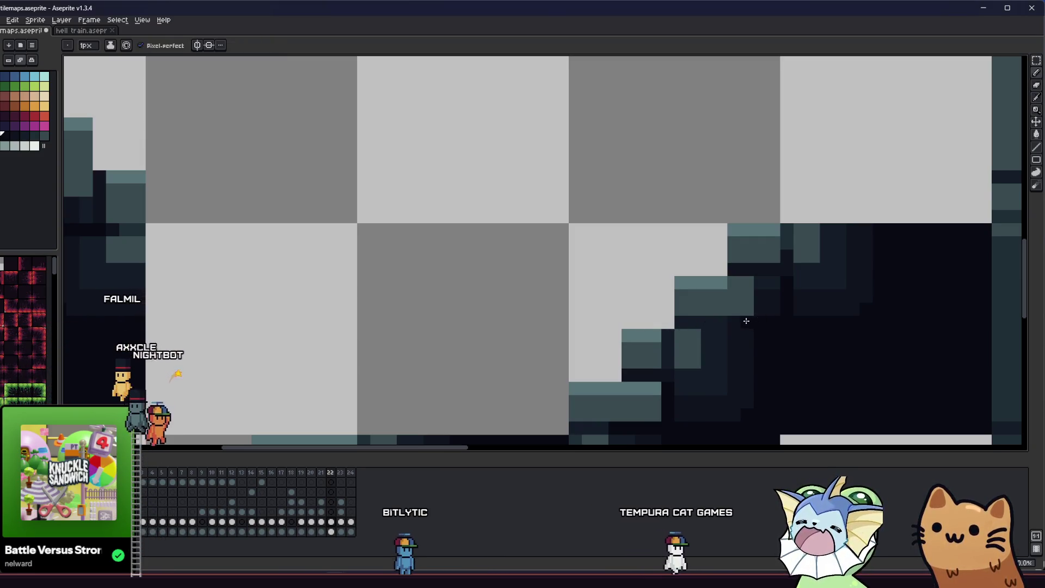
scroll(747, 321, down, 2)
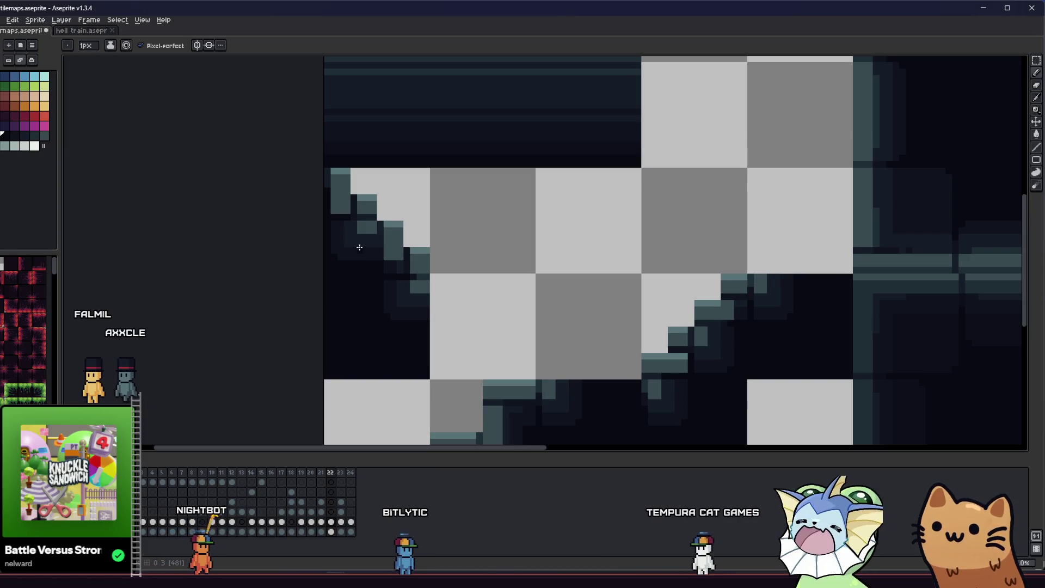
scroll(376, 264, up, 1)
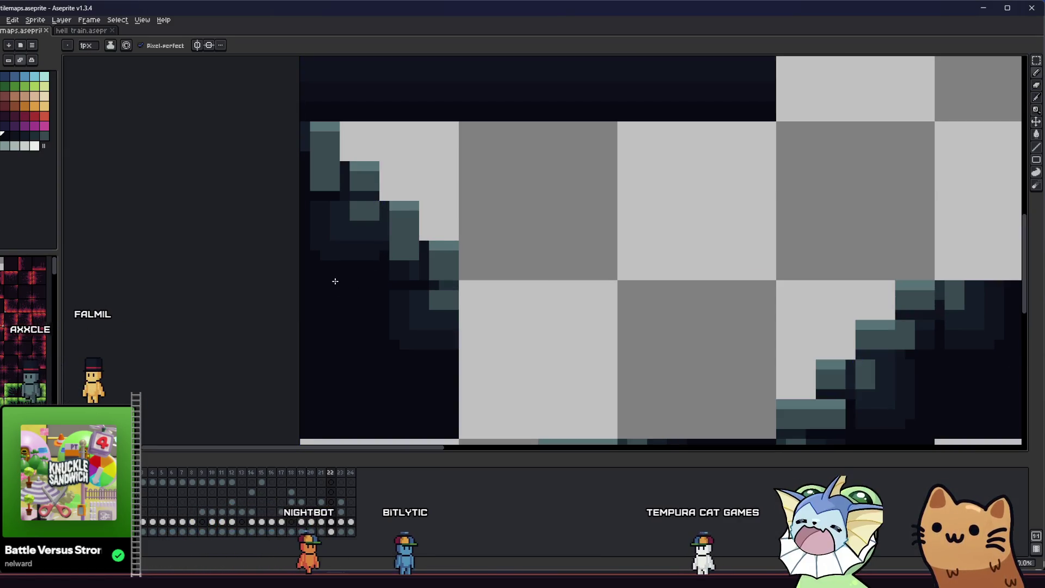
scroll(327, 283, down, 3)
scroll(310, 291, right, 2)
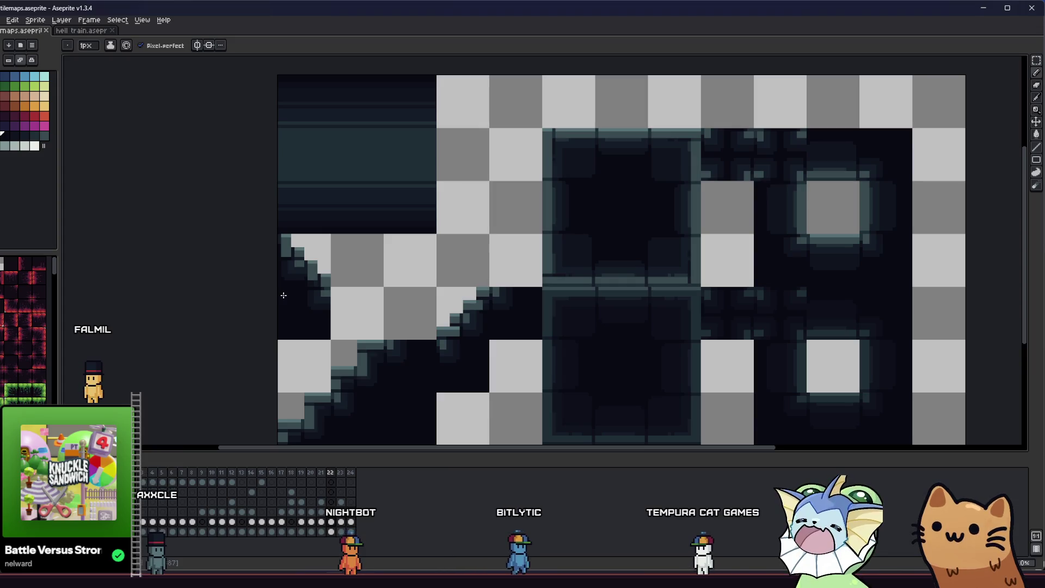
scroll(304, 283, up, 2)
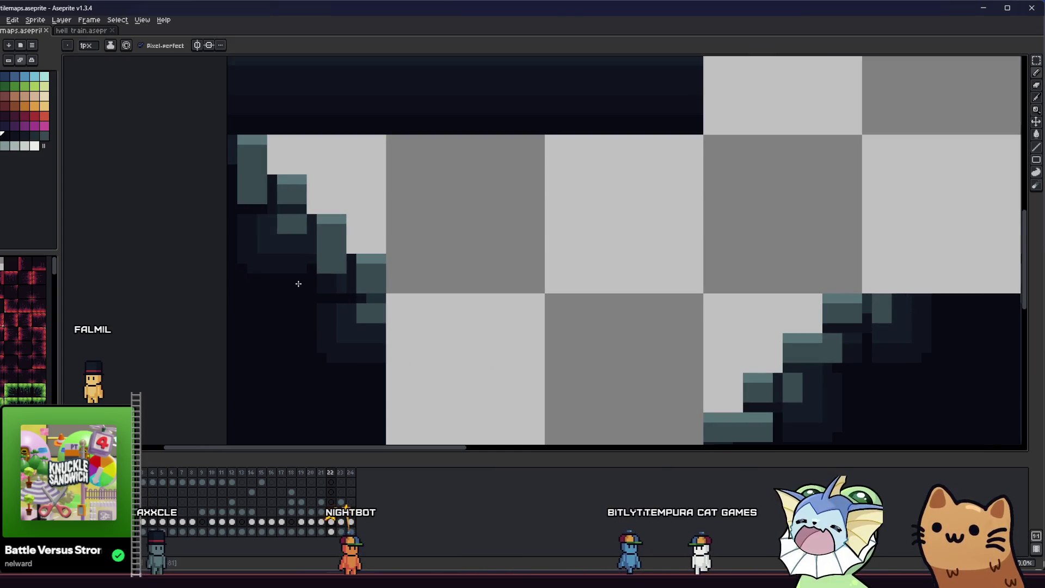
scroll(299, 284, up, 1)
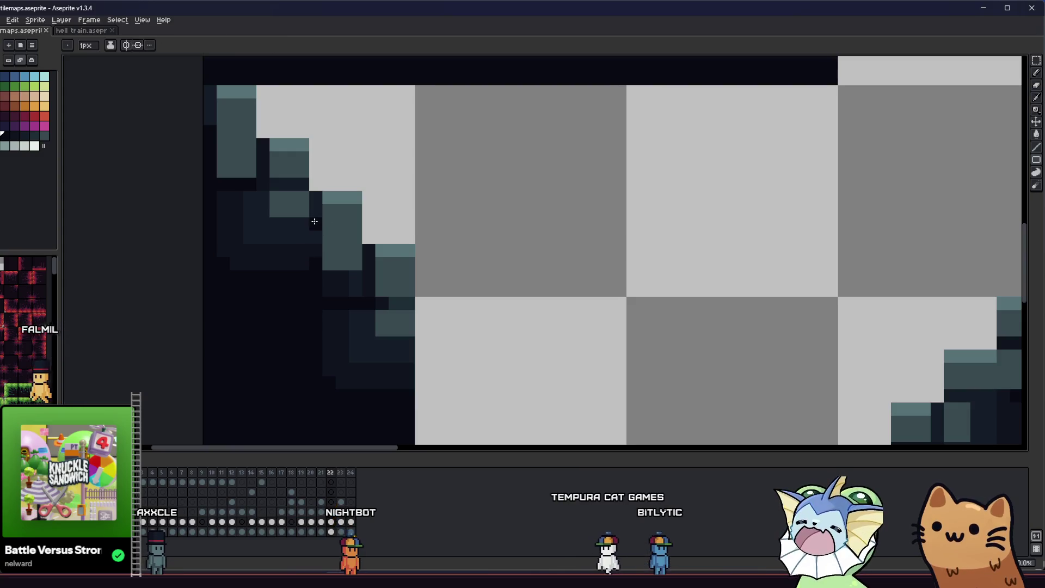
- Pick further shades from the stair steps, paint an edge pixel, and save the tilemap
alt+click(330, 230)
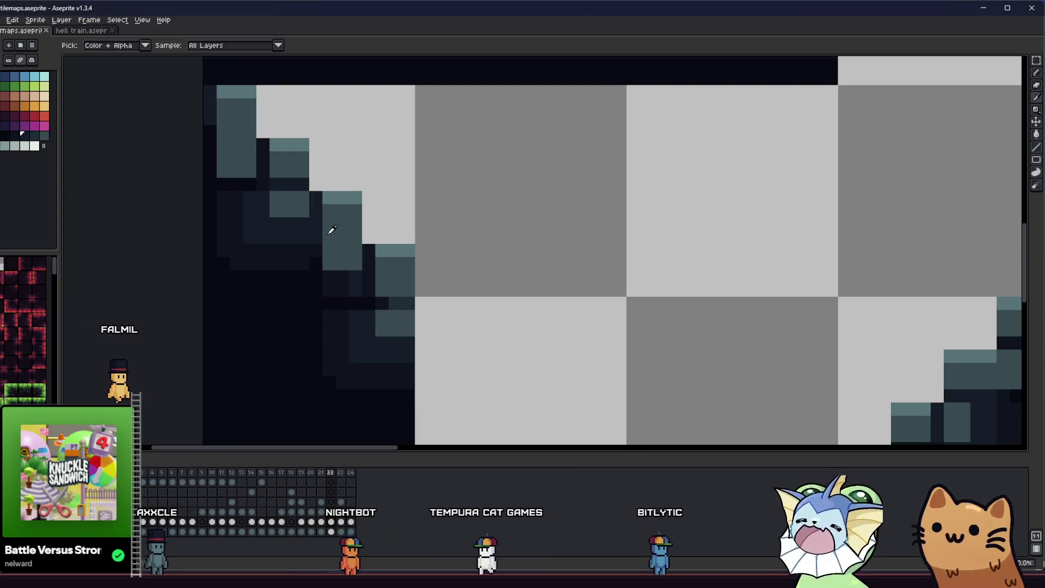
click(324, 282)
alt+click(343, 273)
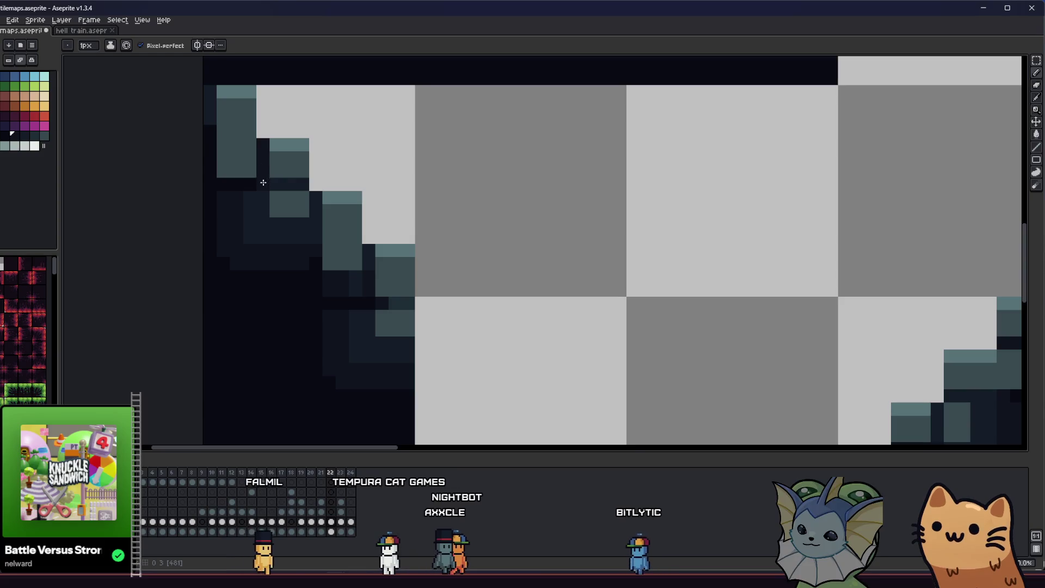
alt+click(267, 149)
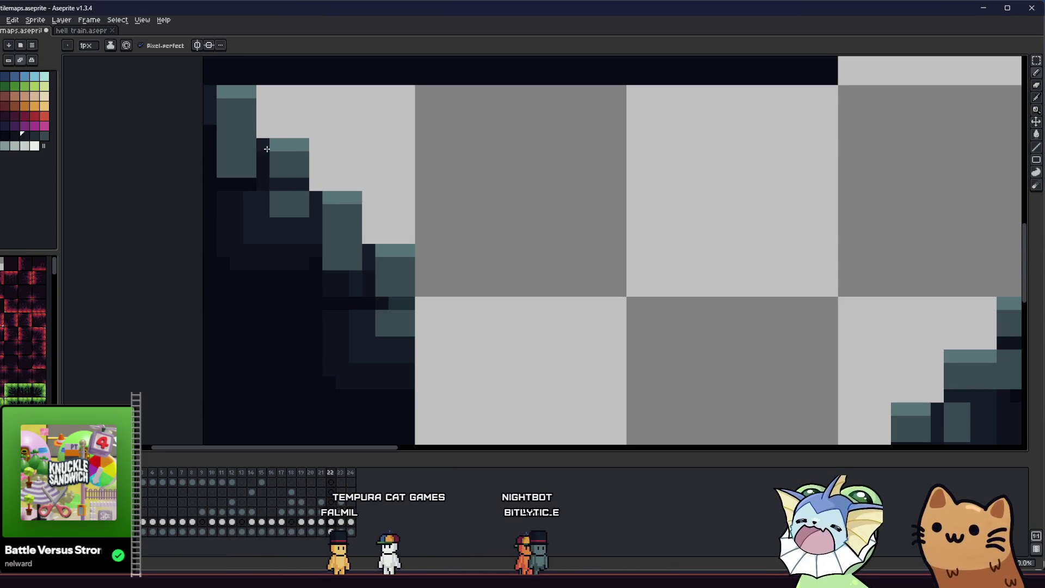
alt+click(317, 240)
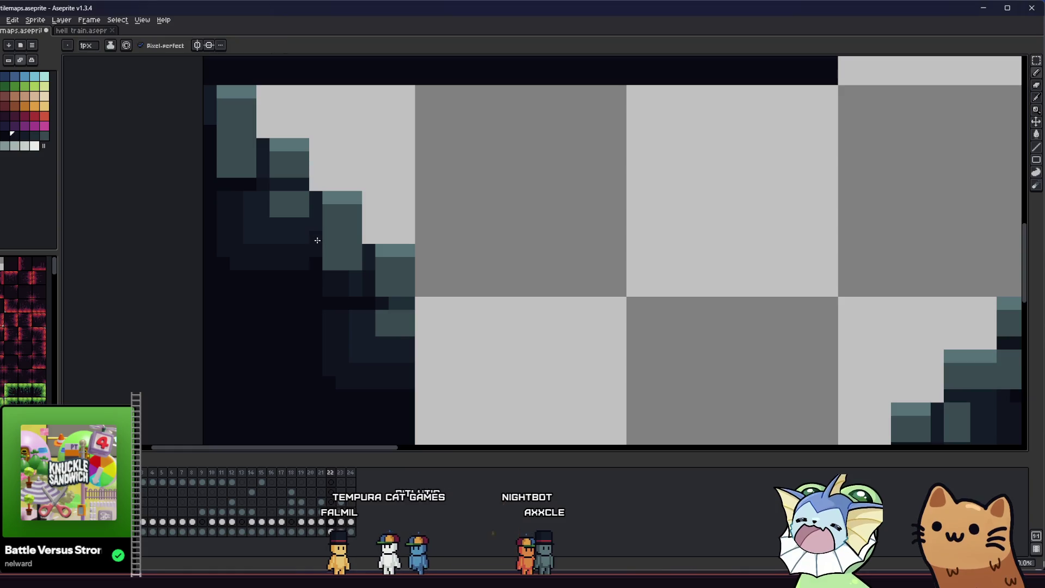
key(ctrl+s)
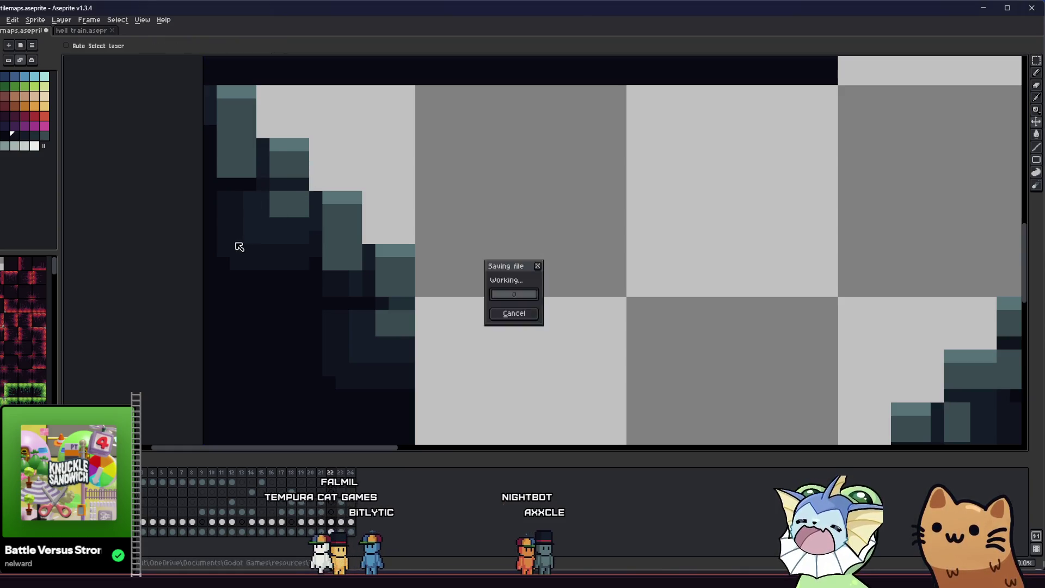
- Move the one-tile slope piece down and right on the sheet, then return to the Pencil
key(alt)
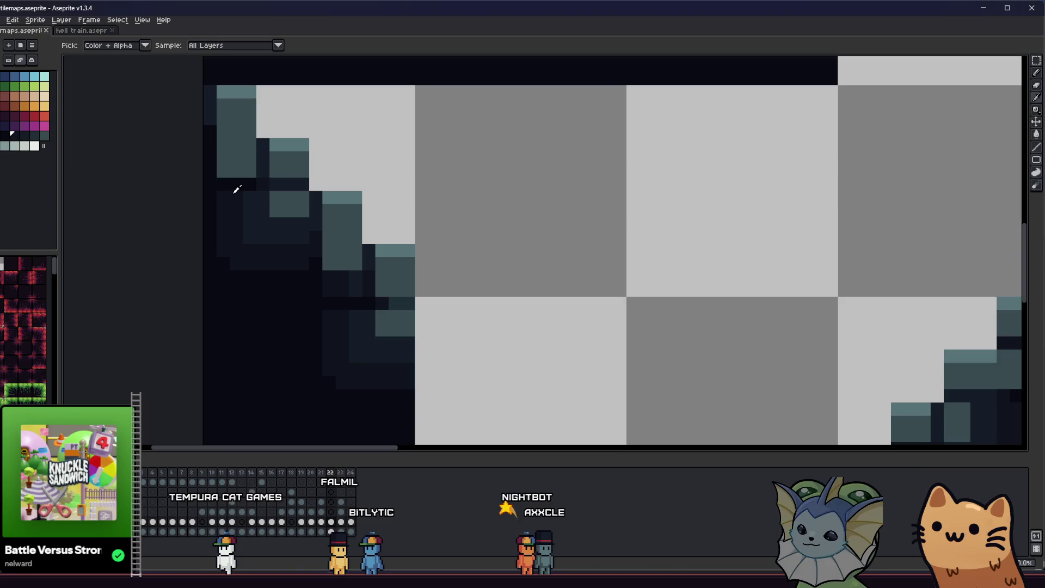
scroll(212, 141, down, 1)
drag(177, 239, 186, 240)
key(m)
mouse_move(228, 150)
mouse_down()
mouse_move(252, 203)
mouse_move(366, 310)
mouse_up()
click(287, 294)
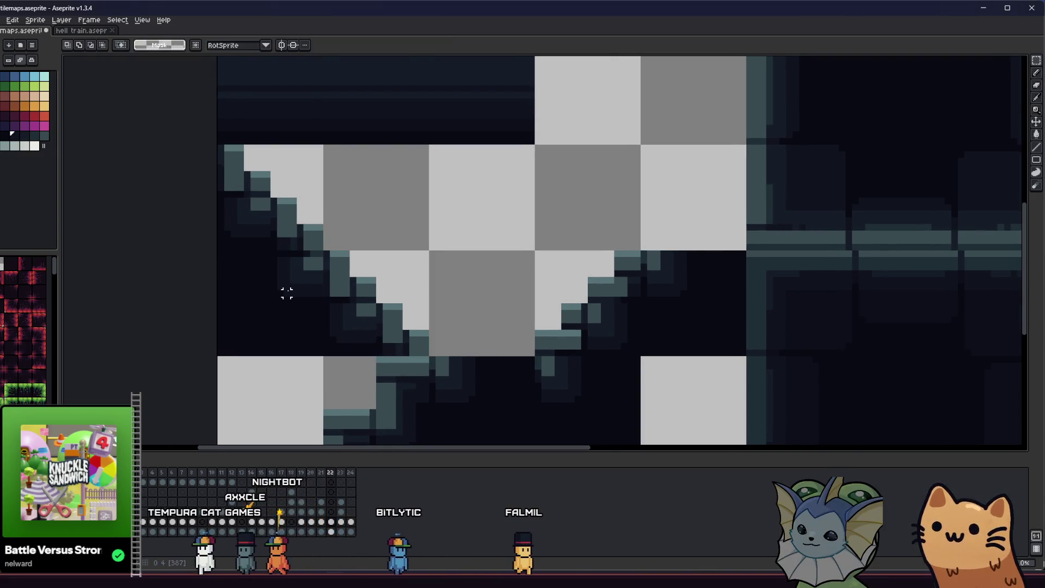
scroll(287, 294, up, 2)
key(b)
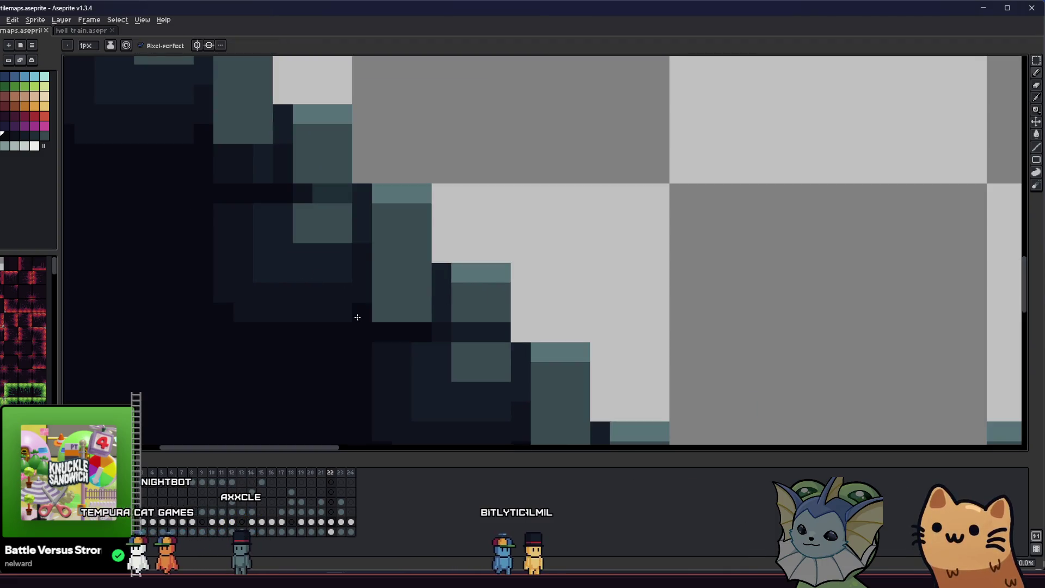
scroll(326, 320, down, 3)
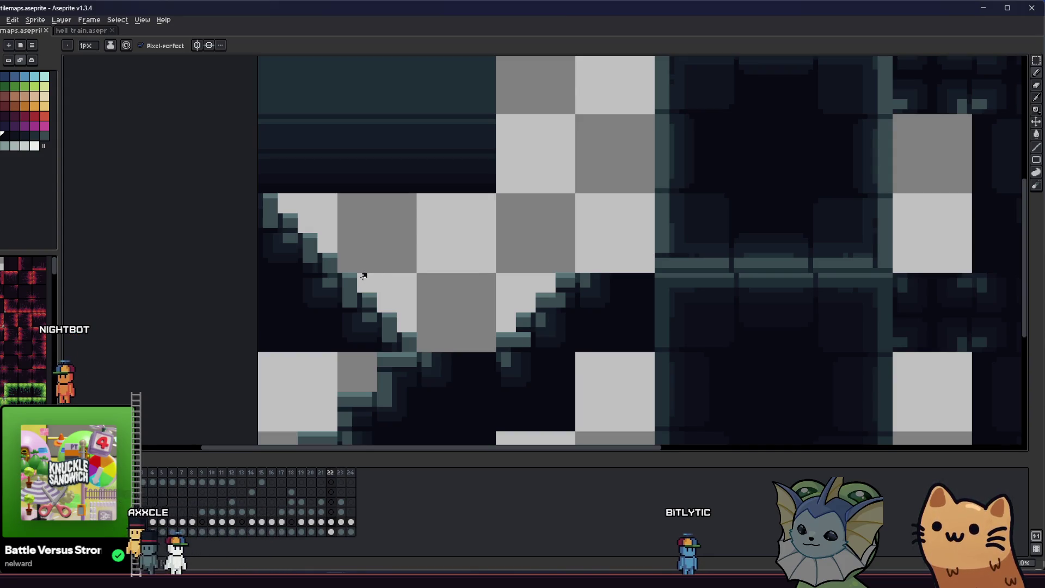
scroll(363, 279, down, 4)
- Zoom in on the staircase and paint a dark three-pixel row in the teal step
scroll(297, 299, up, 3)
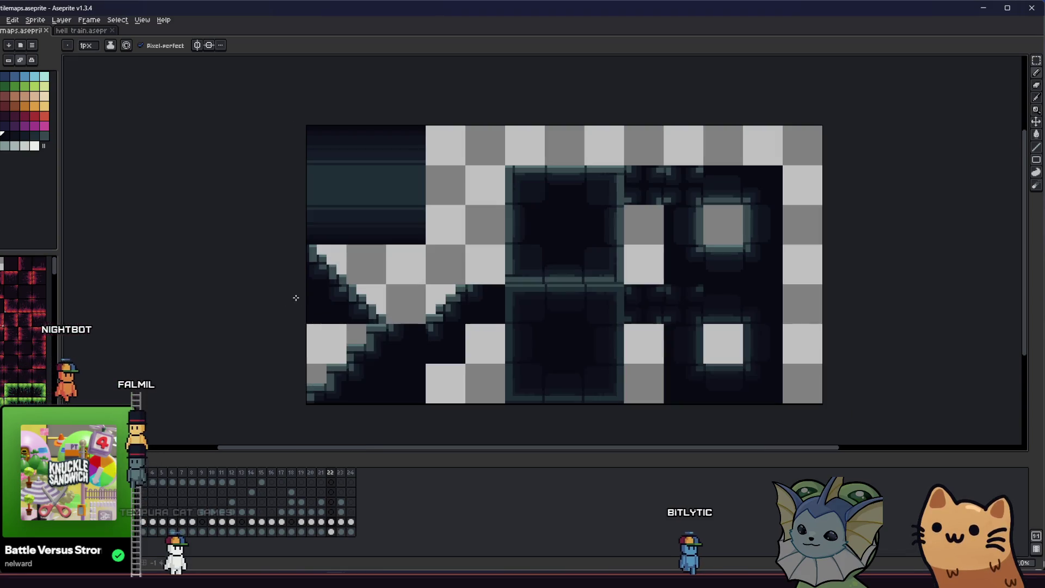
drag(289, 300, 143, 304)
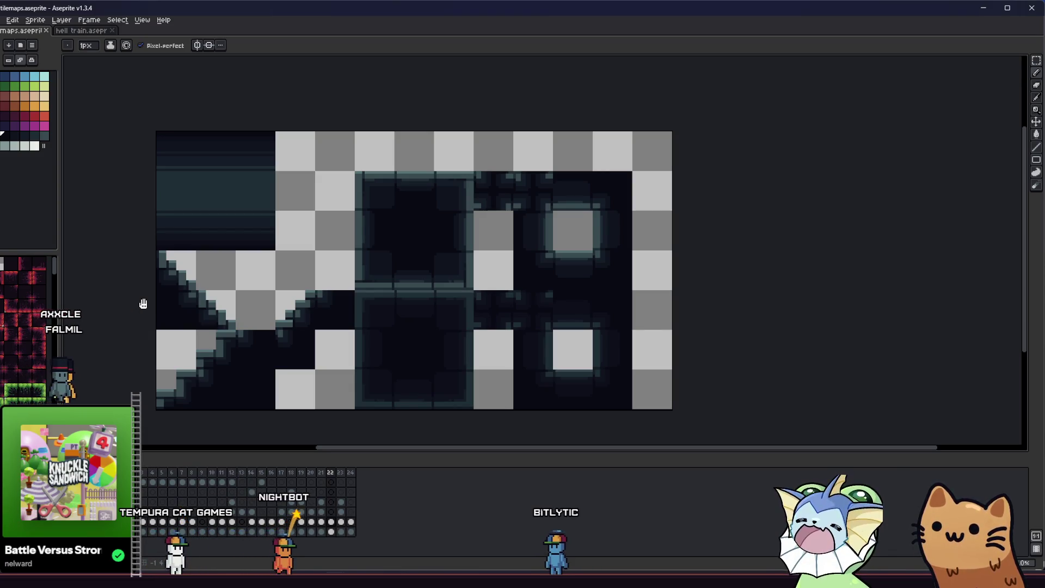
drag(143, 304, 215, 301)
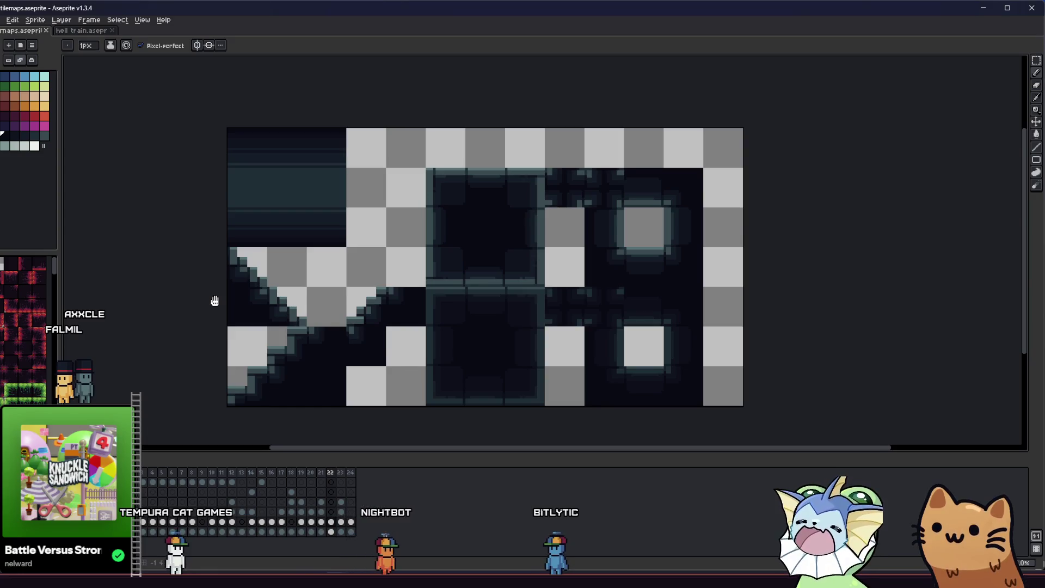
scroll(240, 294, up, 1)
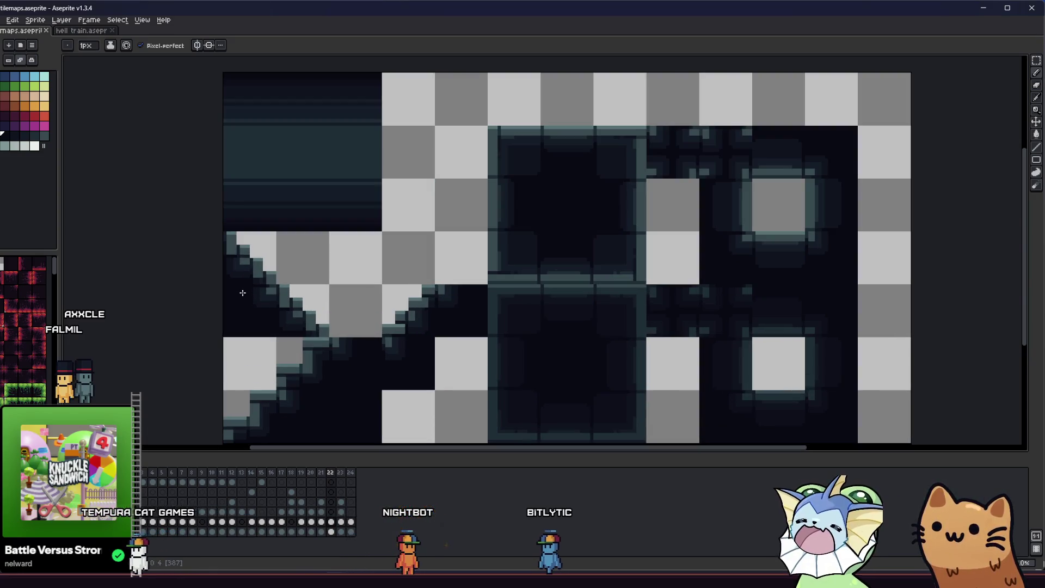
scroll(242, 294, up, 1)
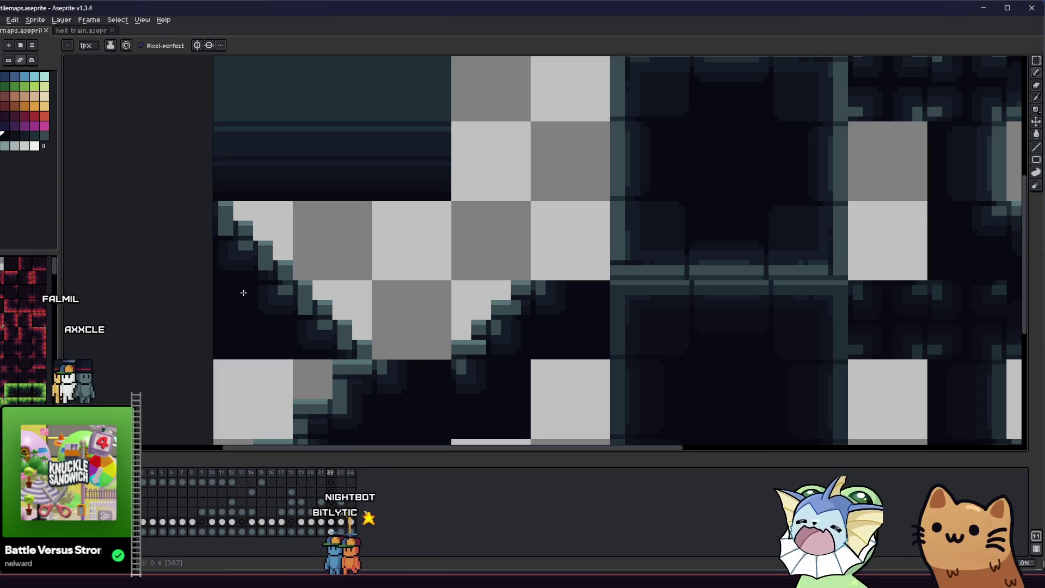
scroll(248, 286, up, 1)
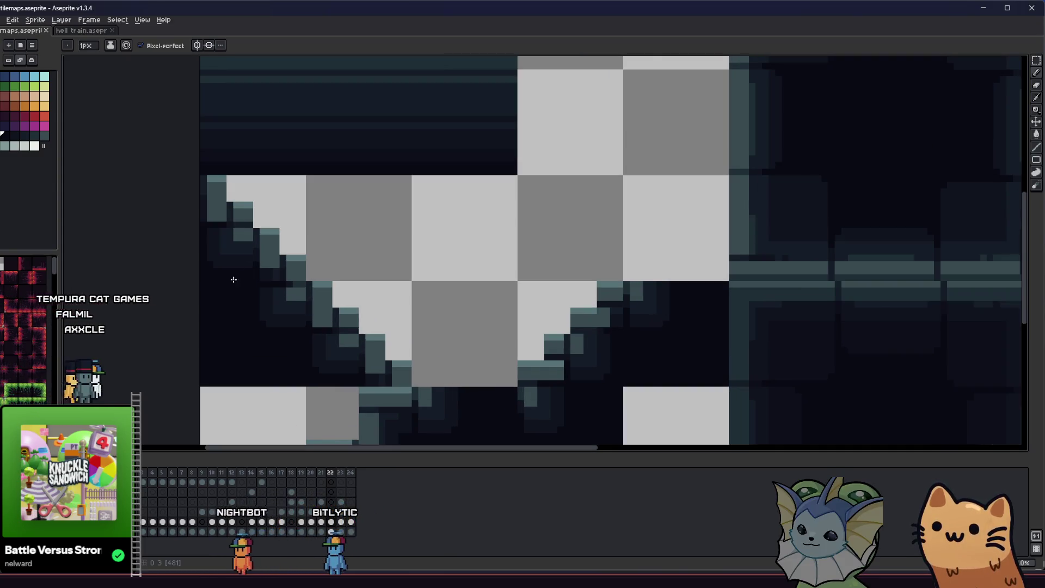
key(i)
scroll(240, 202, up, 2)
key(b)
alt+click(217, 207)
mouse_move(176, 197)
mouse_down()
mouse_move(211, 197)
mouse_move(217, 233)
mouse_up()
- Paint a teal column down the step edge, pick a darker palette colour, and save
alt+click(239, 209)
click(218, 210)
alt+click(239, 228)
alt+click(196, 198)
scroll(196, 199, down, 3)
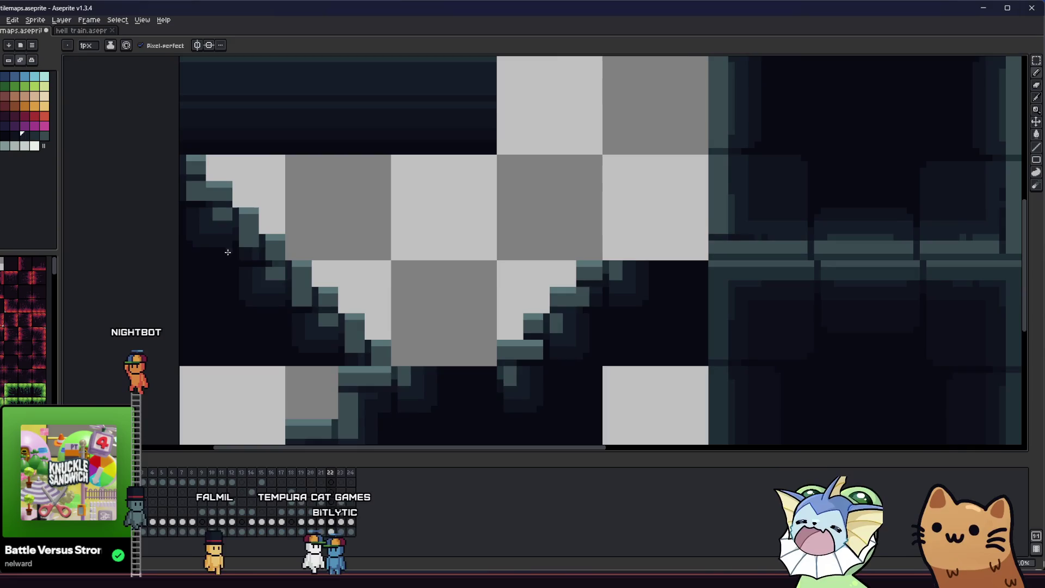
scroll(229, 243, up, 2)
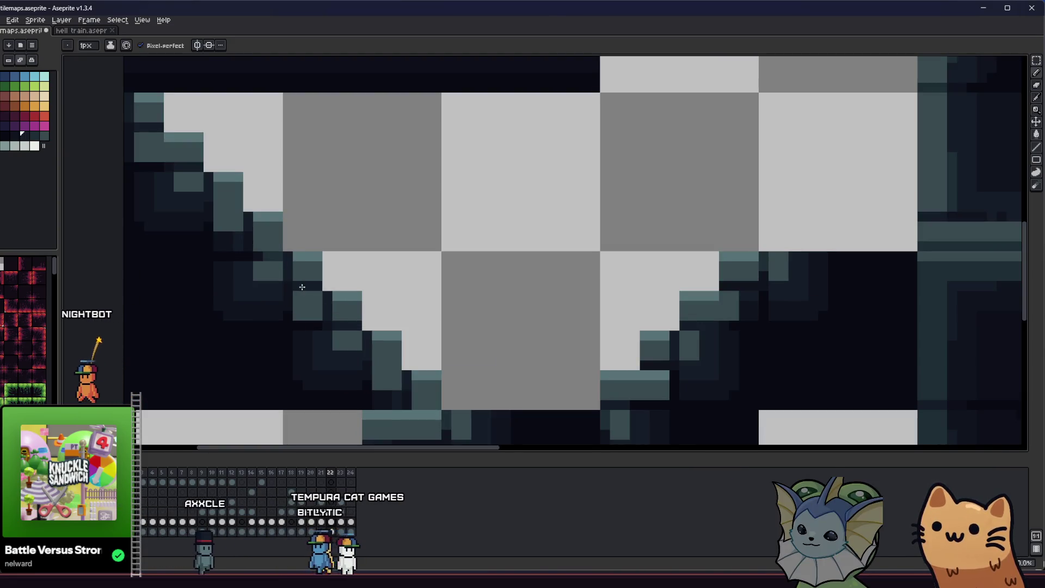
alt+click(330, 305)
key(ctrl+s)
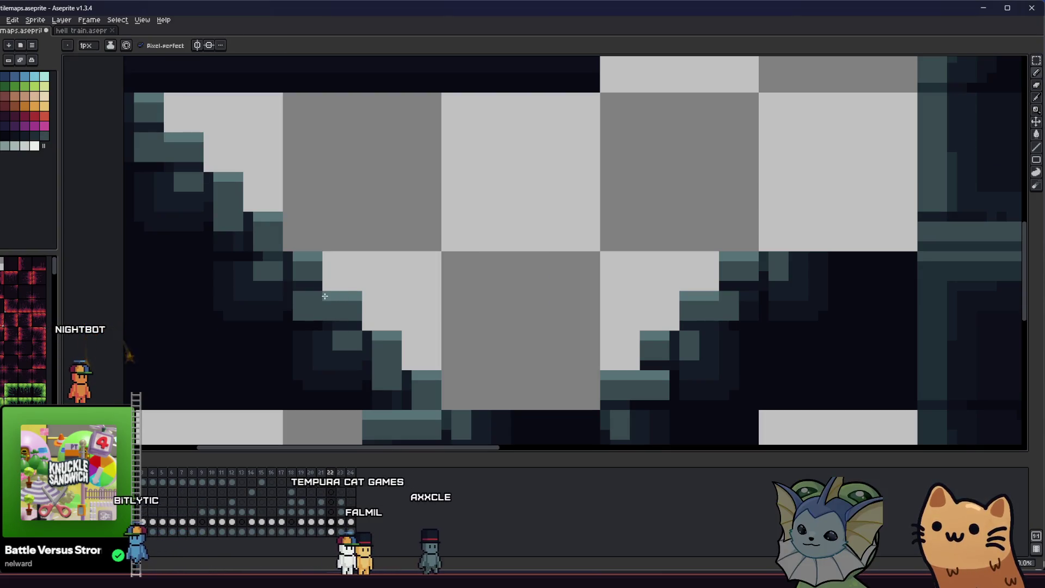
- Bring the whole tilemap into view and copy the stair slope tile
alt+click(307, 296)
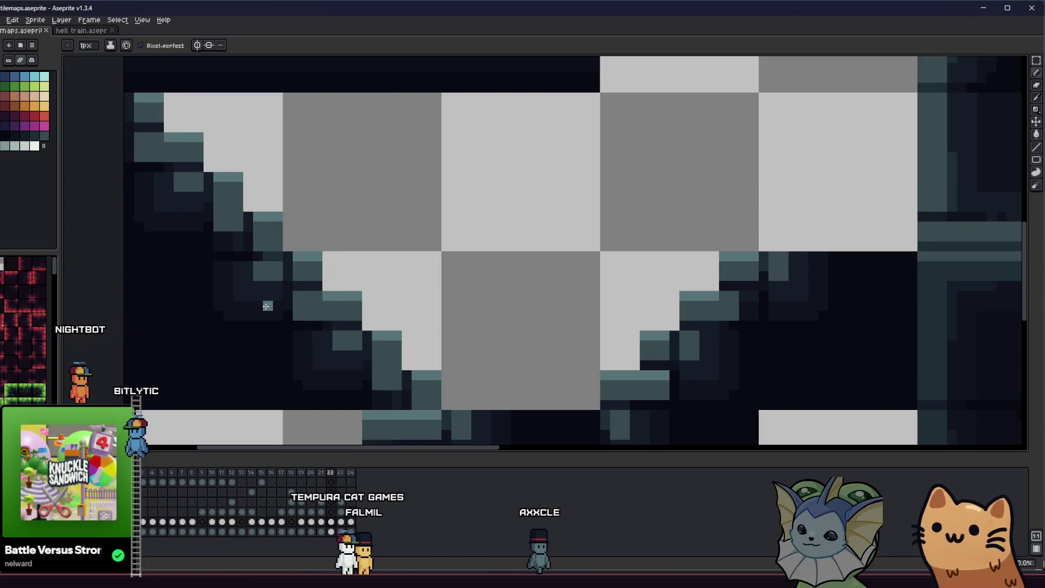
scroll(267, 306, down, 3)
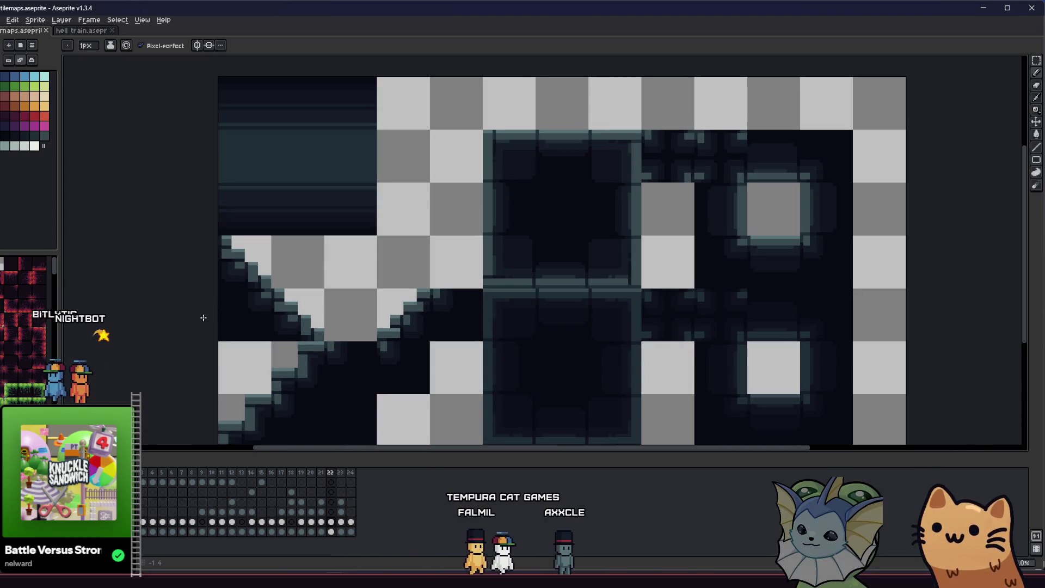
mouse_move(184, 309)
mouse_down()
mouse_move(196, 303)
mouse_move(131, 307)
mouse_up()
scroll(131, 306, down, 1)
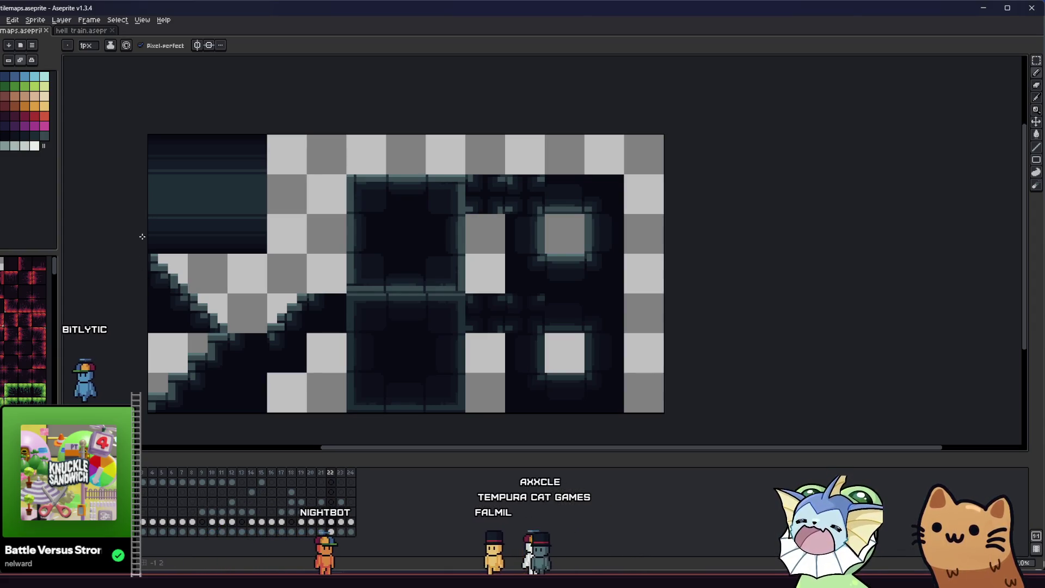
key(ctrl)
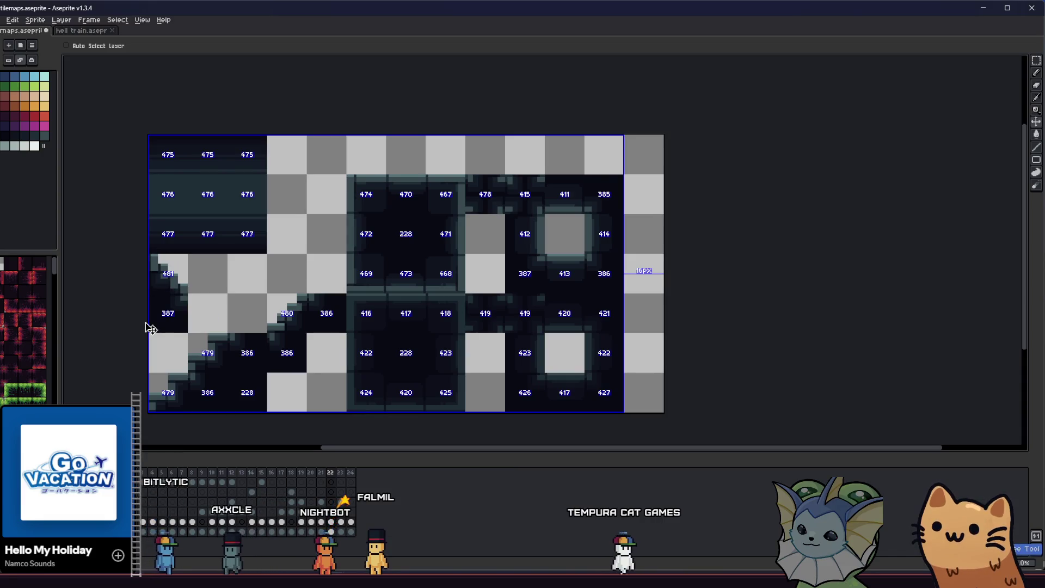
- Paste a copy of the slope tile, save, and open then dismiss Export Selection
key(ctrl+v)
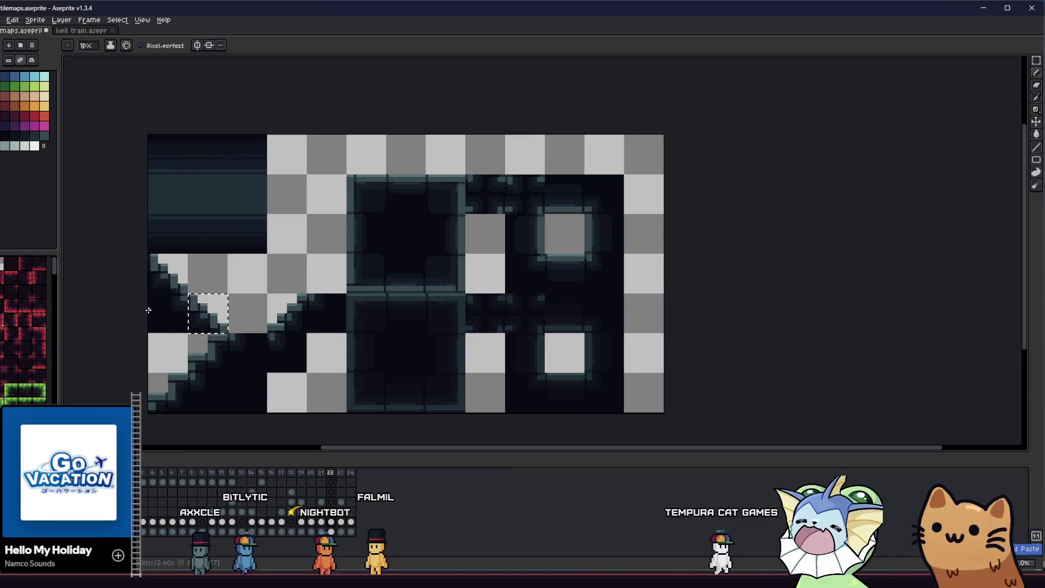
click(149, 309)
key(ctrl+s)
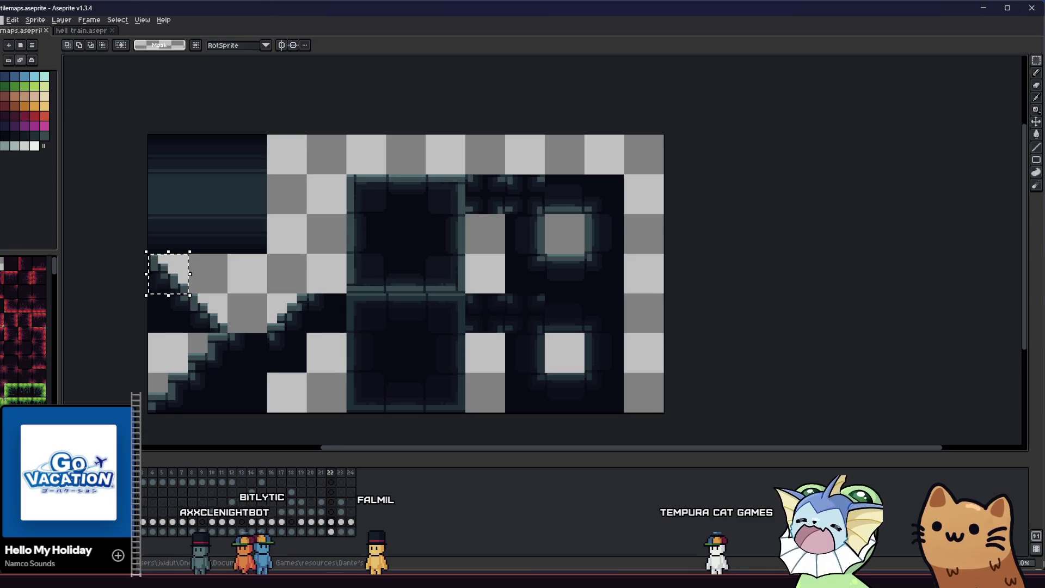
click(2, 19)
click(32, 102)
click(136, 103)
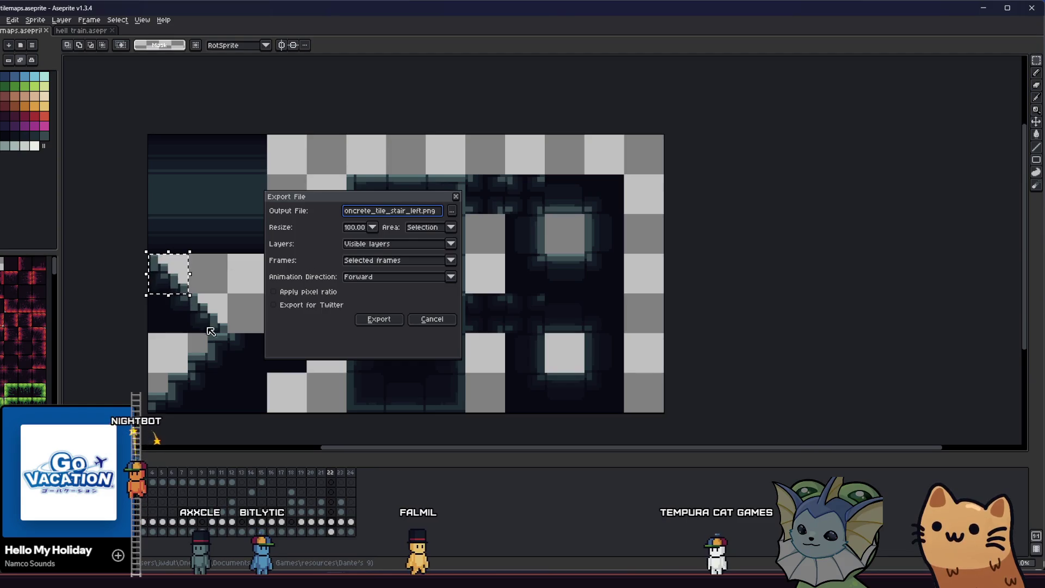
click(442, 323)
- Place the stair tile in the empty slot and shift the two-tile stair piece one tile right
drag(305, 321, 235, 281)
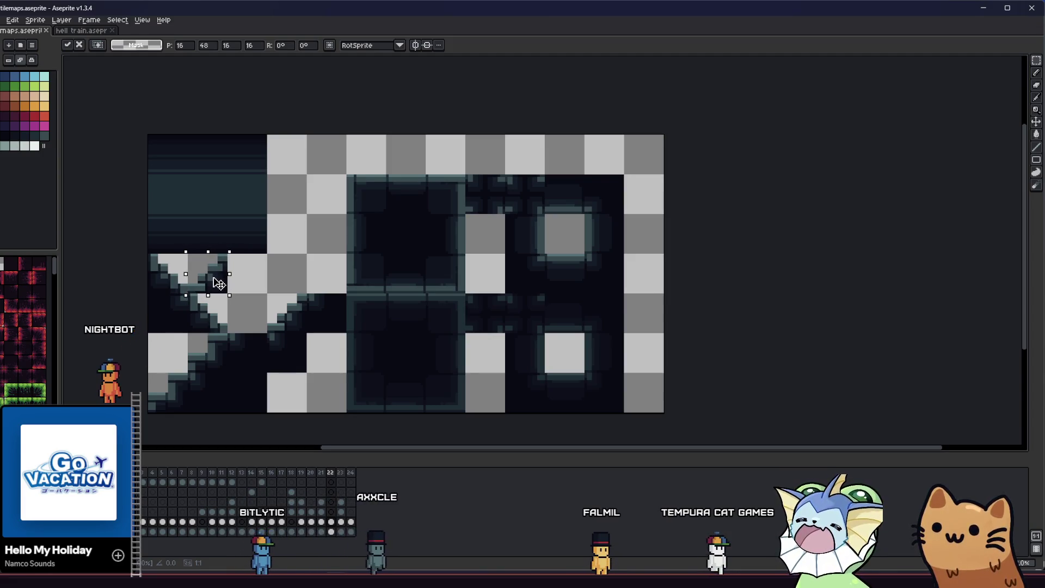
scroll(164, 277, up, 1)
mouse_move(132, 234)
mouse_down()
mouse_move(198, 299)
mouse_move(267, 302)
mouse_up()
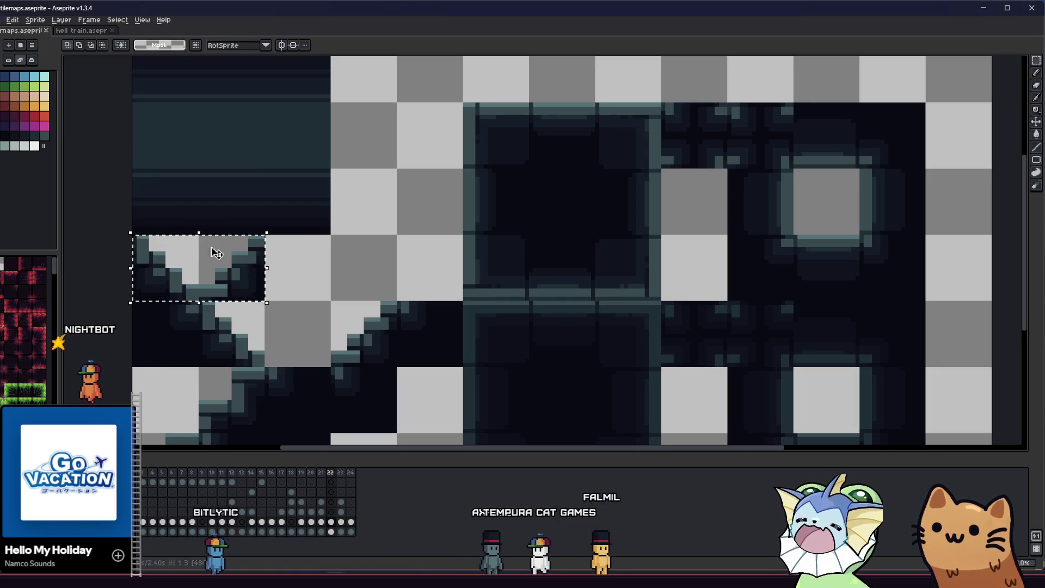
mouse_move(167, 261)
mouse_down()
mouse_move(296, 235)
mouse_move(261, 235)
mouse_move(237, 266)
mouse_up()
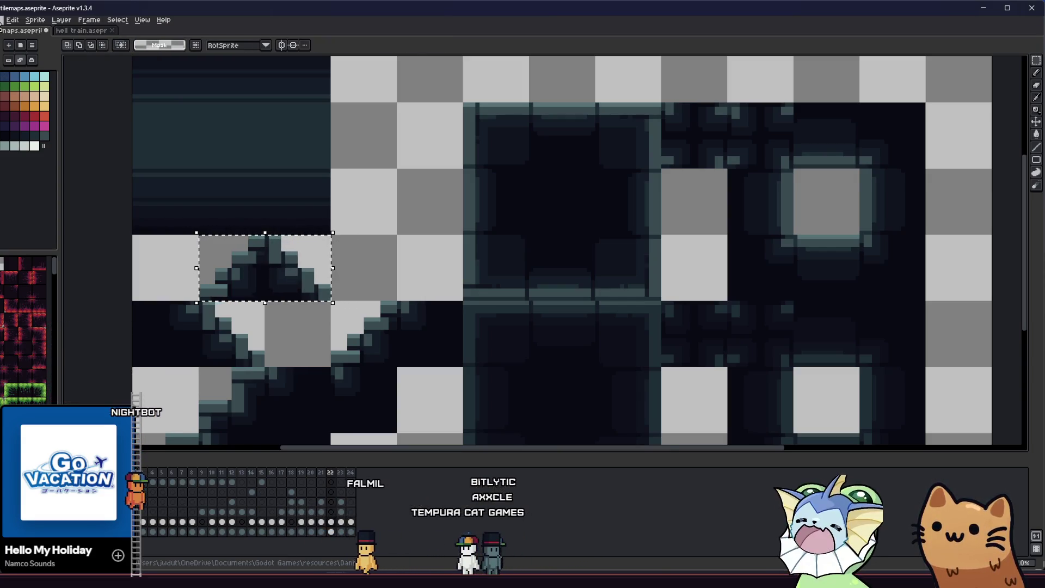
- Export the selected stair piece as concrete_tile_stairs.png and switch back to Godot
click(2, 20)
mouse_move(43, 100)
click(125, 104)
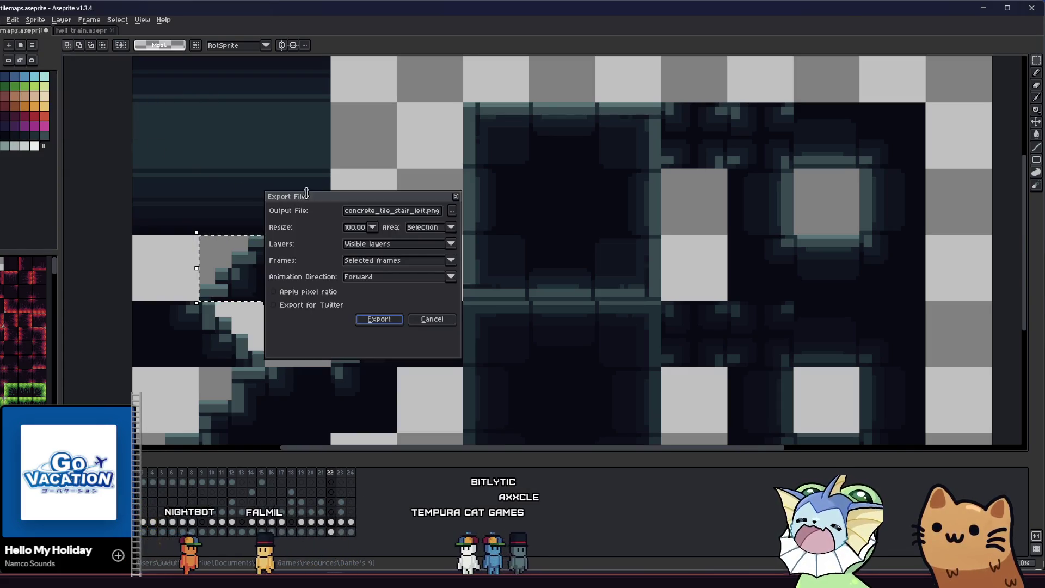
click(427, 211)
key(BackSpace)
key(BackSpace)
key(BackSpace)
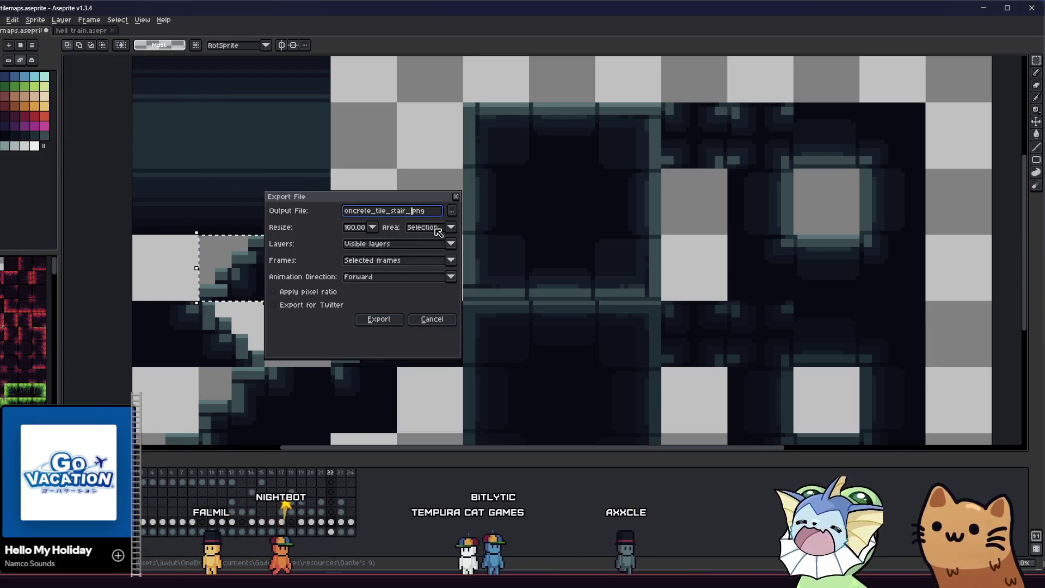
key(BackSpace)
text(s)
click(379, 319)
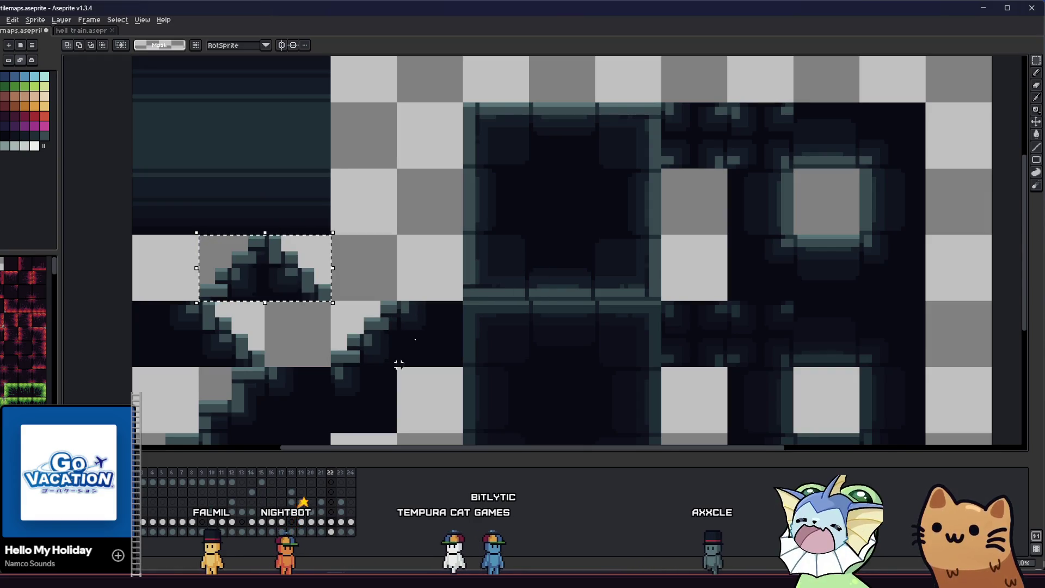
key(alt+Tab)
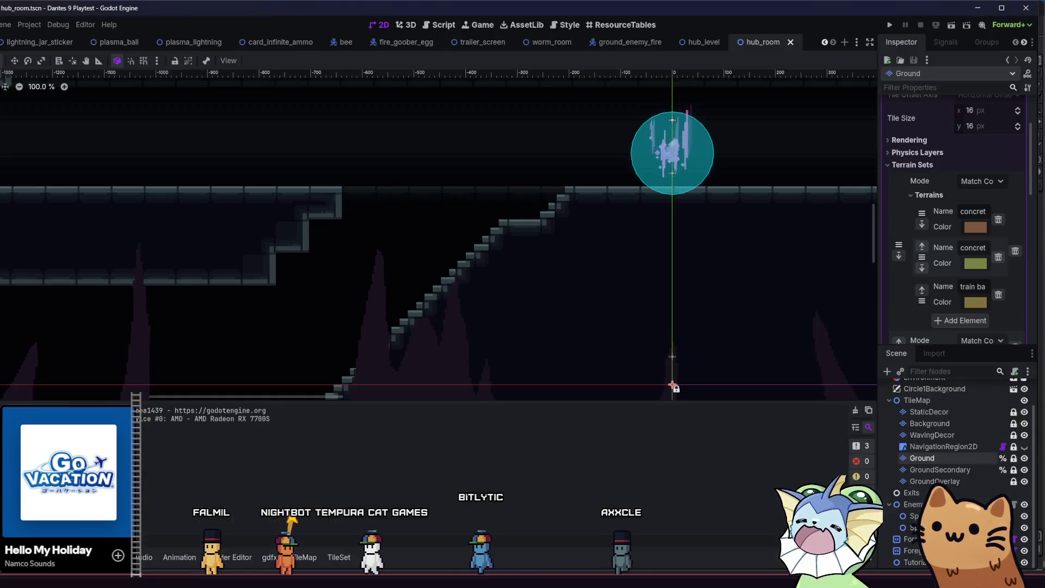
- Add concrete_tile_stairs.png from the FileSystem as a new atlas in the TileSet
key(alt+Tab)
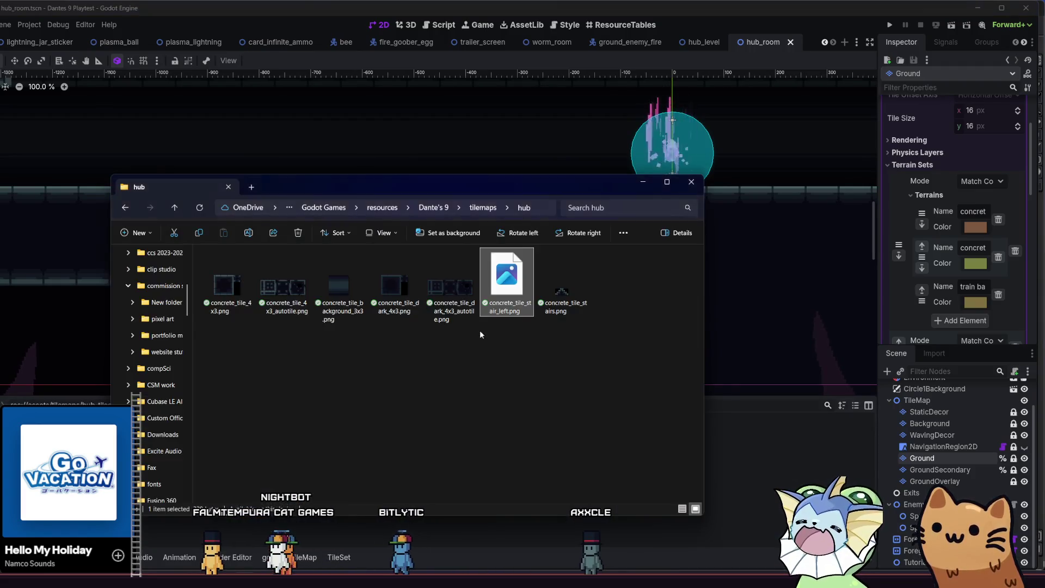
click(565, 300)
click(769, 480)
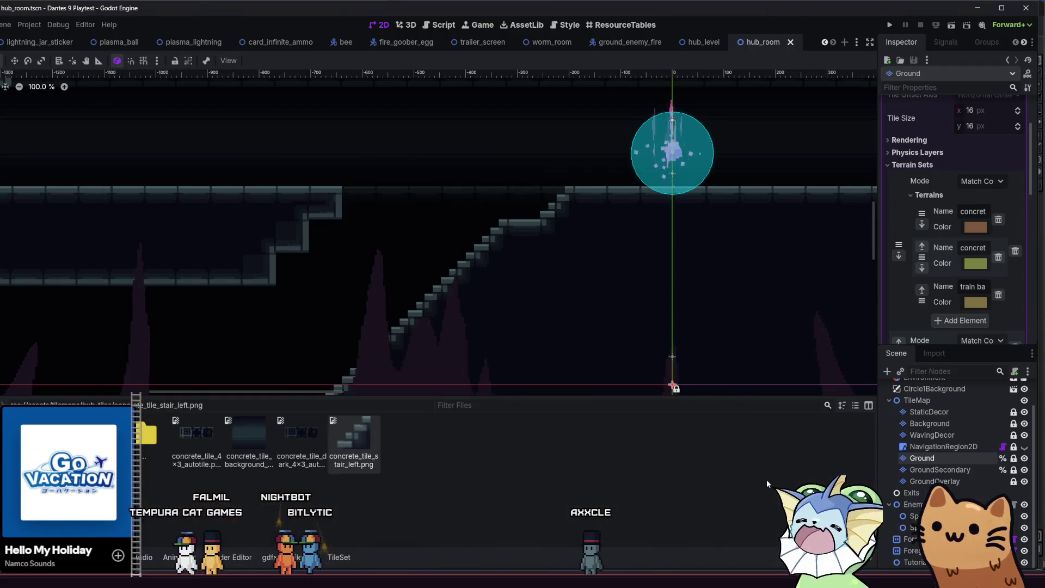
click(324, 558)
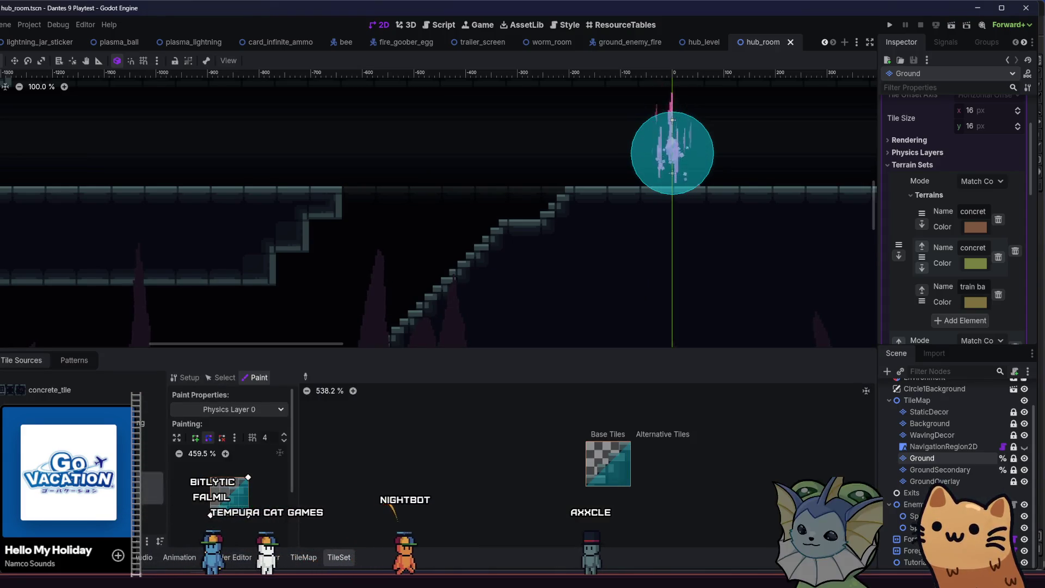
key(alt+f)
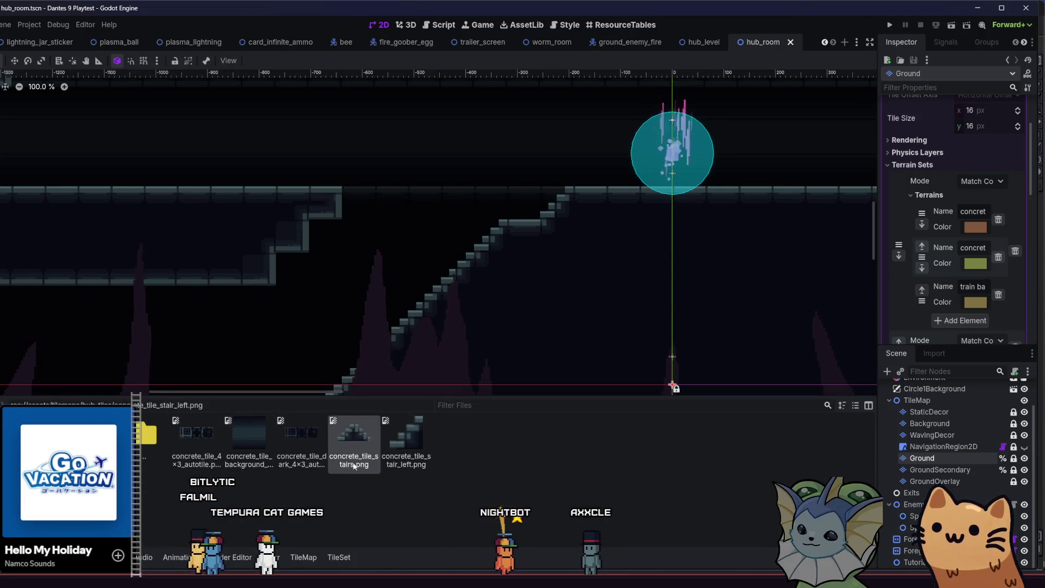
mouse_move(354, 433)
mouse_down()
mouse_move(299, 546)
mouse_move(109, 490)
mouse_move(71, 446)
mouse_up()
click(291, 310)
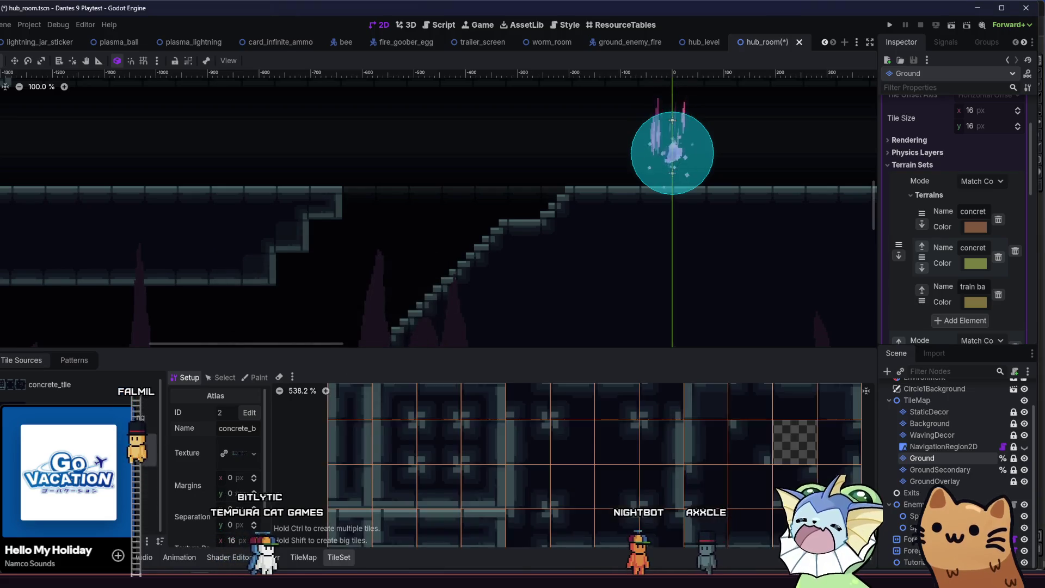
key(ctrl+z)
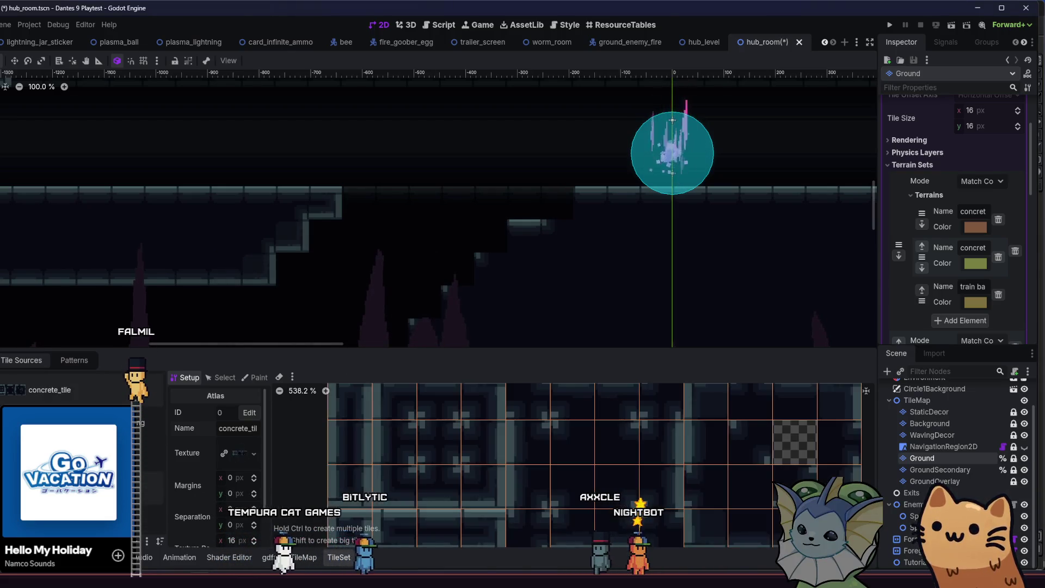
key(ctrl+shift+z)
- Paint opposite diagonal collision triangles onto the left and right stair tiles, then save hub_room
click(223, 377)
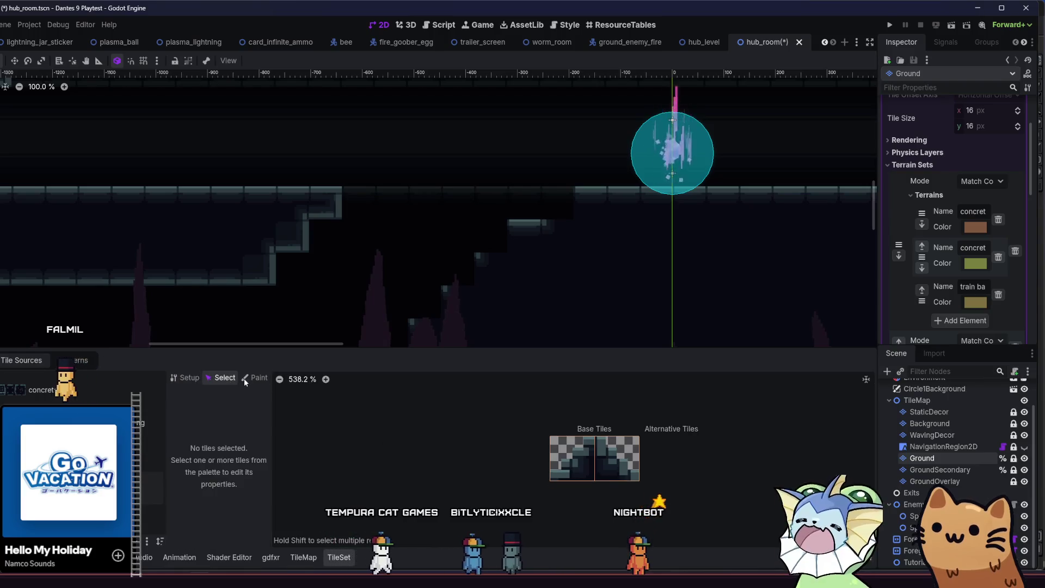
click(254, 378)
click(586, 464)
drag(208, 516, 207, 485)
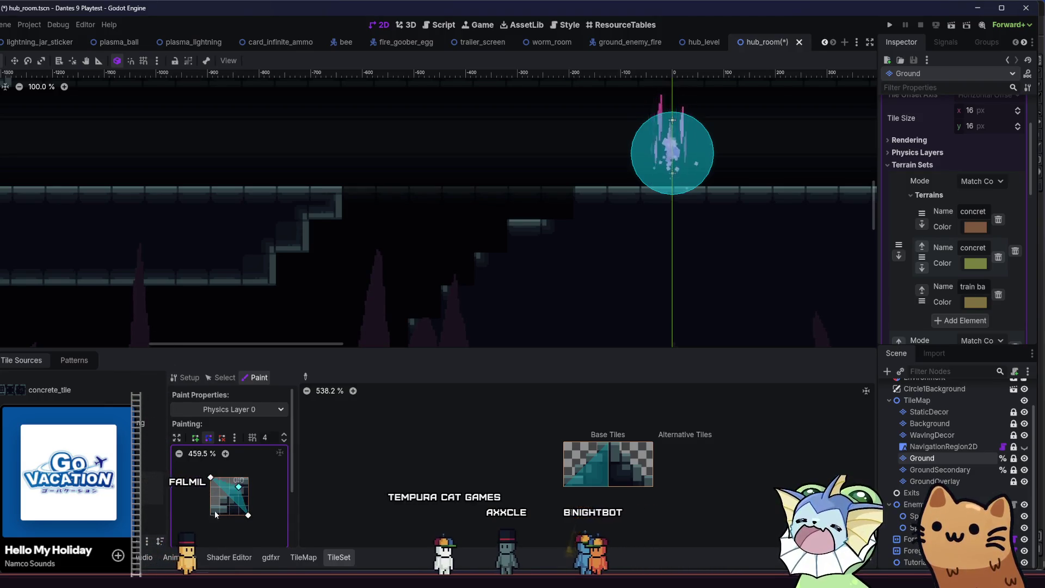
click(618, 465)
key(ctrl+s)
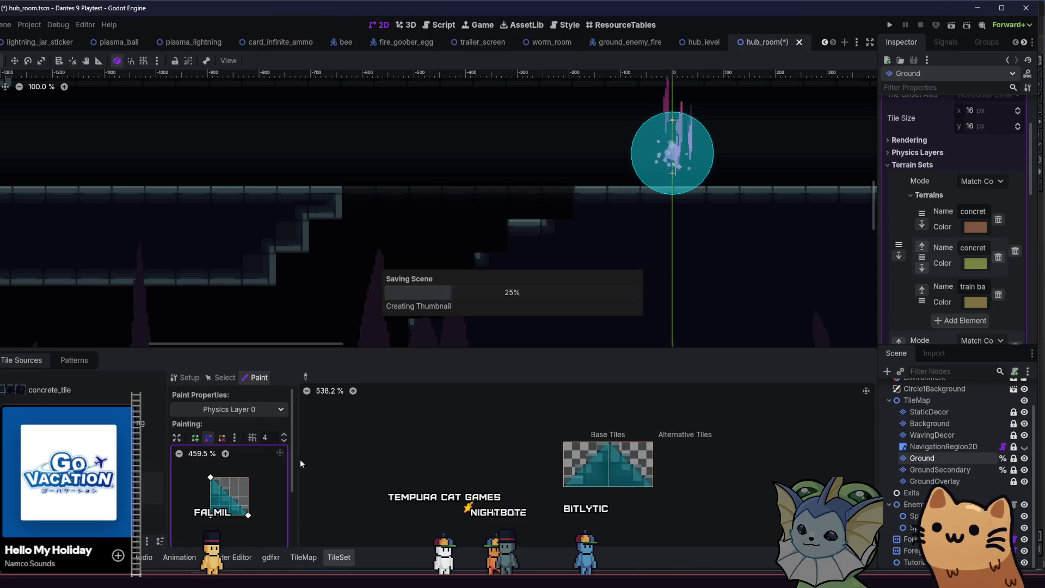
click(233, 409)
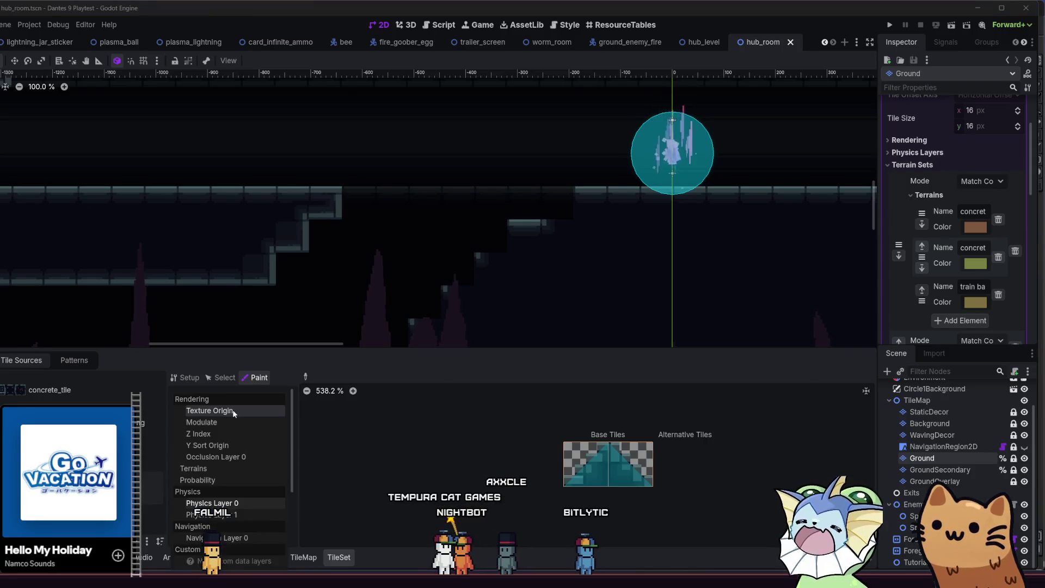
- Paint terrain onto a stair tile and keep terrain as the paint property
click(224, 470)
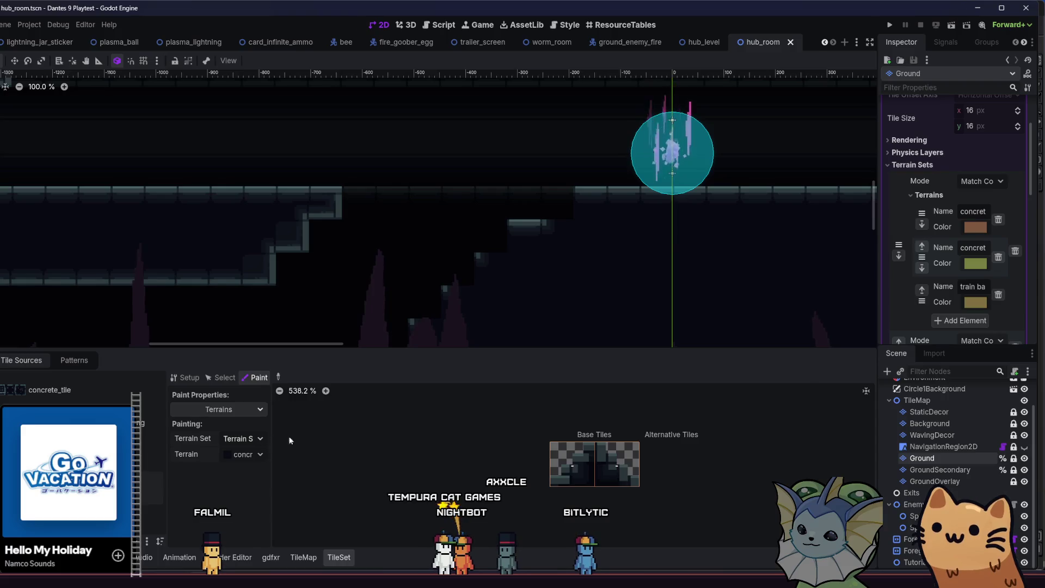
click(586, 471)
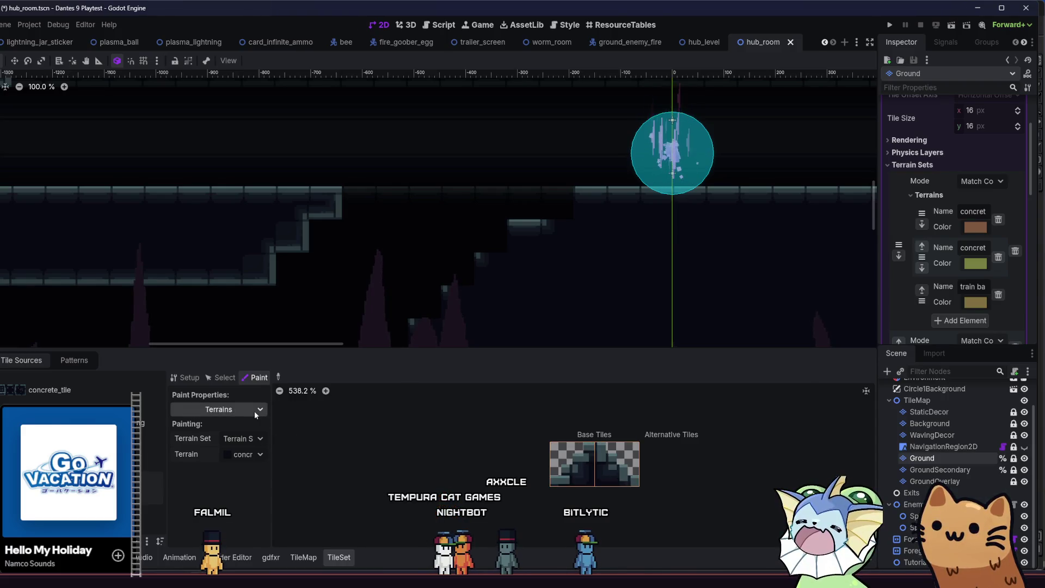
click(253, 410)
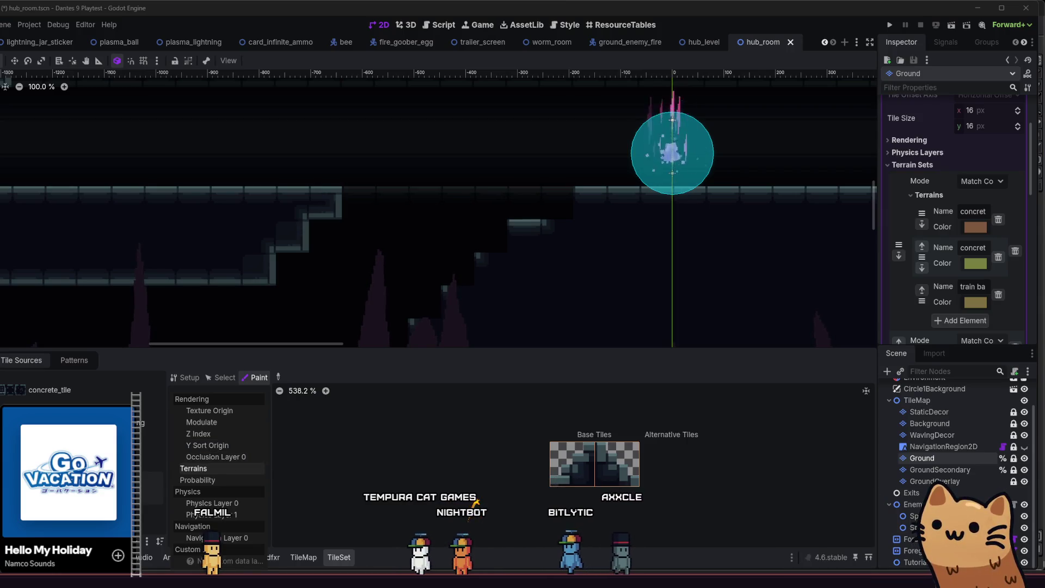
click(193, 468)
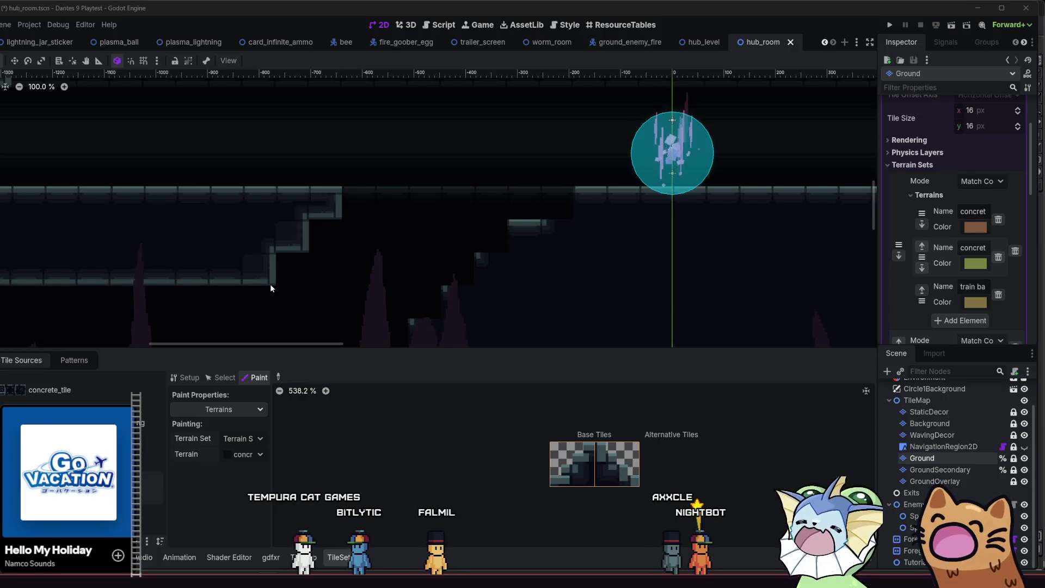
scroll(273, 282, down, 1)
drag(273, 282, 280, 252)
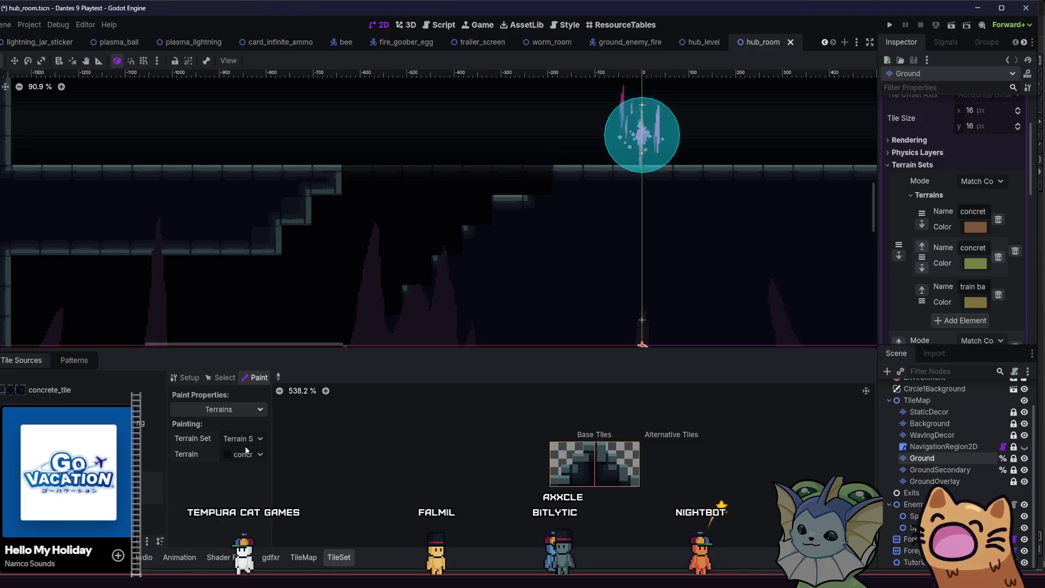
- Apply an upper-right occlusion triangle on Occlusion Layer 0 to the right stair tile and save
click(237, 409)
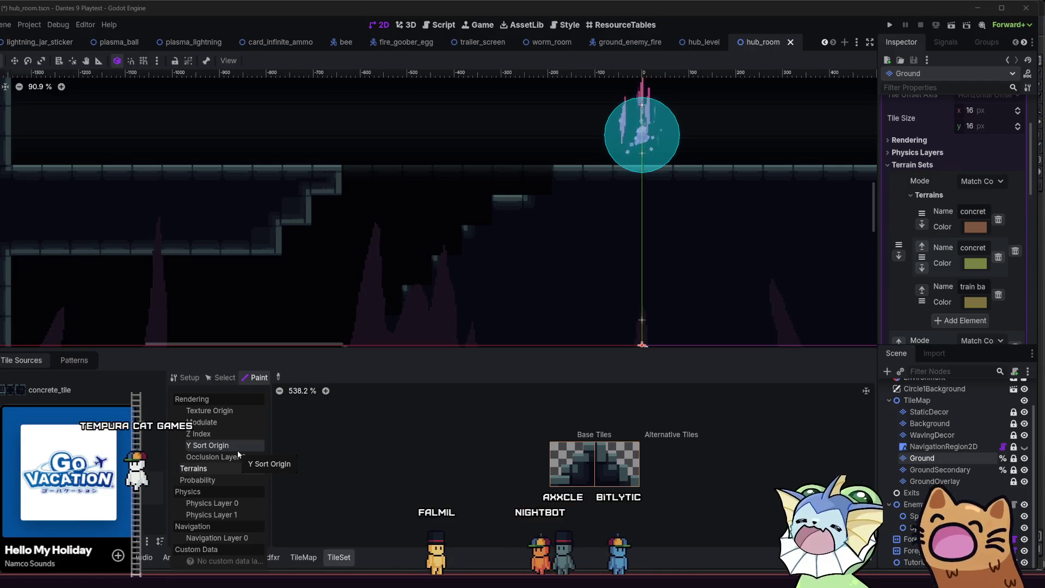
click(238, 449)
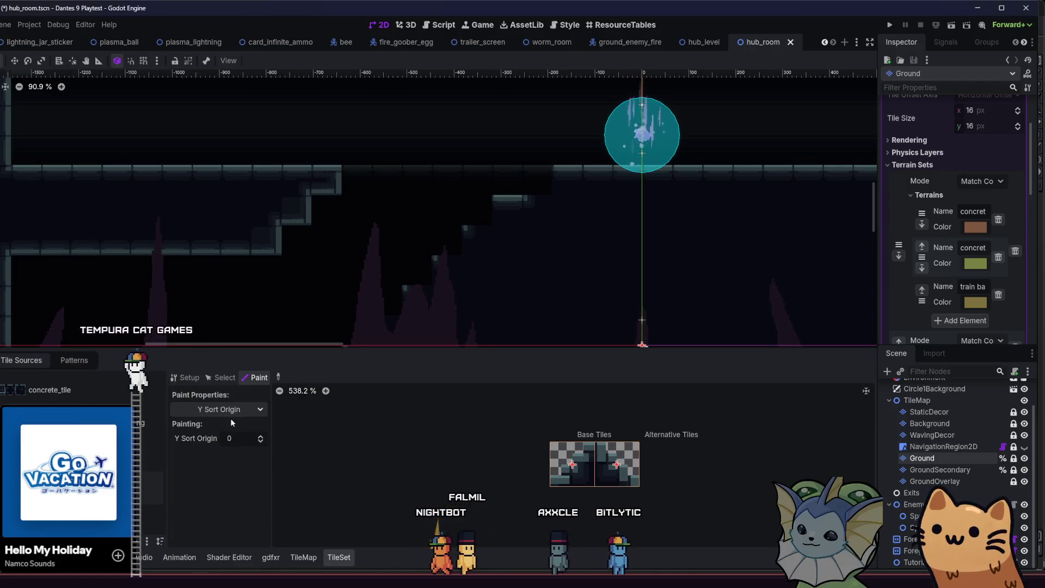
click(236, 412)
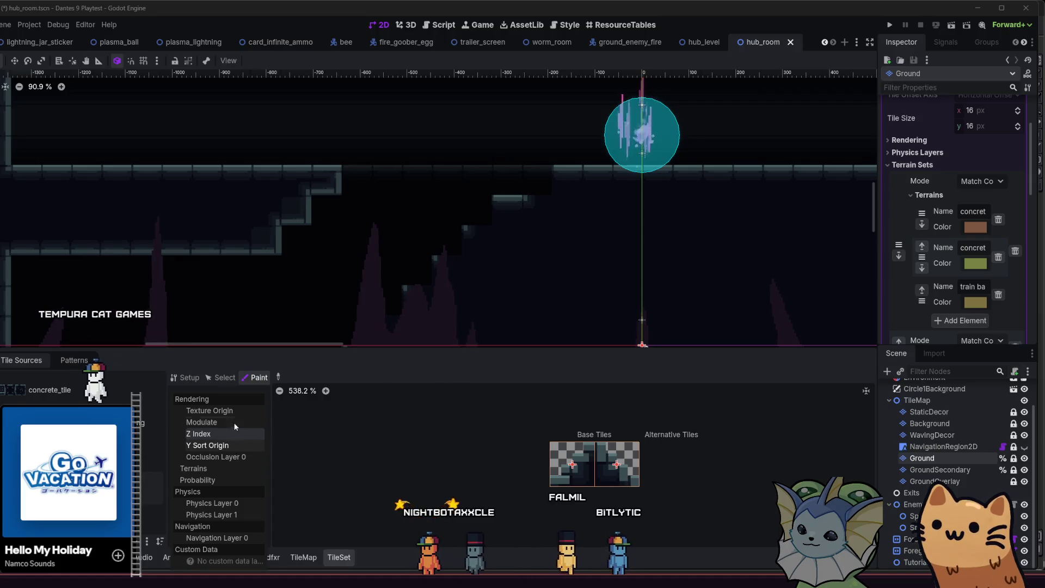
click(234, 458)
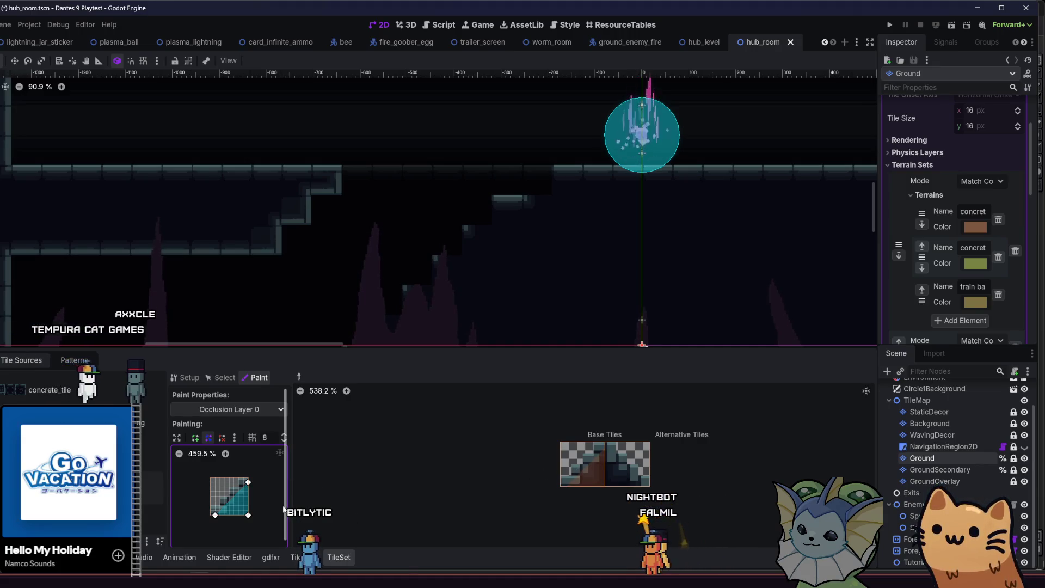
mouse_move(212, 514)
mouse_down()
mouse_move(210, 478)
mouse_move(211, 515)
mouse_up()
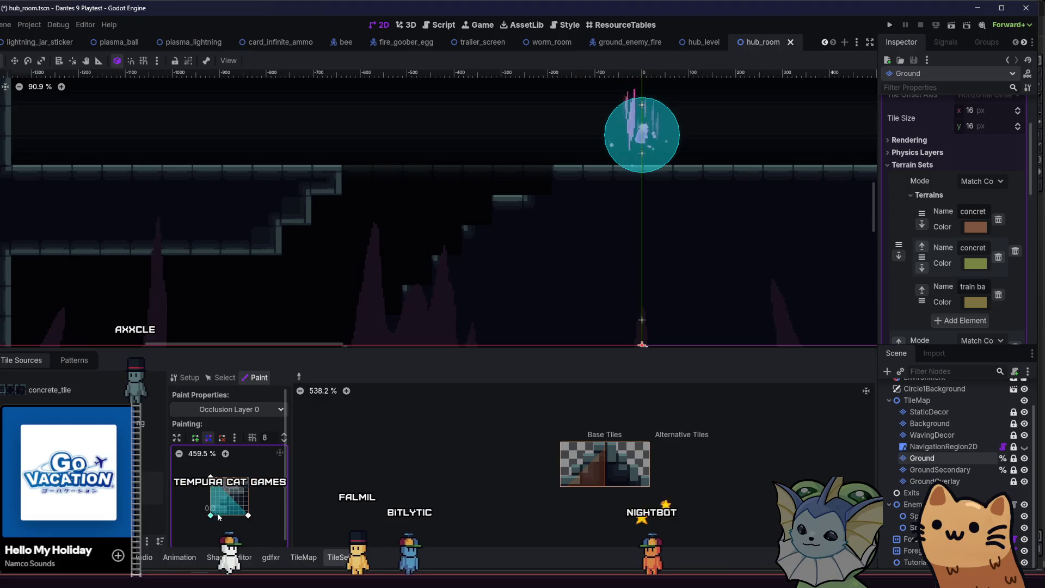
click(615, 468)
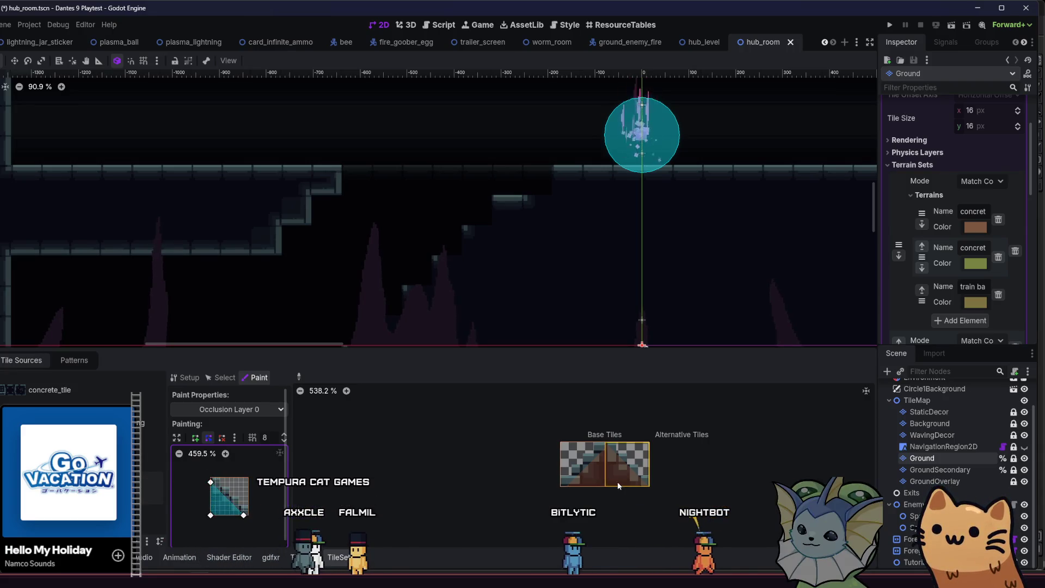
key(ctrl+s)
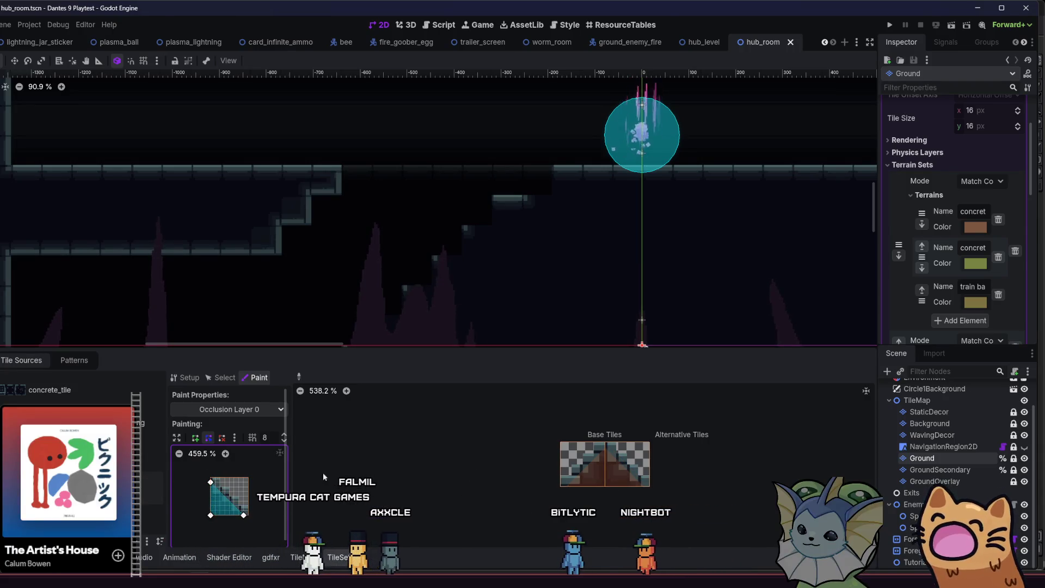
key(alt+f)
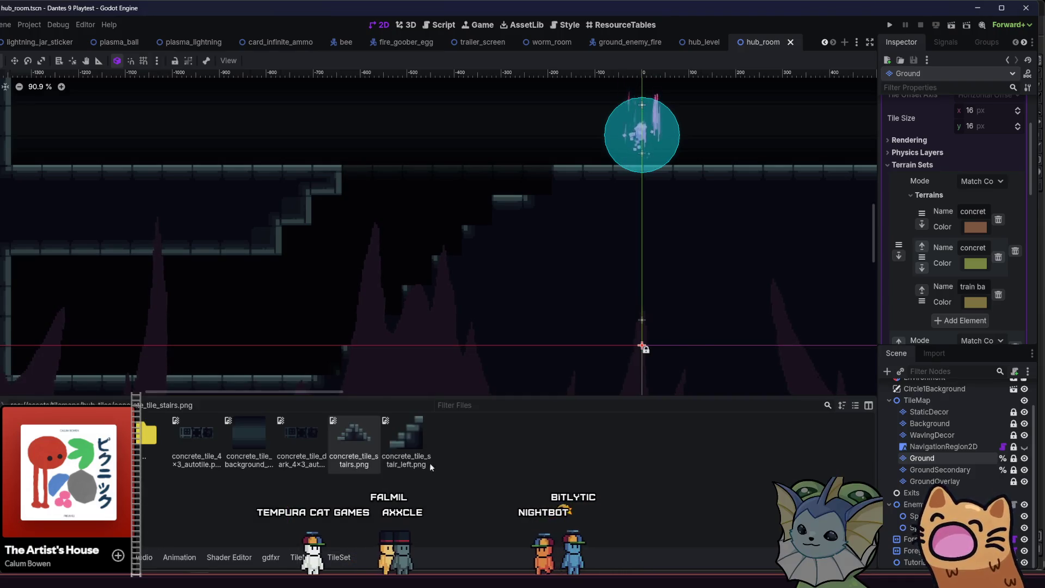
click(340, 556)
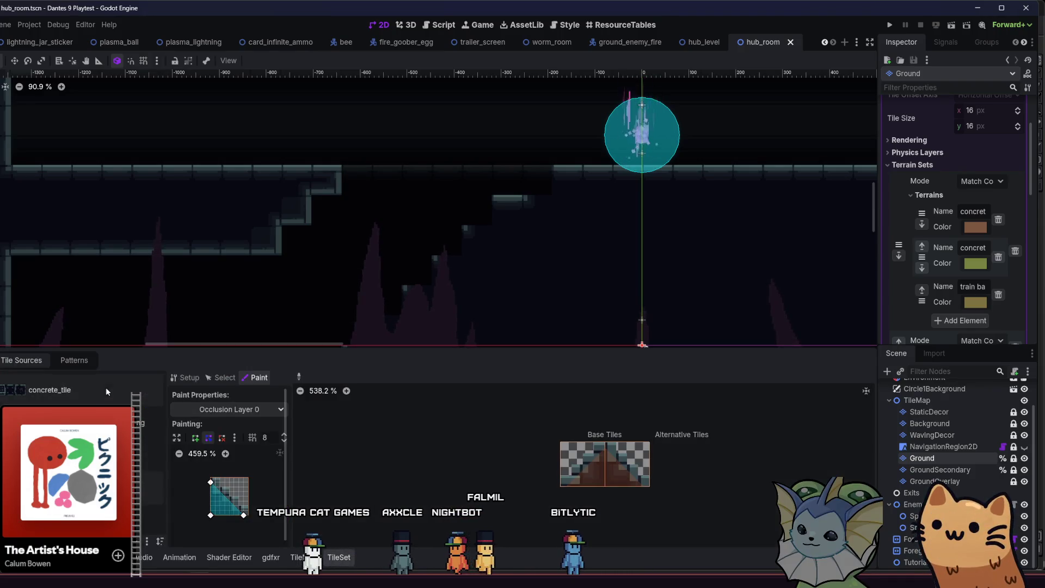
click(299, 557)
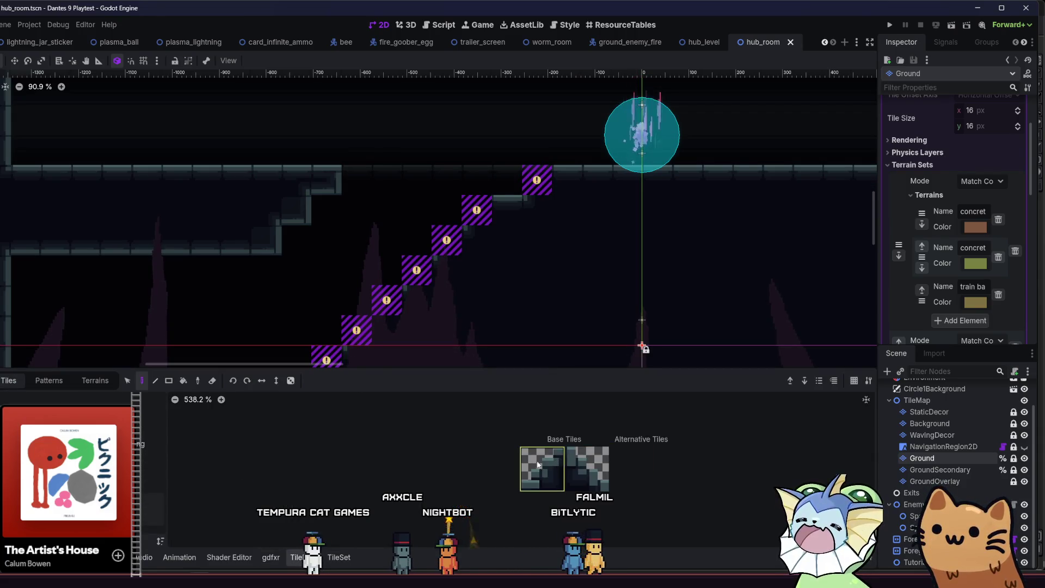
- Paint over the invalid stair tiles with ground tiles
mouse_move(488, 224)
mouse_down()
mouse_move(356, 316)
mouse_move(439, 244)
mouse_up()
scroll(356, 315, down, 2)
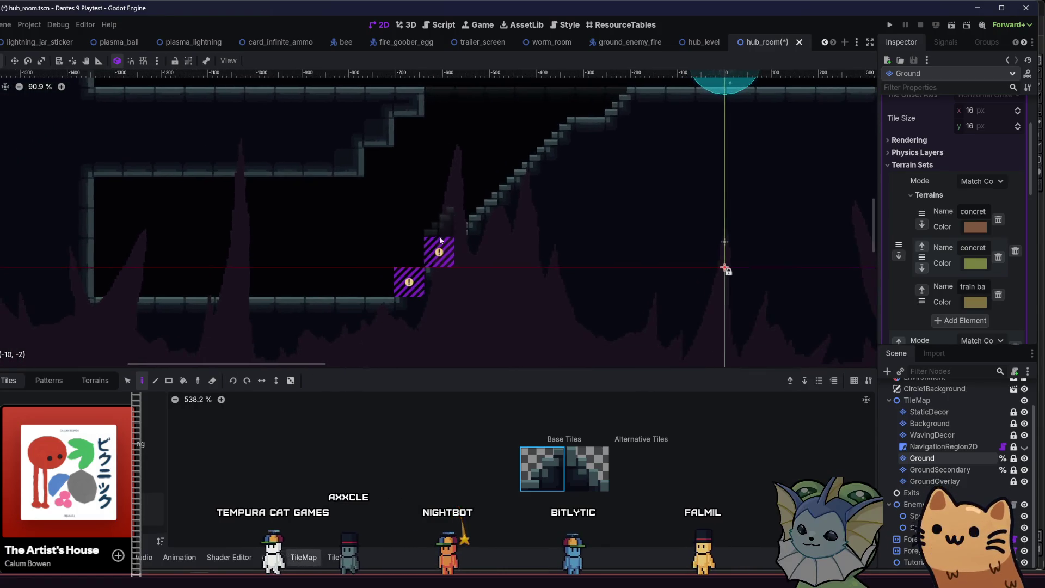
click(438, 248)
click(409, 281)
mouse_move(408, 282)
mouse_down()
mouse_move(381, 286)
mouse_move(334, 333)
mouse_up()
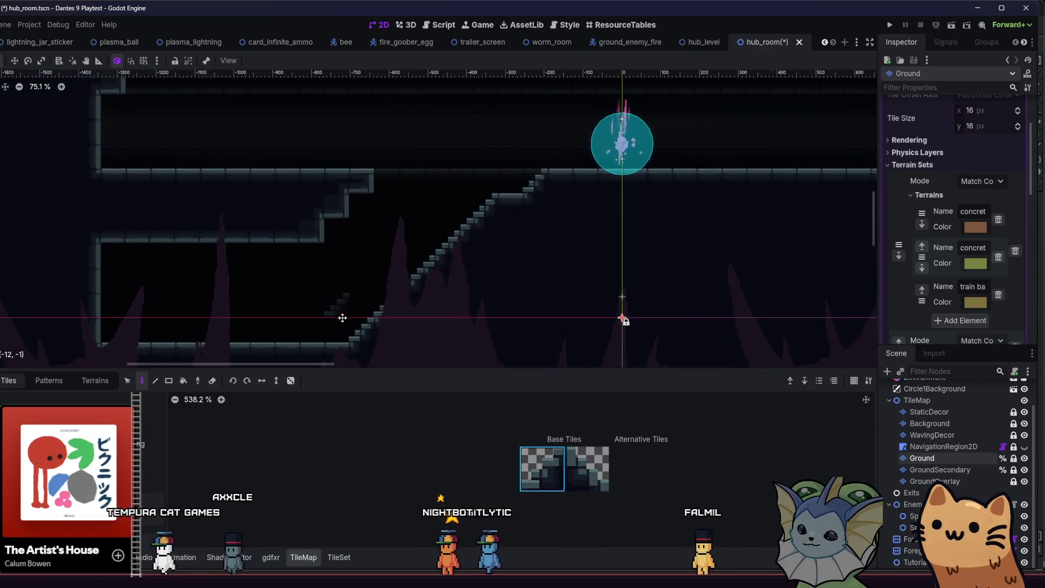
- Paint the concrete terrain around the staircase, forming a wall edge, a flat step and extended steps
click(96, 380)
click(149, 412)
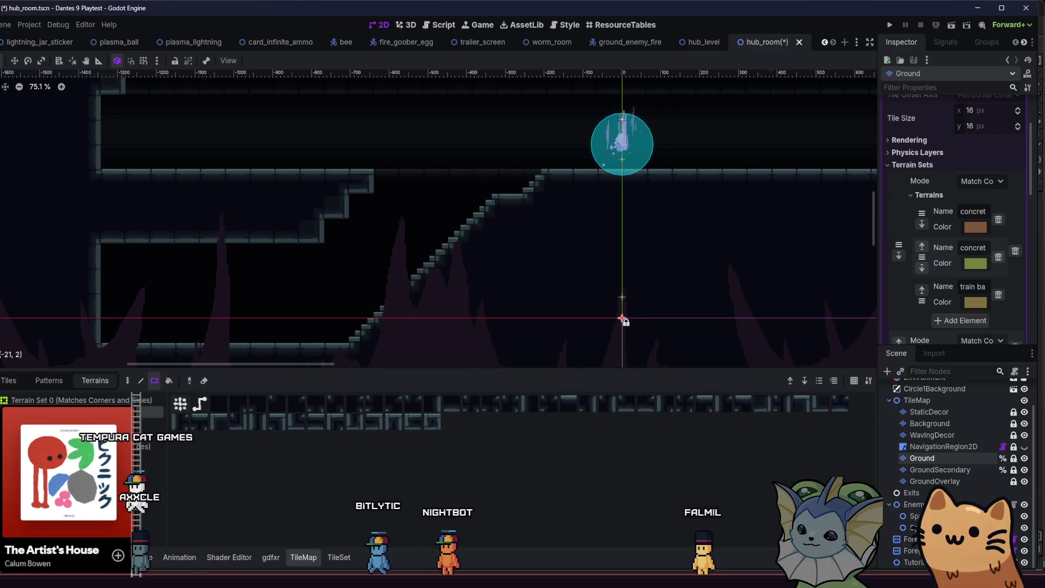
drag(536, 183, 502, 216)
click(127, 380)
click(534, 185)
click(536, 201)
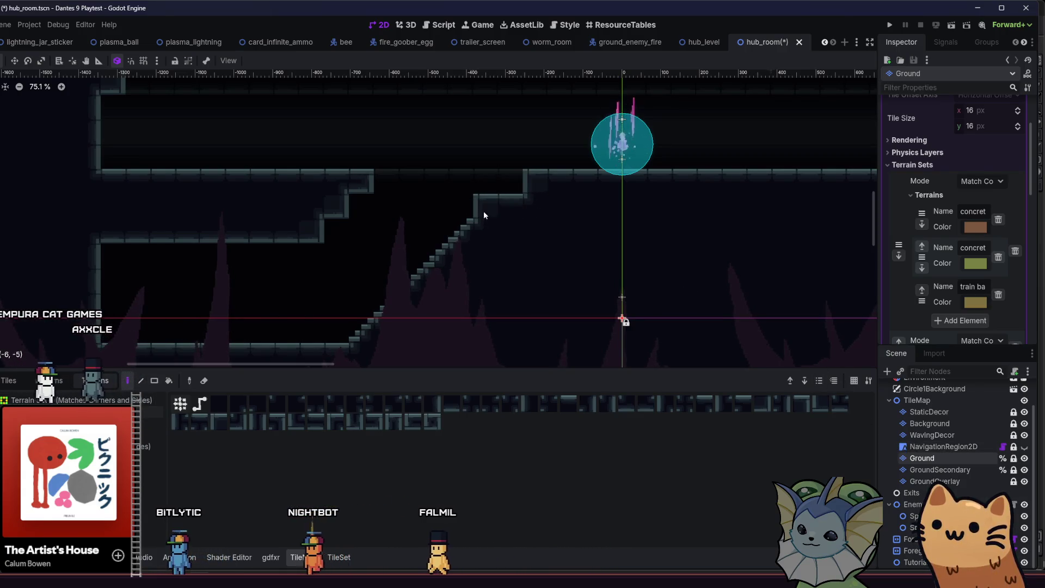
click(461, 256)
mouse_move(465, 227)
mouse_down()
mouse_move(539, 180)
mouse_move(355, 330)
mouse_move(386, 319)
mouse_move(366, 282)
mouse_up()
mouse_move(557, 155)
mouse_down()
mouse_move(419, 236)
mouse_move(398, 313)
mouse_move(378, 304)
mouse_move(413, 261)
mouse_move(465, 237)
mouse_move(492, 239)
mouse_move(515, 210)
mouse_move(539, 212)
mouse_move(567, 176)
mouse_up()
- Repaint a lower staircase step and save hub_room
mouse_move(436, 235)
mouse_down()
mouse_move(448, 266)
mouse_move(473, 261)
mouse_up()
click(525, 250)
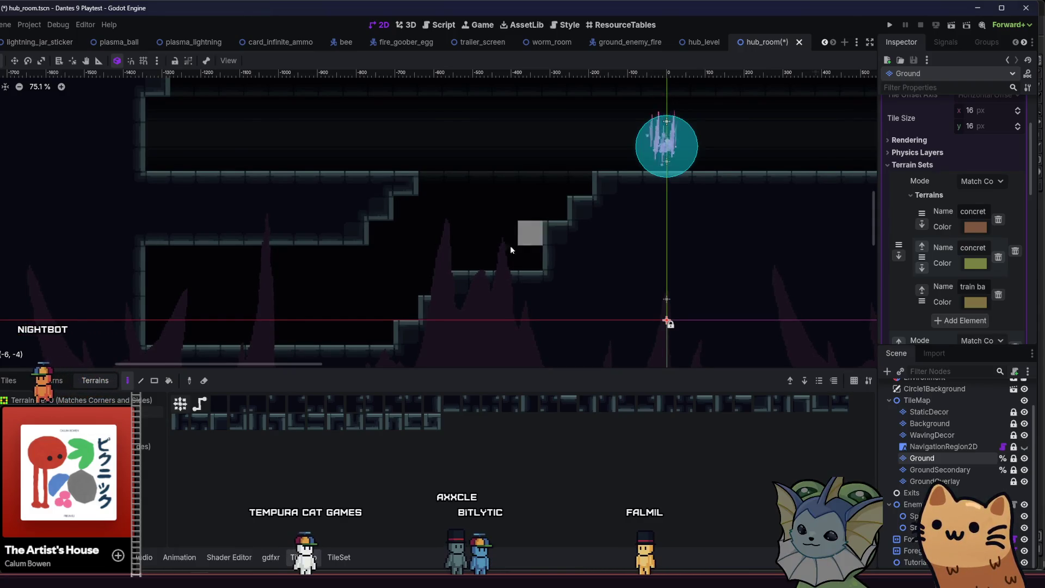
scroll(439, 265, down, 2)
scroll(438, 265, left, 3)
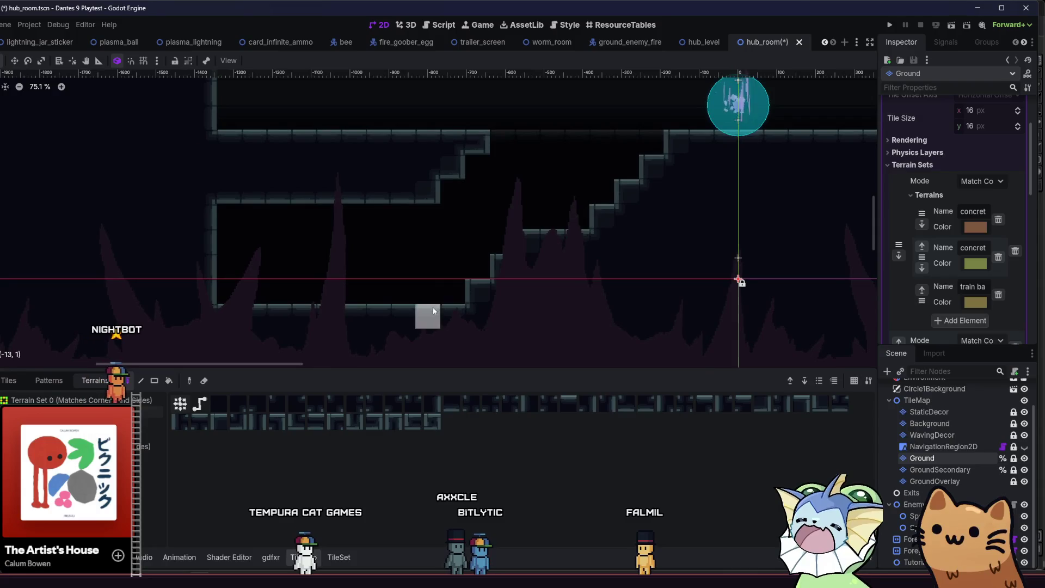
key(ctrl+s)
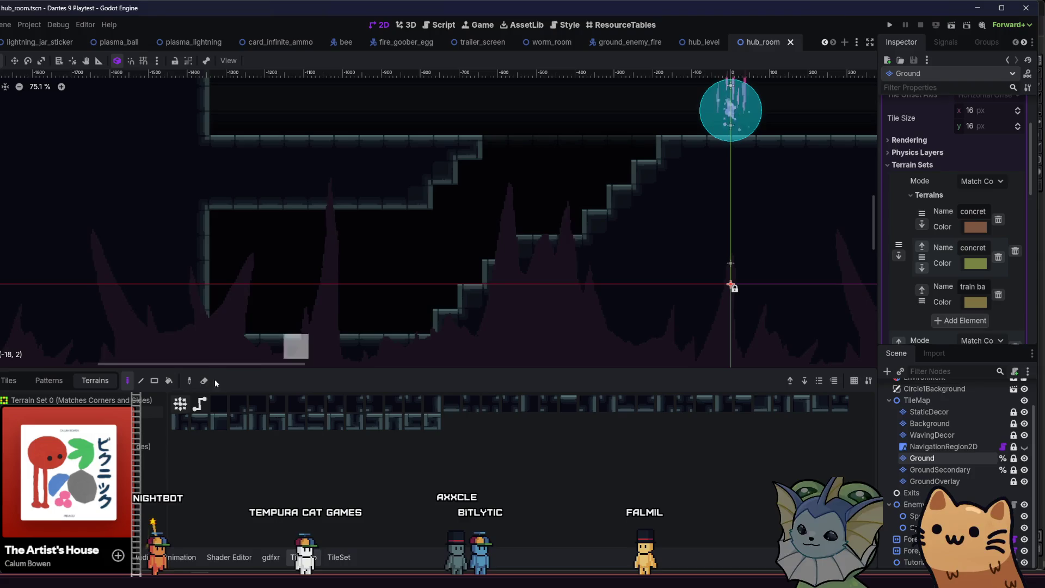
- Paint slope stair tiles diagonally up the staircase and beside the orb's platform
click(9, 381)
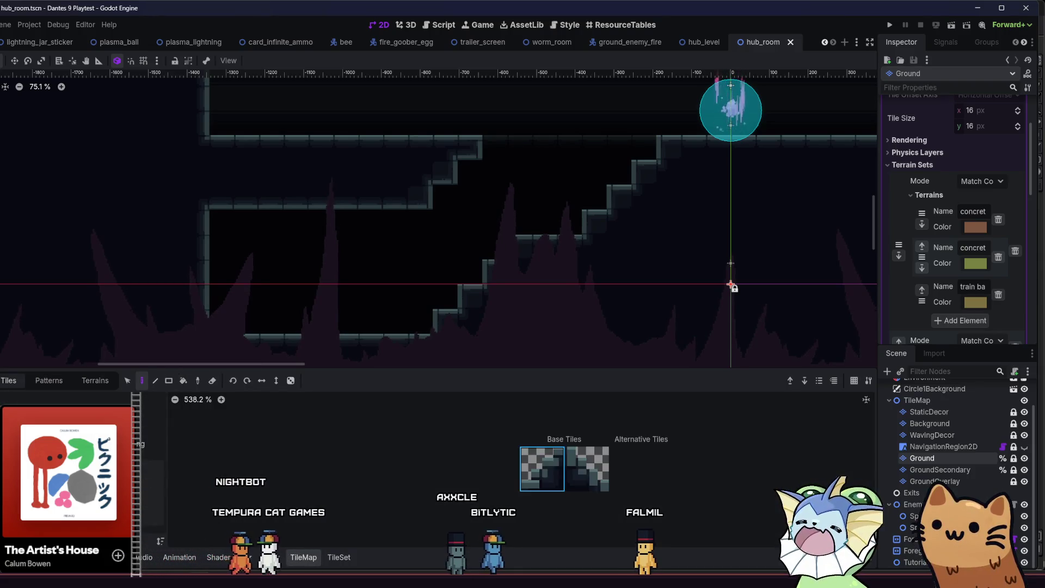
click(547, 466)
mouse_move(437, 329)
mouse_down()
mouse_move(511, 244)
mouse_move(534, 241)
mouse_move(603, 175)
mouse_up()
scroll(389, 276, right, 3)
scroll(389, 277, up, 1)
drag(570, 207, 489, 222)
click(569, 452)
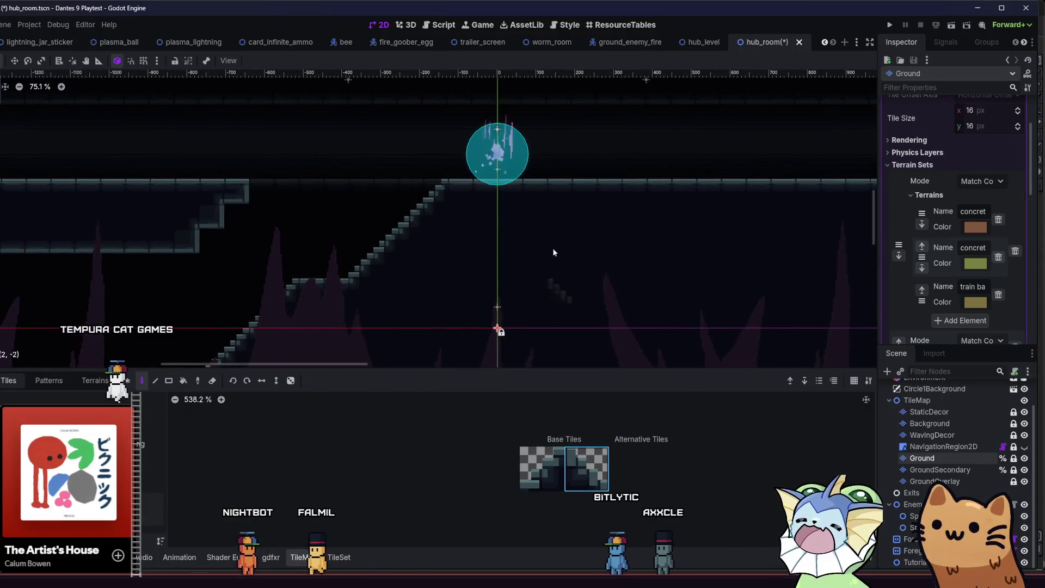
click(536, 187)
drag(417, 275, 406, 274)
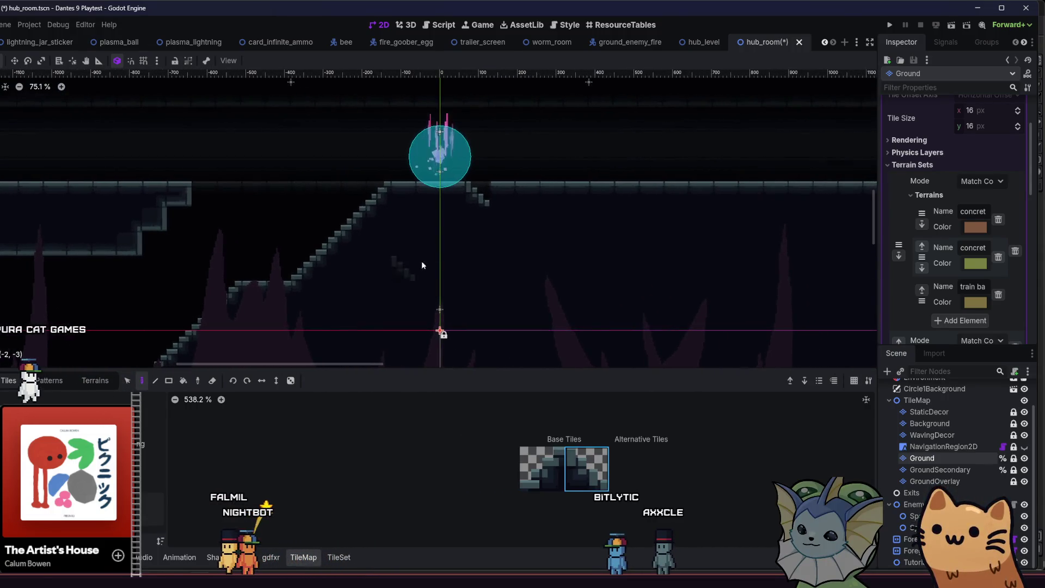
click(505, 200)
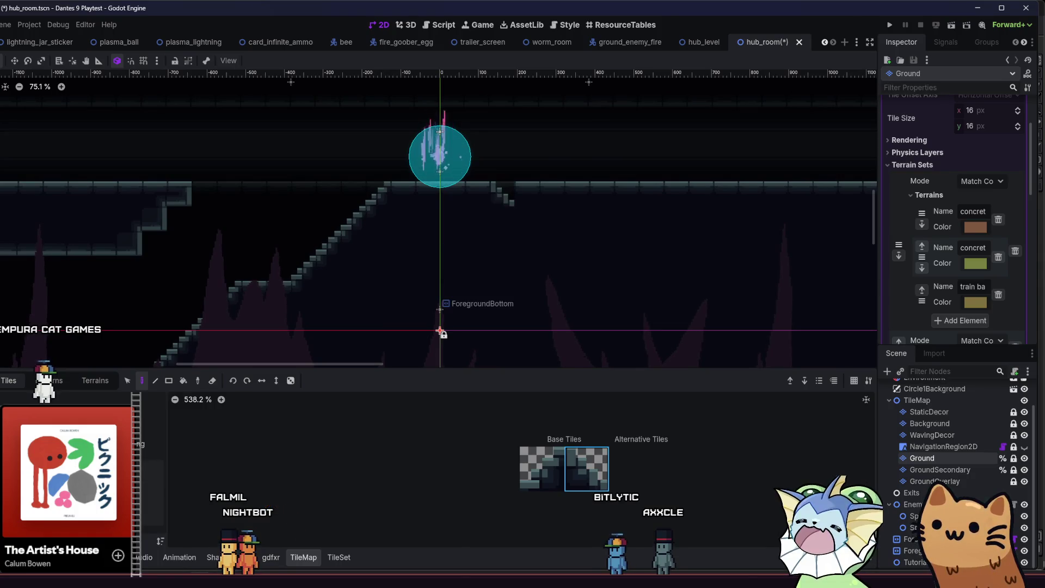
- Bring up the TileSet editor, then reselect the Ground tile layer in the Scene dock
click(337, 557)
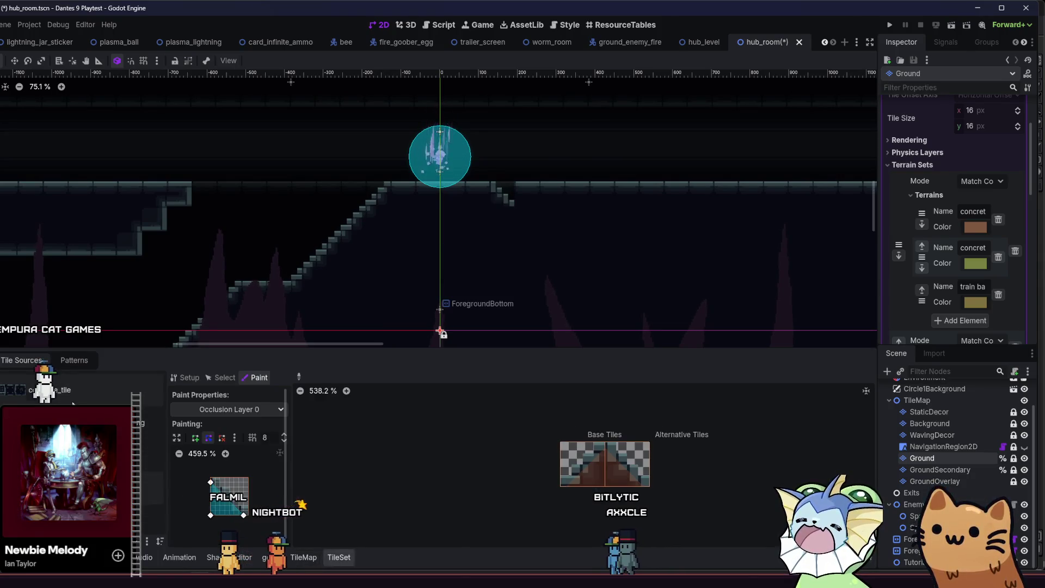
click(534, 189)
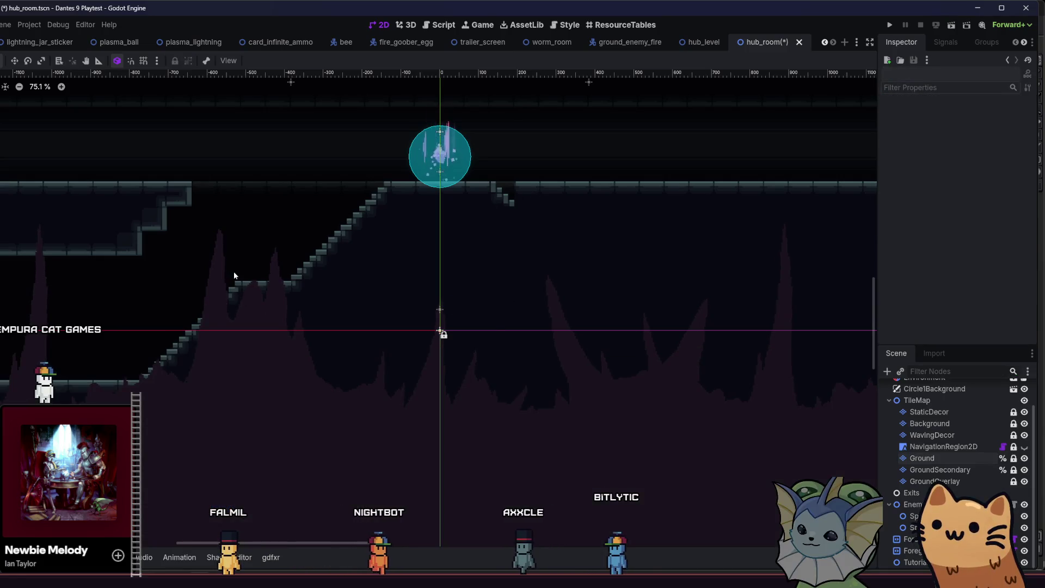
scroll(261, 337, down, 3)
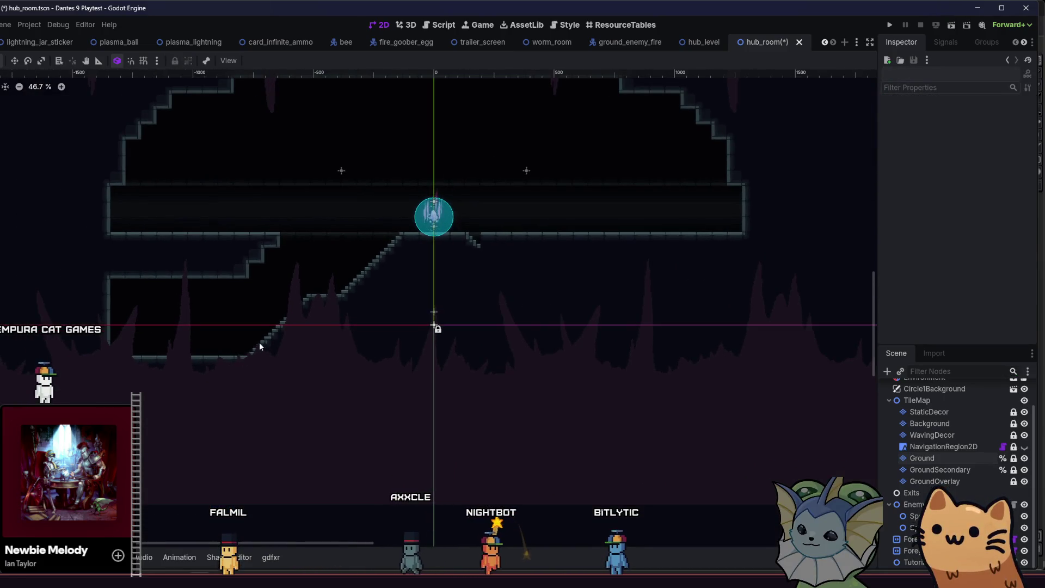
drag(201, 369, 194, 374)
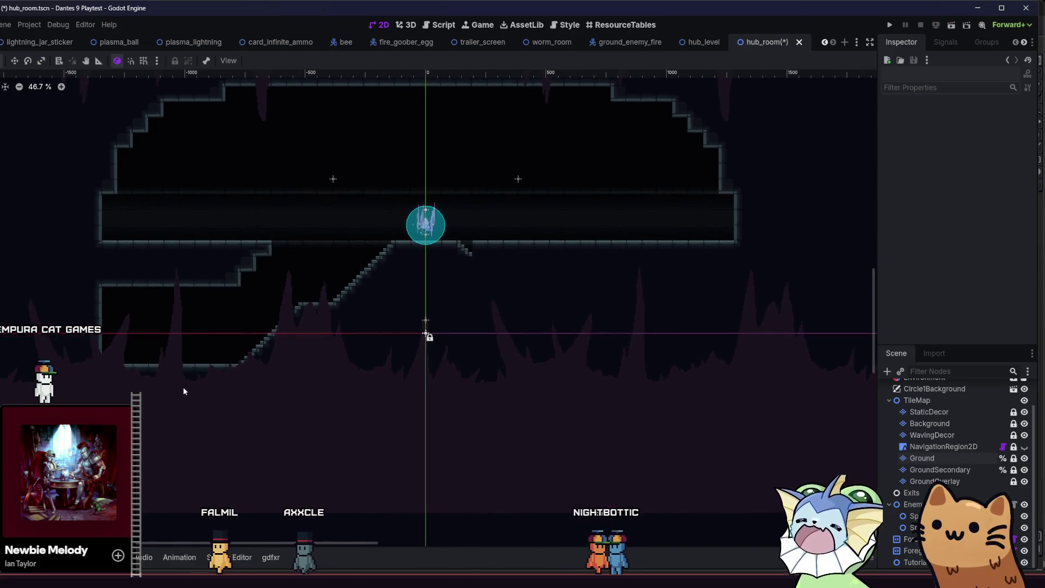
key(alt+f)
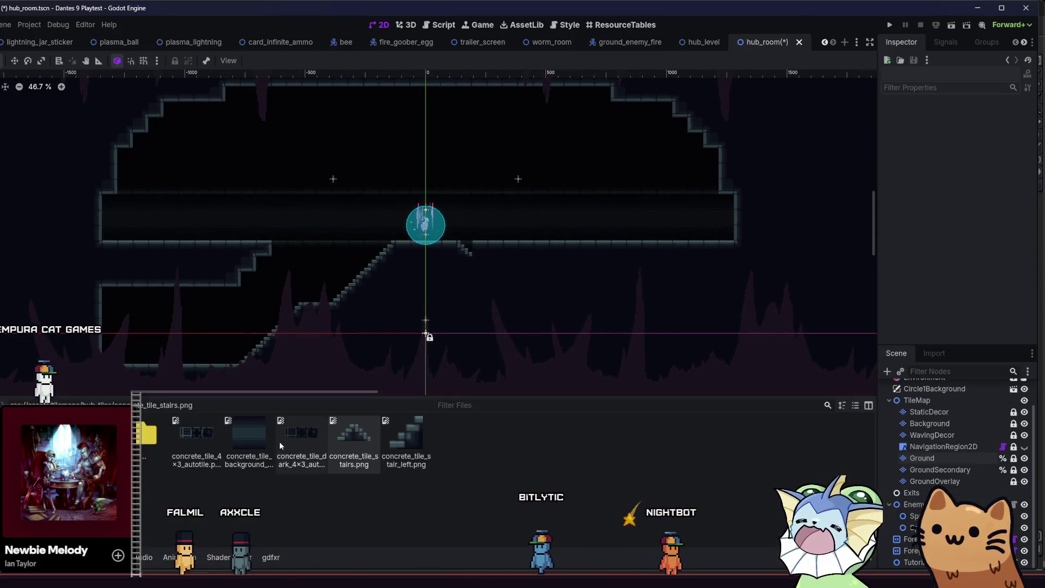
click(922, 458)
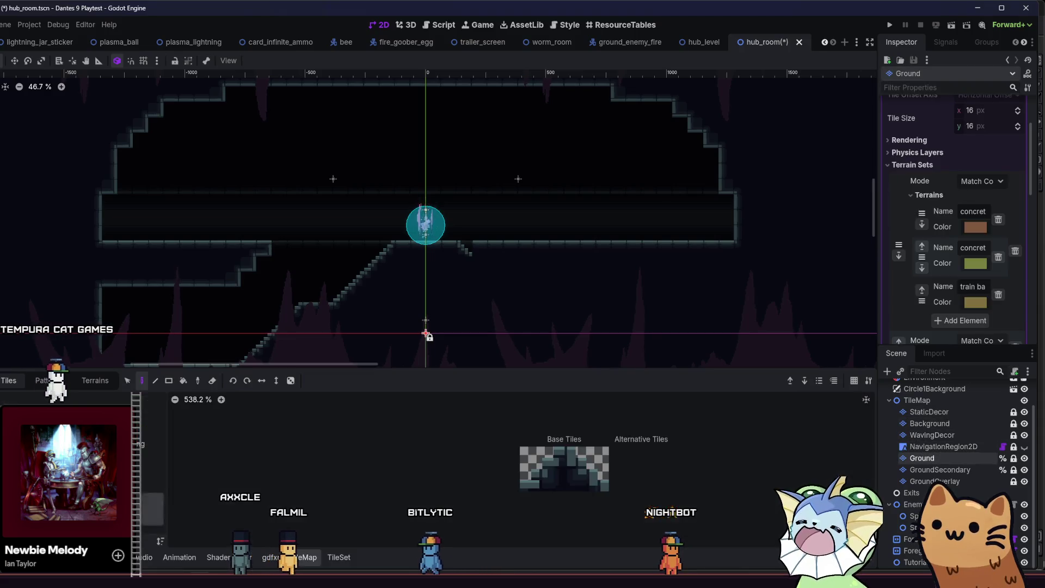
- Switch to terrain painting and deepen the pit right of the orb into a stepped V
click(95, 381)
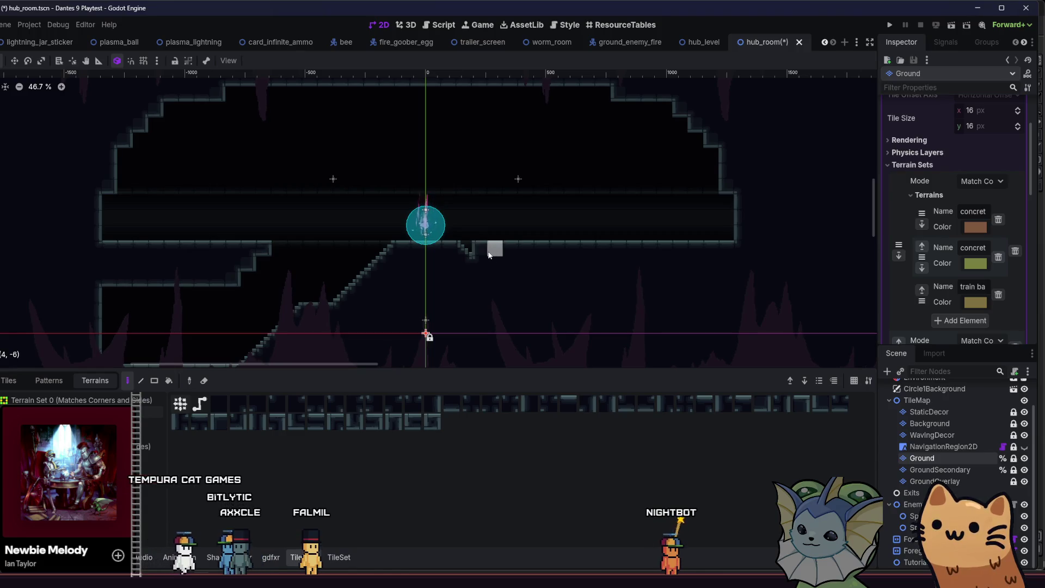
mouse_move(495, 250)
mouse_down()
mouse_move(515, 253)
mouse_move(489, 265)
mouse_up()
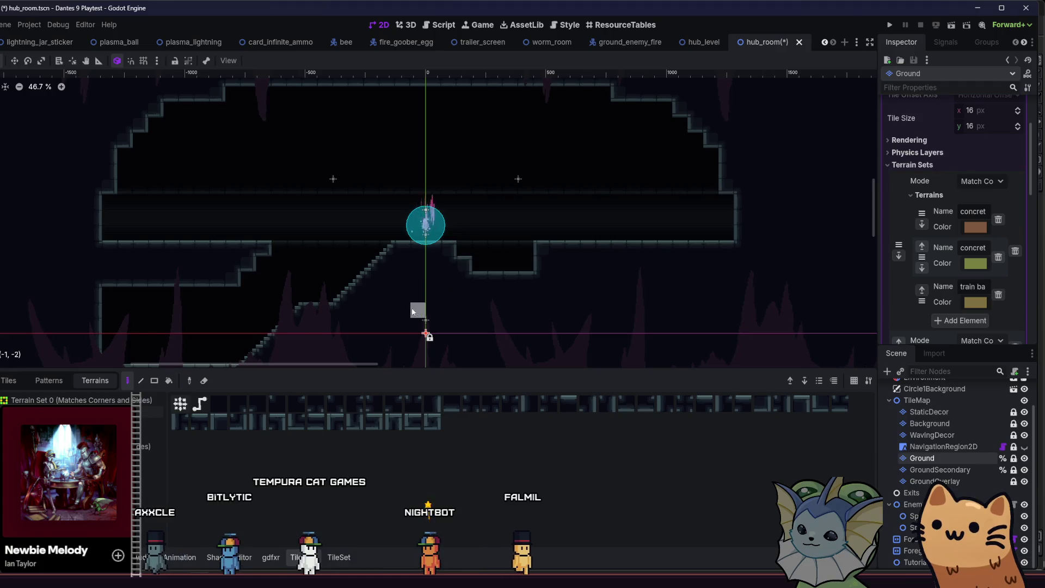
scroll(436, 283, down, 1)
drag(483, 271, 518, 272)
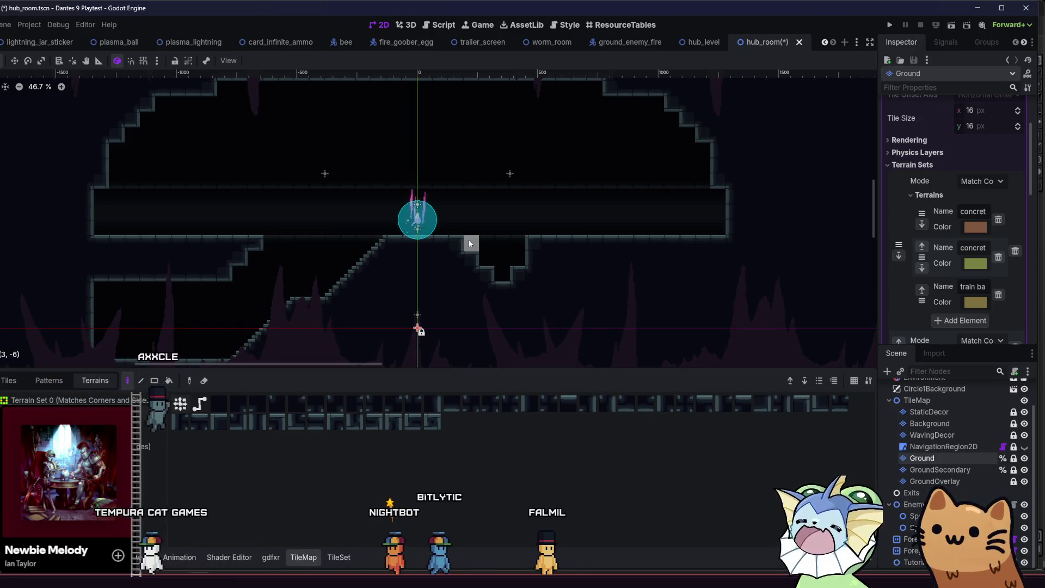
- Erase floor tiles to widen the pit, extend its floor right and lower it one row
drag(484, 243, 593, 242)
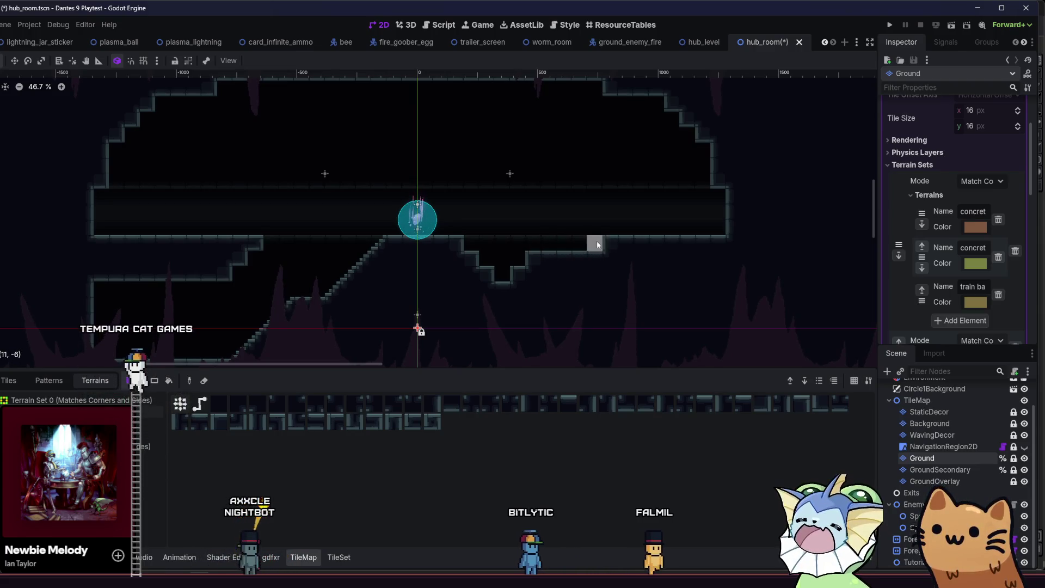
scroll(464, 283, down, 1)
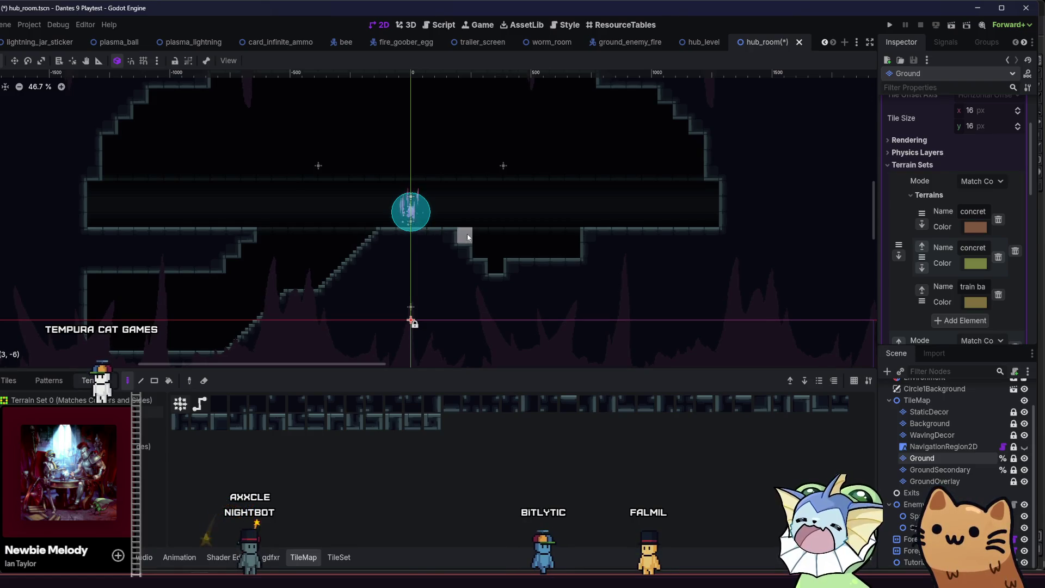
drag(510, 266, 571, 265)
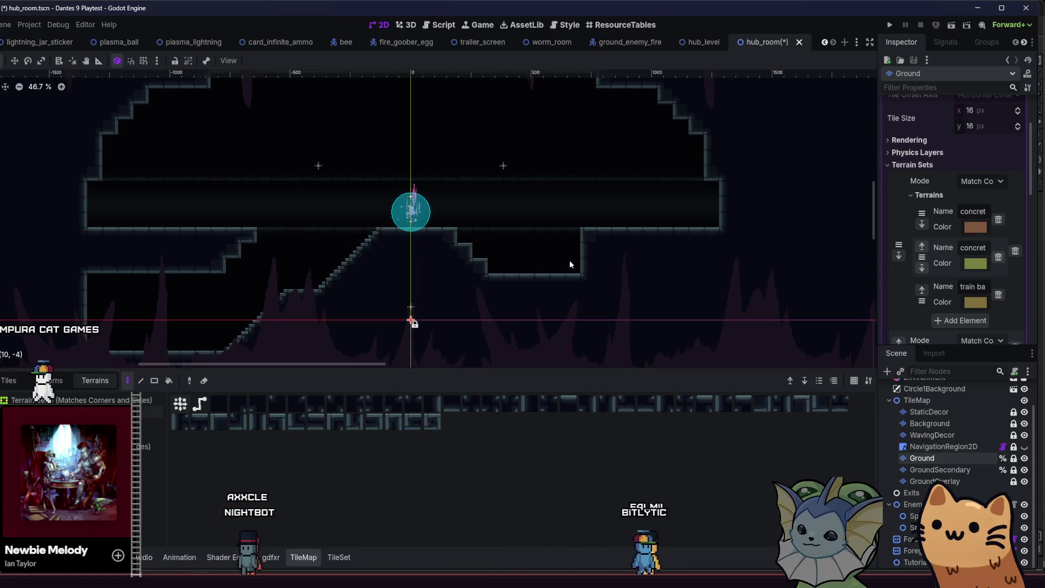
scroll(585, 255, down, 1)
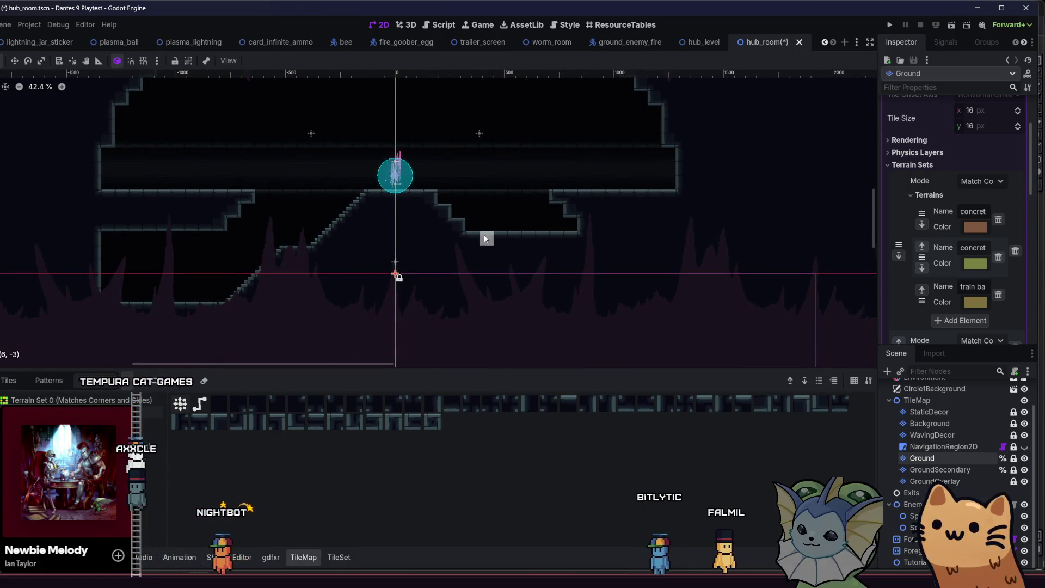
drag(480, 238, 666, 238)
scroll(541, 236, left, 3)
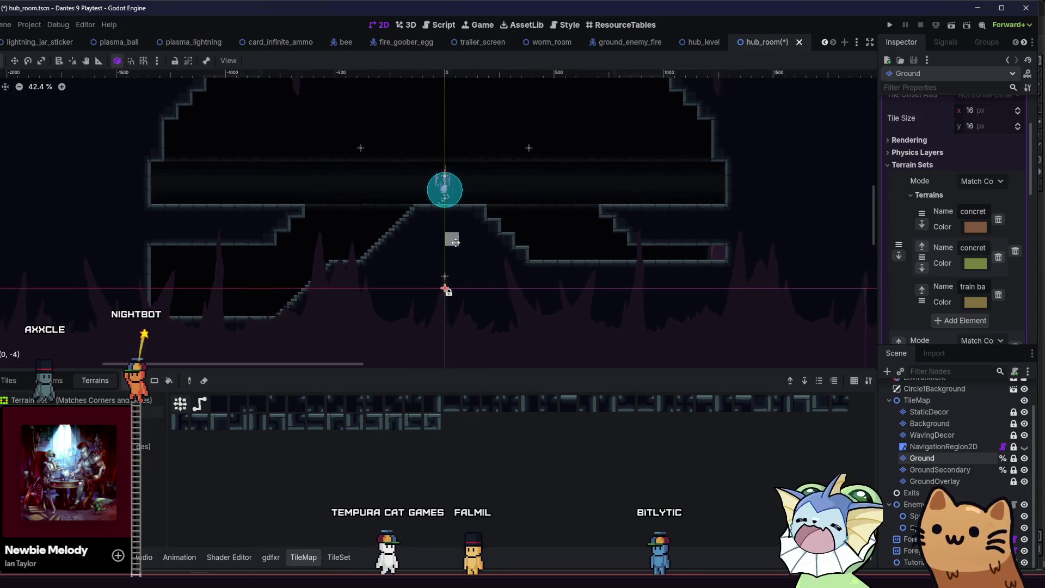
scroll(346, 245, up, 2)
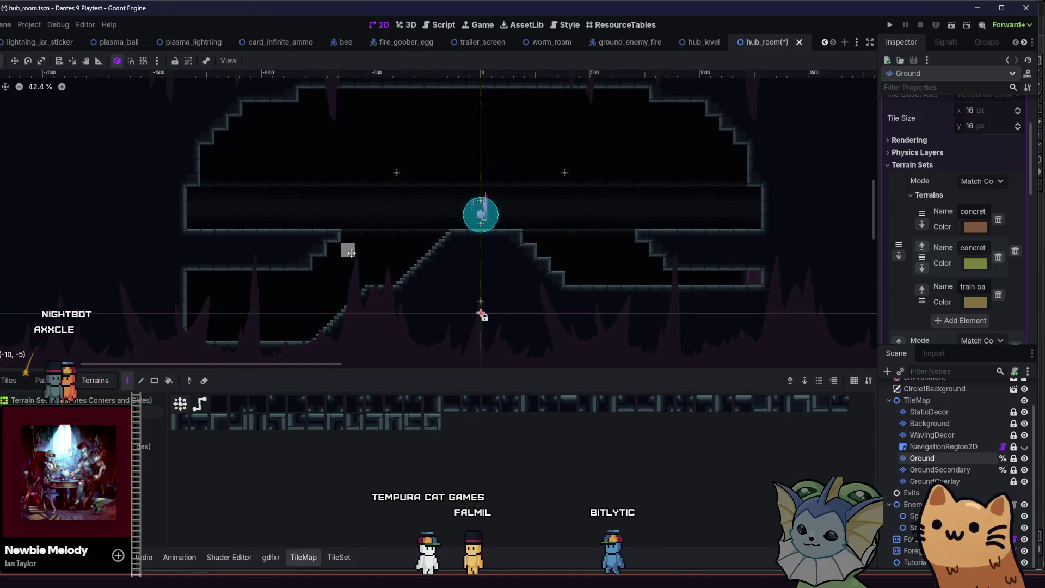
drag(346, 248, 328, 202)
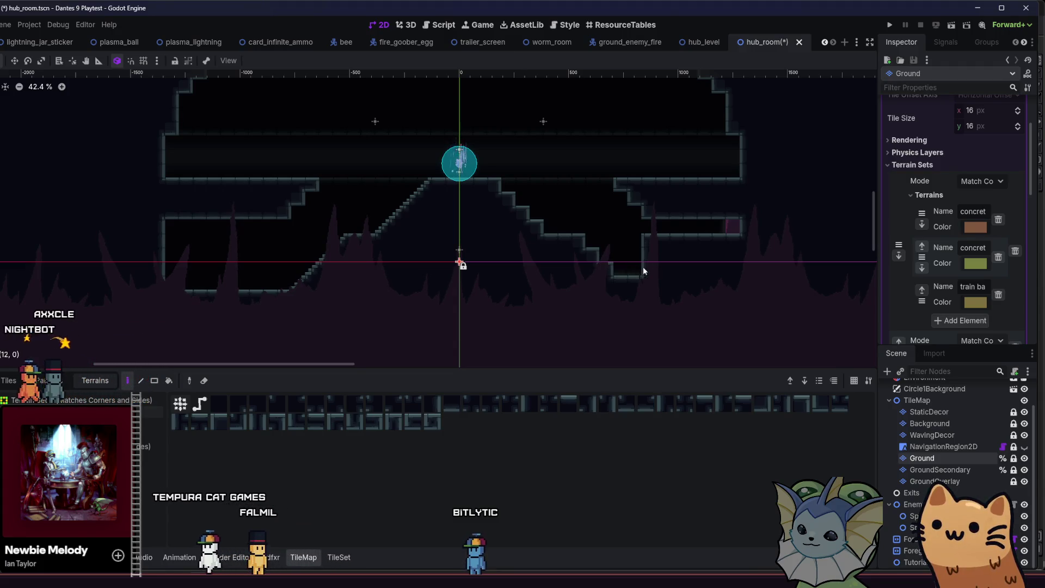
- Reshape the platform right of the pit, repaint its lower floor row, and save
drag(731, 255, 652, 247)
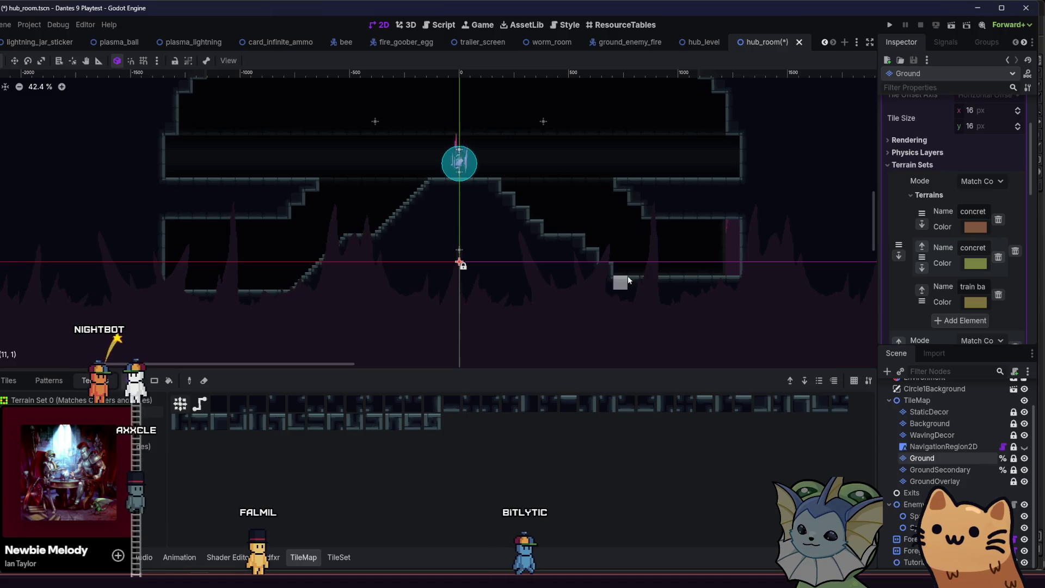
drag(595, 280, 726, 283)
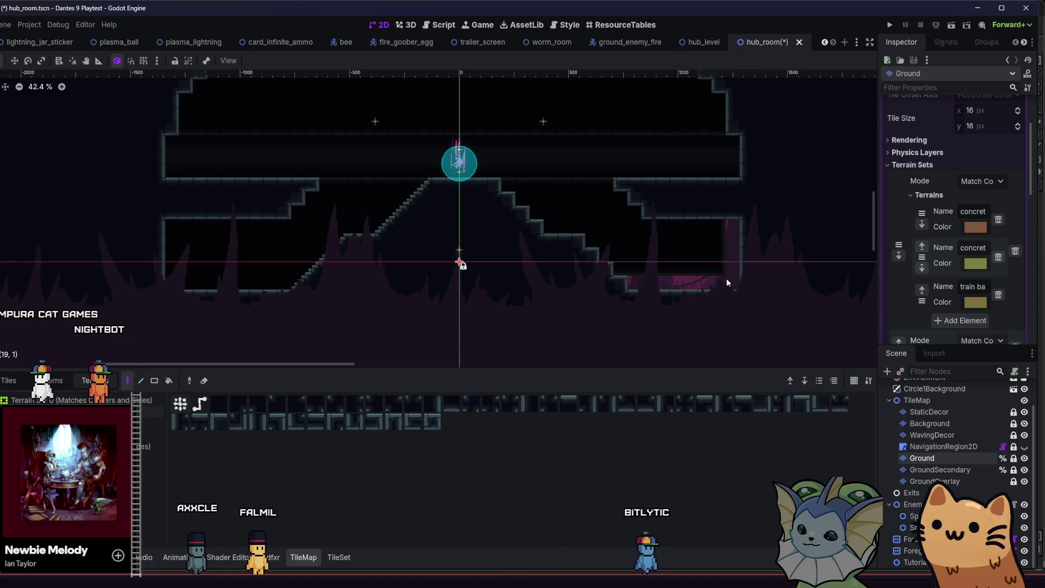
key(ctrl+s)
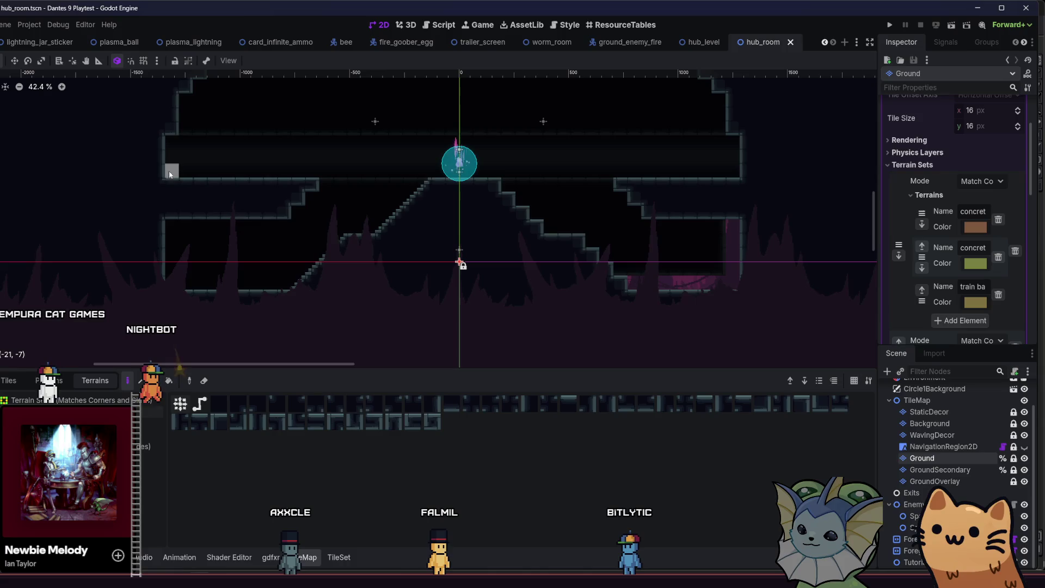
- Paint terrain tiles down the right wall and extend the upper ledge
scroll(635, 188, up, 3)
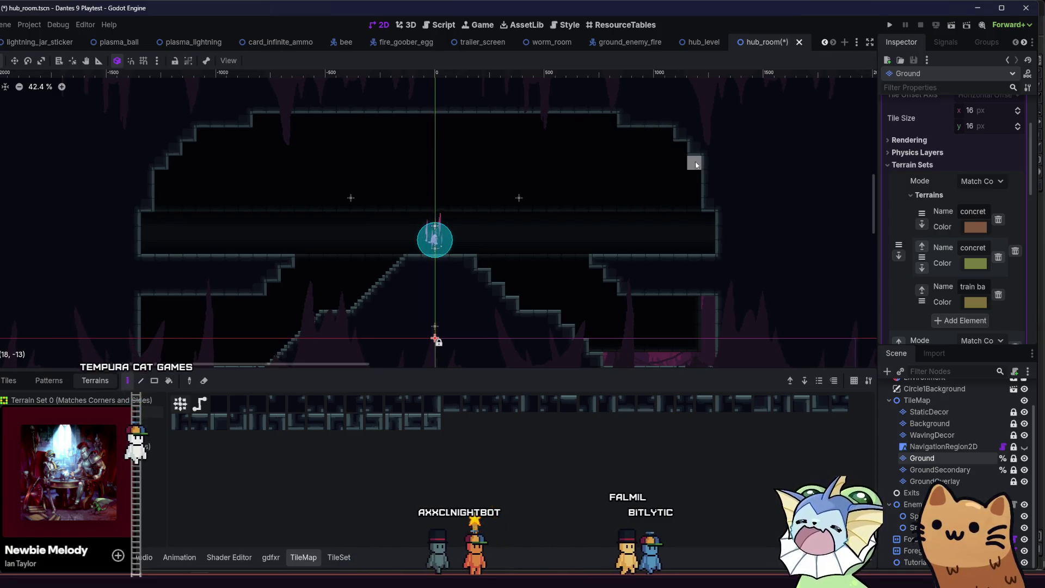
drag(714, 214, 723, 242)
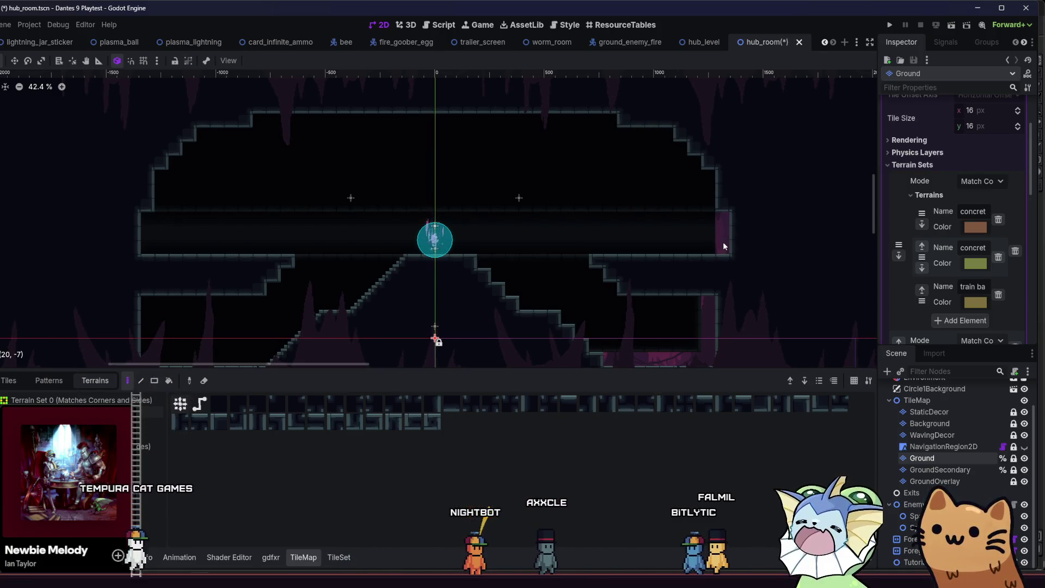
scroll(654, 233, down, 2)
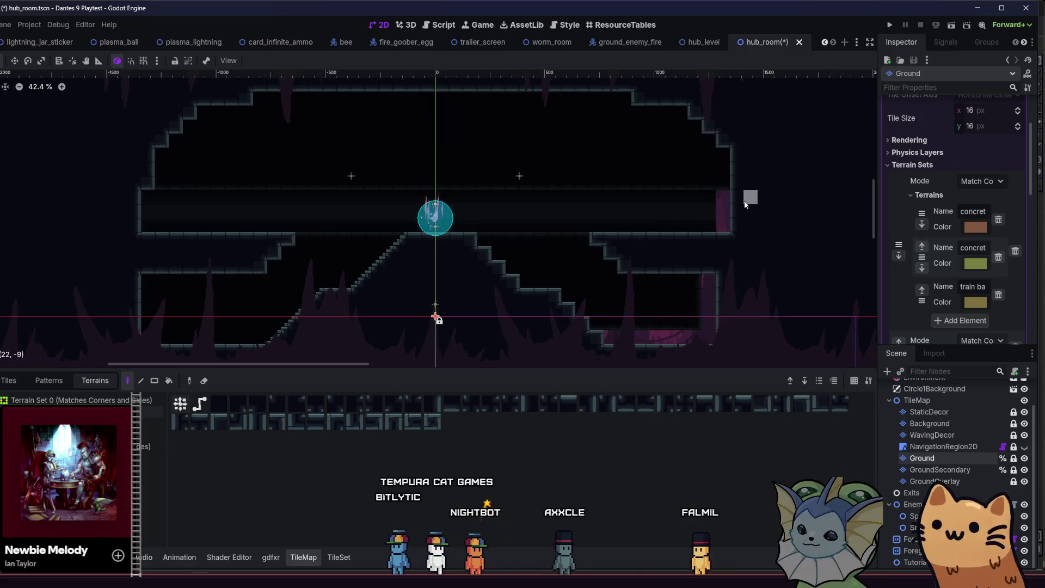
scroll(674, 213, down, 3)
scroll(674, 214, right, 2)
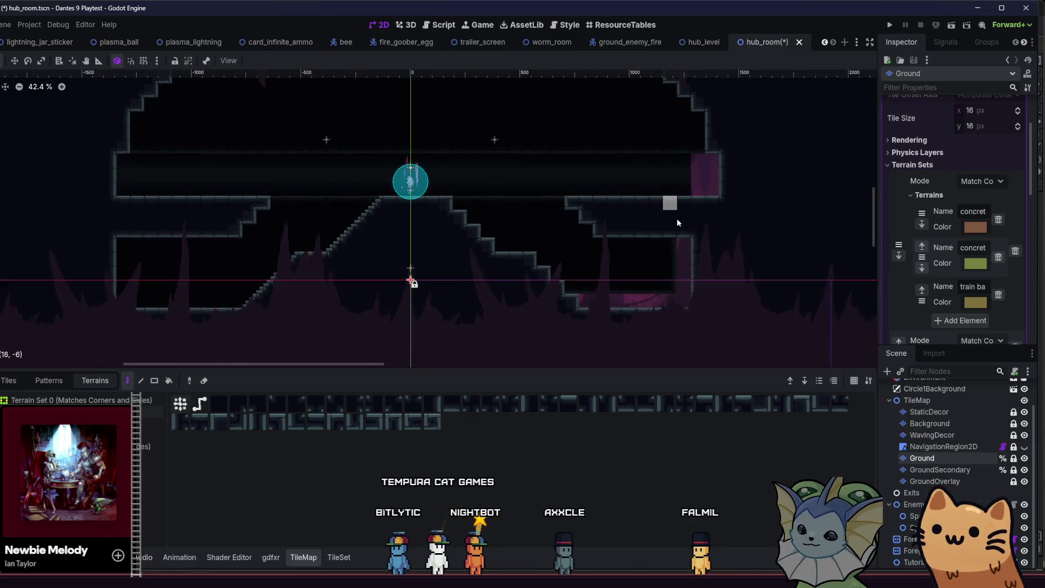
click(710, 237)
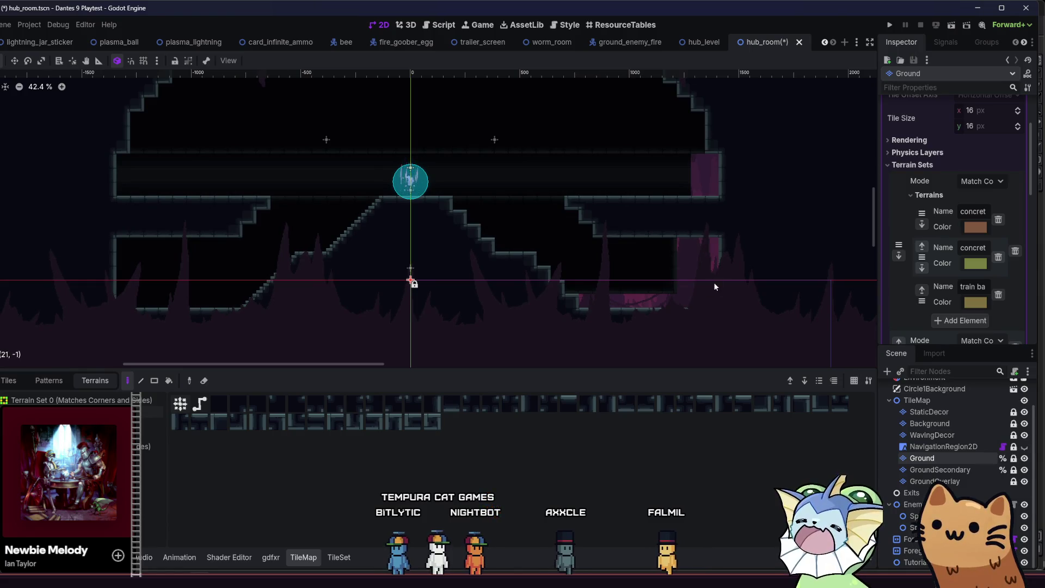
scroll(552, 284, down, 2)
scroll(552, 283, right, 1)
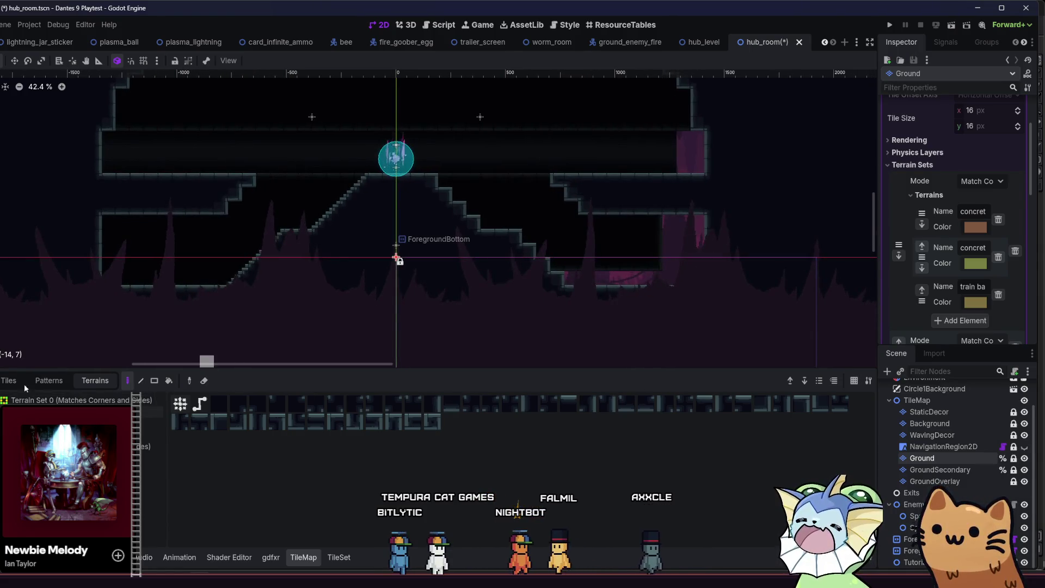
- Extend the right staircase with more ground step tiles, save, and switch to the Background layer
click(9, 380)
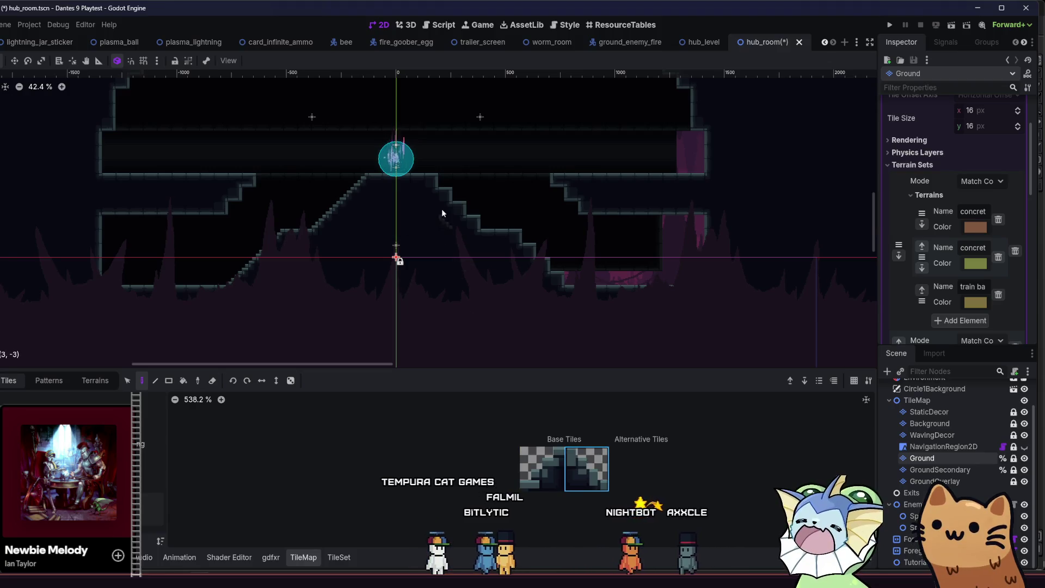
drag(466, 217, 531, 257)
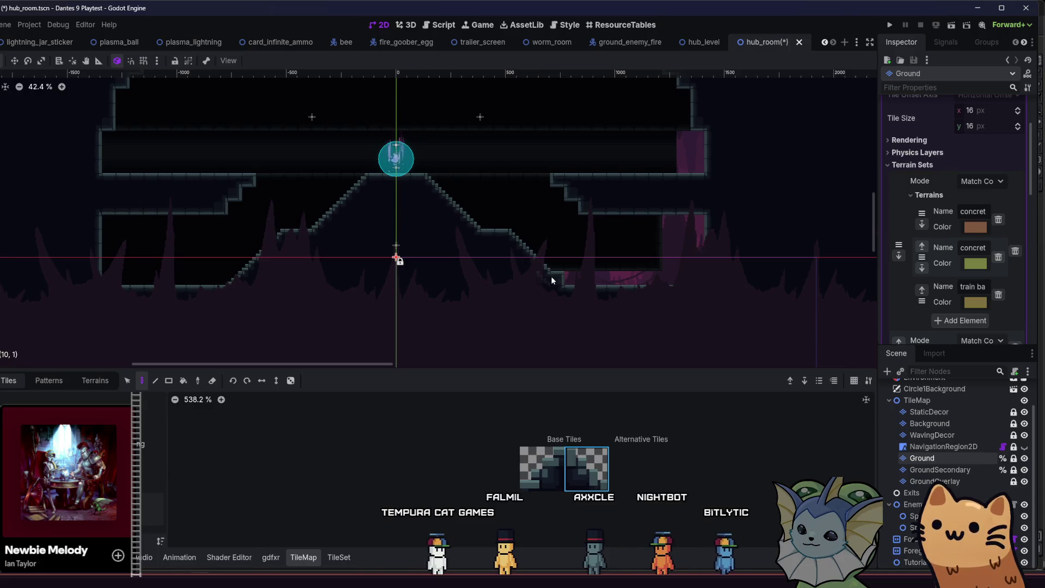
drag(322, 277, 395, 278)
key(ctrl+s)
key(Up)
key(Up)
key(Up)
click(95, 380)
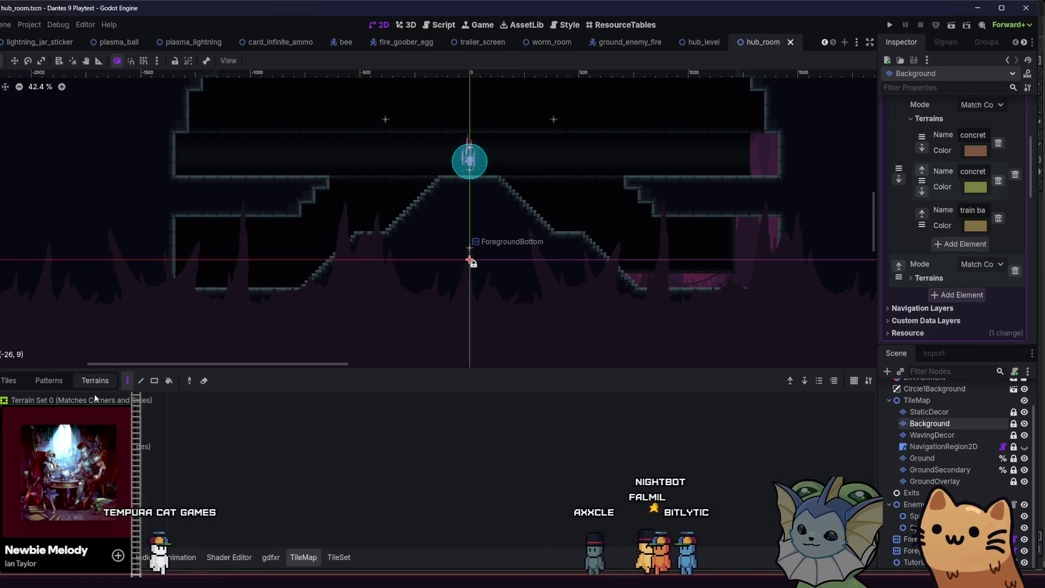
- Fill several background areas with terrain rectangles across the room and toward the top right
click(154, 382)
mouse_move(147, 205)
mouse_down()
mouse_move(232, 232)
mouse_move(804, 299)
mouse_up()
drag(800, 195, 656, 244)
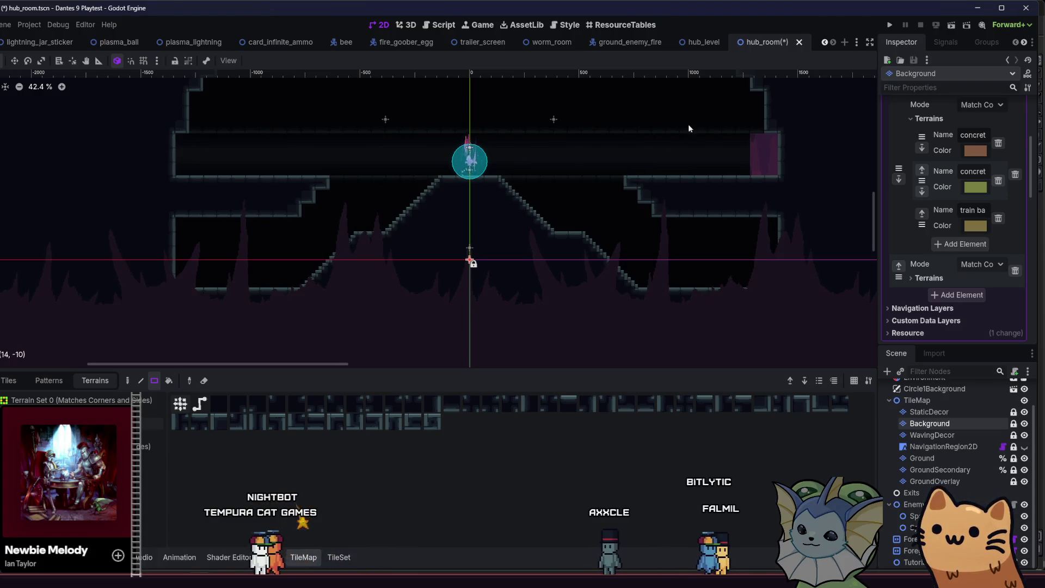
scroll(708, 169, up, 2)
drag(711, 182, 817, 76)
- Fill a 7x2 block with the next terrain type, save, and run the current scene
click(150, 435)
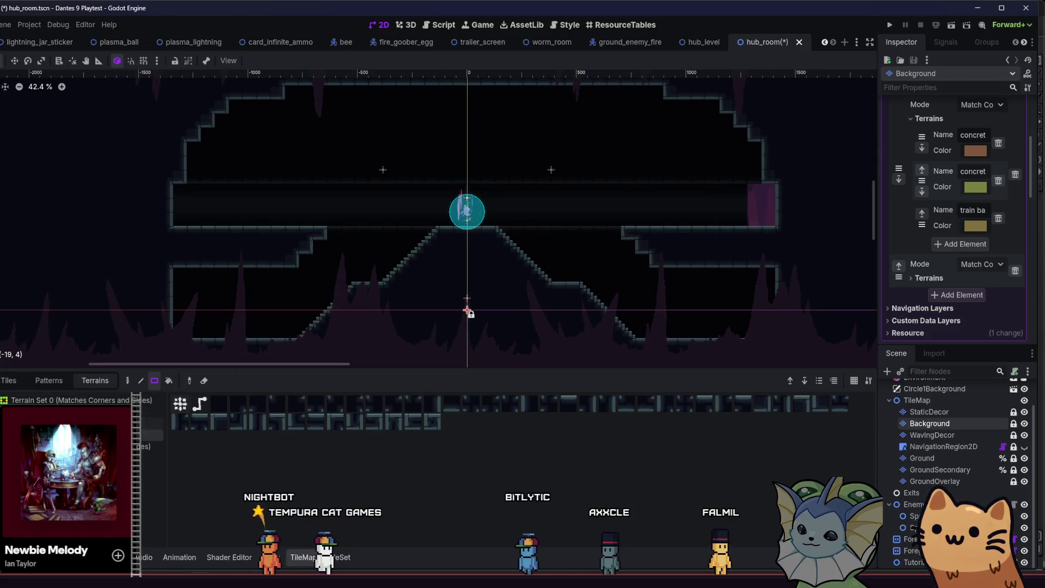
mouse_move(607, 200)
mouse_down()
mouse_move(811, 214)
mouse_move(780, 216)
mouse_up()
mouse_move(168, 209)
mouse_down()
mouse_move(171, 202)
mouse_move(149, 212)
mouse_up()
key(ctrl+s)
scroll(166, 220, left, 3)
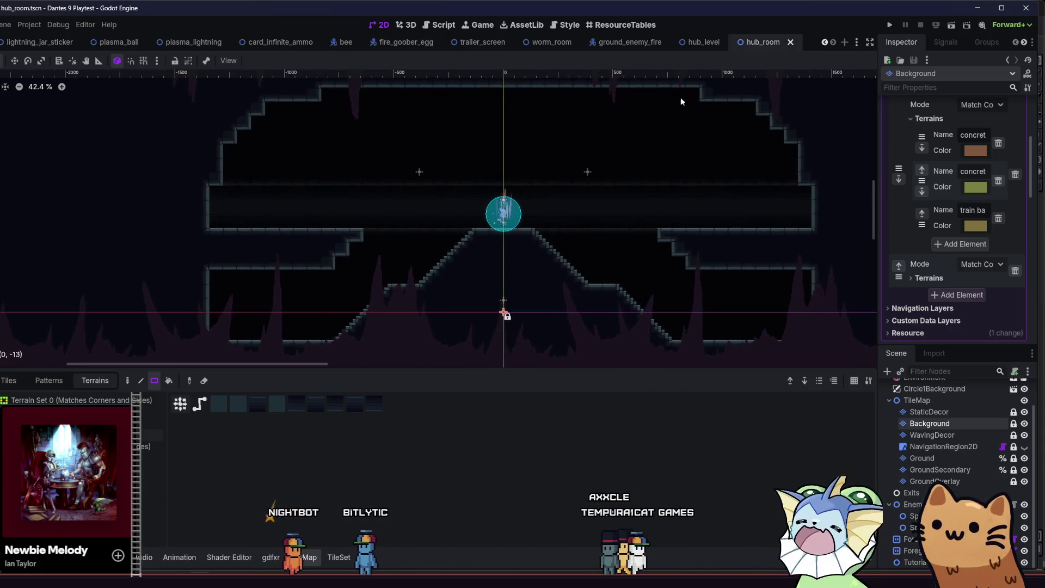
click(948, 25)
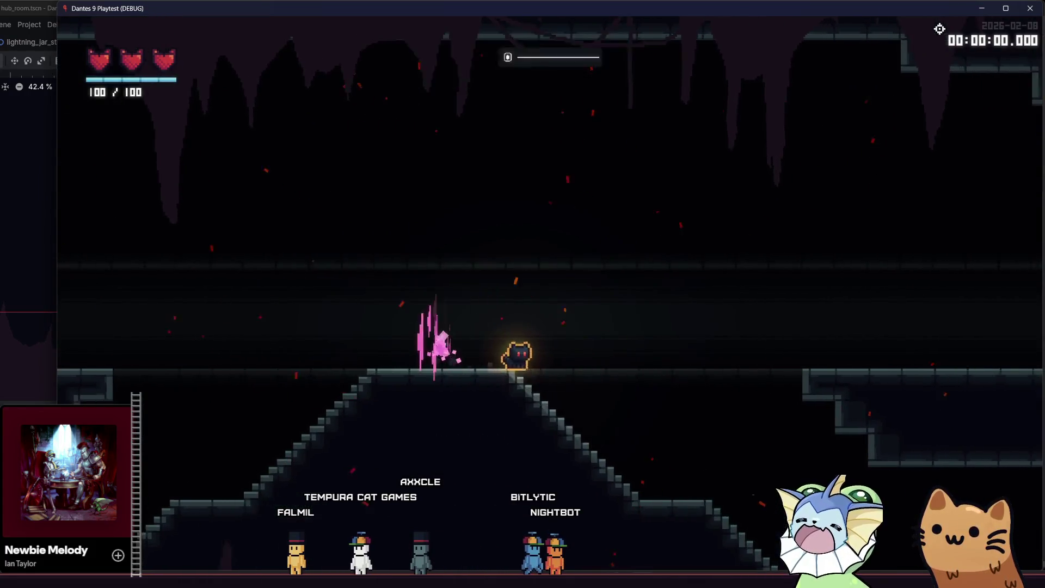
- Walk the cat up and down both staircases between the crystal and the lower room
key(d)
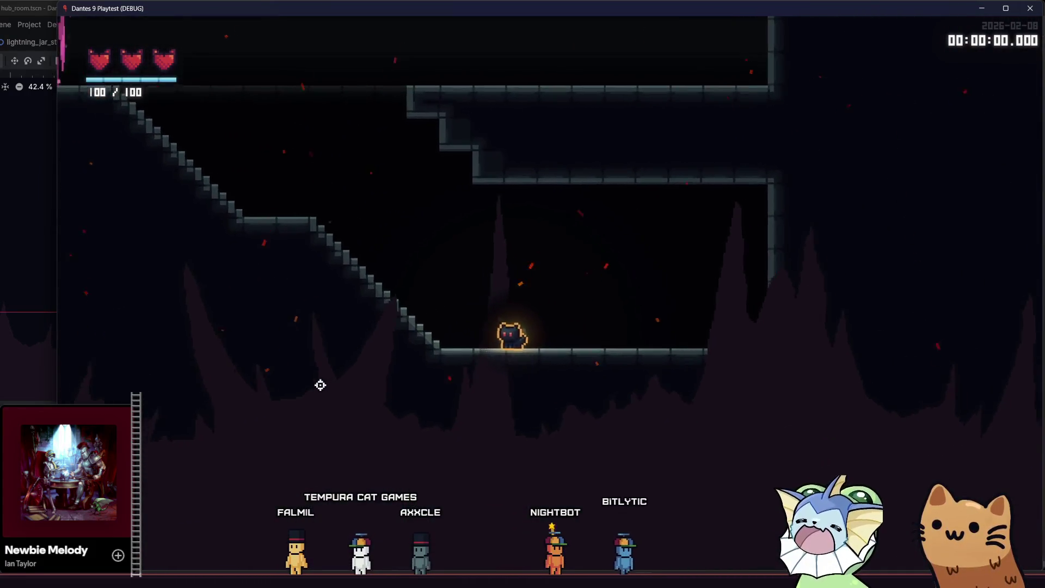
key(d)
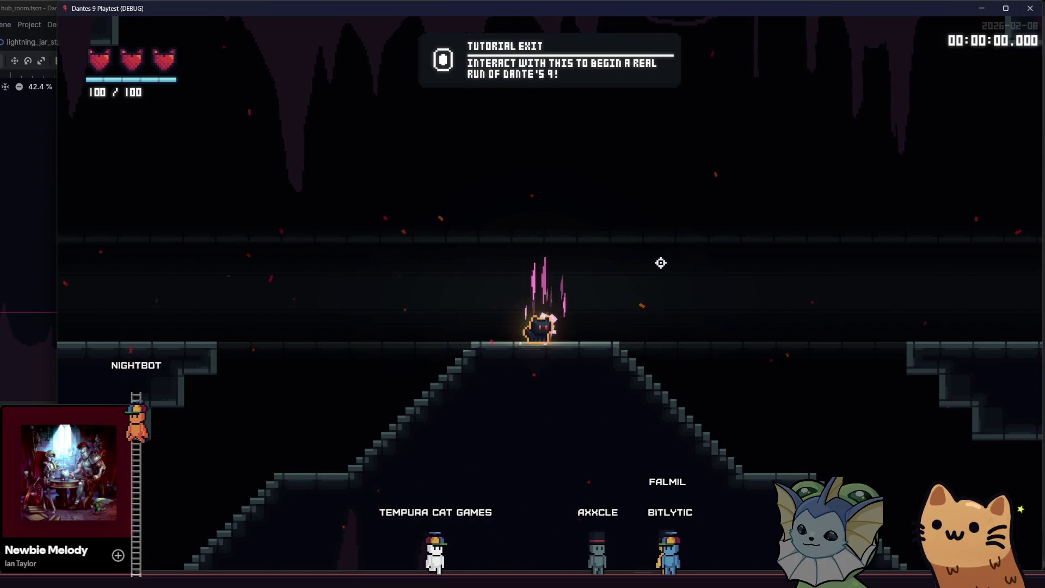
key(a)
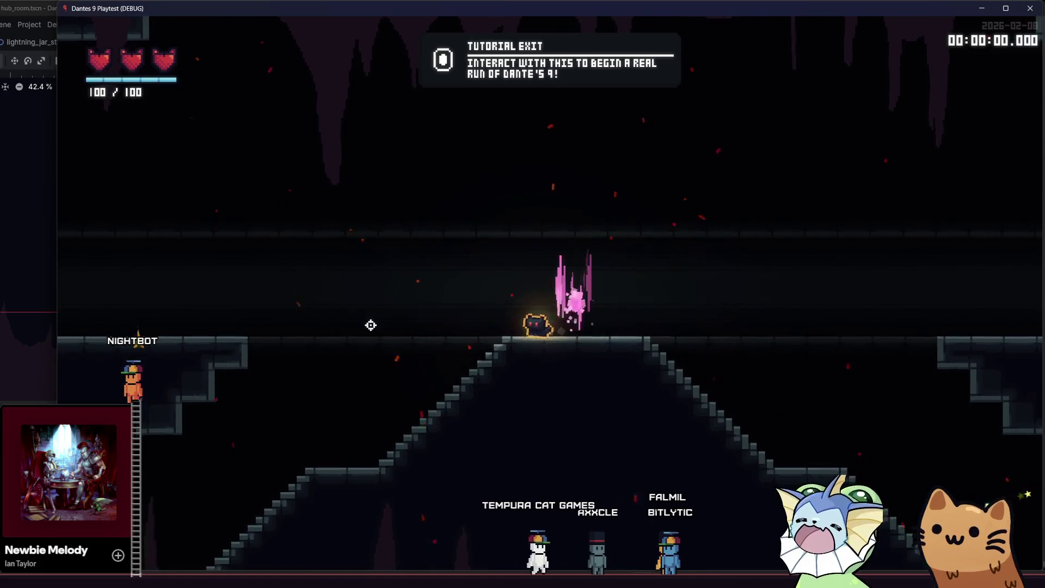
key(a)
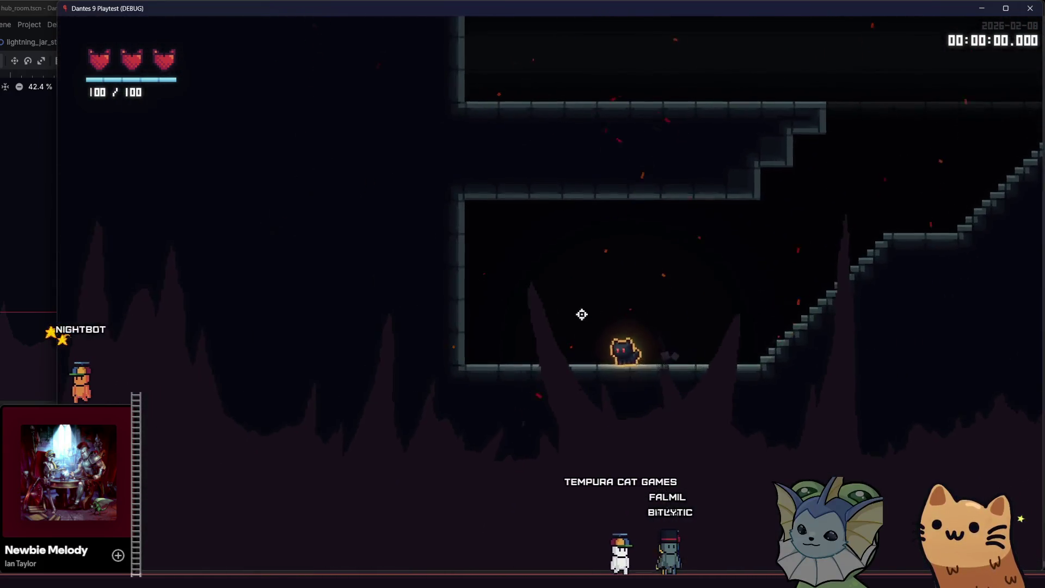
key(d)
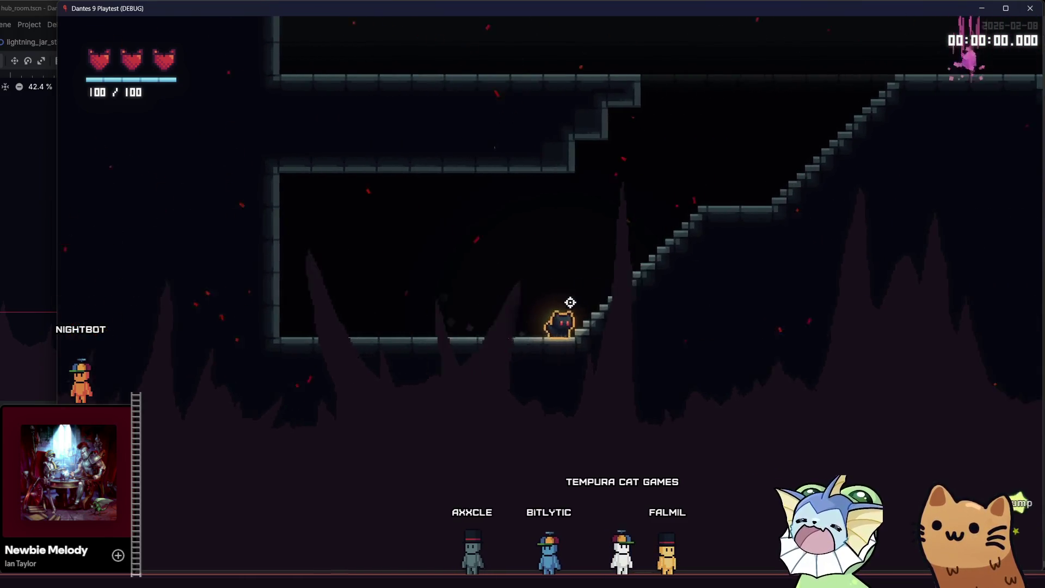
key(d)
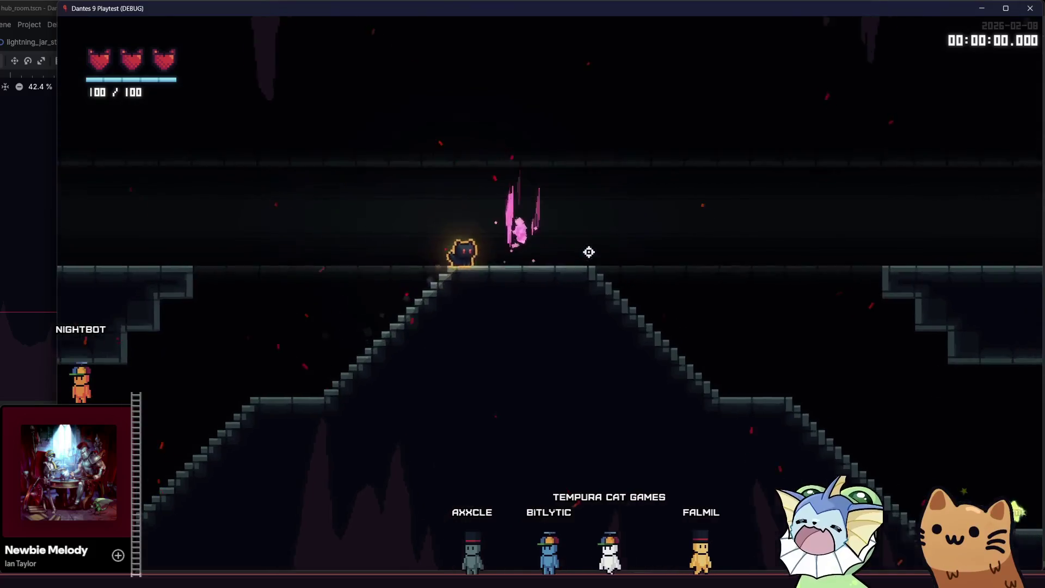
key(d)
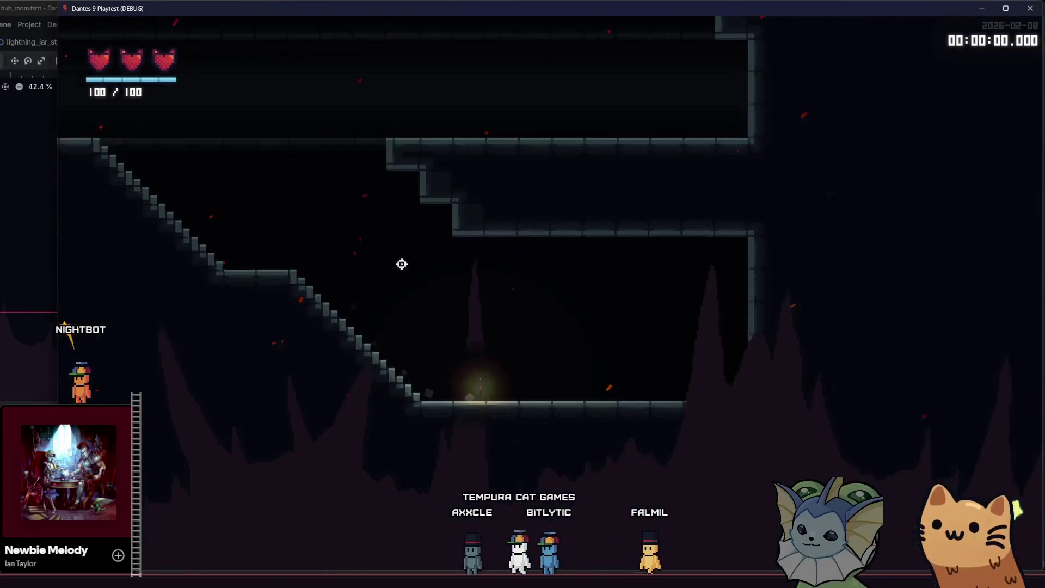
key(d)
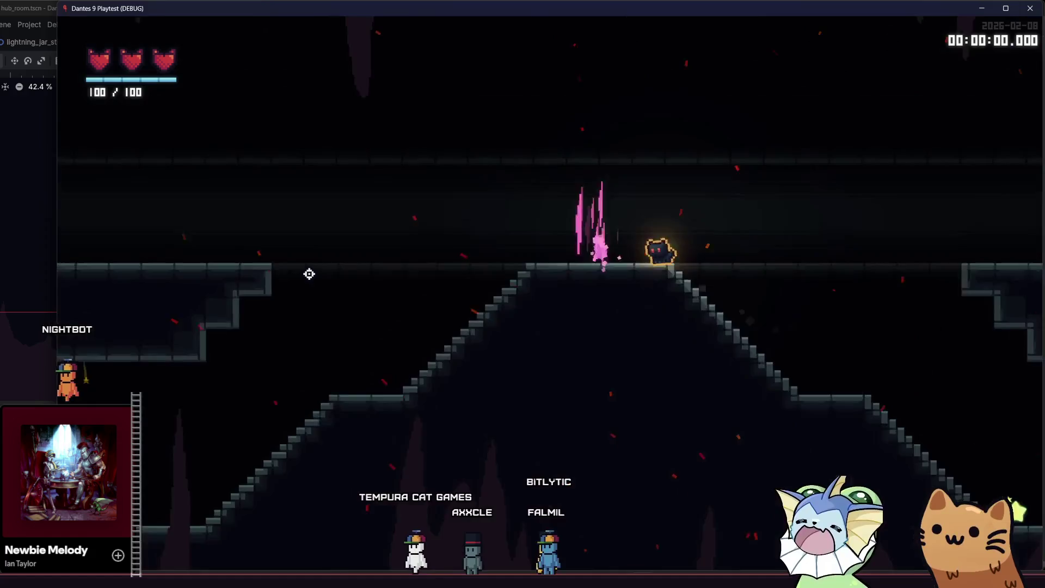
key(a)
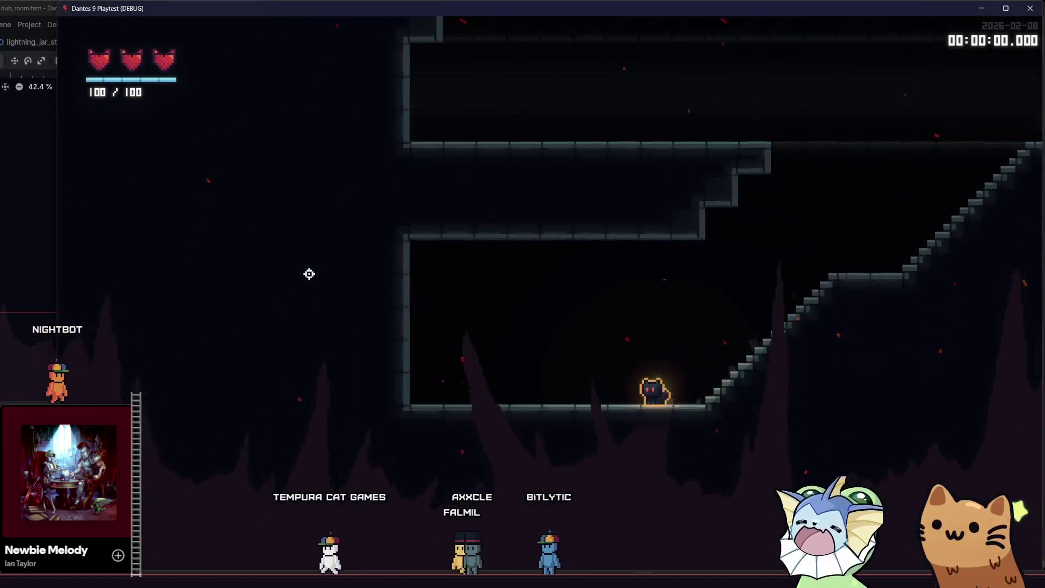
key(d)
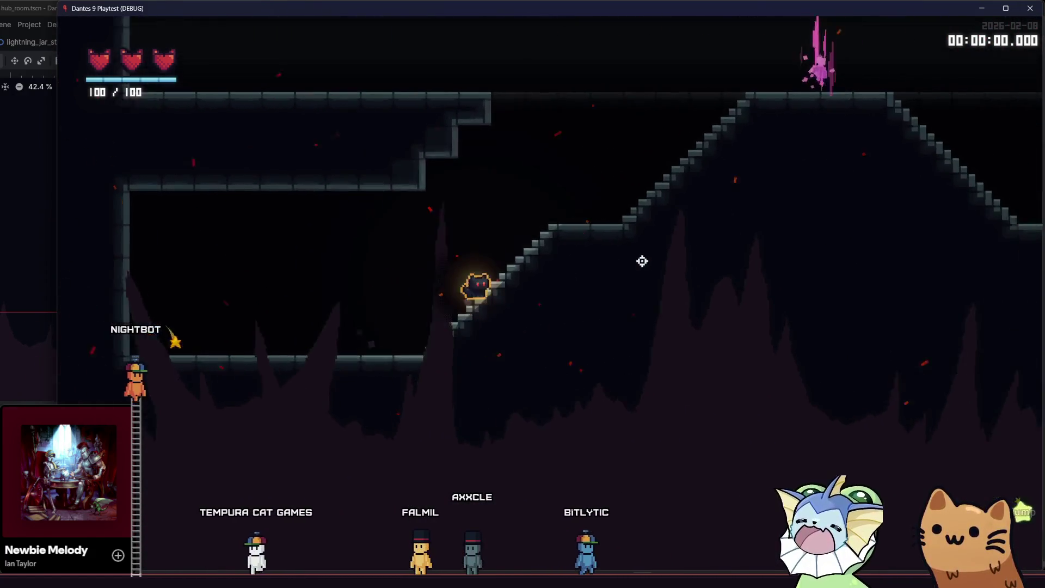
key(d)
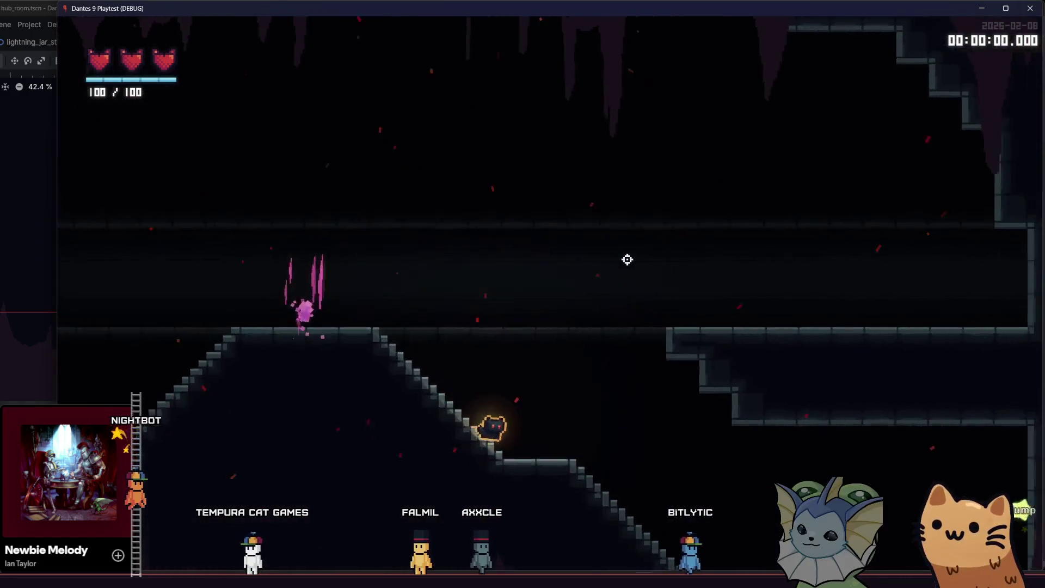
key(a)
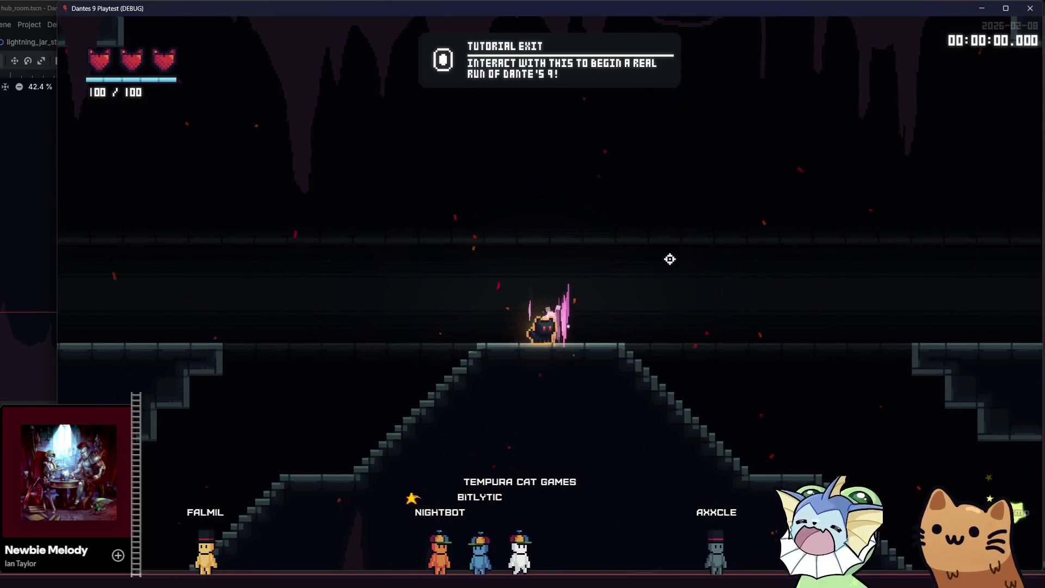
- Walk the right stairs and upper platform, then jump repeatedly beside the Tutorial Exit crystal
key(d)
key(a)
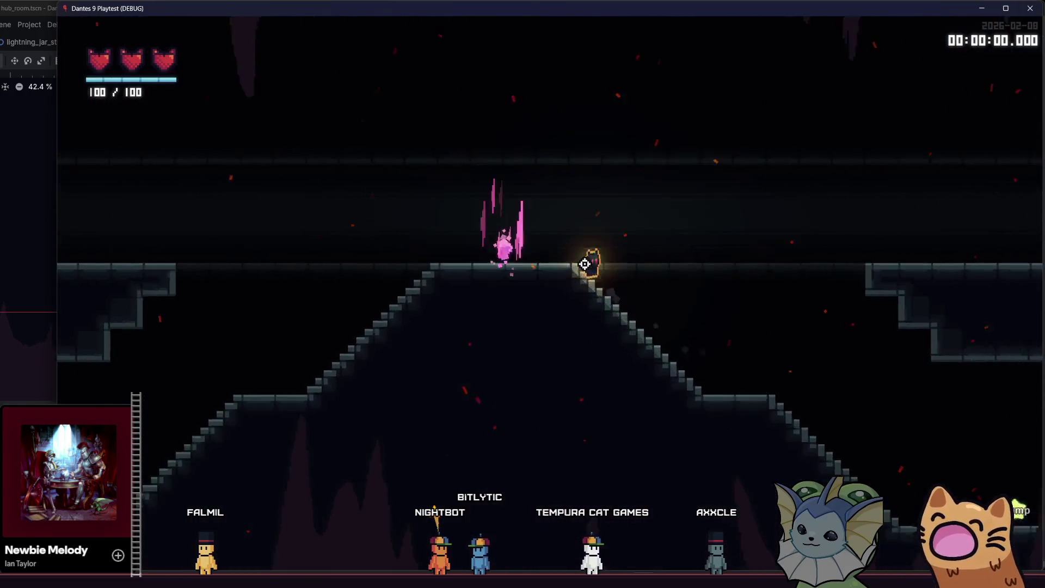
key(a)
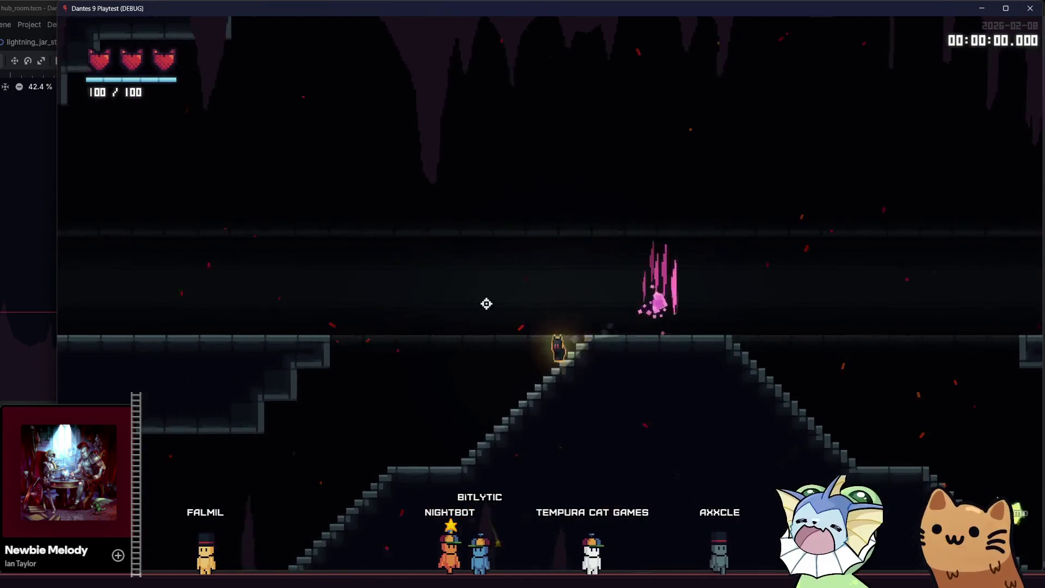
key(a)
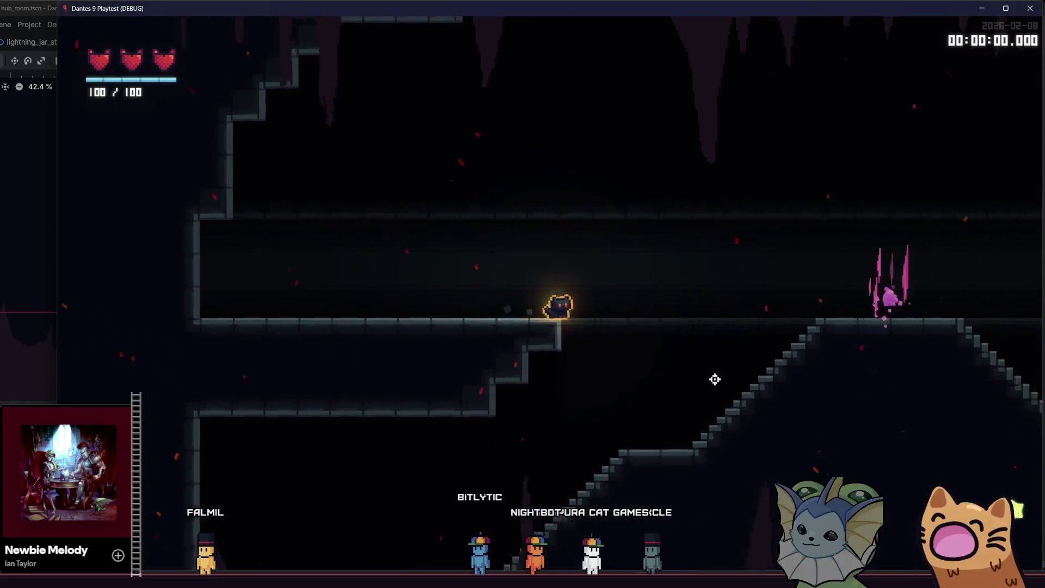
key(d)
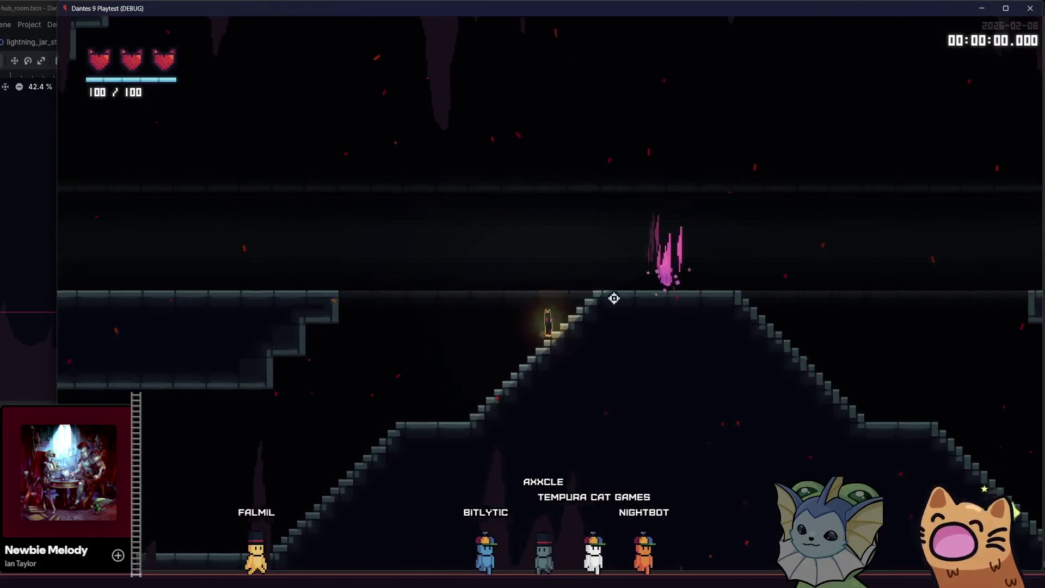
key(space)
key(space)
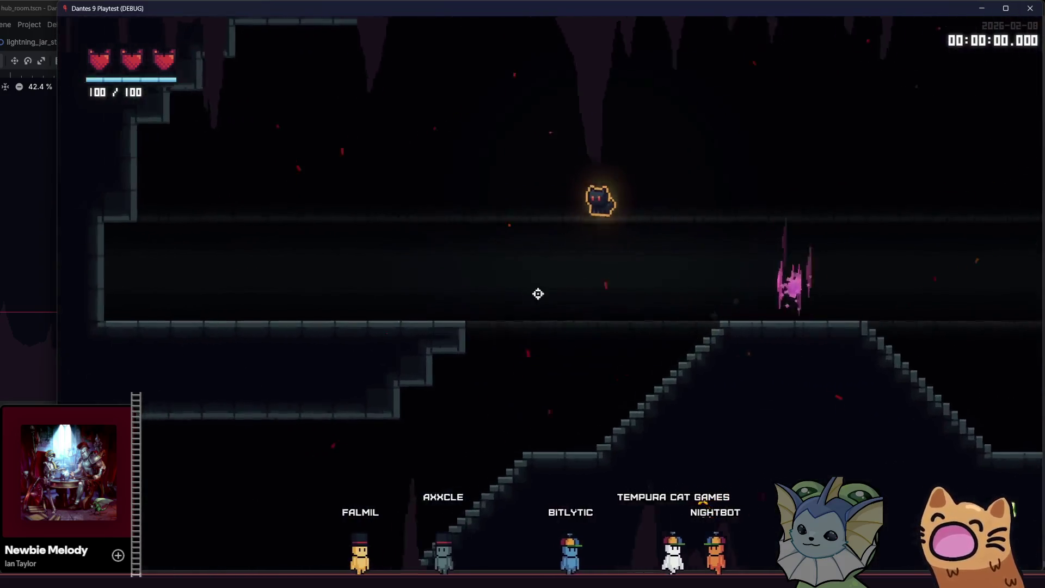
key(a)
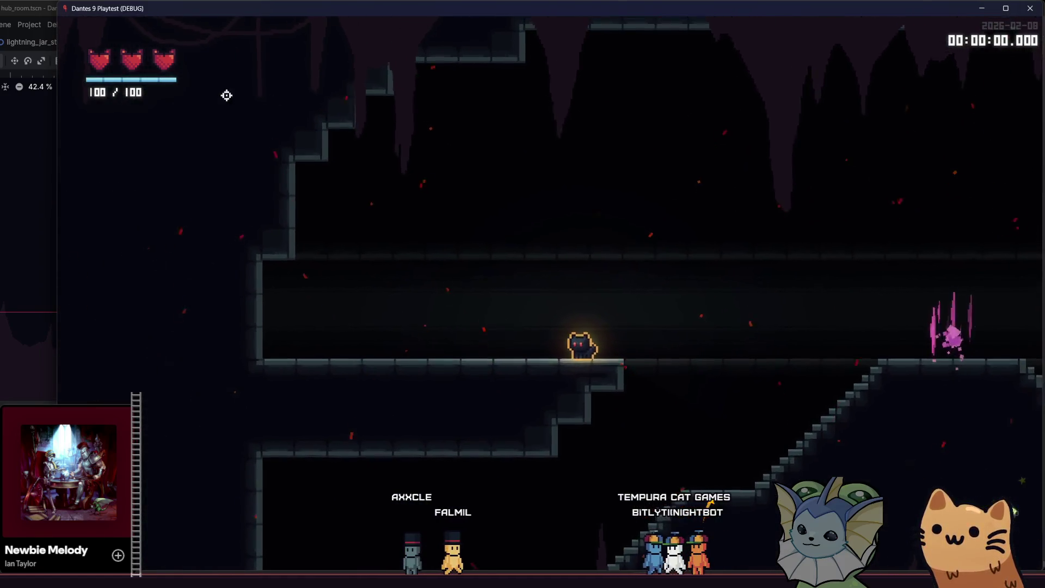
key(d)
key(space)
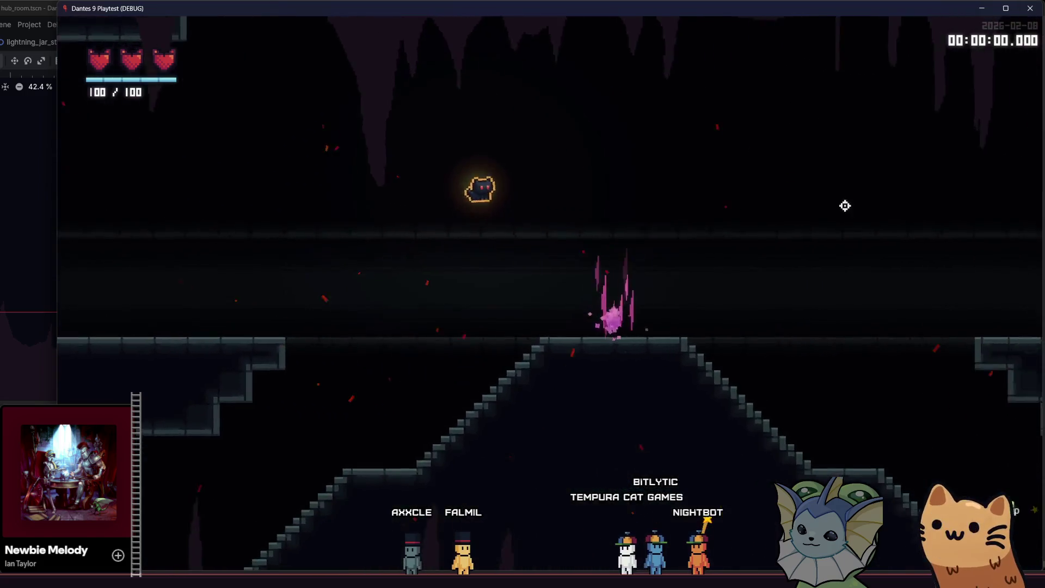
key(d)
key(space)
key(a)
key(space)
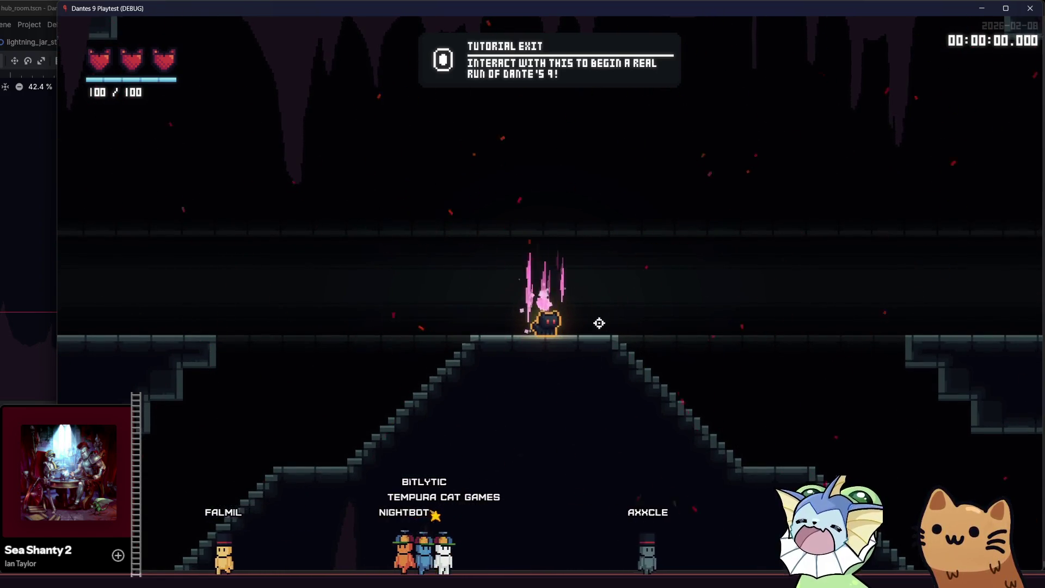
- Walk the cat along the corridor, jump off the slope, then stop the run with F8
key(a)
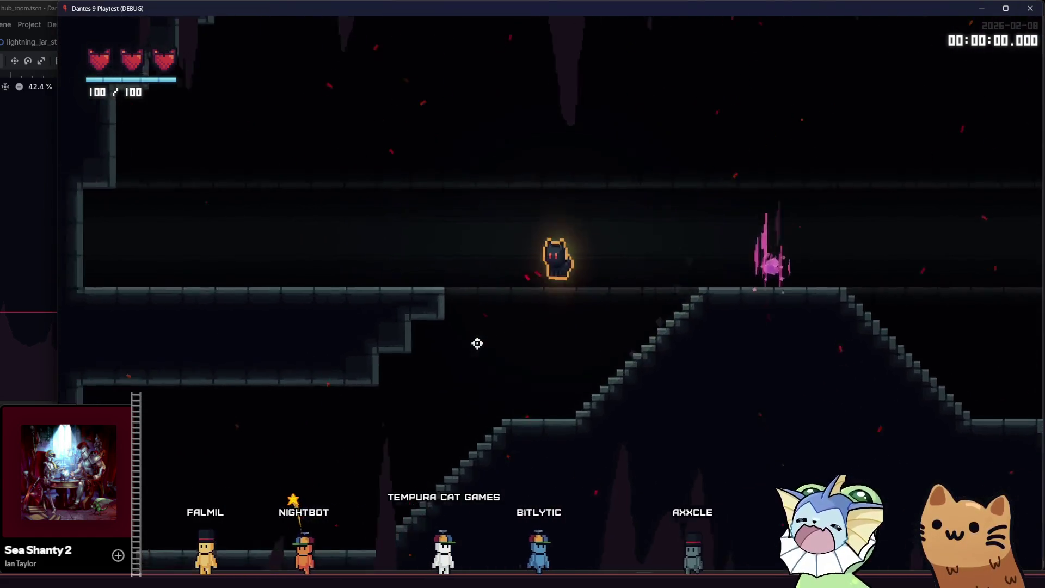
key(a)
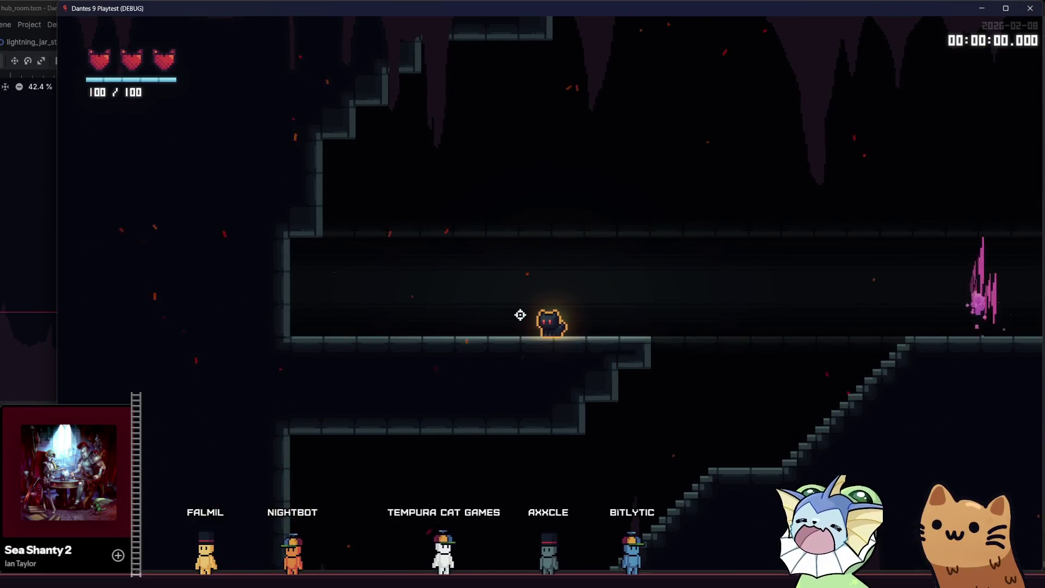
key(d)
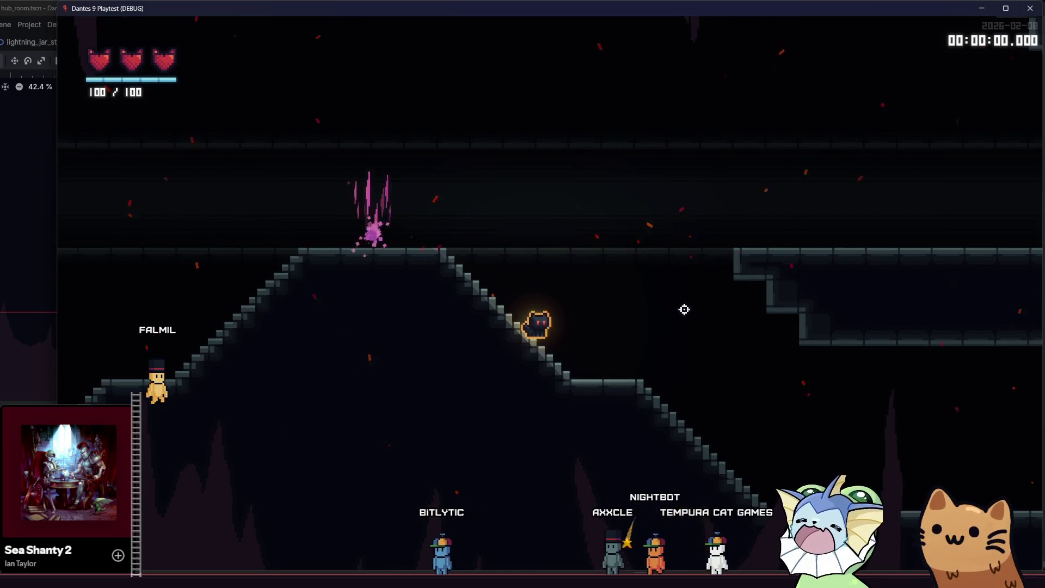
key(space)
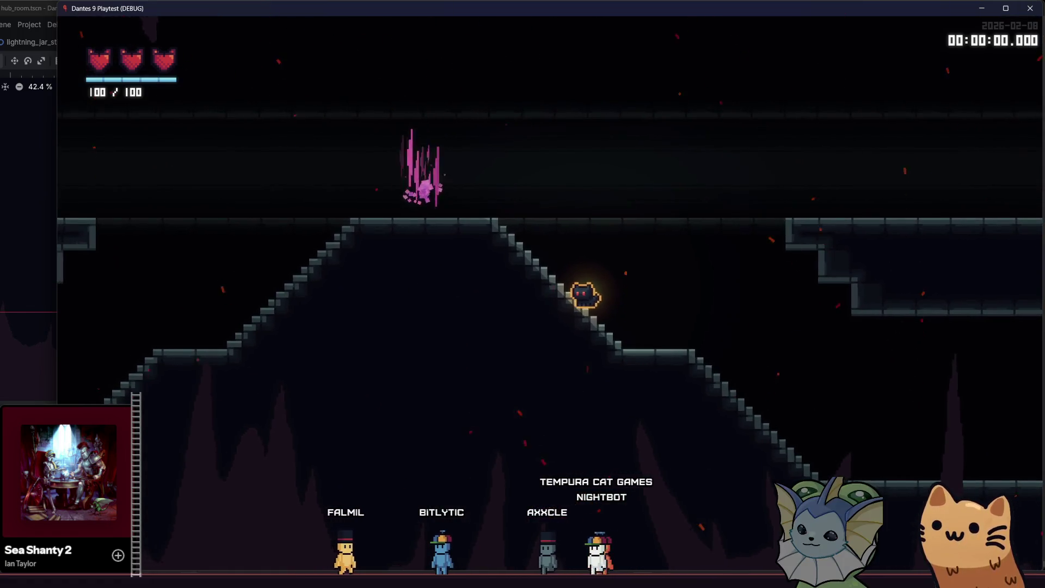
key(F8)
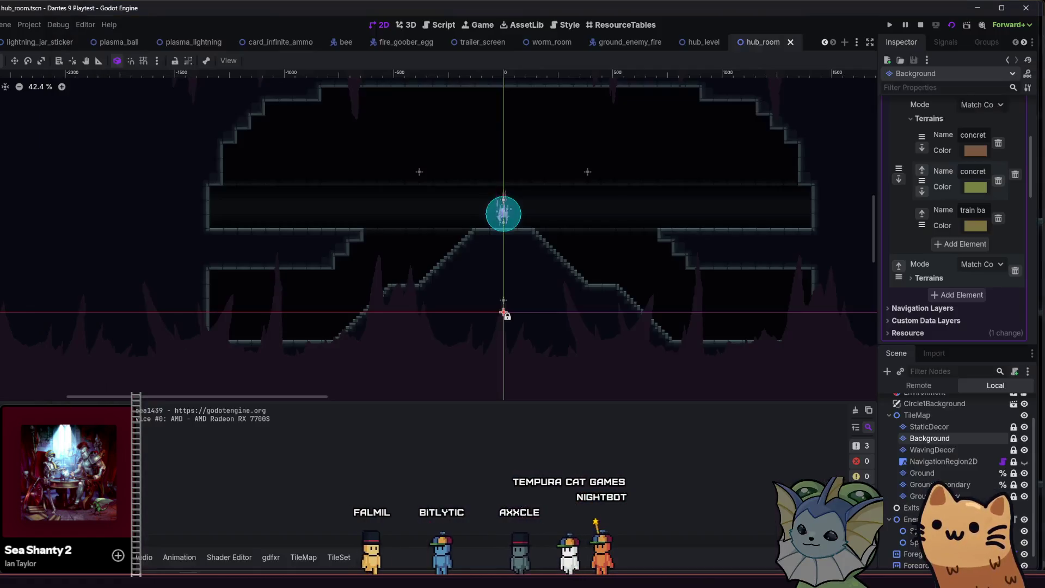
- Bring up the TileSet editor in the bottom panel for occlusion painting
click(338, 557)
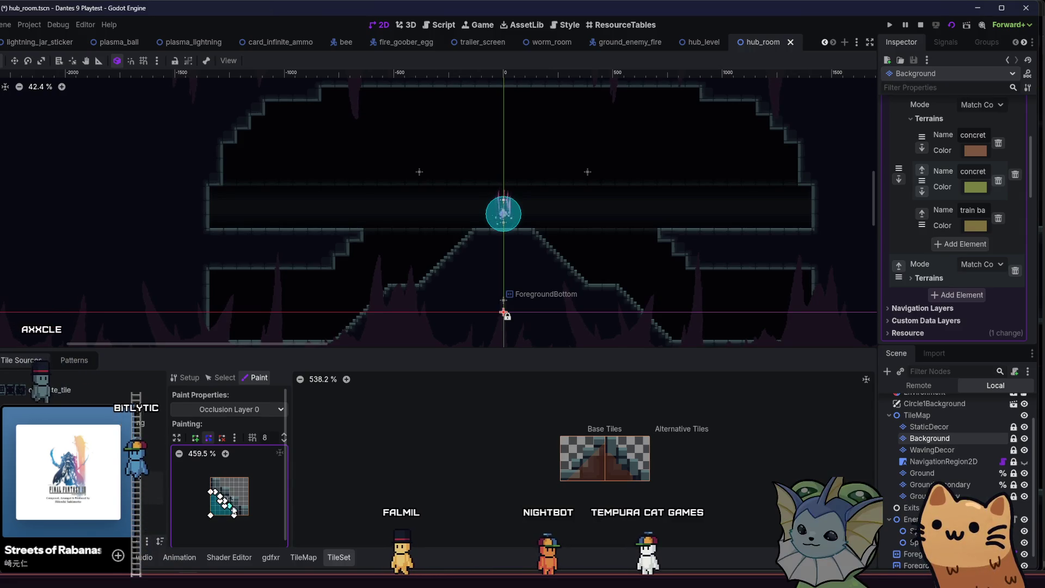
- Draw the slope tile's occlusion polygon along the steps, with grid snap at 16 subdivisions
scroll(233, 452, up, 8)
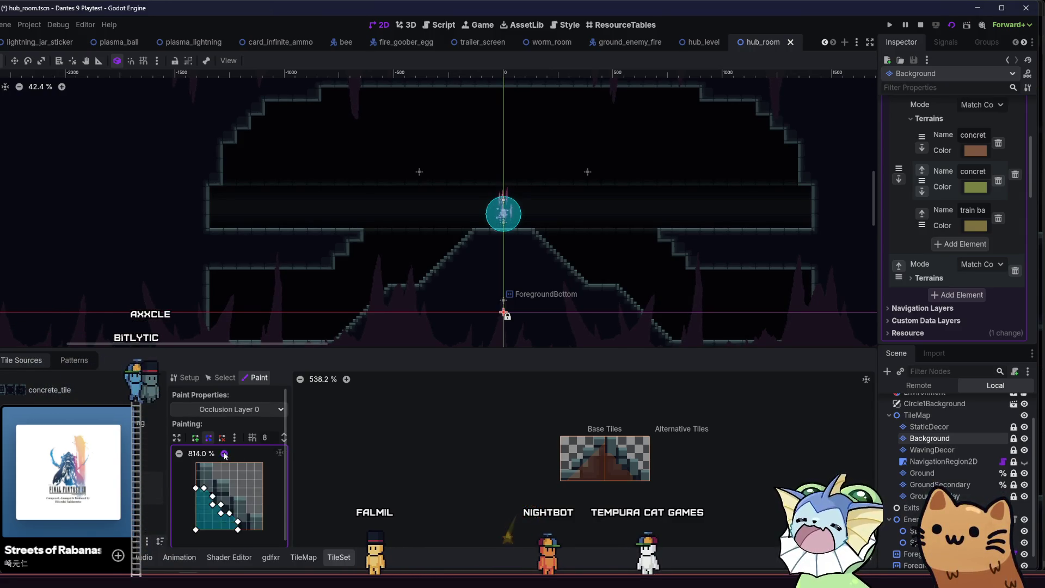
scroll(234, 501, down, 5)
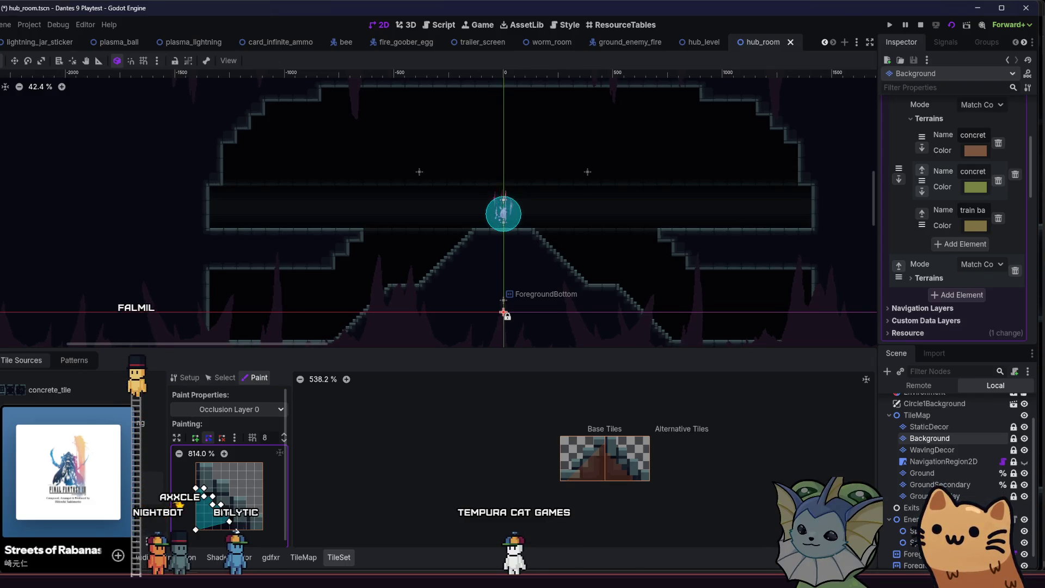
drag(204, 496, 231, 519)
click(238, 516)
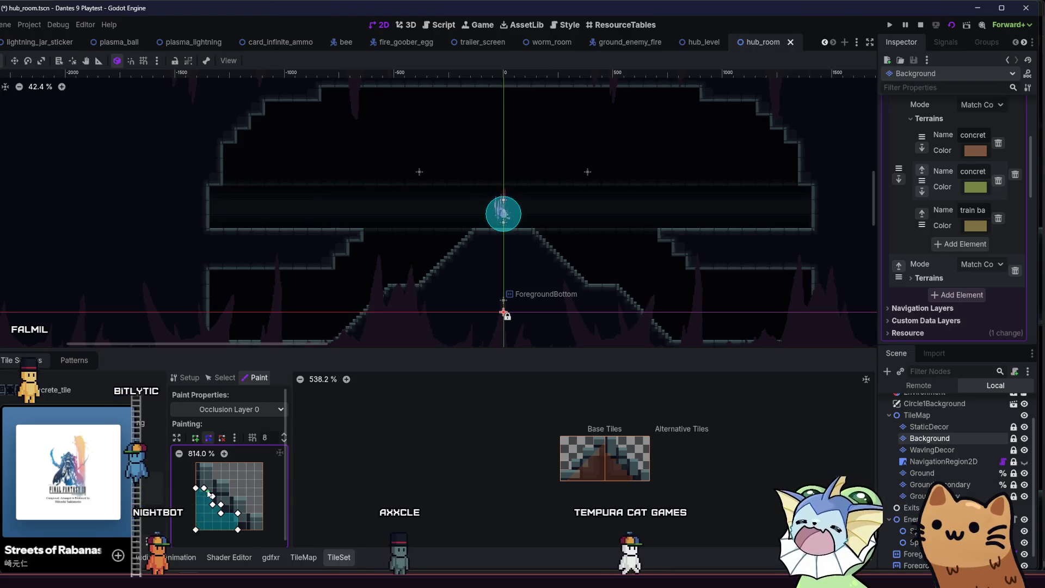
click(221, 503)
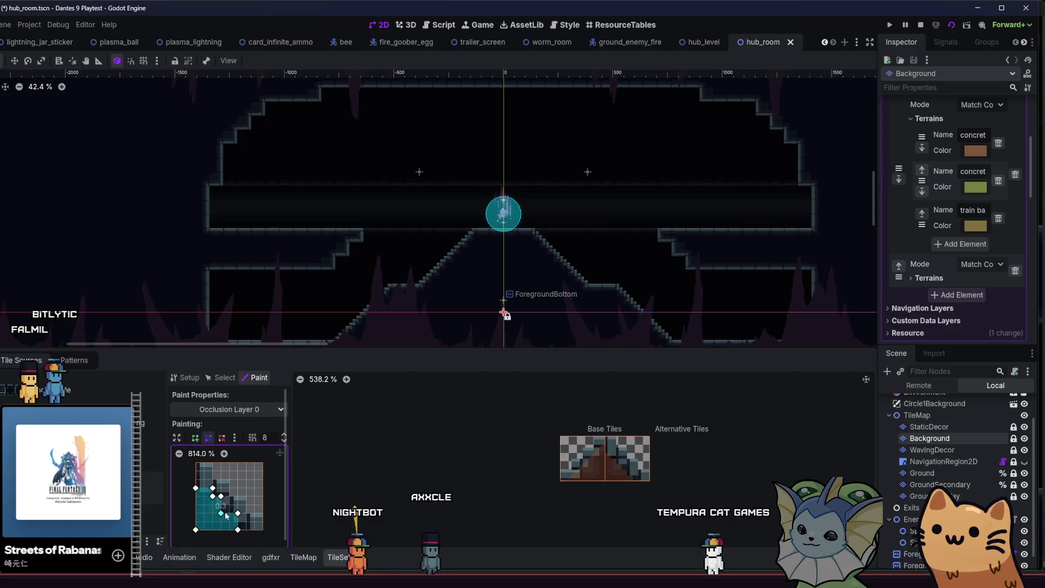
drag(226, 500, 229, 504)
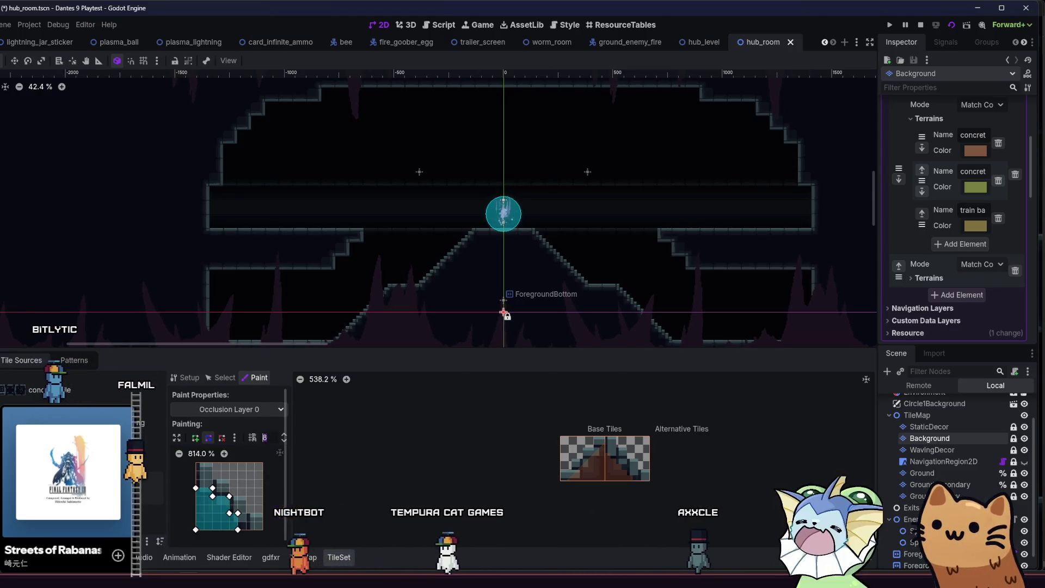
text(16)
key(Return)
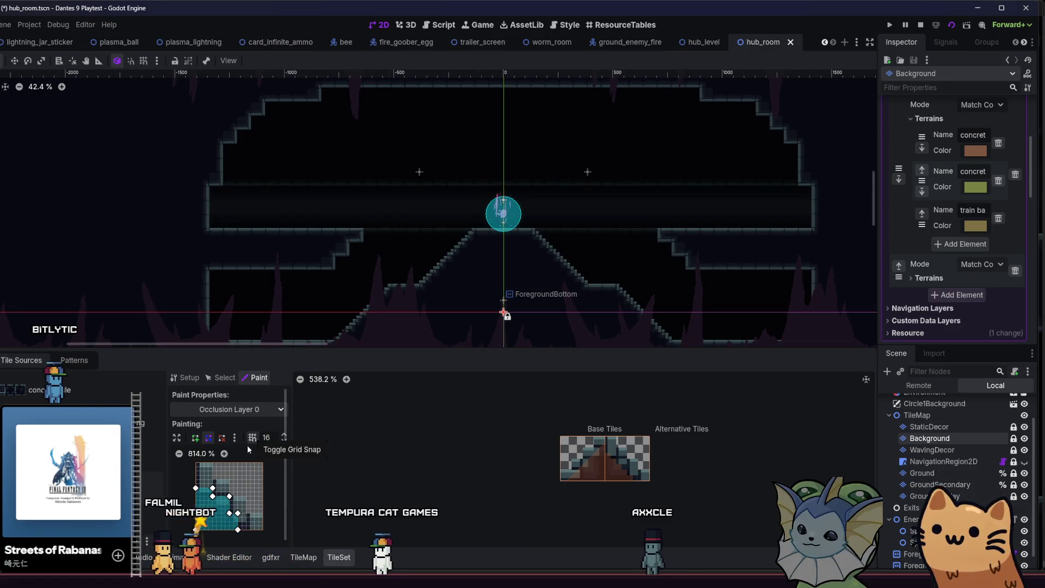
drag(229, 496, 225, 500)
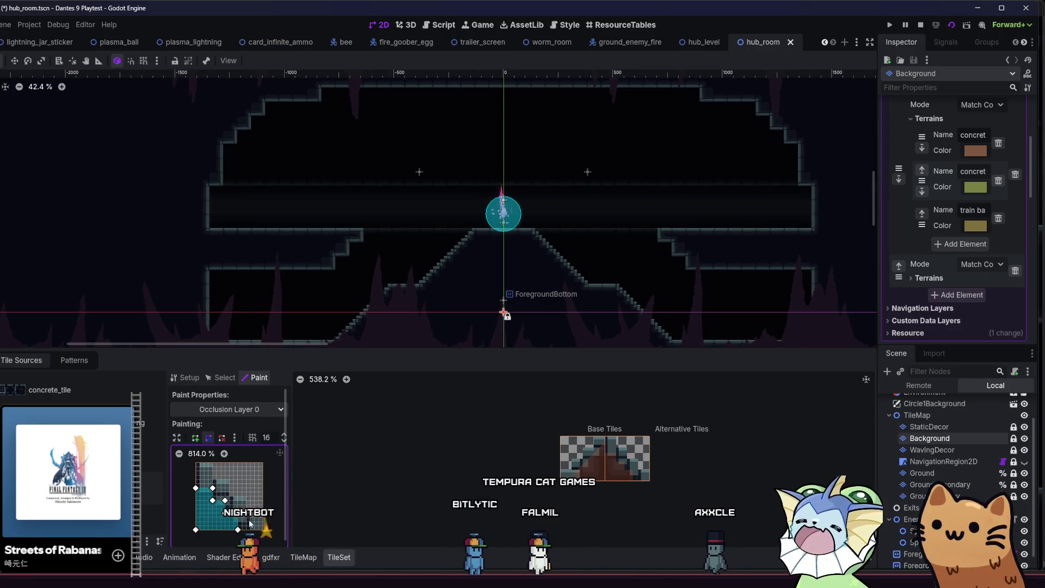
- Add and move occlusion polygon corners onto the stair steps, save hub_room, and run the game
scroll(267, 438, down, 8)
drag(231, 507, 225, 513)
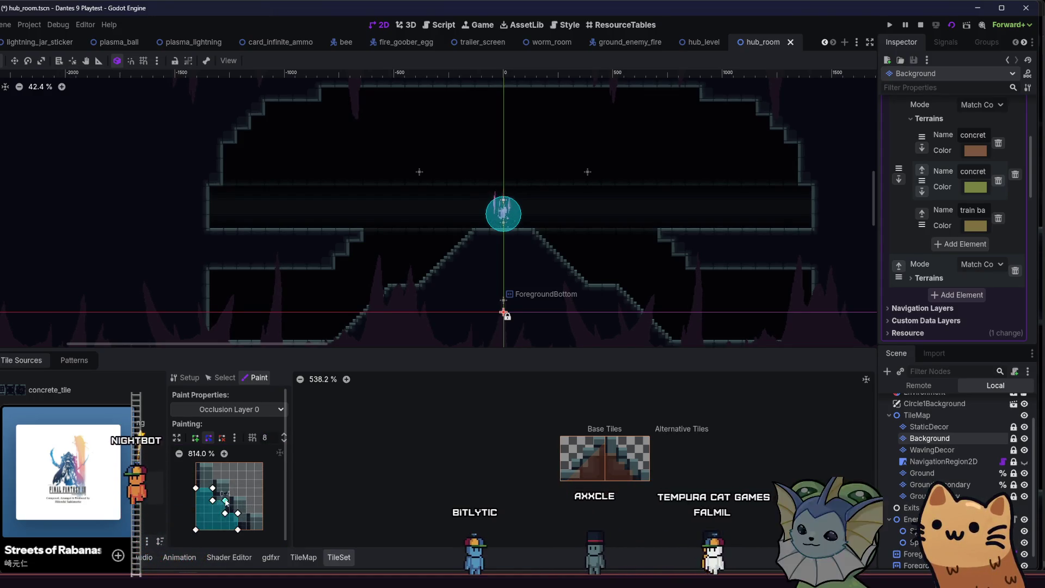
drag(226, 497, 229, 496)
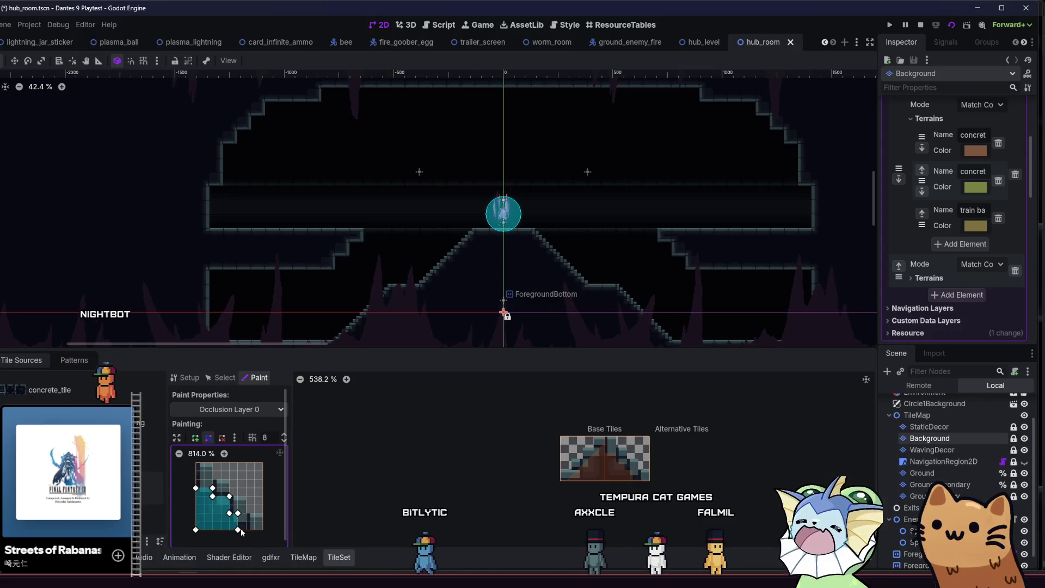
drag(244, 531, 252, 530)
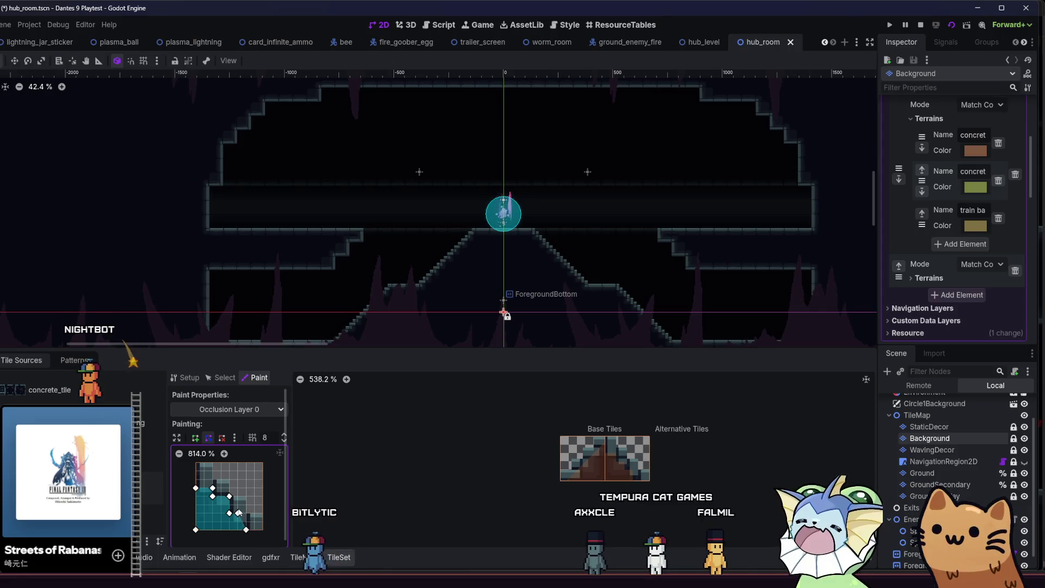
drag(212, 488, 213, 480)
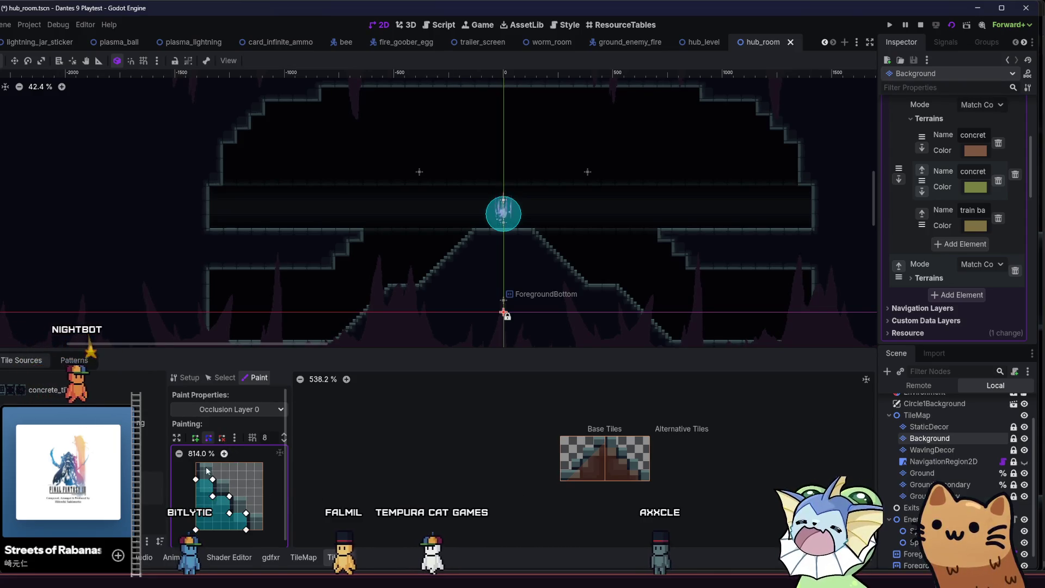
drag(196, 480, 263, 479)
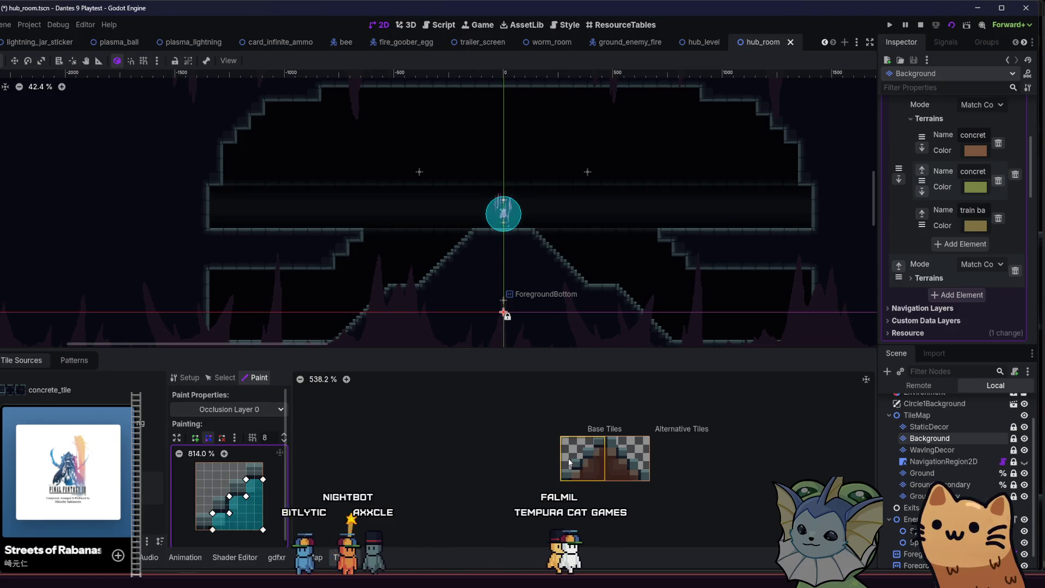
key(ctrl+s)
click(952, 25)
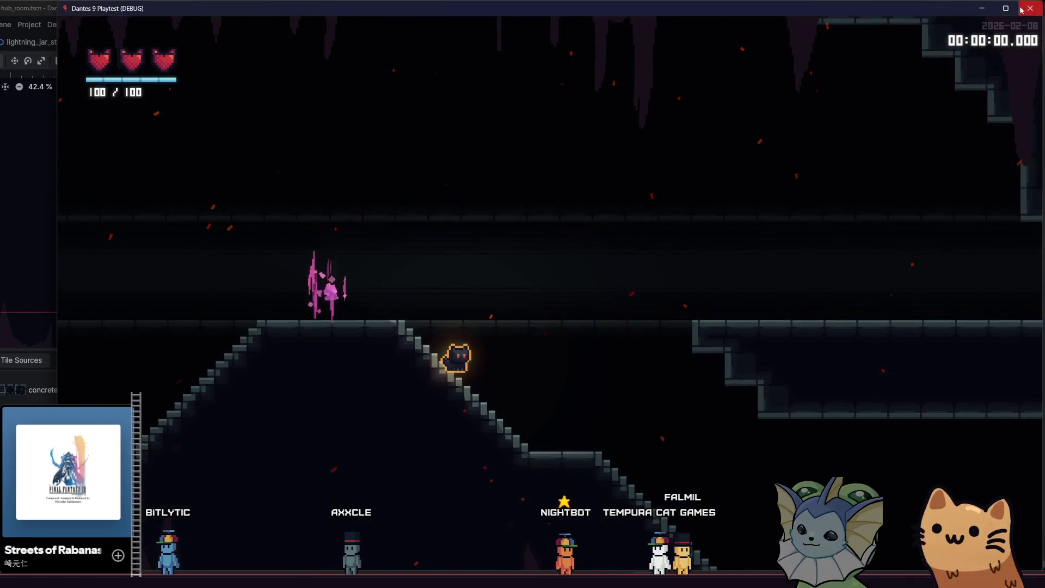
- Relaunch the game, start a new game, and walk down the left stairs with a jump
click(1022, 9)
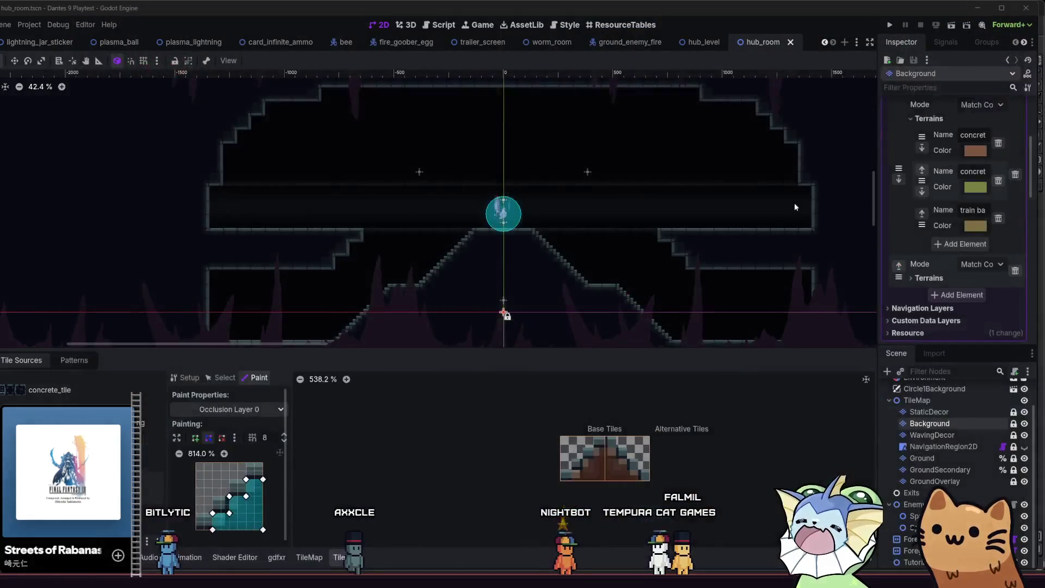
click(891, 25)
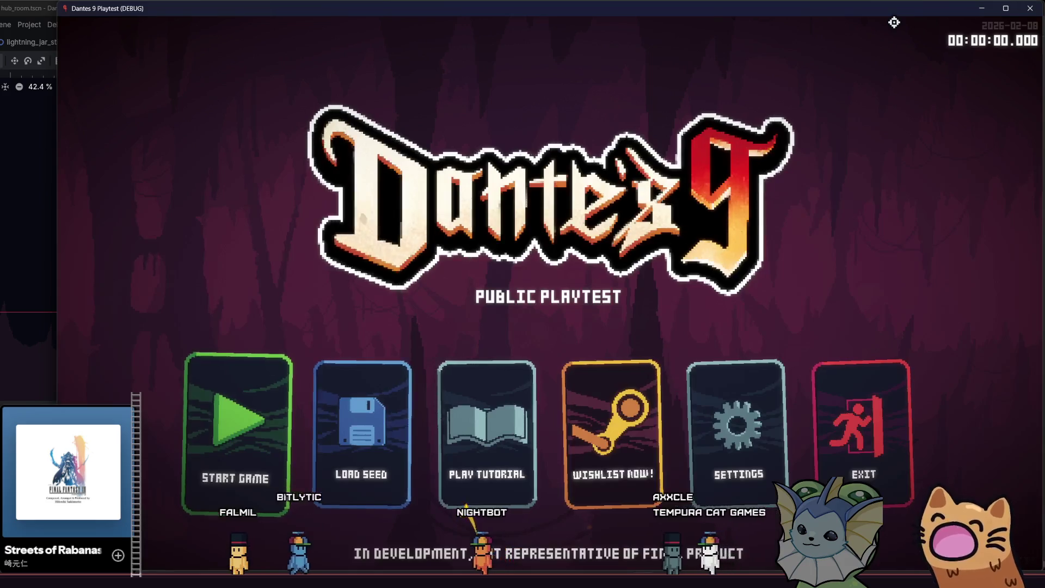
click(205, 432)
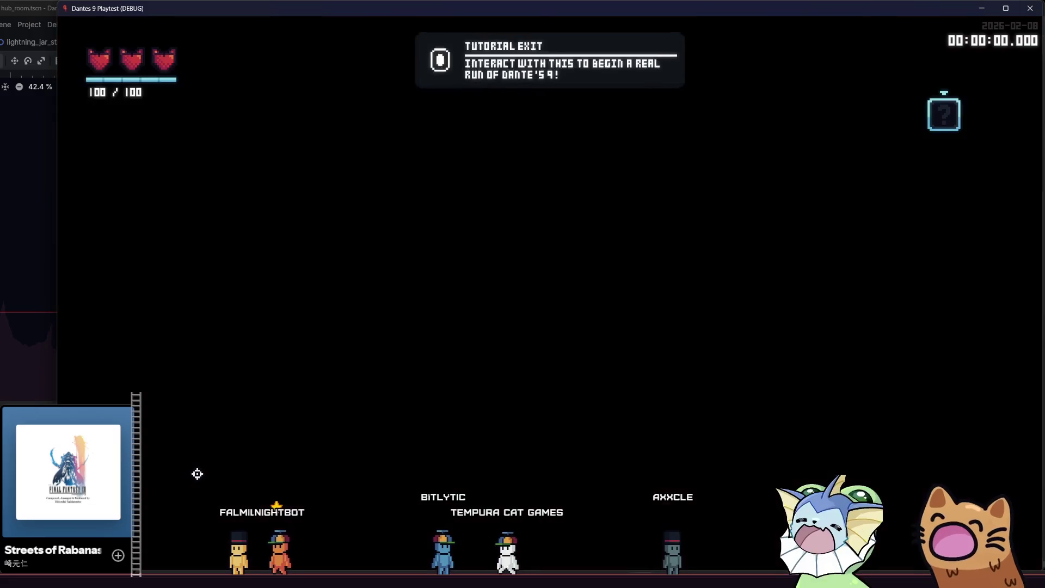
key(a)
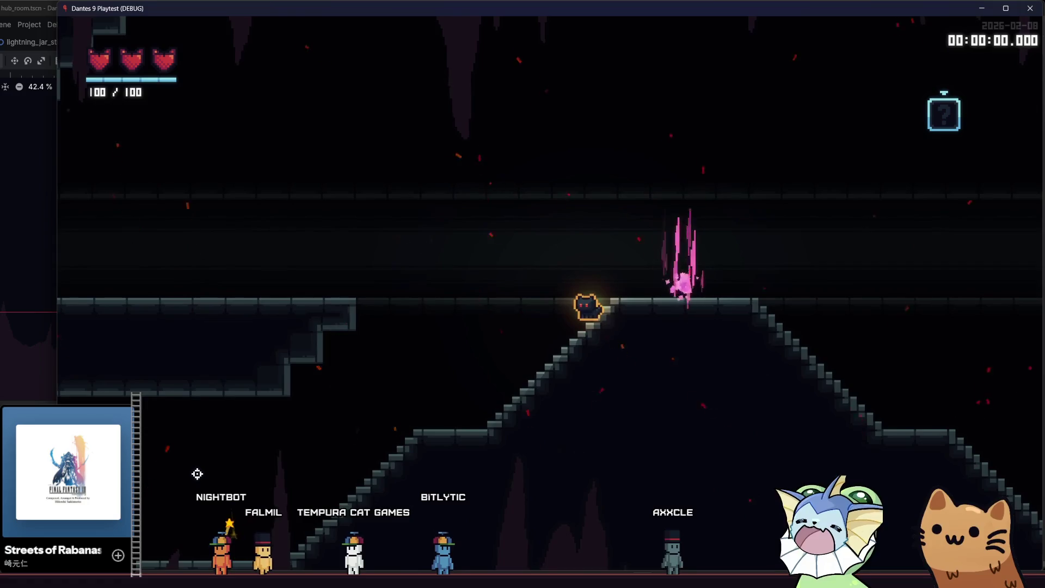
key(a)
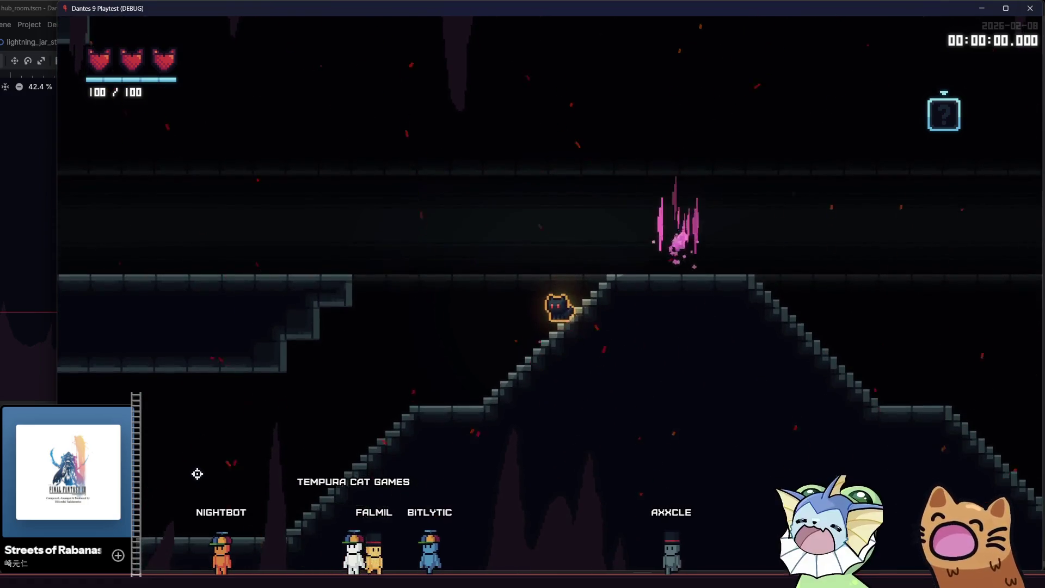
key(a)
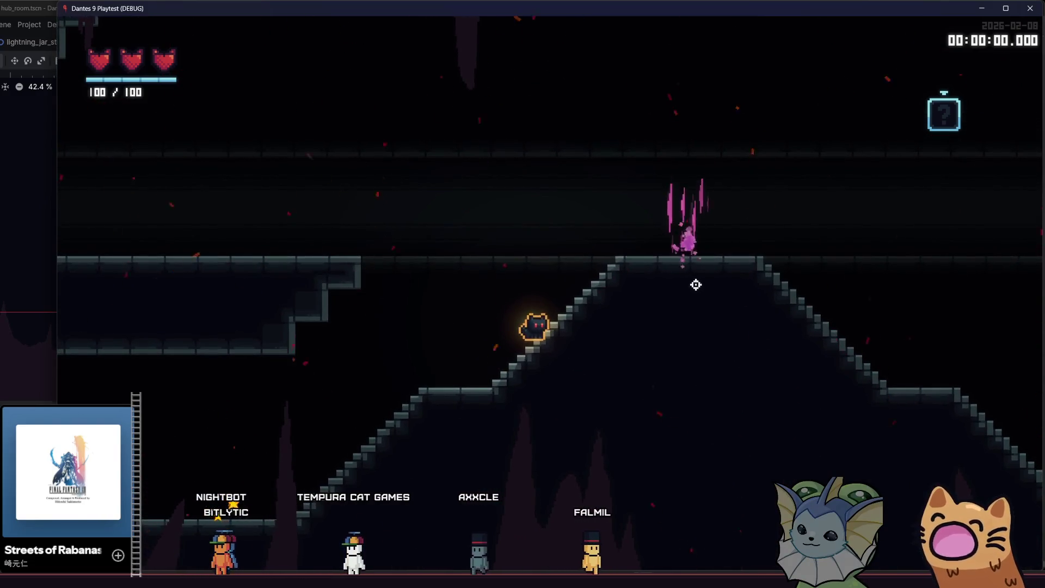
key(space)
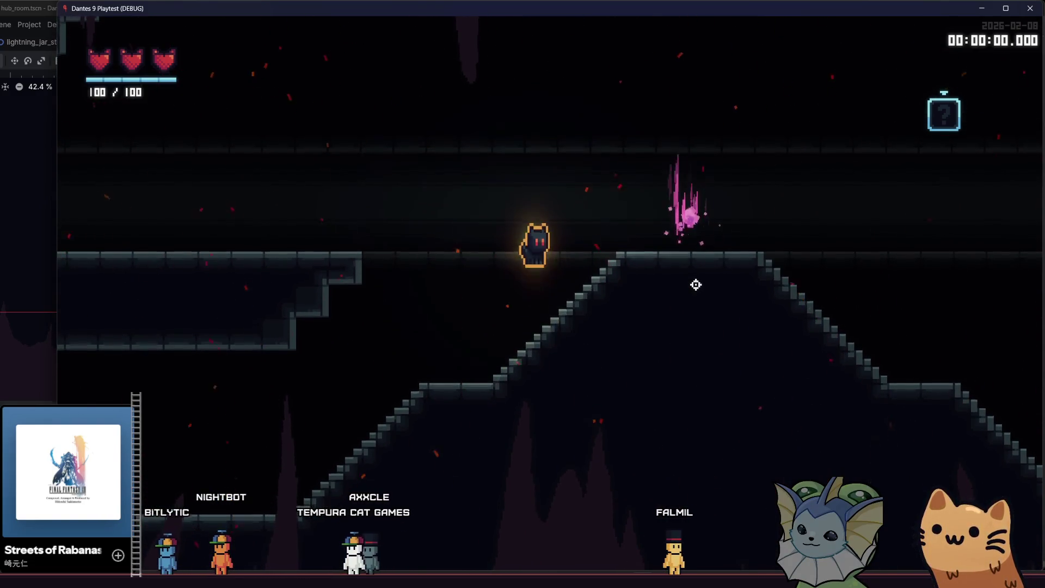
- Add a card from the debug menu's card list and resume play
key(Escape)
click(174, 141)
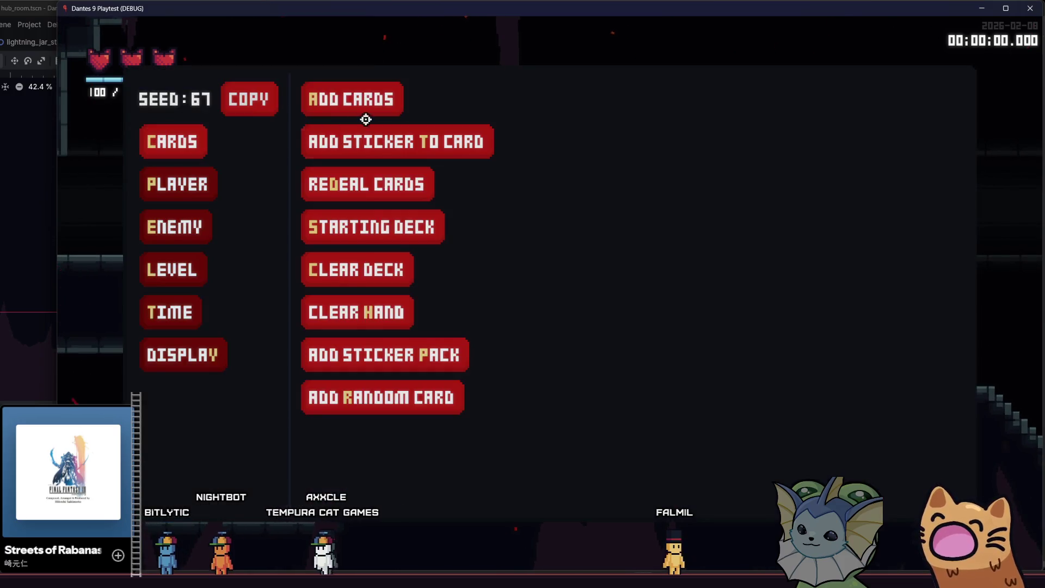
click(351, 99)
scroll(569, 228, down, 8)
scroll(566, 256, down, 4)
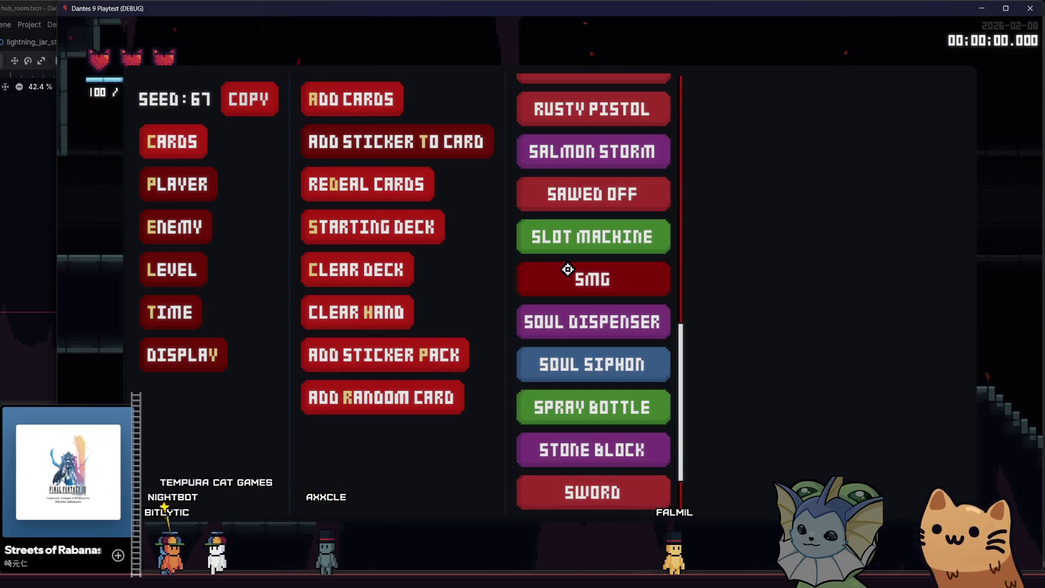
click(590, 323)
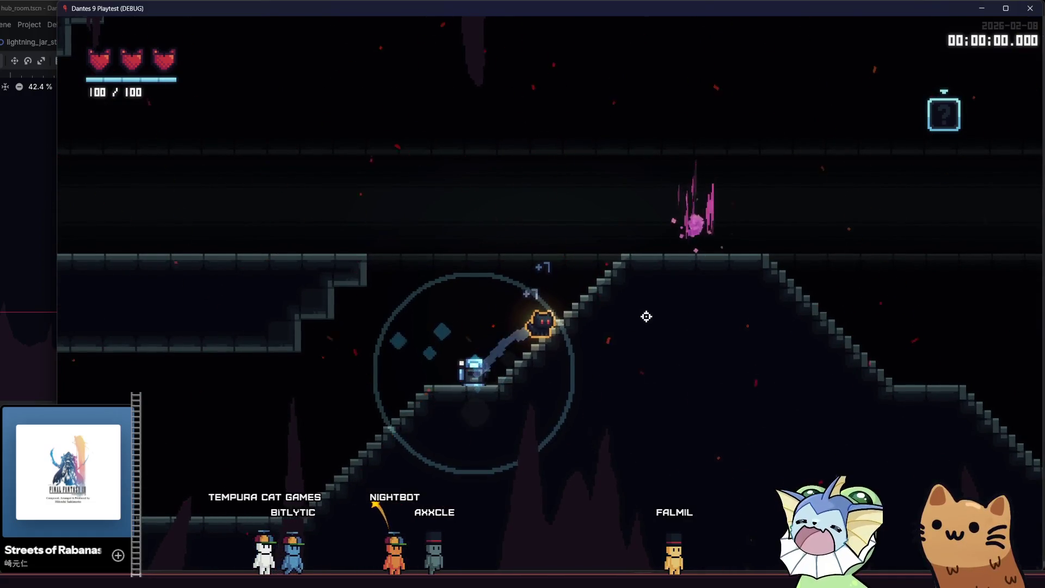
- Add the Soul Siphon card via the debug menu, then quit back to the editor with F8
key(d)
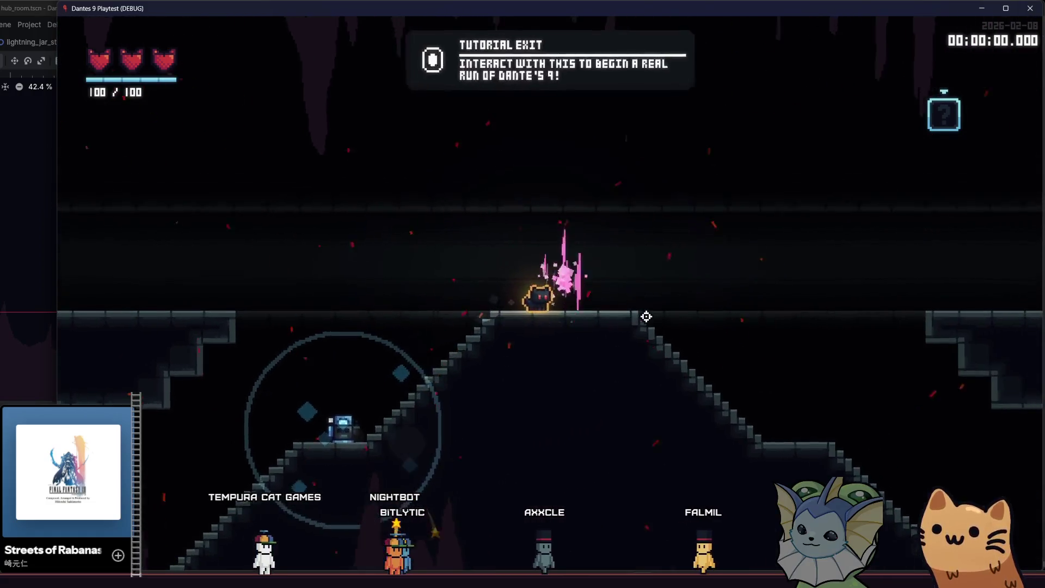
key(Escape)
click(186, 144)
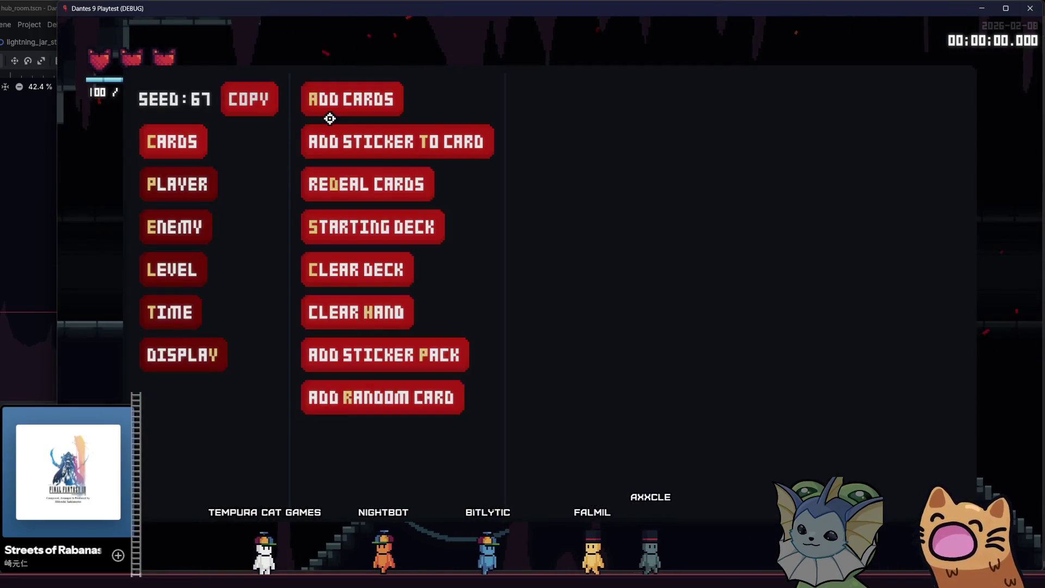
click(336, 104)
scroll(566, 228, down, 2)
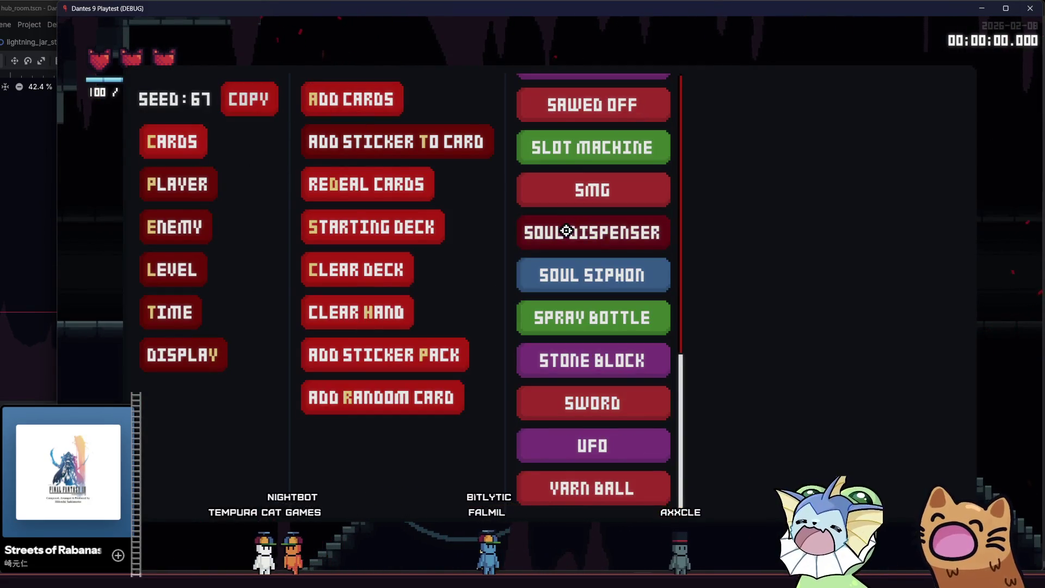
click(584, 276)
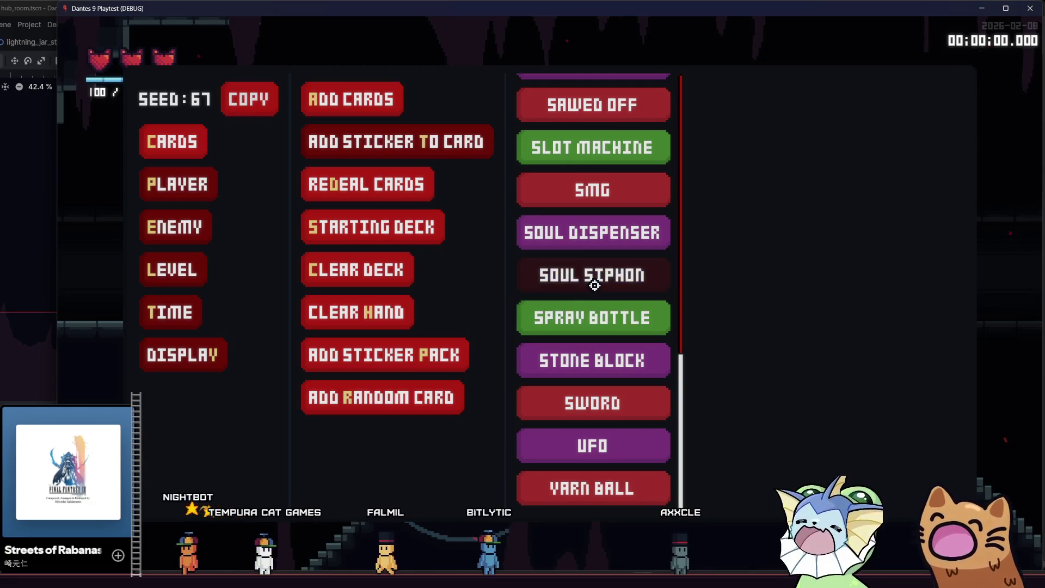
click(595, 283)
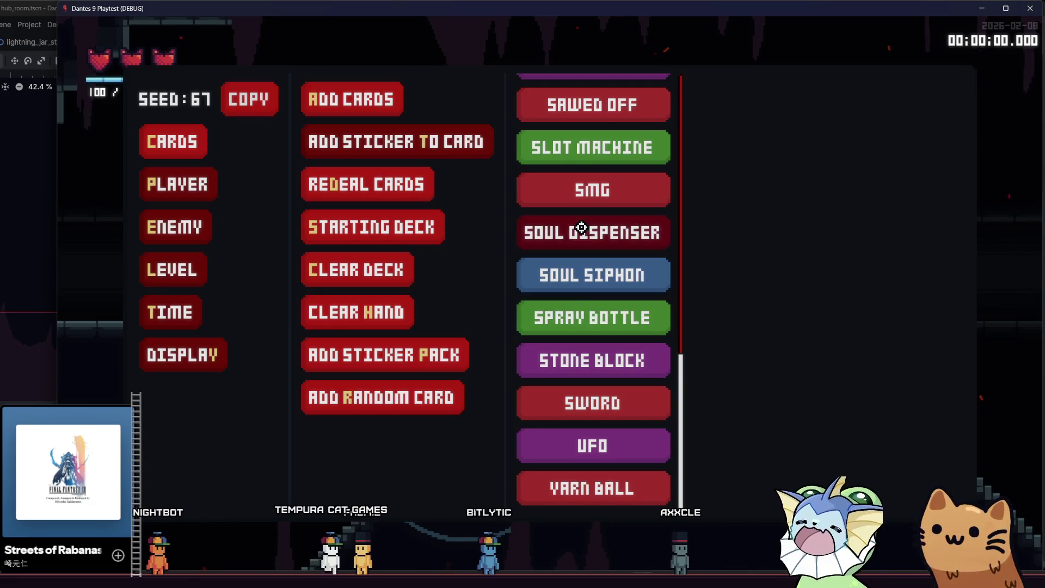
key(Escape)
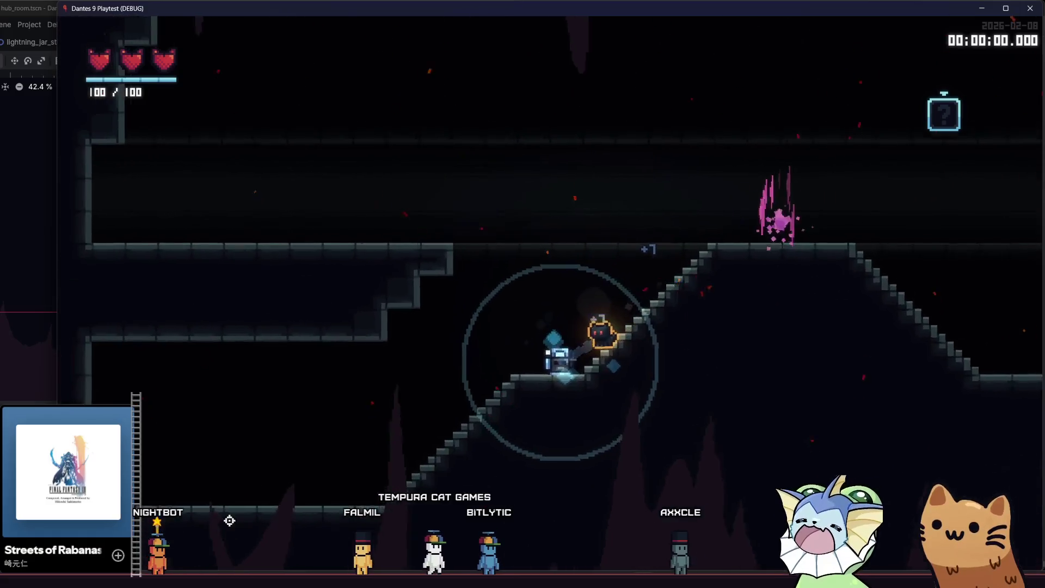
key(Escape)
key(F8)
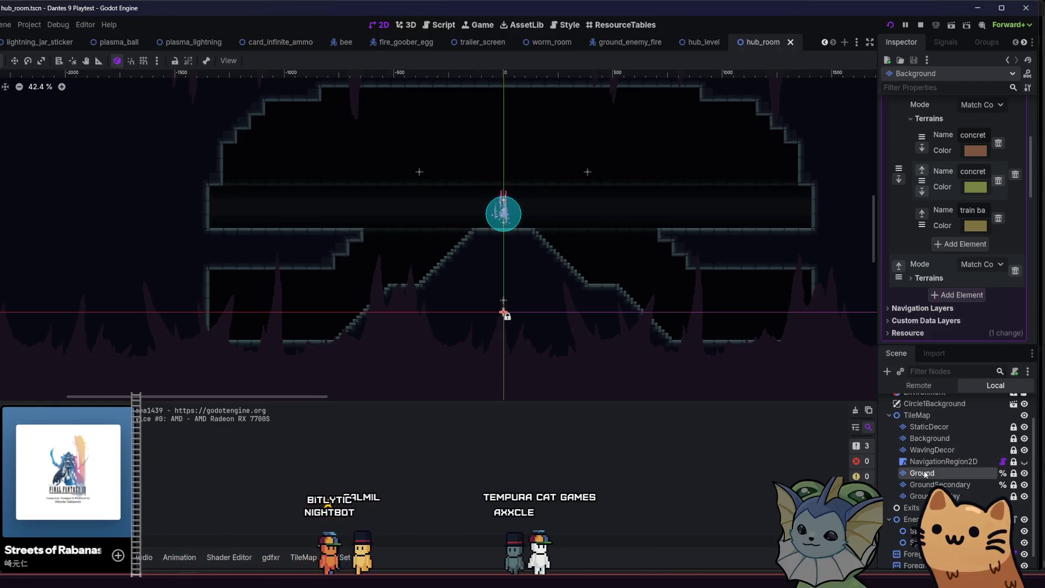
- Select the Background tile layer and review the tileset's rendering, navigation and physics layer settings
click(930, 438)
scroll(917, 233, up, 5)
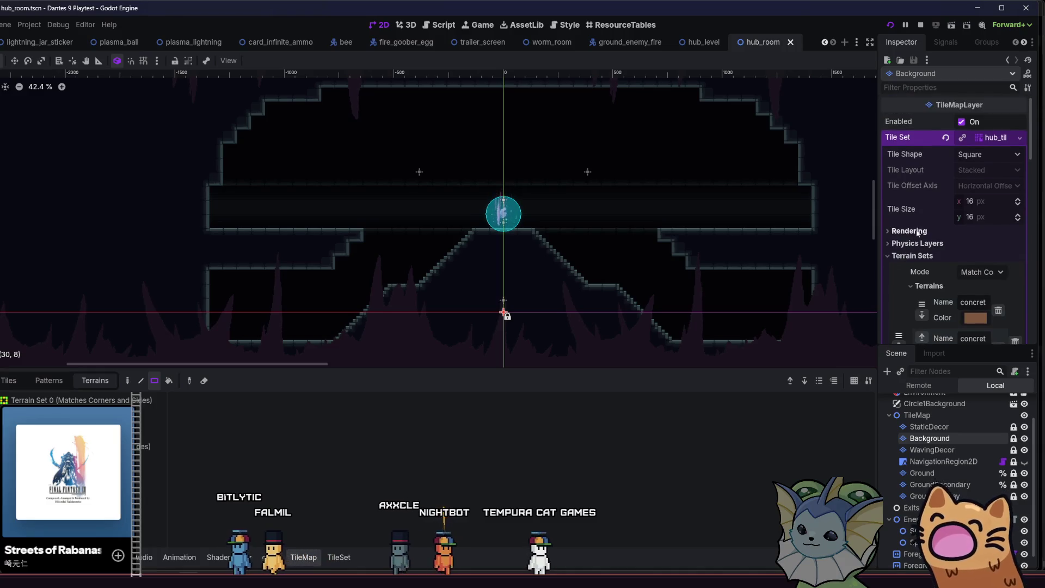
scroll(918, 232, down, 2)
click(919, 171)
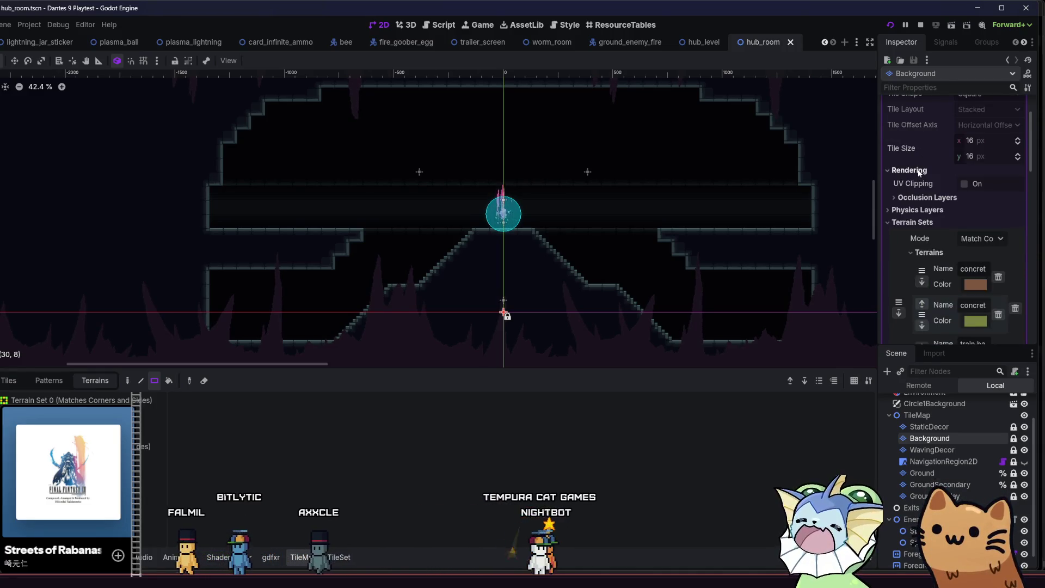
scroll(939, 201, down, 5)
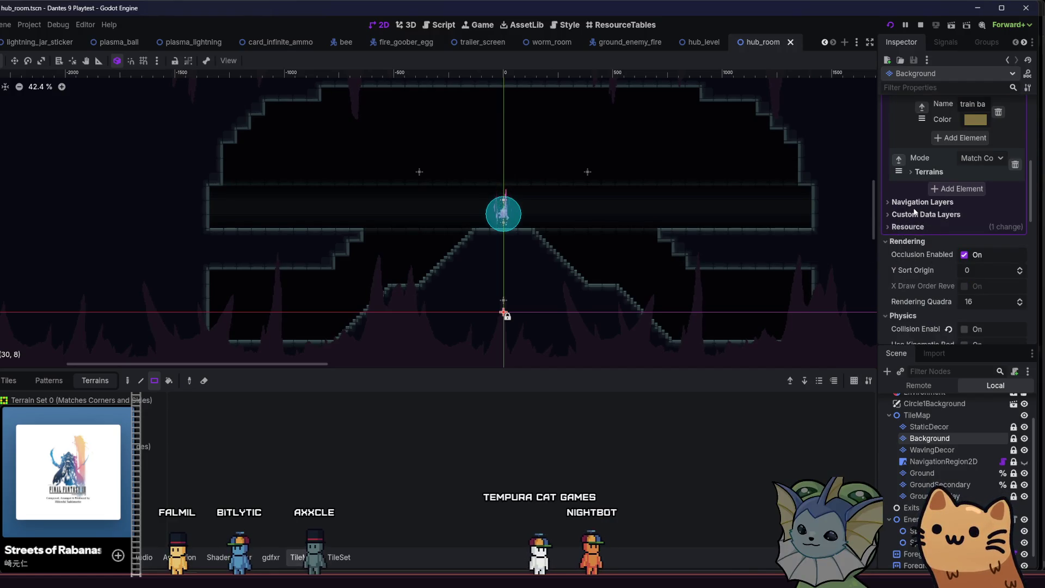
click(916, 205)
click(917, 205)
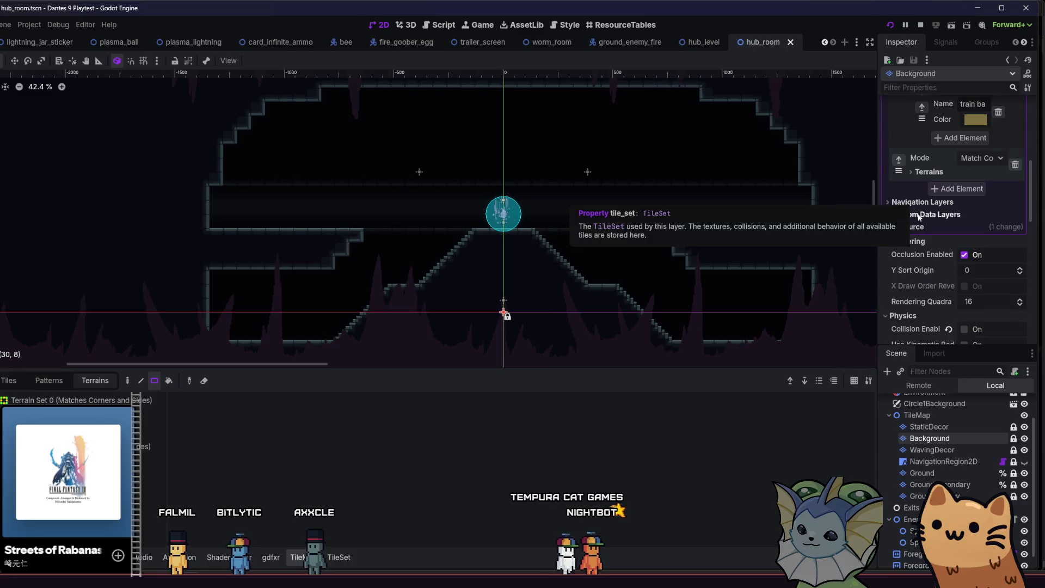
scroll(919, 217, up, 4)
click(918, 153)
click(917, 153)
- Turn on UV Clipping, expand Occlusion Layers, then save hub_room and launch the playtest
click(913, 140)
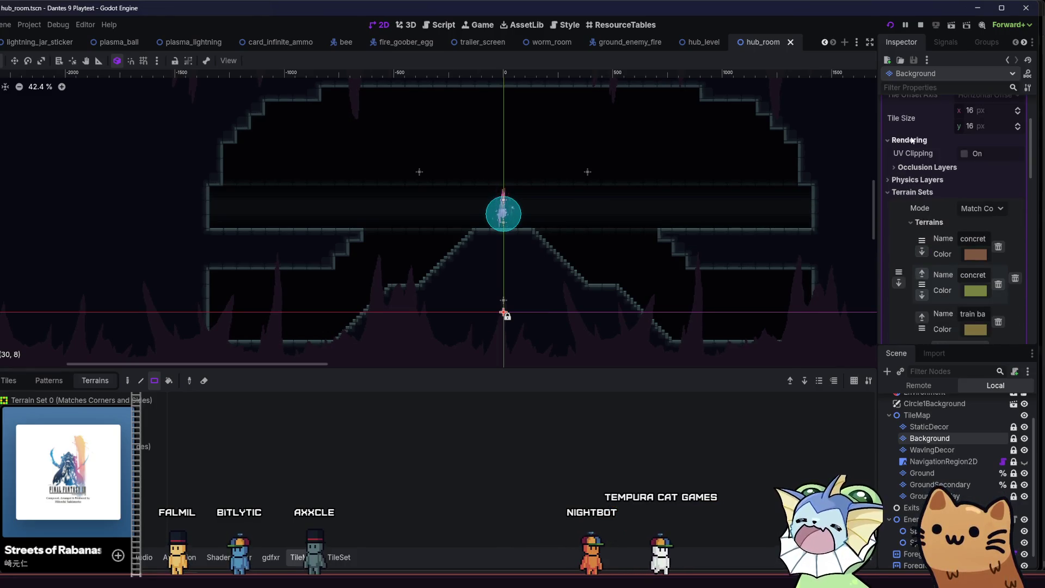
click(962, 154)
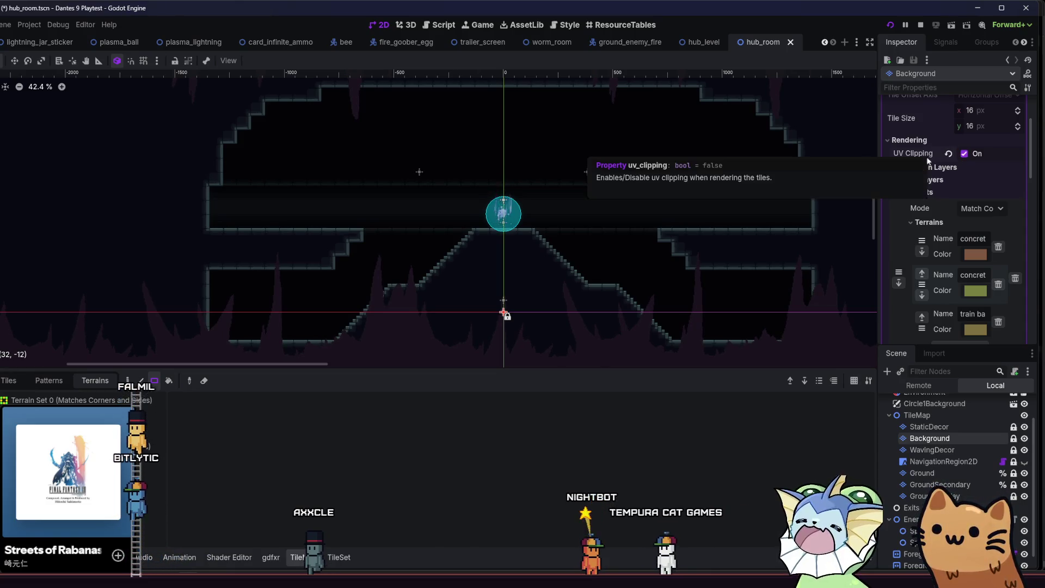
click(954, 167)
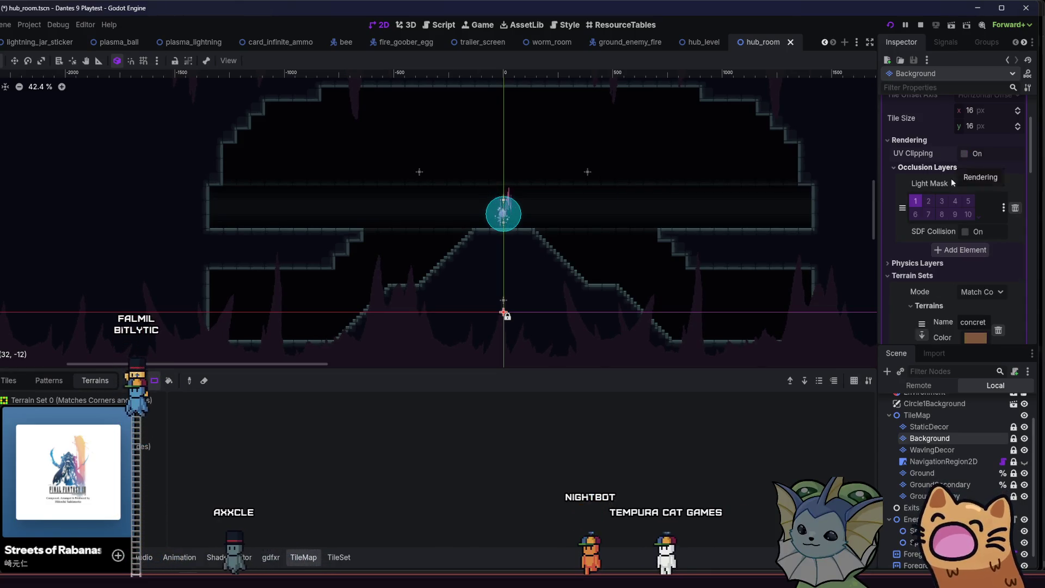
key(ctrl+s)
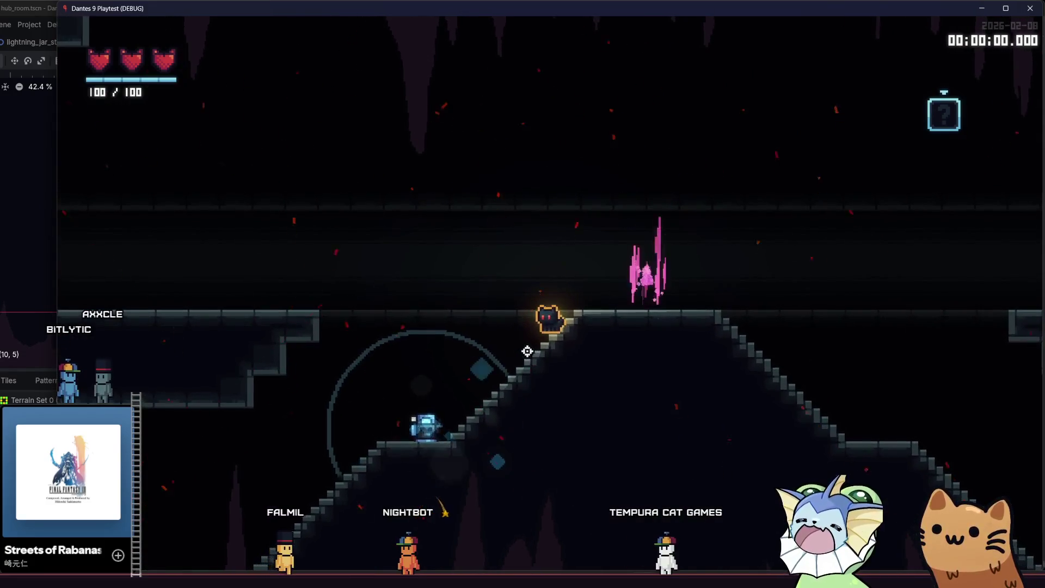
- Add a LASER POINTER card from the debug card menu and fire it at the slope stairs
key(Escape)
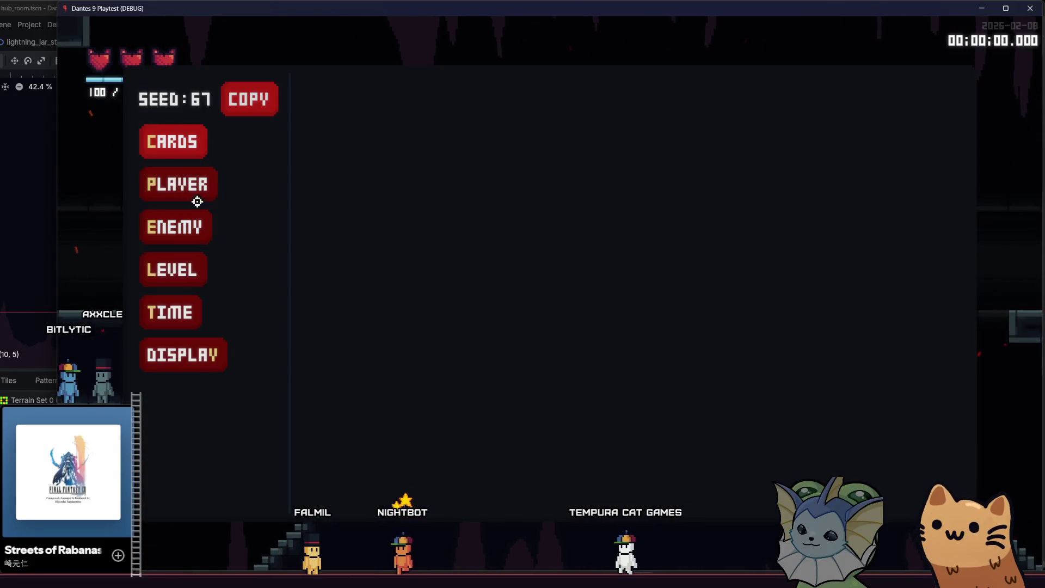
click(173, 143)
click(367, 93)
scroll(583, 264, up, 5)
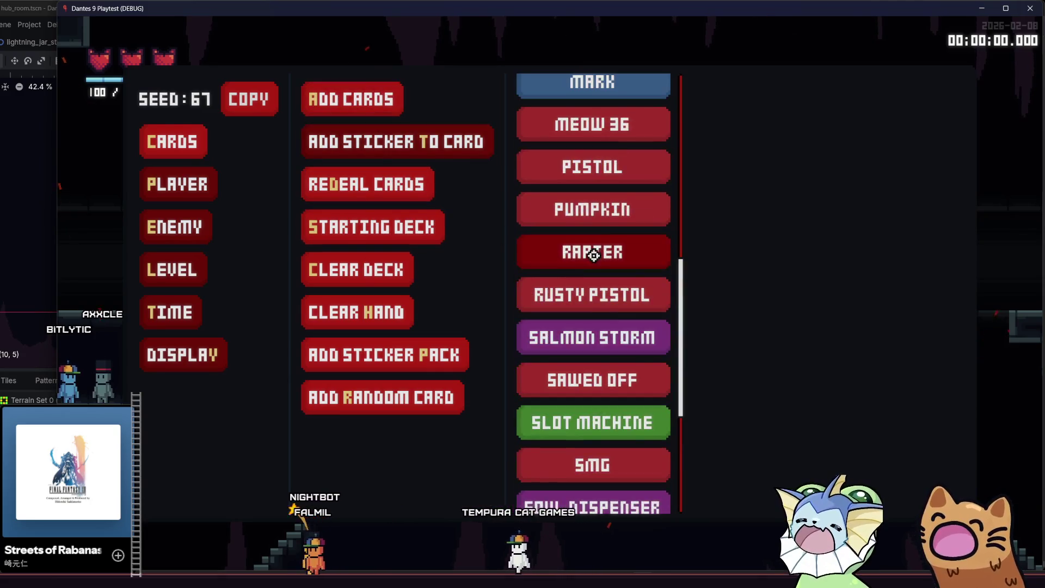
scroll(591, 245, up, 2)
scroll(598, 229, up, 1)
click(603, 201)
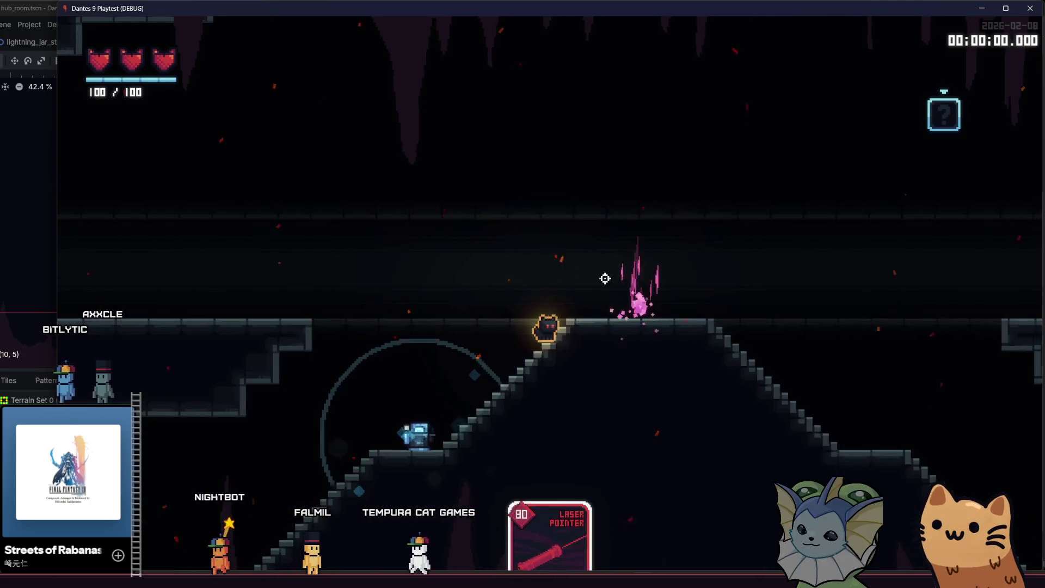
click(612, 311)
key(space)
click(785, 386)
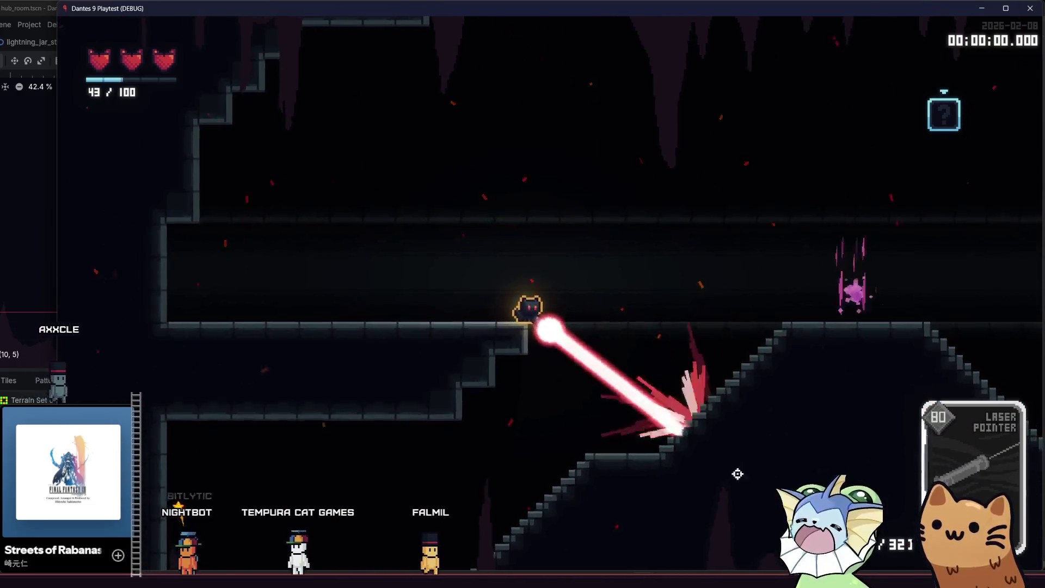
- Add STONE BLOCK, SWORD and UFO cards via the debug menu, then use the UFO card
key(grave)
click(164, 128)
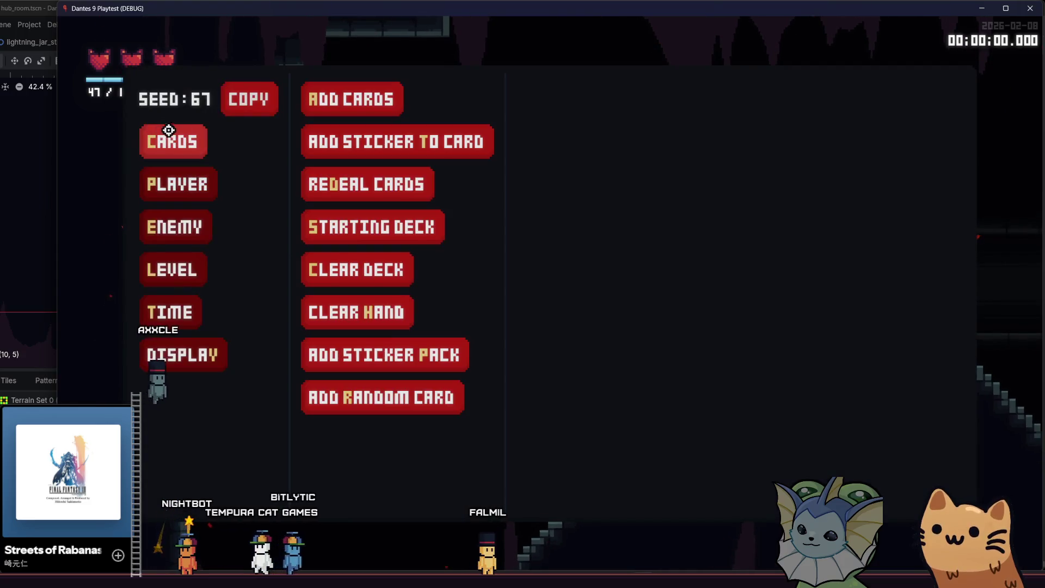
click(467, 150)
scroll(588, 222, down, 10)
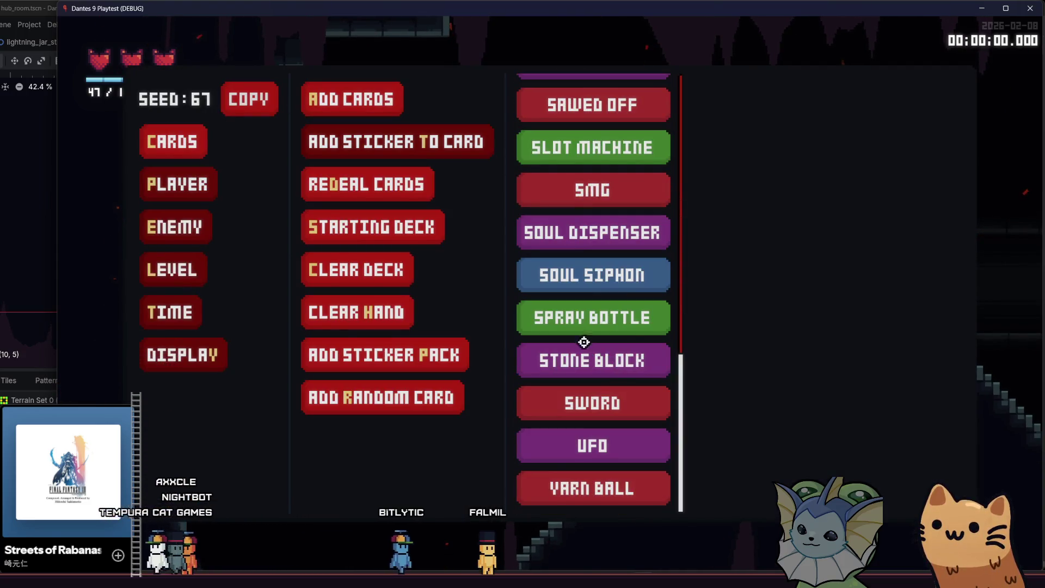
click(574, 364)
click(575, 403)
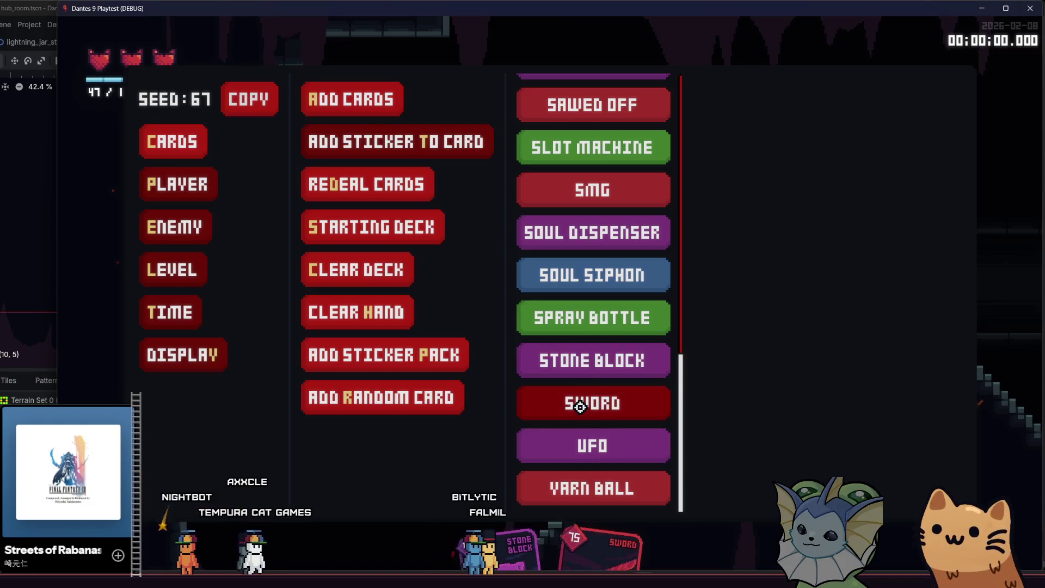
click(577, 434)
key(Escape)
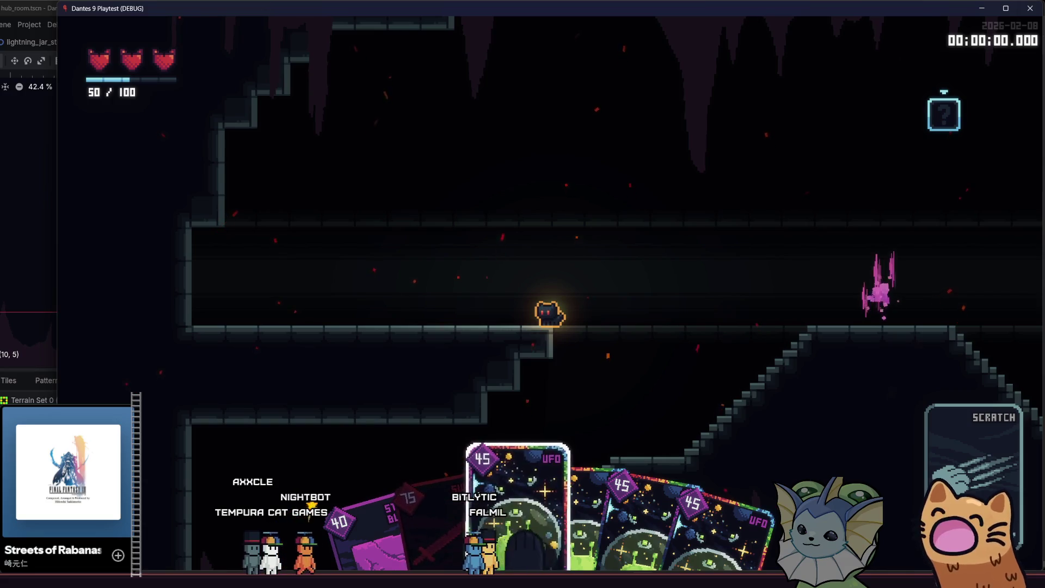
click(550, 293)
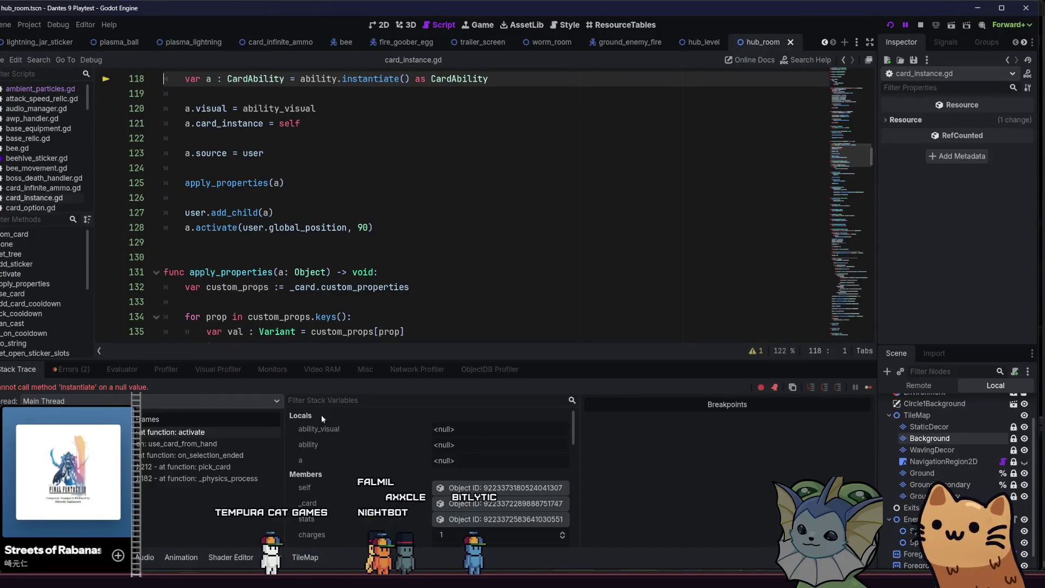
- Stop the crashed game run, glance at Aseprite, and return to the hub_room 2D view
click(921, 25)
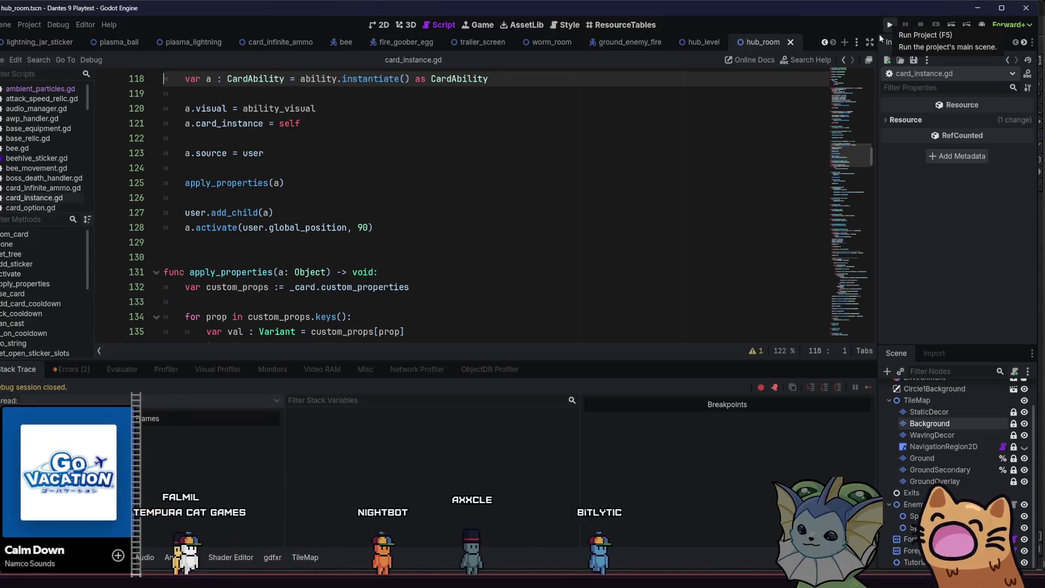
key(alt+Tab)
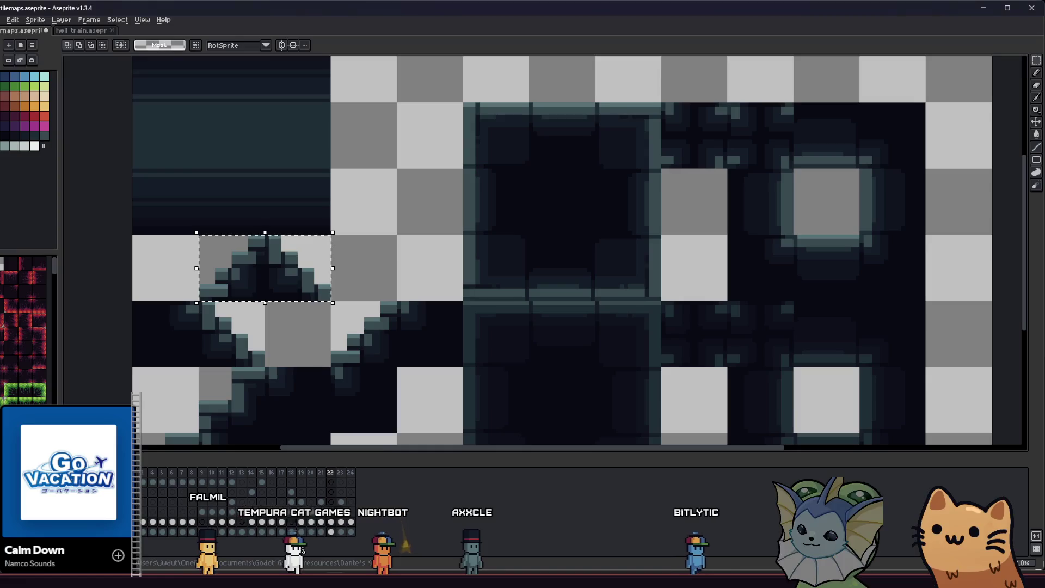
key(alt+Tab)
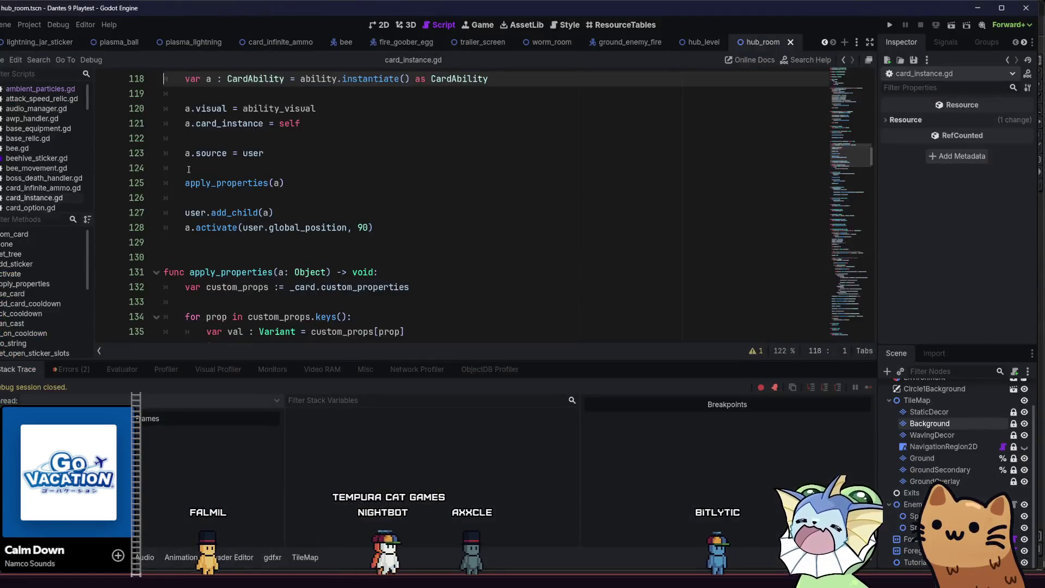
click(379, 24)
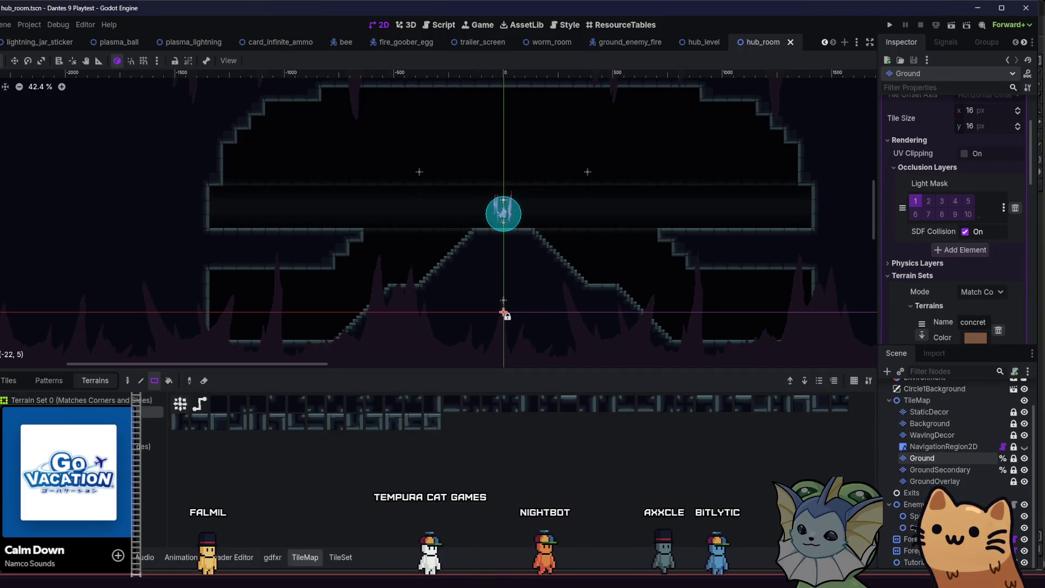
- Fill a 45x8 terrain area, finish the wall line and top-left corner, and erase old lower-left stairs
mouse_move(212, 230)
mouse_down()
mouse_move(291, 272)
mouse_move(838, 342)
mouse_up()
scroll(284, 201, up, 3)
scroll(184, 303, up, 4)
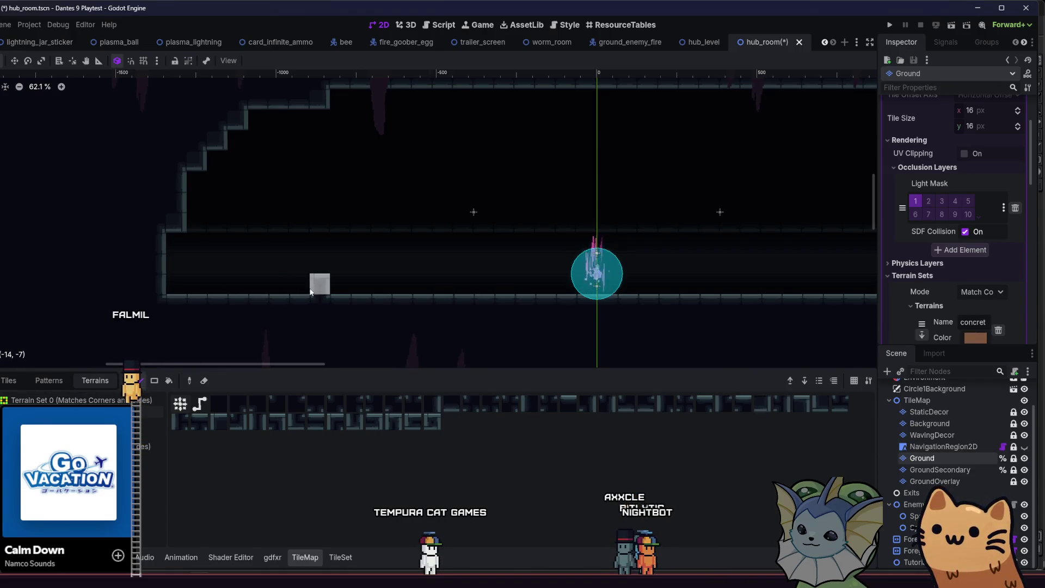
mouse_move(232, 201)
mouse_down()
mouse_move(252, 220)
mouse_move(175, 221)
mouse_up()
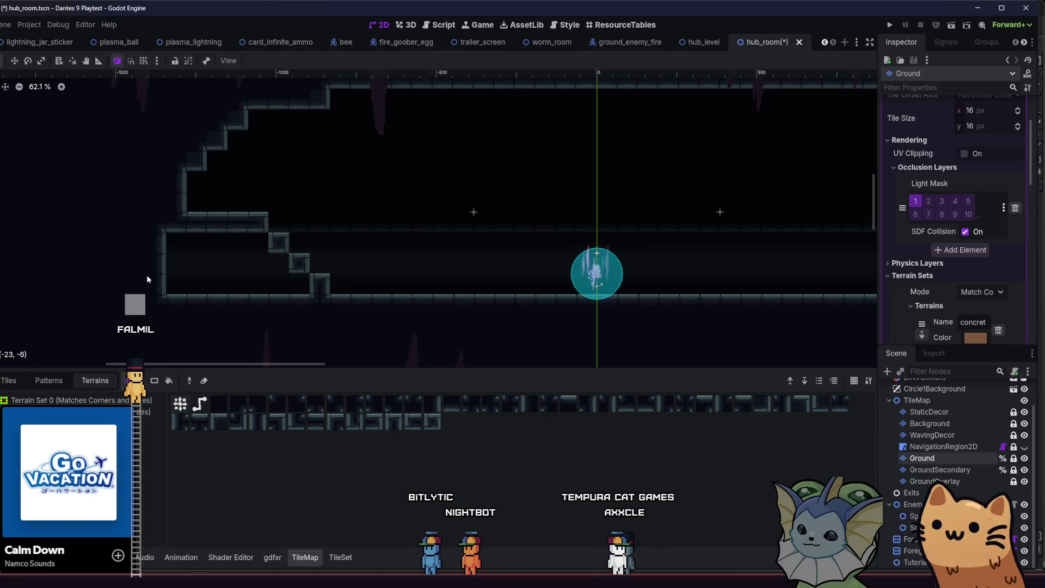
click(174, 240)
mouse_move(218, 276)
mouse_down()
mouse_move(281, 286)
mouse_move(130, 289)
mouse_move(151, 299)
mouse_up()
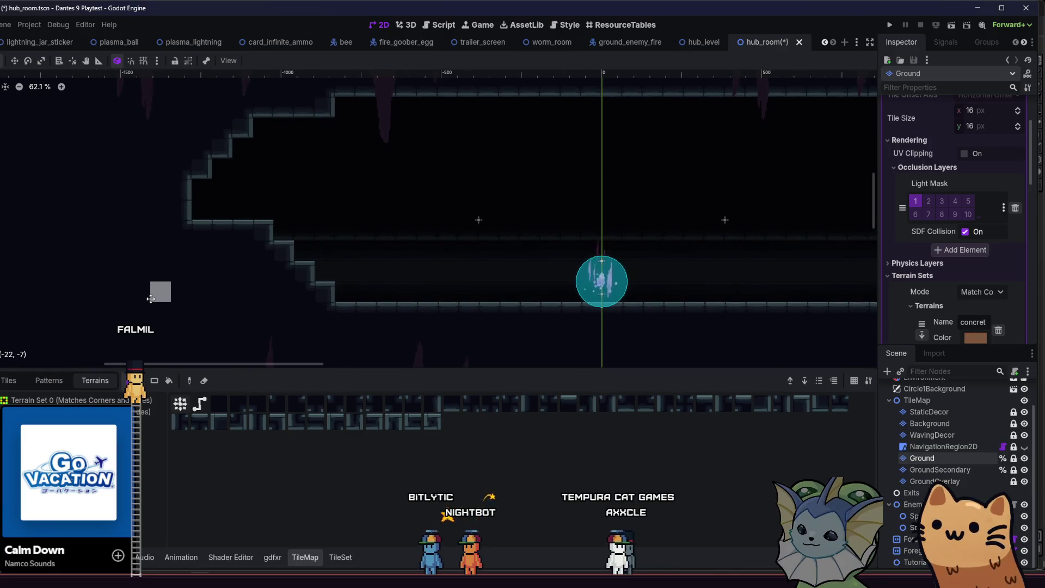
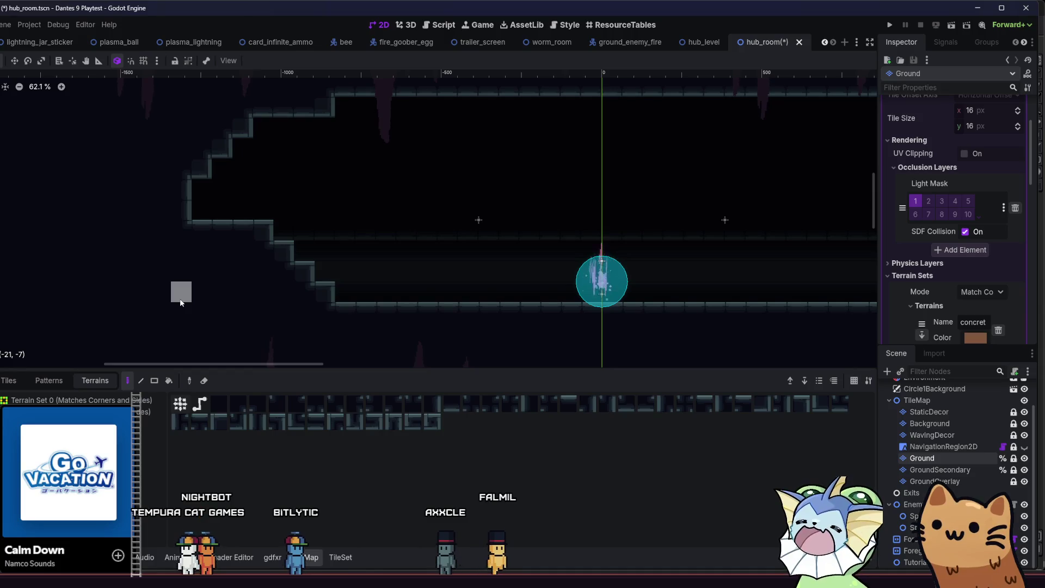
- Undo the placed stair tiles and open both stair tiles in the TileSet editor
key(ctrl+z)
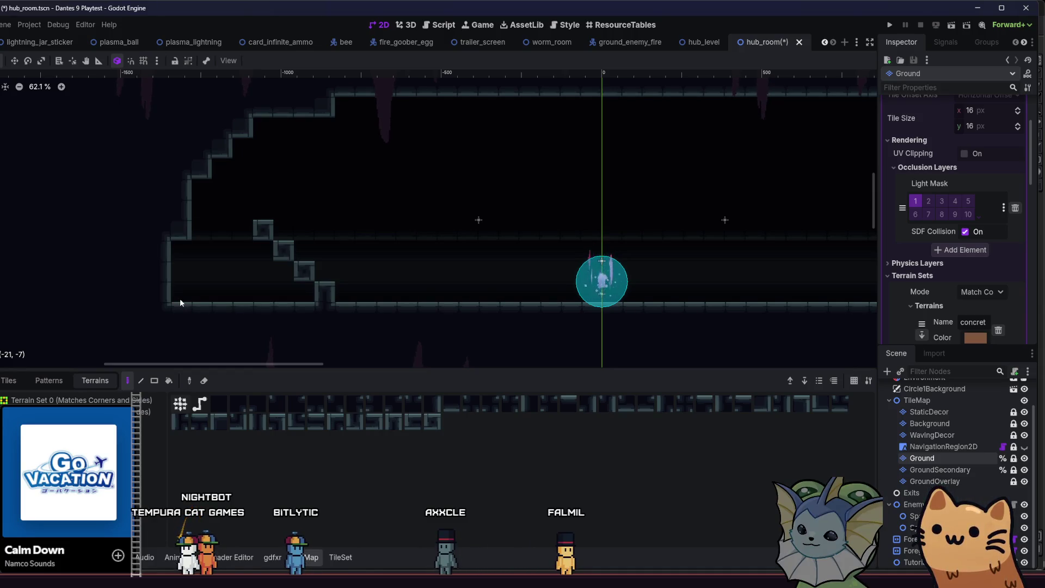
key(ctrl+z)
key(ctrl+z)
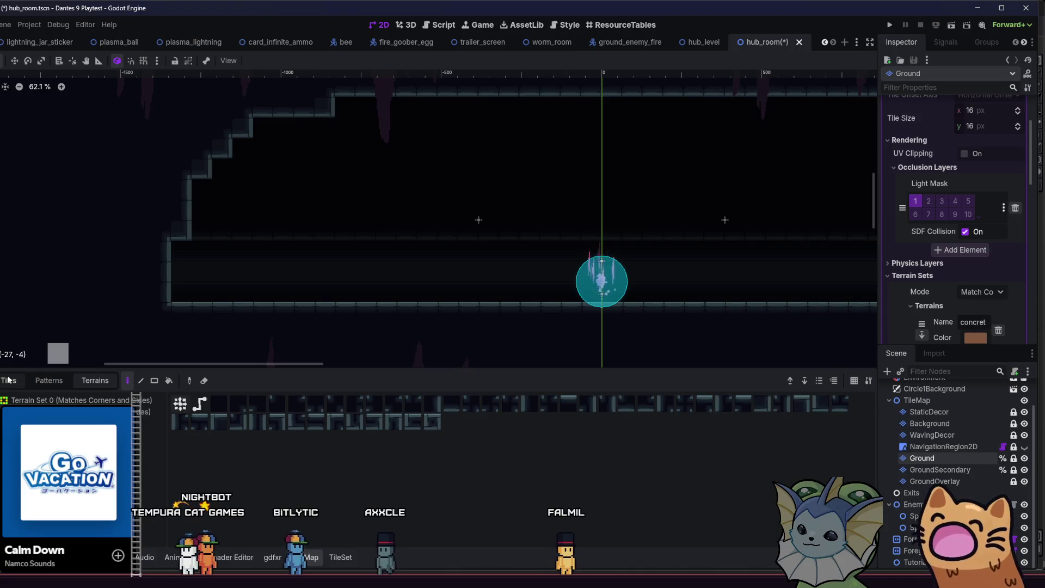
click(8, 380)
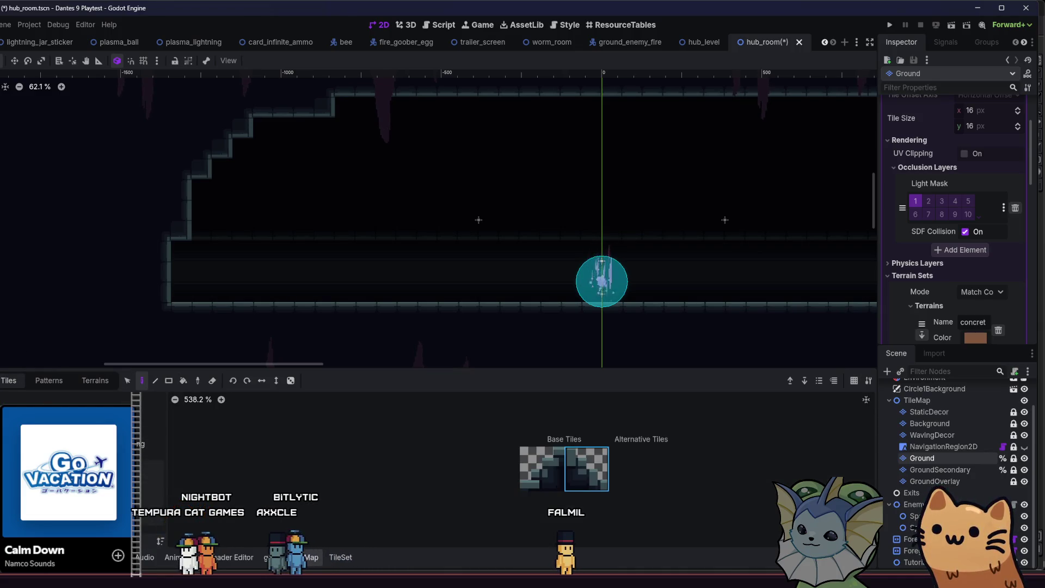
drag(542, 468, 576, 468)
click(331, 557)
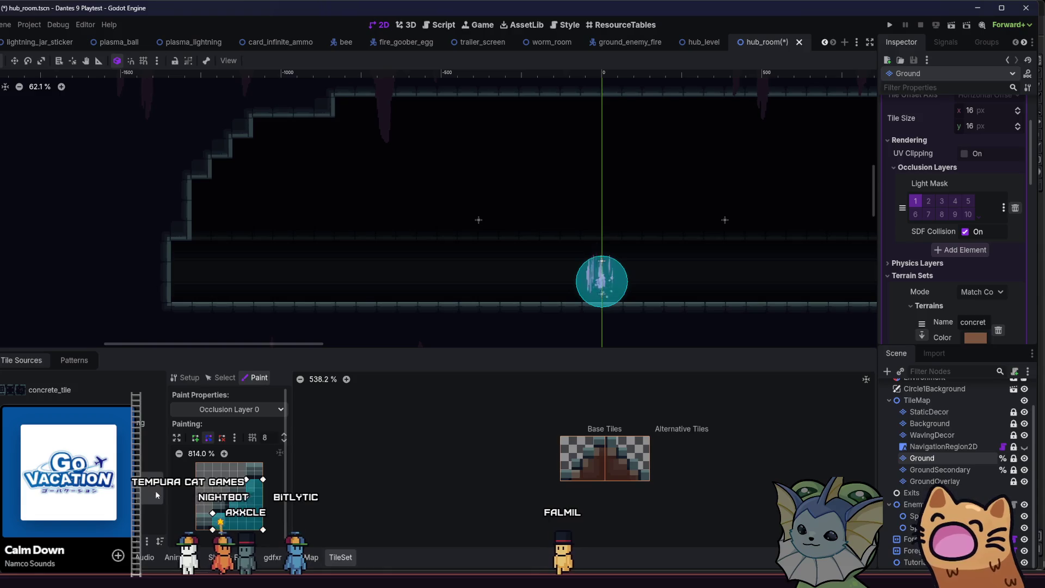
- Paint mirrored one-way slope triangles on Physics Layer 1 for both stair tiles, then save
click(224, 410)
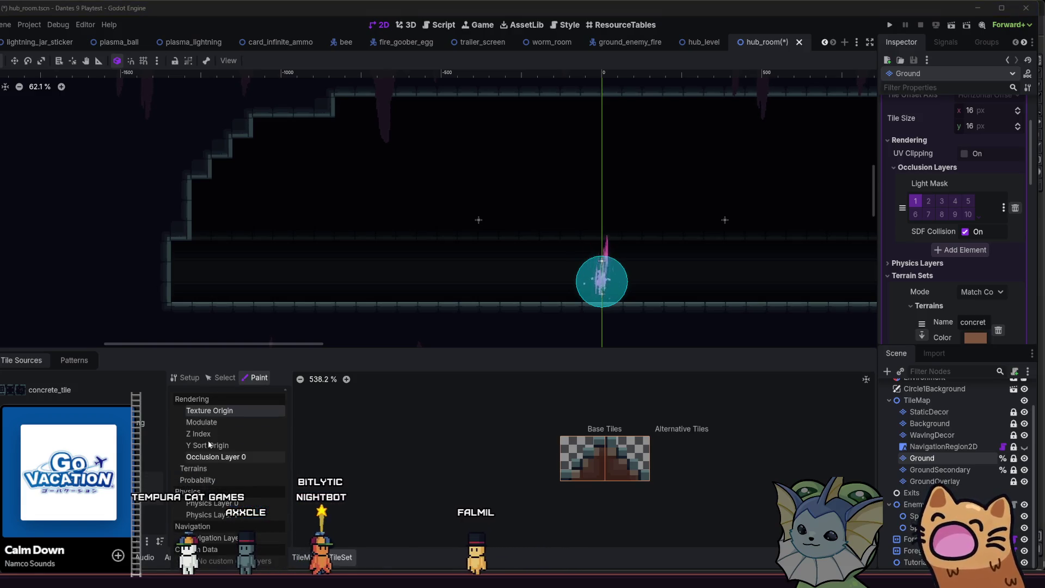
click(207, 503)
click(223, 409)
click(205, 515)
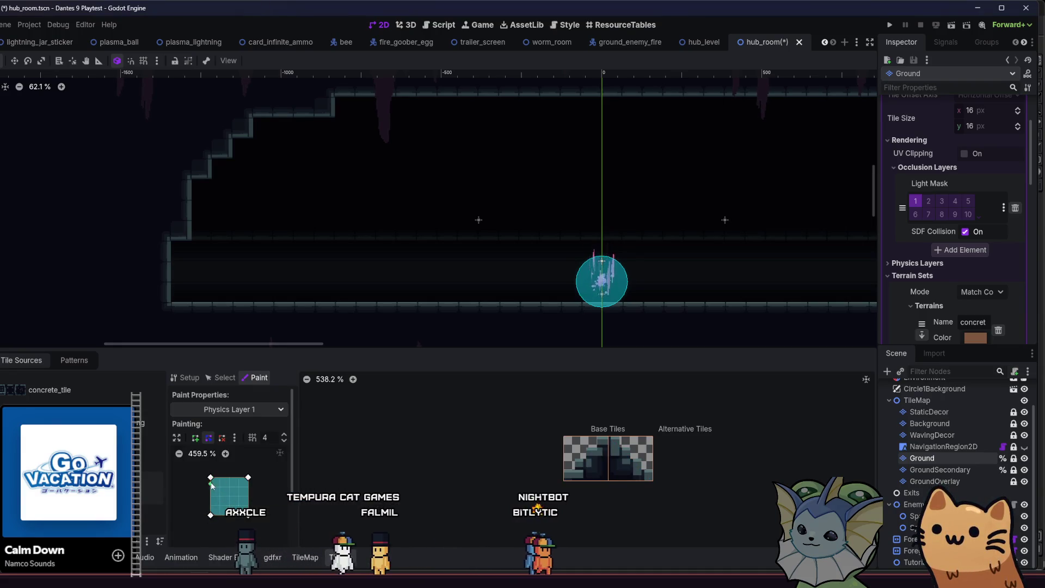
drag(212, 485, 229, 497)
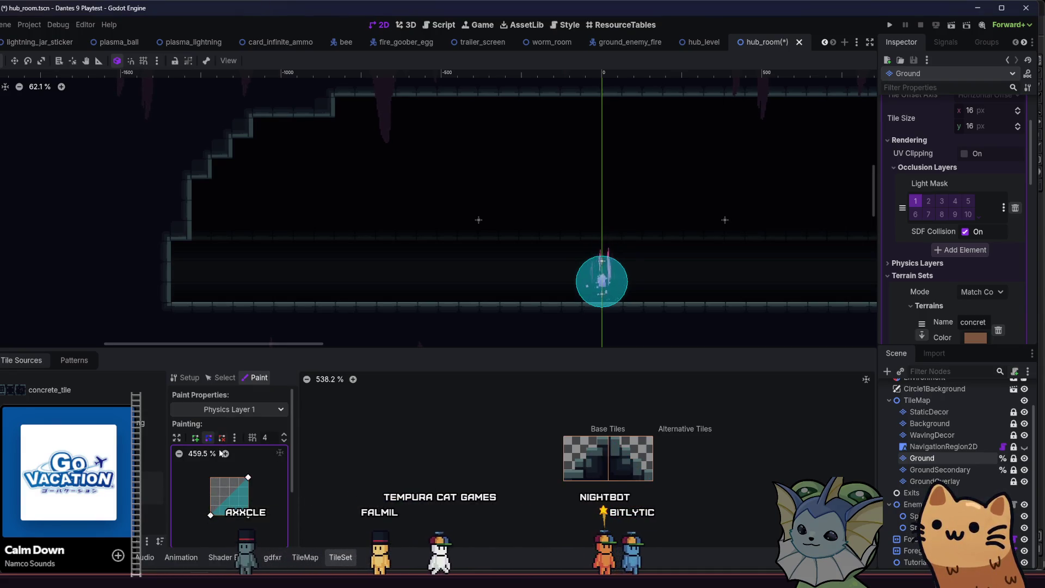
scroll(218, 479, down, 3)
click(238, 520)
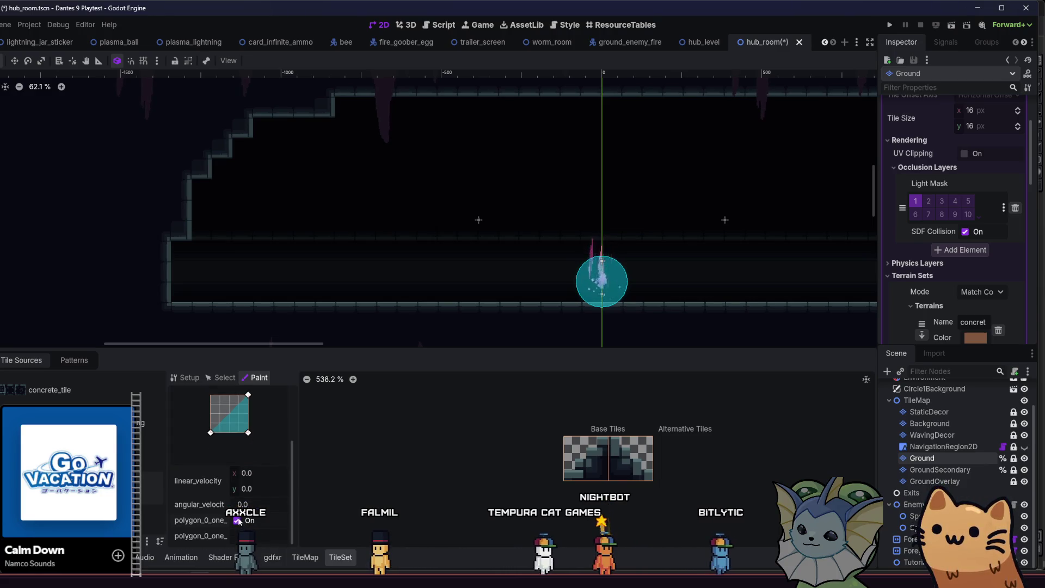
click(586, 458)
scroll(226, 473, up, 3)
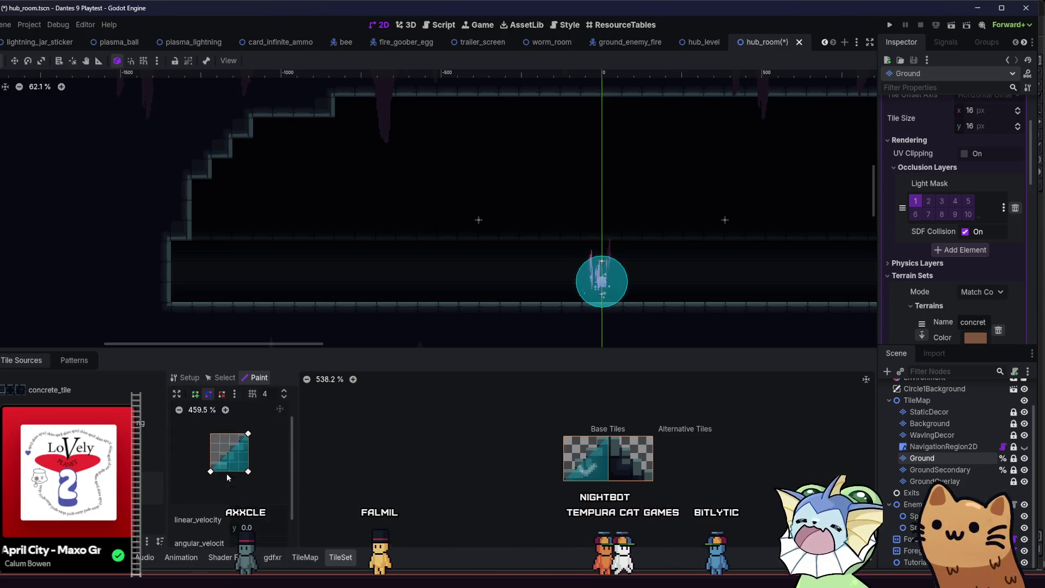
drag(248, 435, 211, 434)
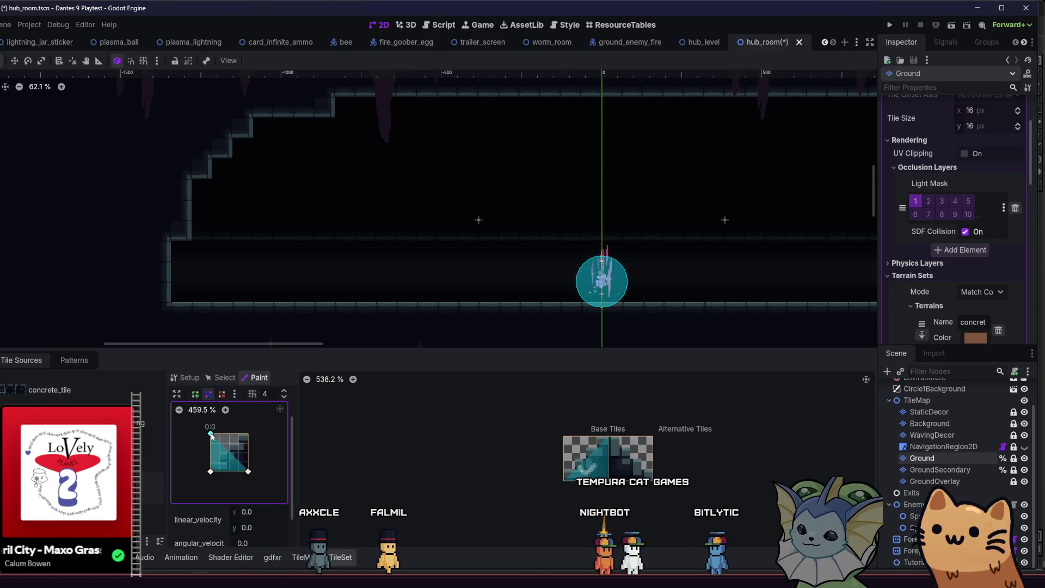
click(619, 459)
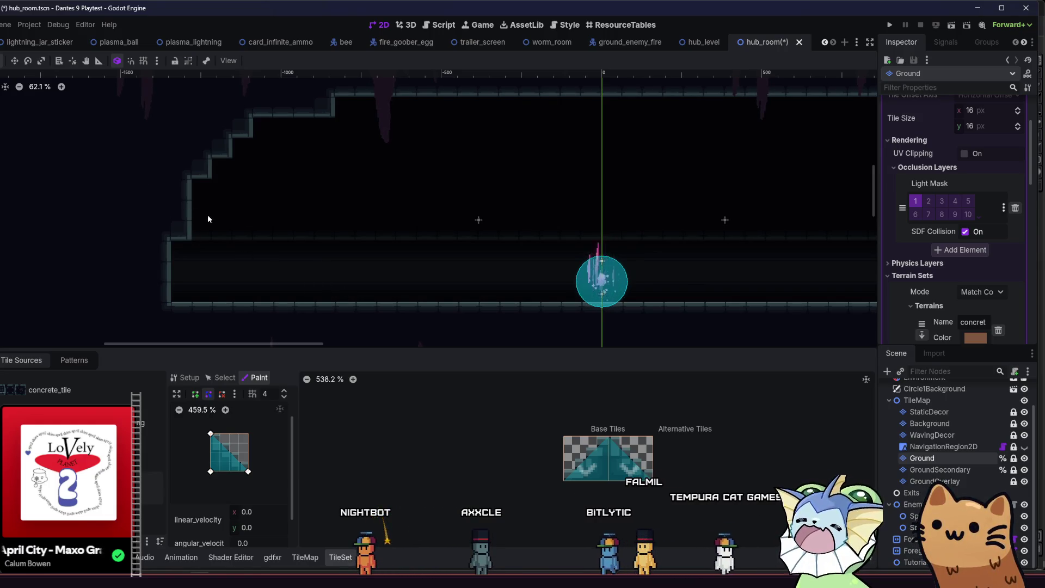
key(ctrl+s)
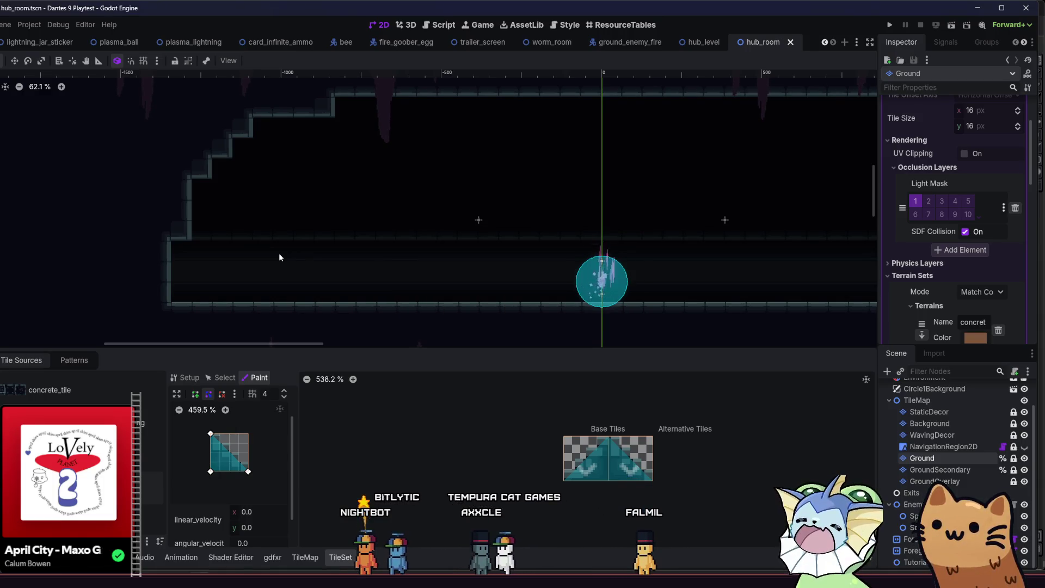
- Clear the Physics Layer 0 collision from both stair tiles and save the scene
scroll(254, 428, up, 2)
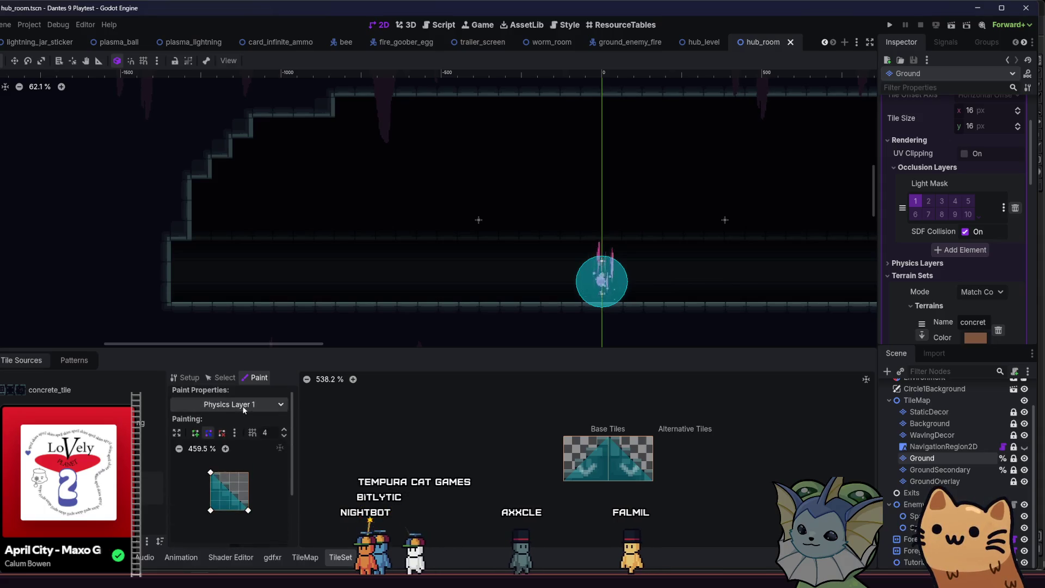
click(243, 406)
click(219, 499)
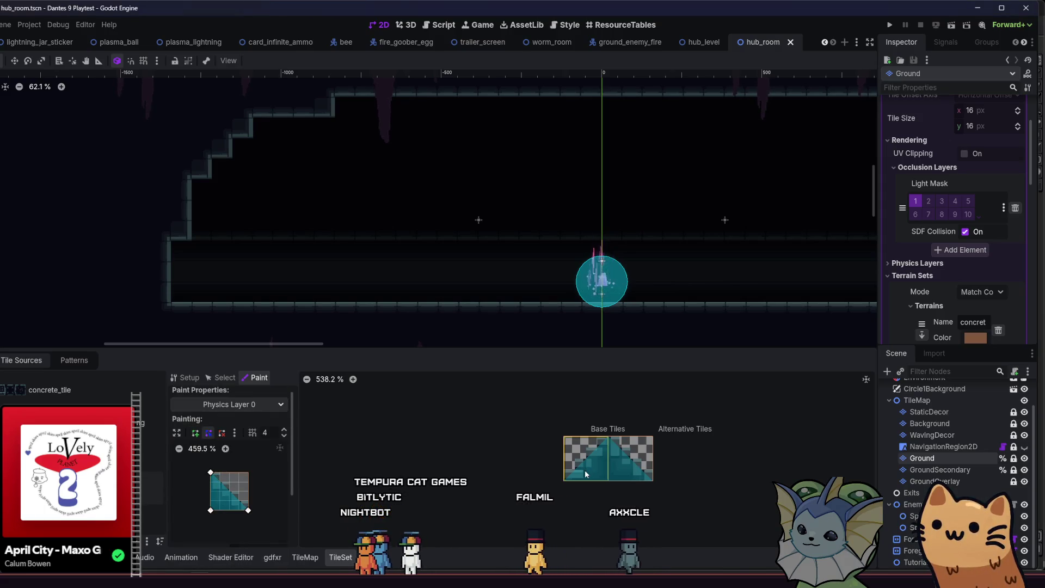
click(234, 433)
click(262, 462)
click(589, 463)
click(617, 463)
key(ctrl+s)
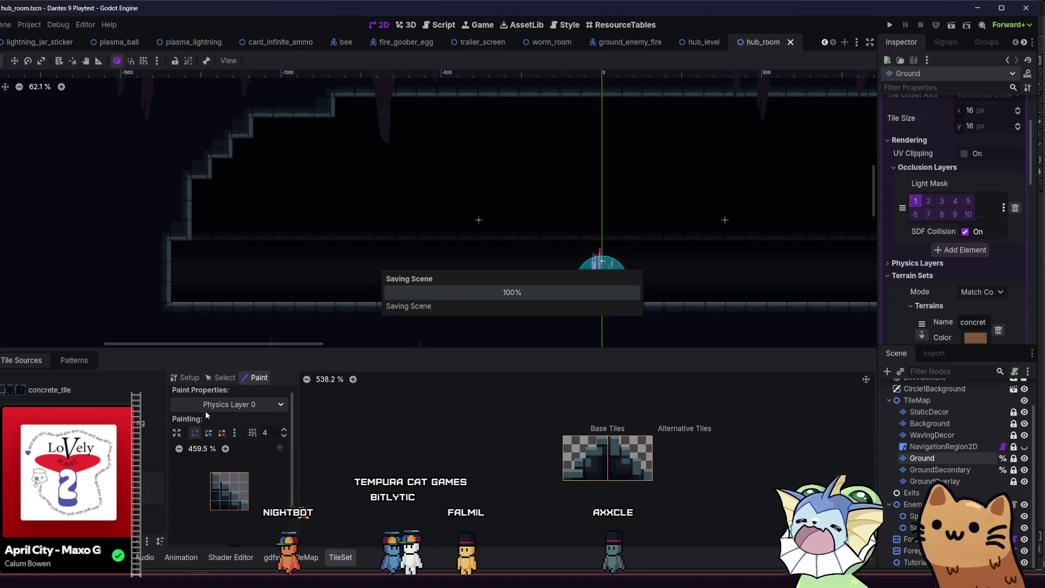
click(211, 405)
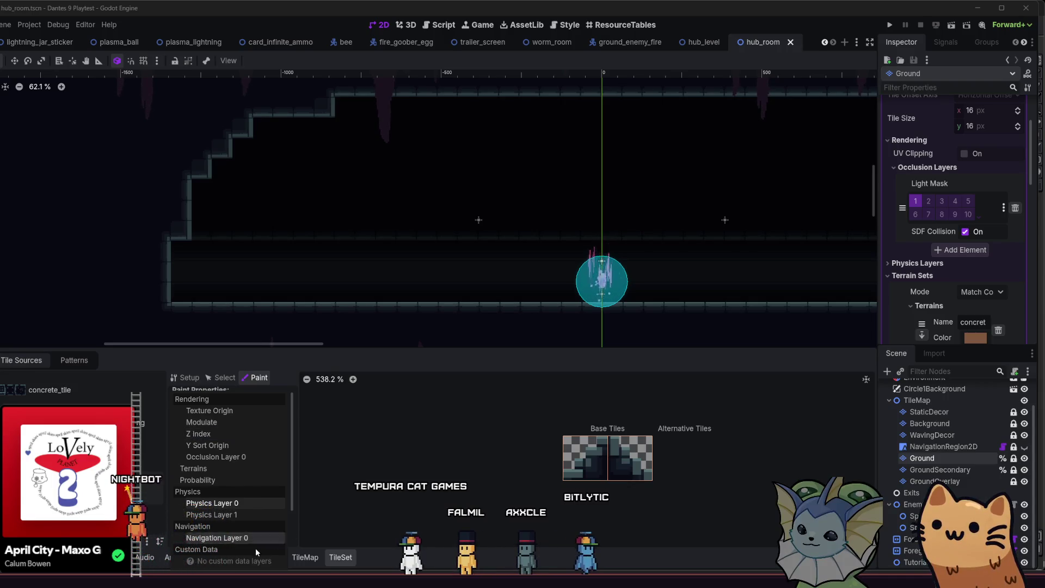
click(218, 503)
click(291, 556)
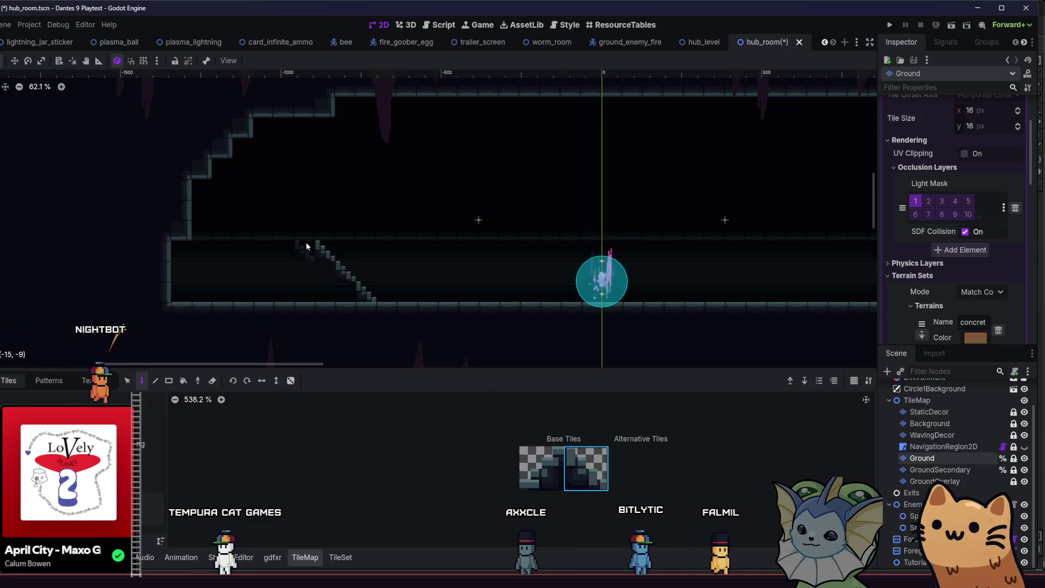
- Save hub_room and run the game to test the new staircase
key(ctrl+s)
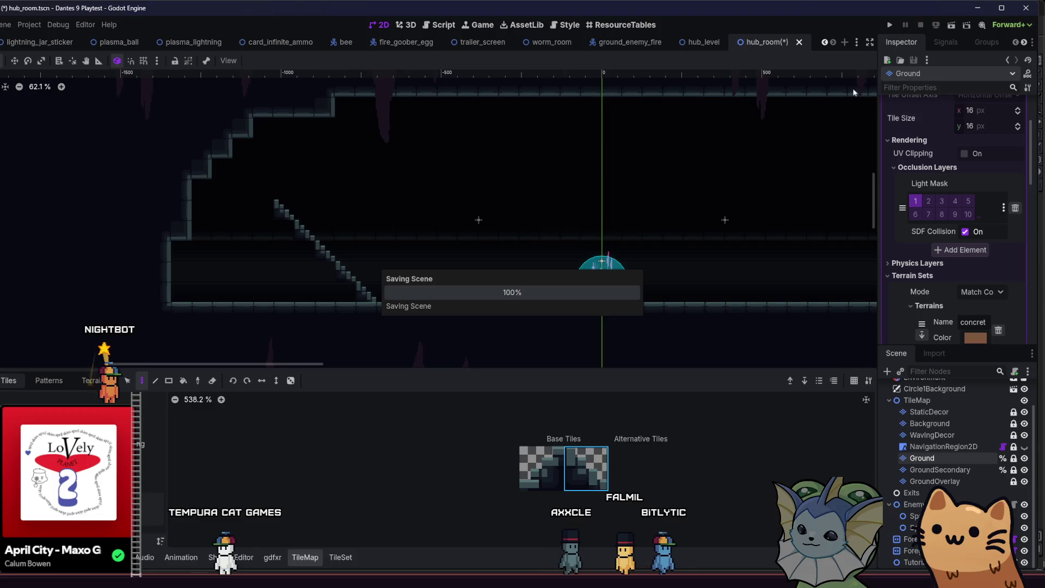
click(890, 25)
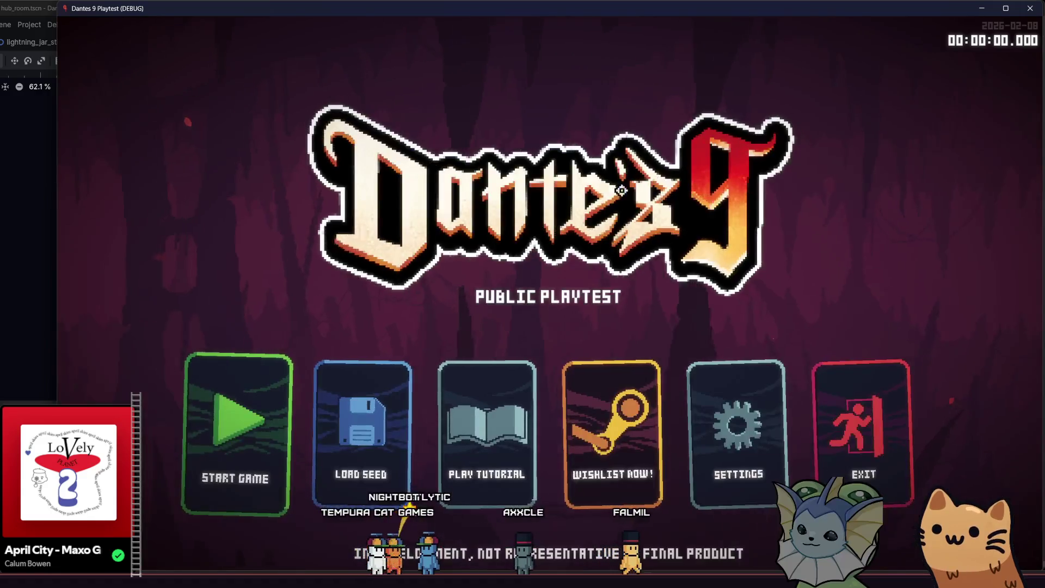
- Start a new game, walk up and down the staircase, and drop through it
click(266, 423)
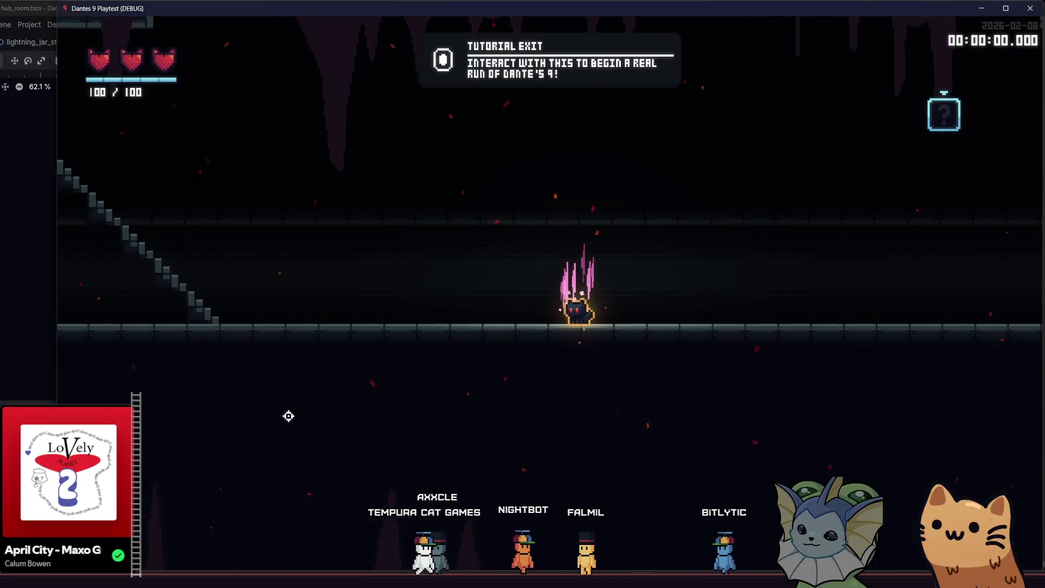
key(a)
key(a)
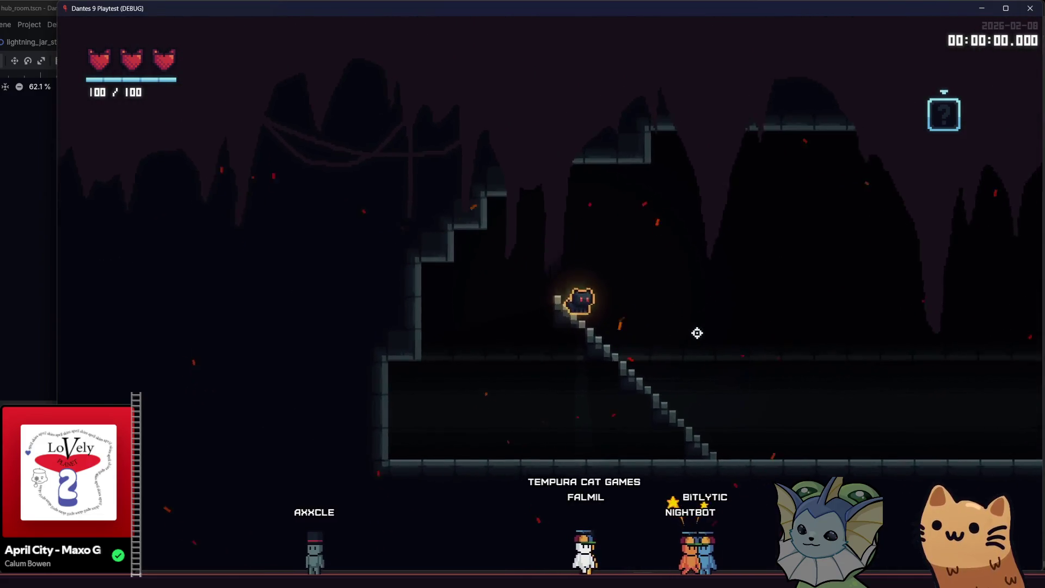
key(d)
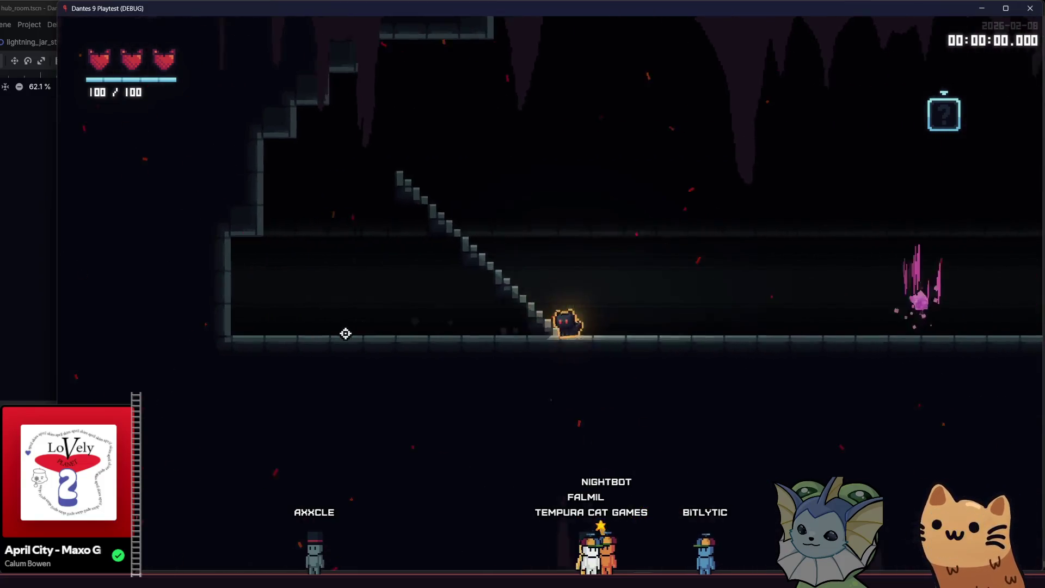
key(a)
key(d)
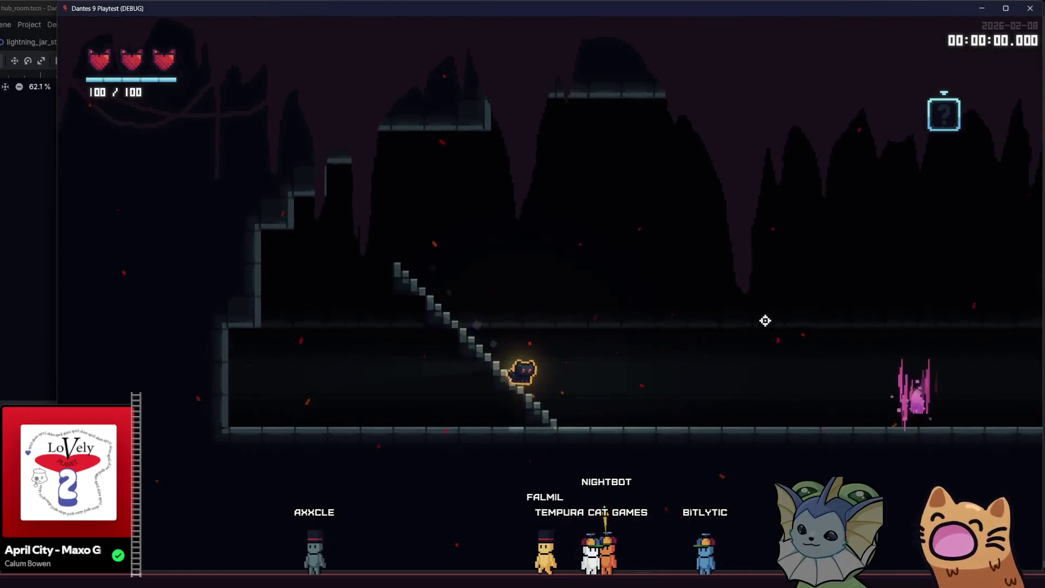
key(s)
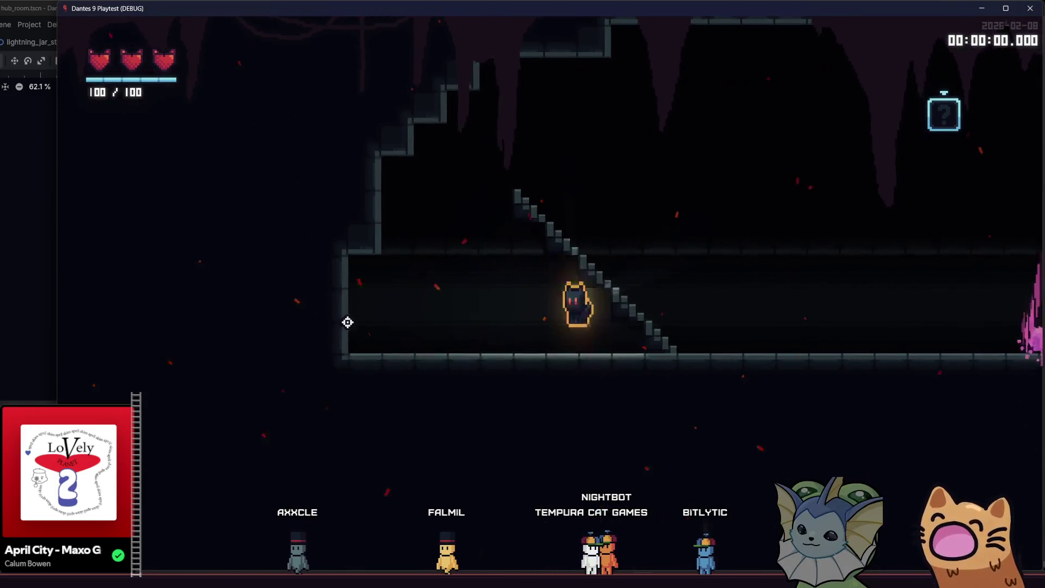
key(s)
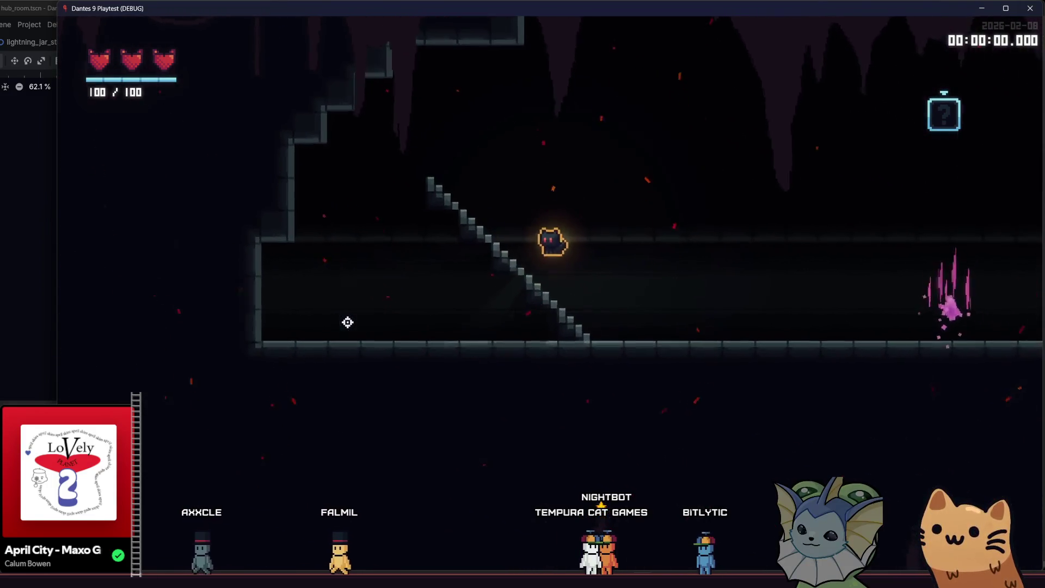
key(space)
key(a)
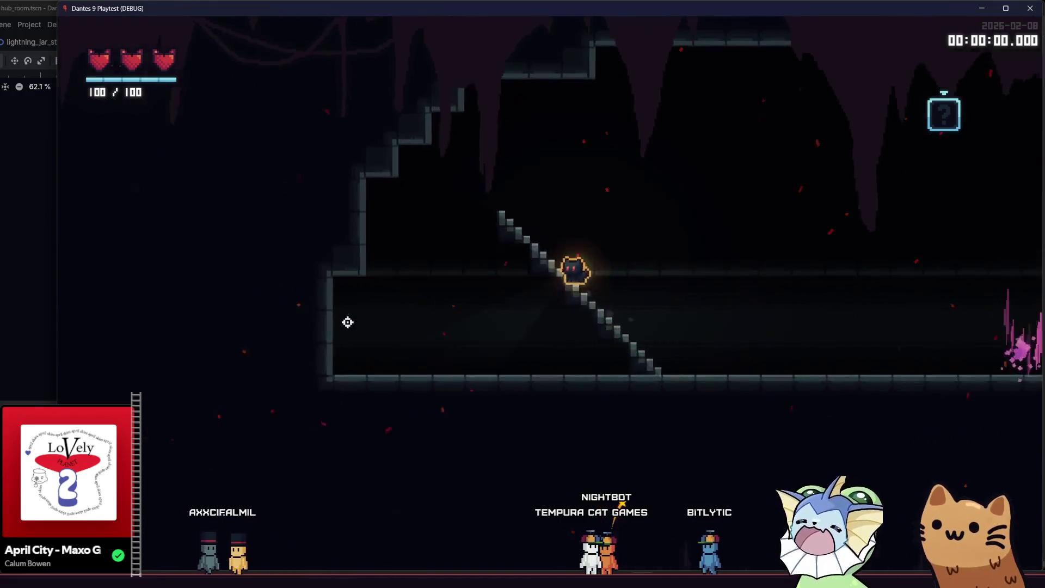
- Walk back and forth along the staircase, climb to the top, then close the game
key(d)
key(a)
key(d)
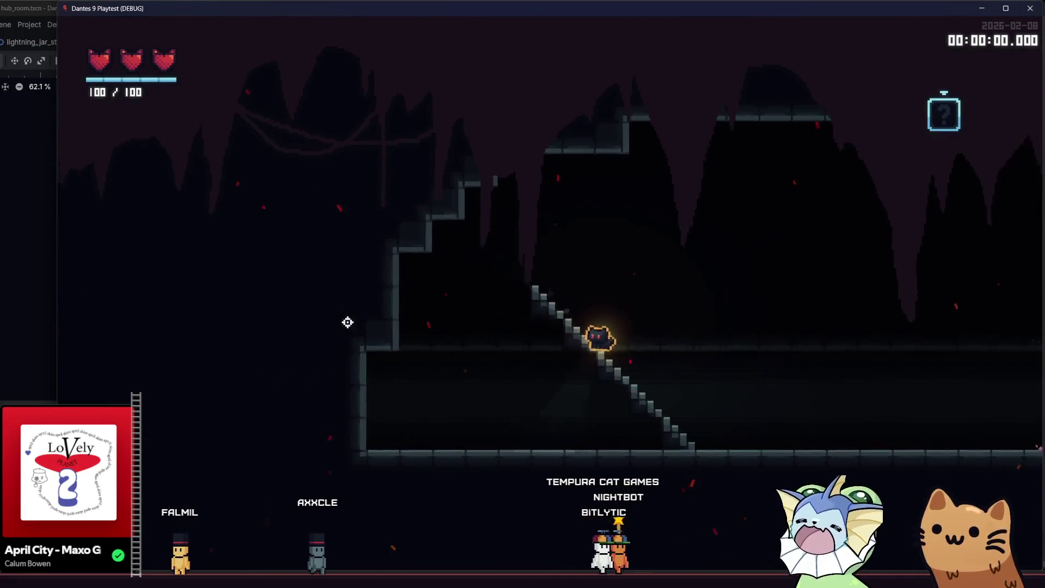
key(a)
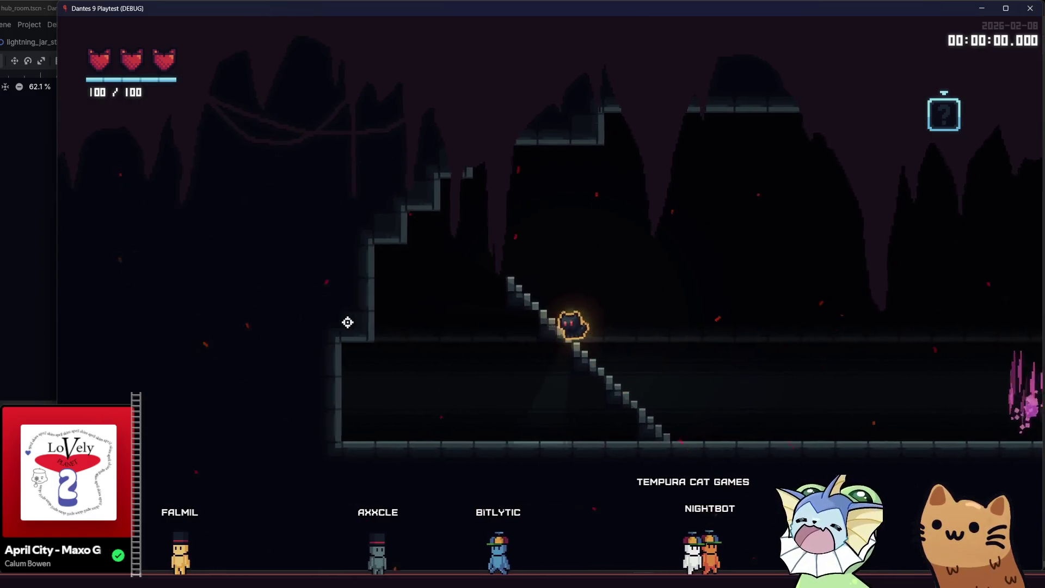
key(d)
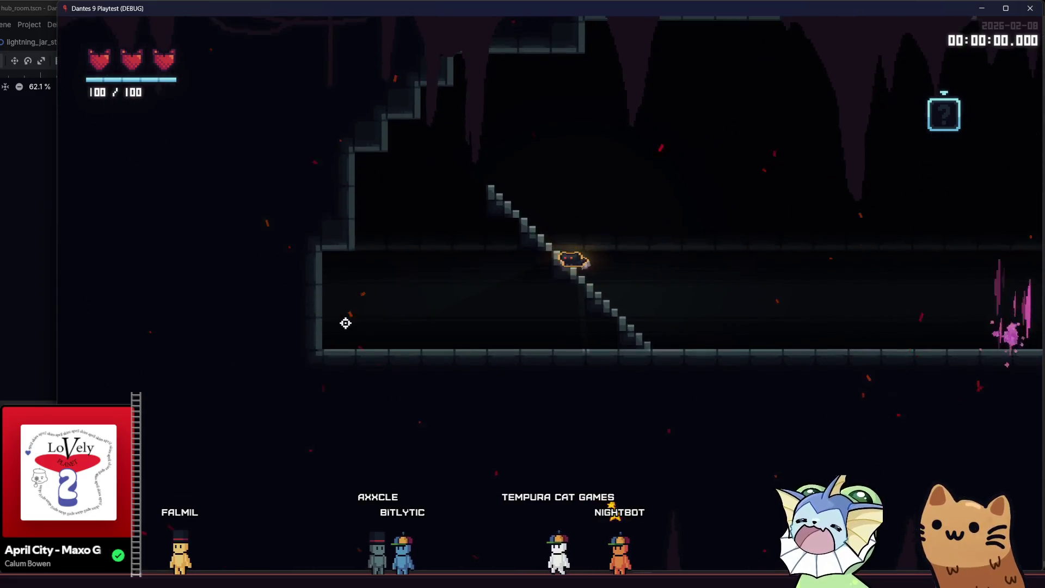
key(a)
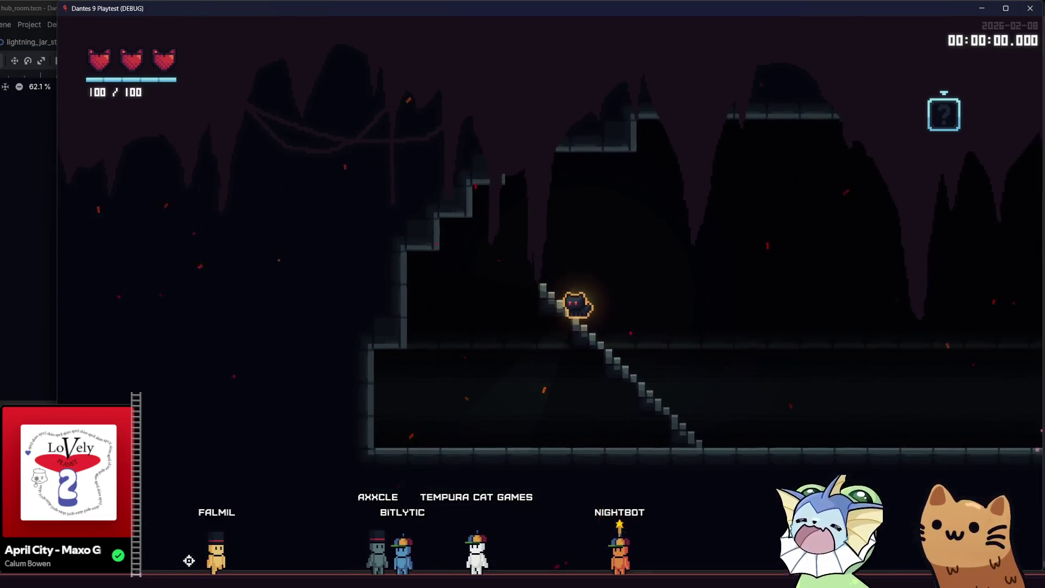
key(alt+F4)
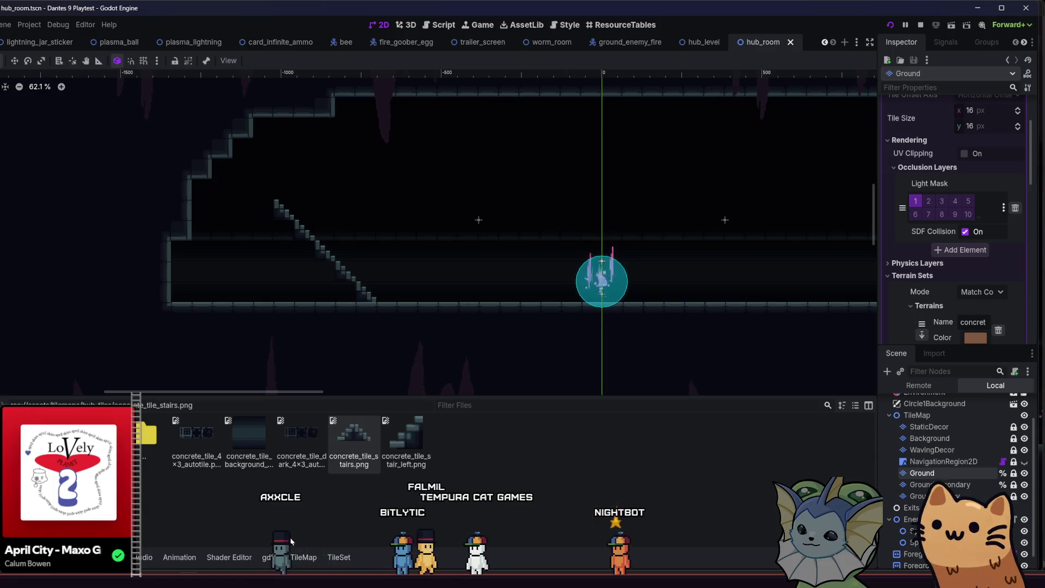
- View the terrain set tiles, save hub_room with Ctrl+S, and return to the tile atlas
click(303, 557)
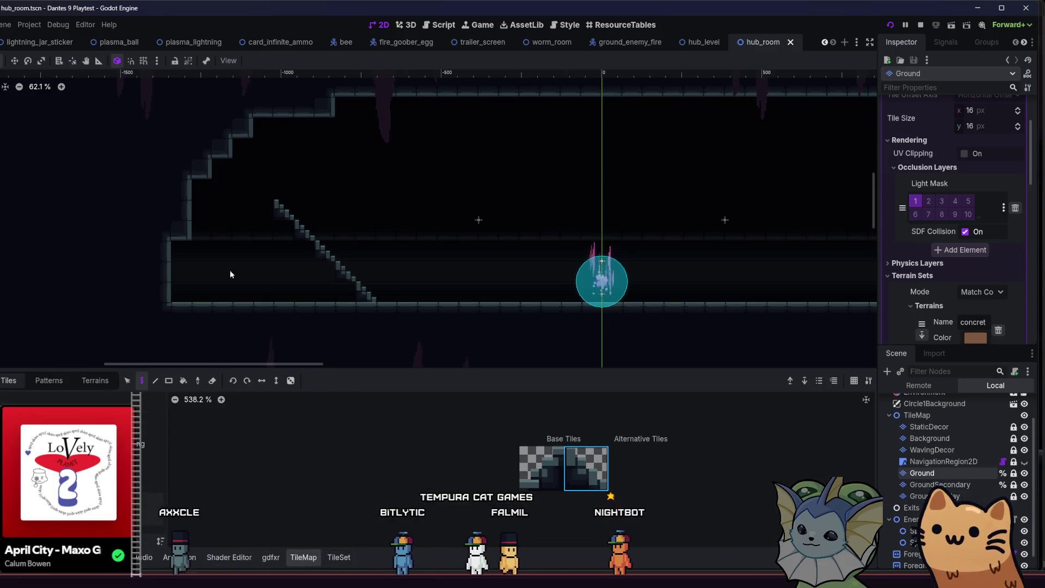
click(90, 380)
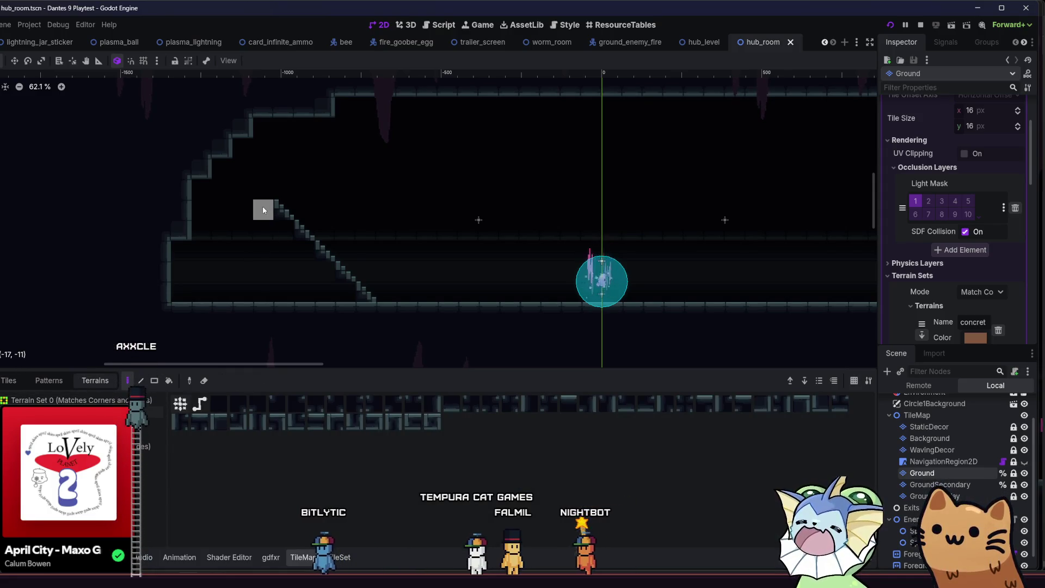
key(ctrl+s)
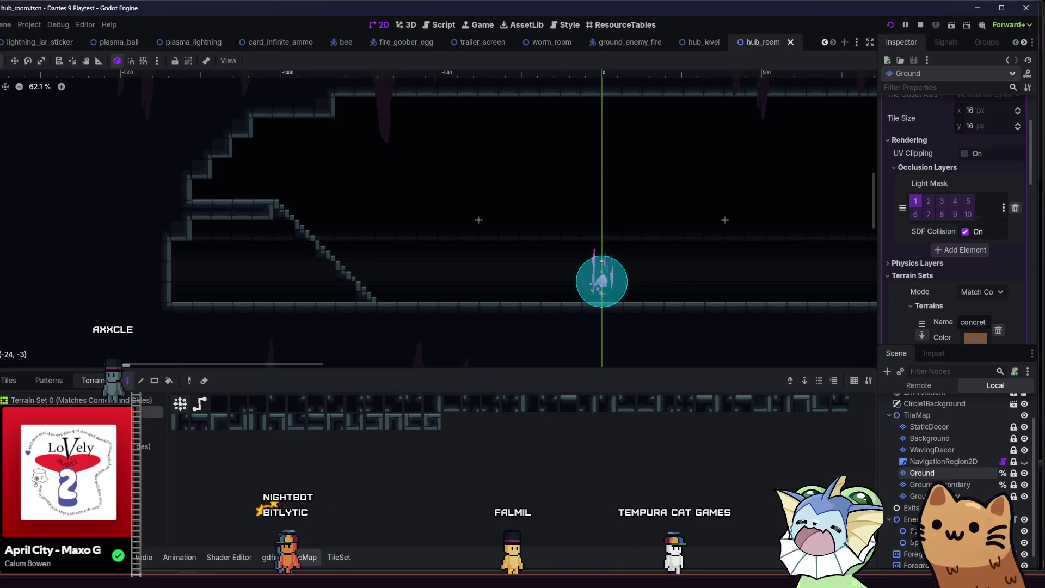
click(9, 382)
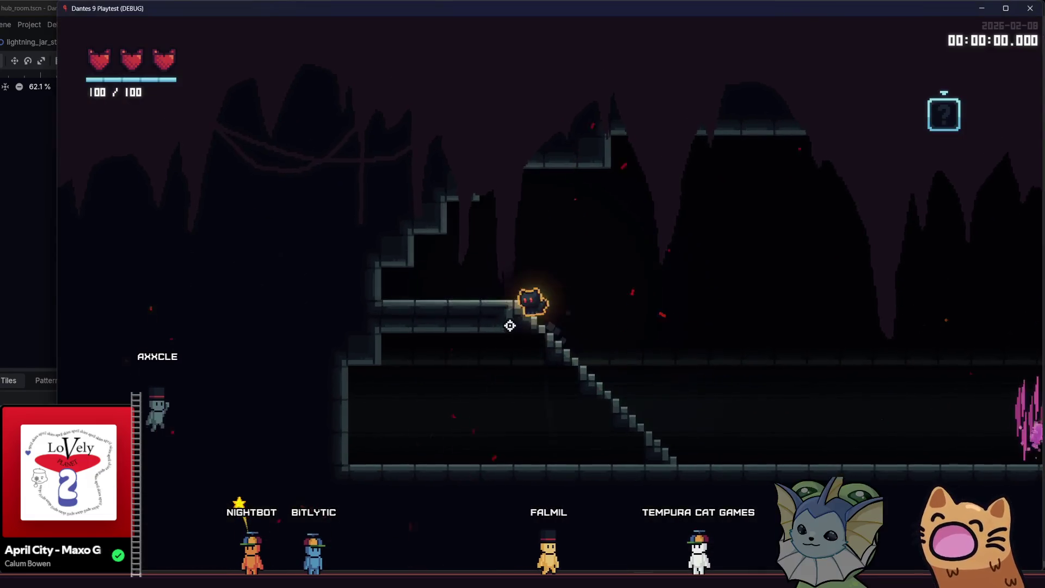
- Walk the stairs, then spawn a GROUNDENEMYFIRE enemy next to the player from the debug menu
key(Right)
key(space)
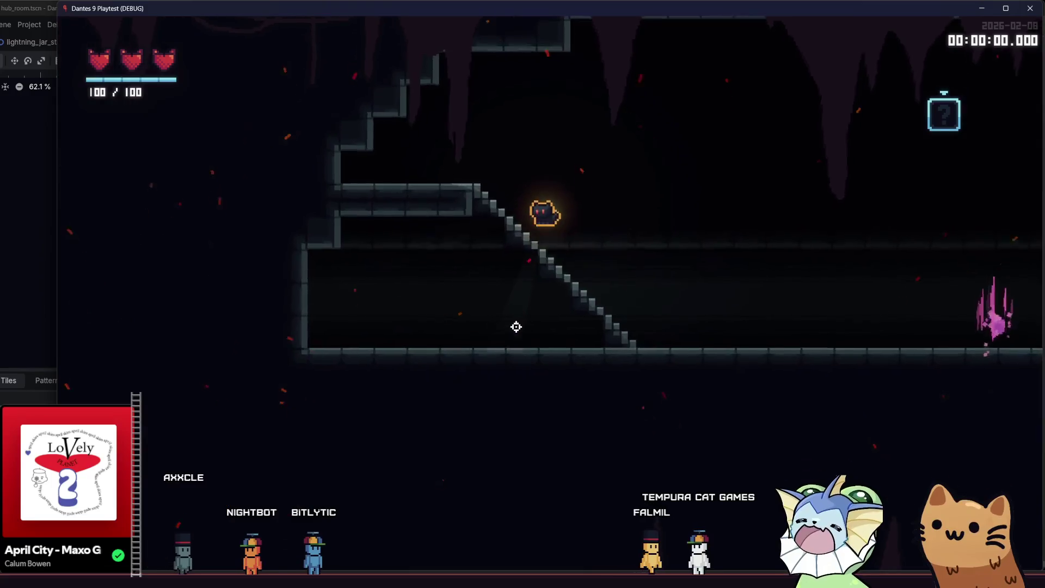
key(Right)
key(F1)
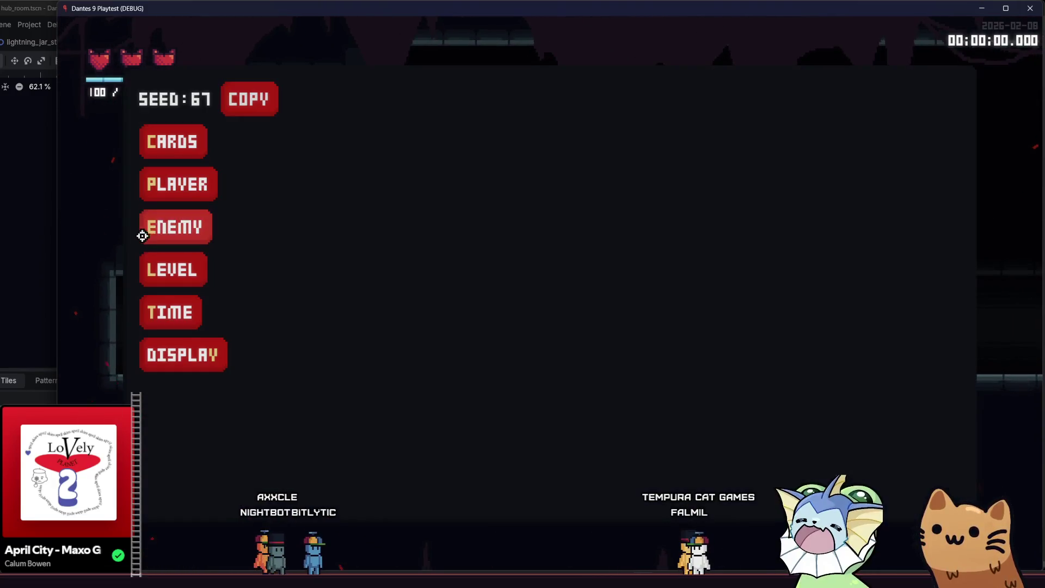
click(174, 144)
click(175, 218)
click(349, 97)
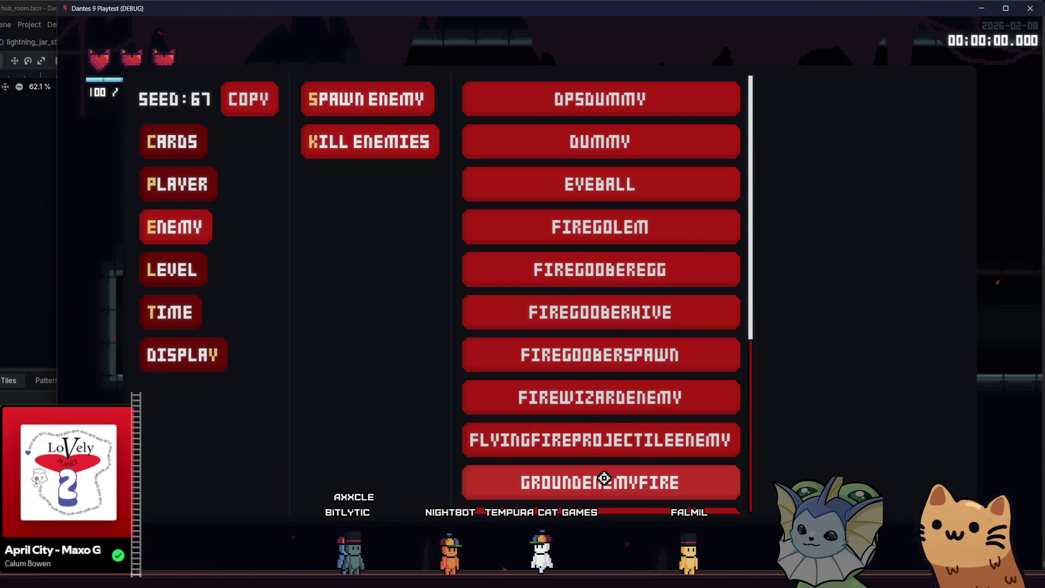
click(584, 495)
click(554, 326)
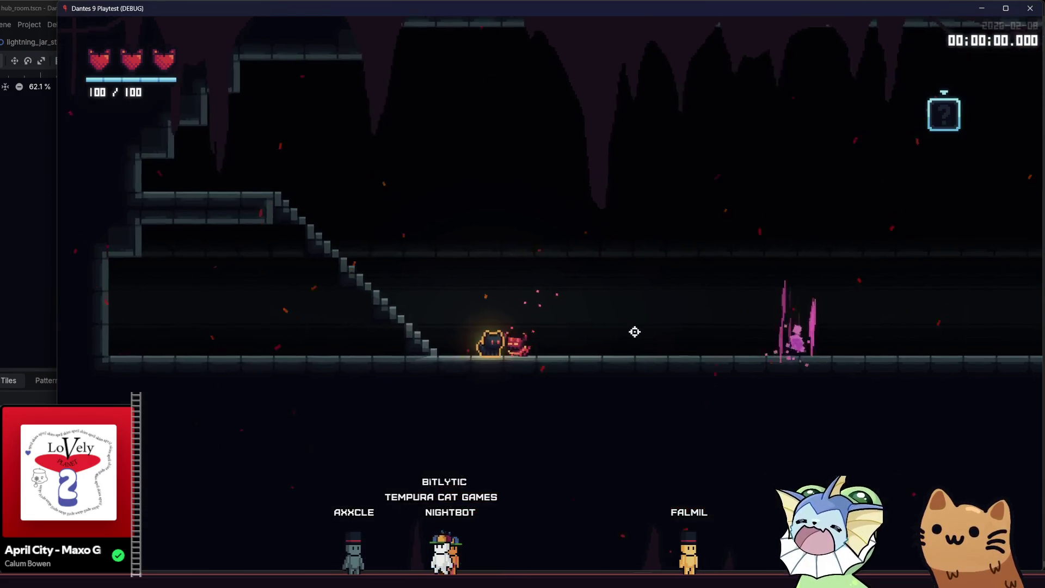
- Drop, run and climb the stairs with the fire enemy chasing, then close the playtest
key(a)
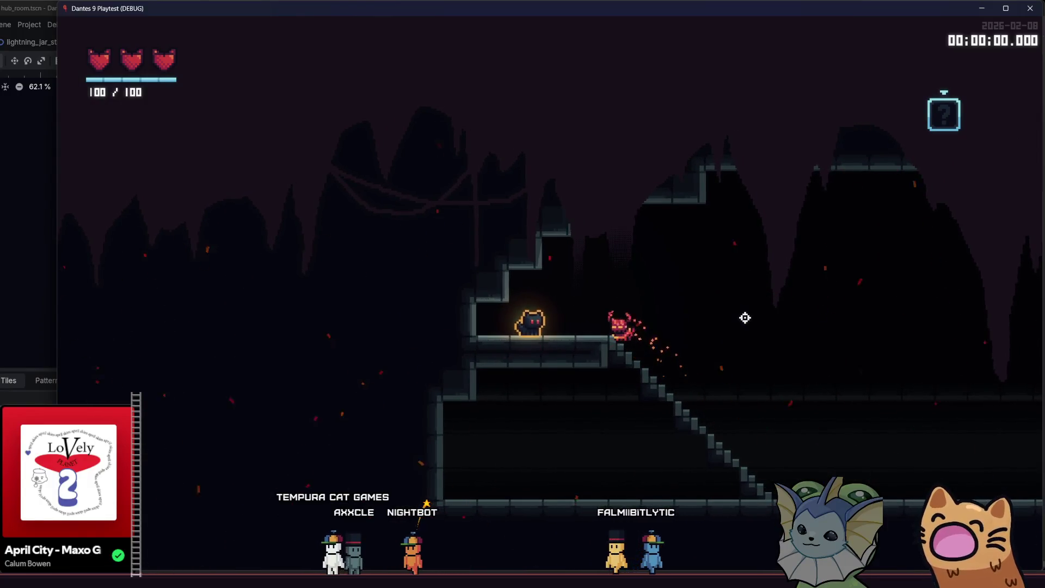
key(s)
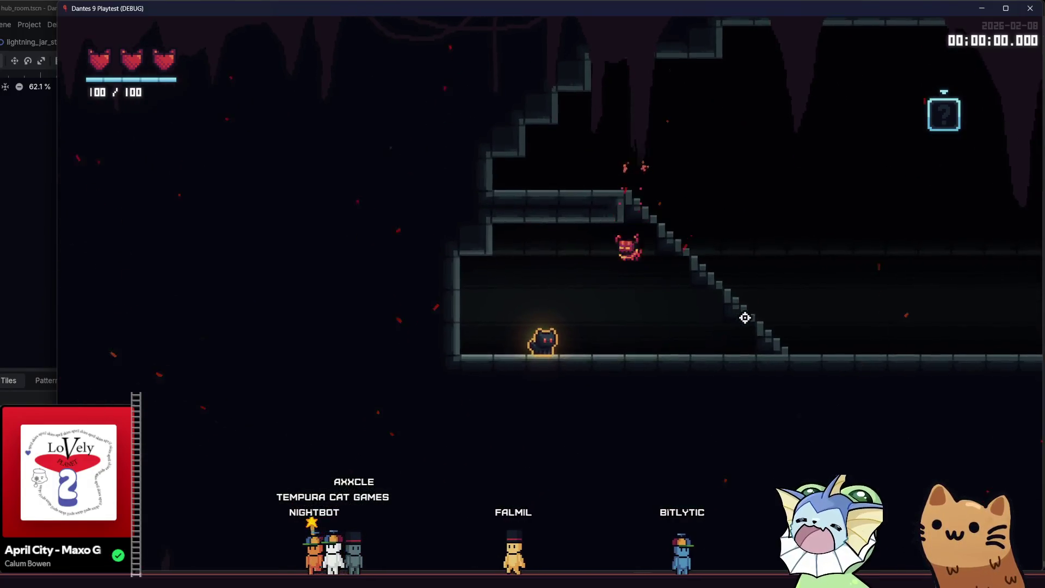
key(d)
key(space)
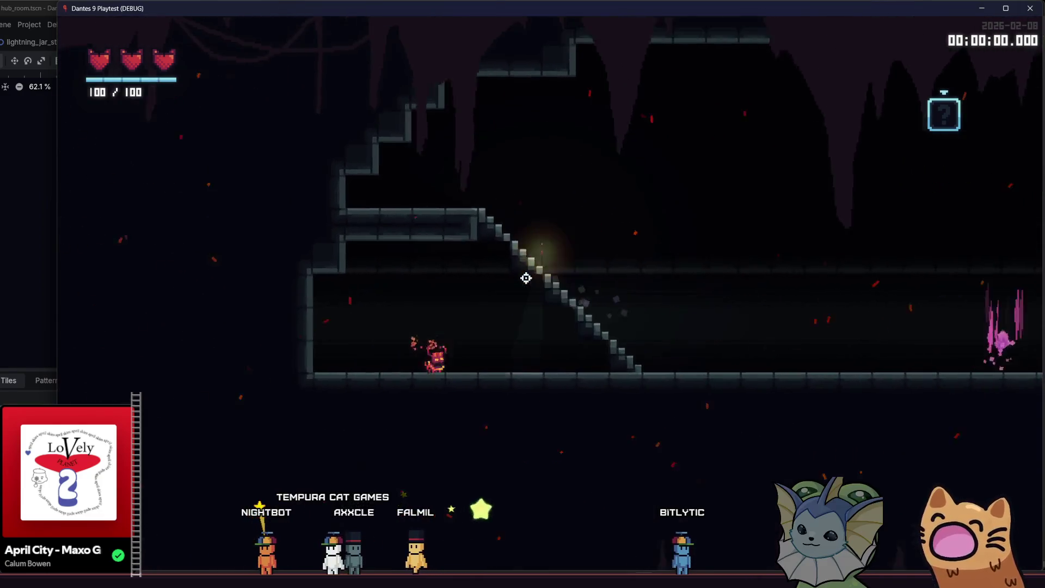
key(a)
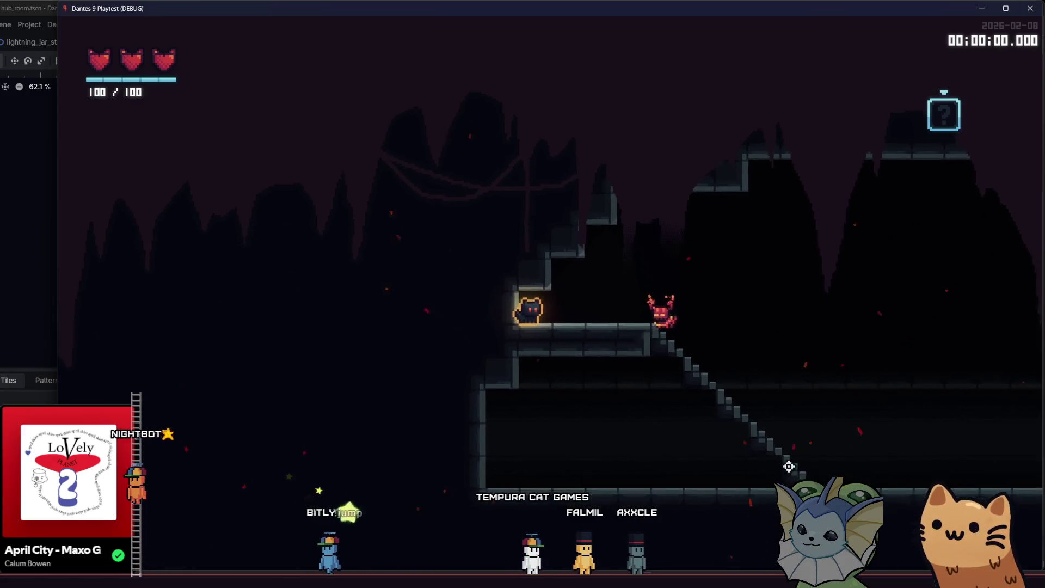
key(F1)
key(F1)
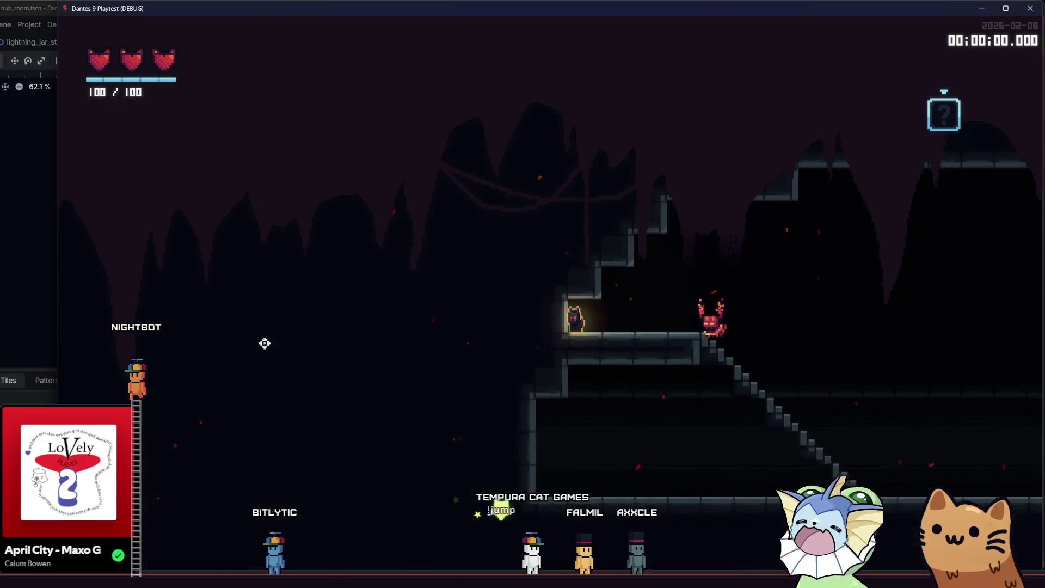
click(1031, 8)
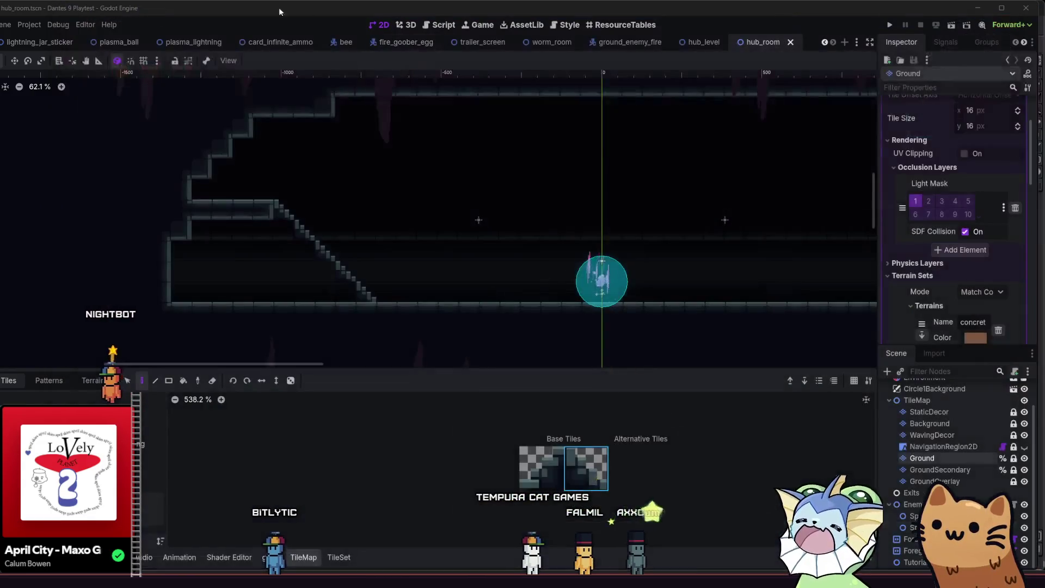
- Show the NavigationRegion2D polygon, select the region, and rebake its navigation mesh
click(60, 27)
click(478, 9)
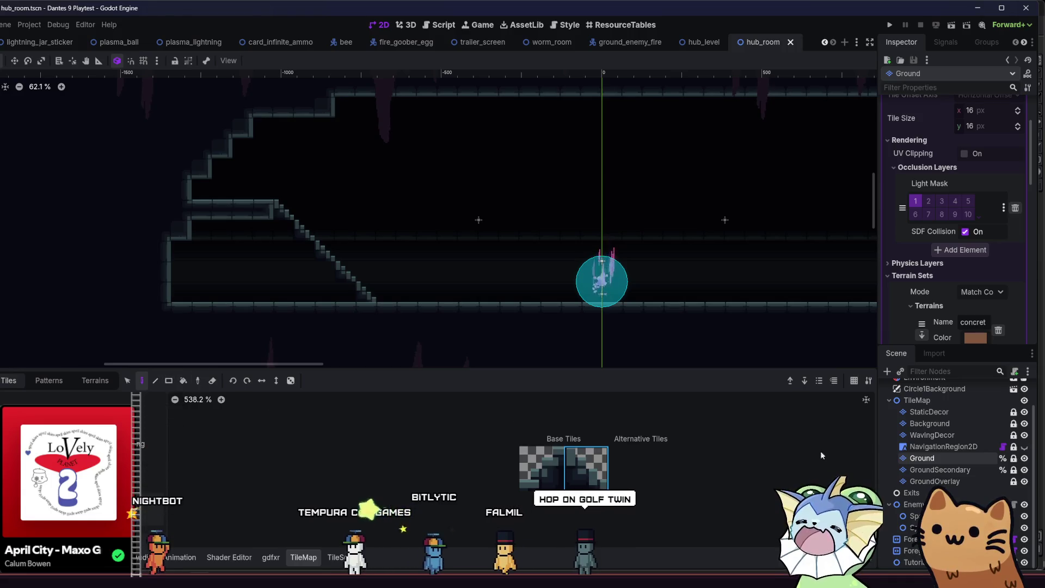
click(1025, 448)
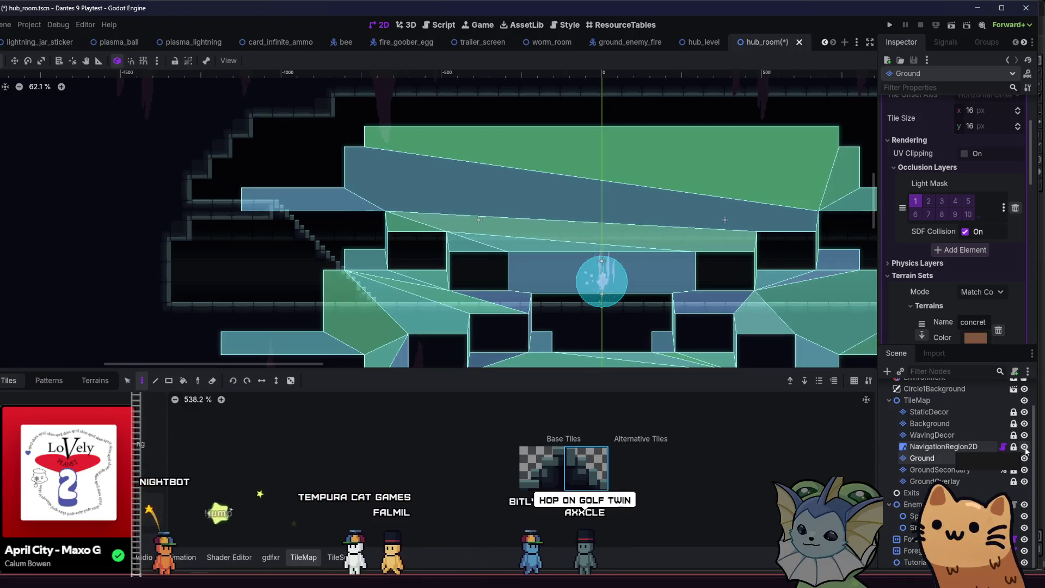
scroll(388, 235, down, 3)
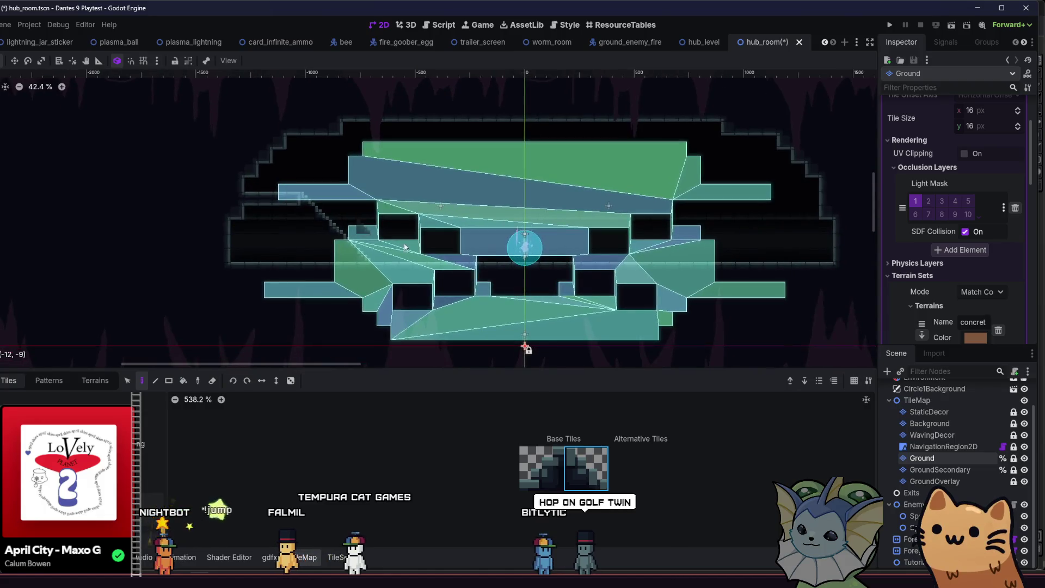
scroll(660, 270, down, 4)
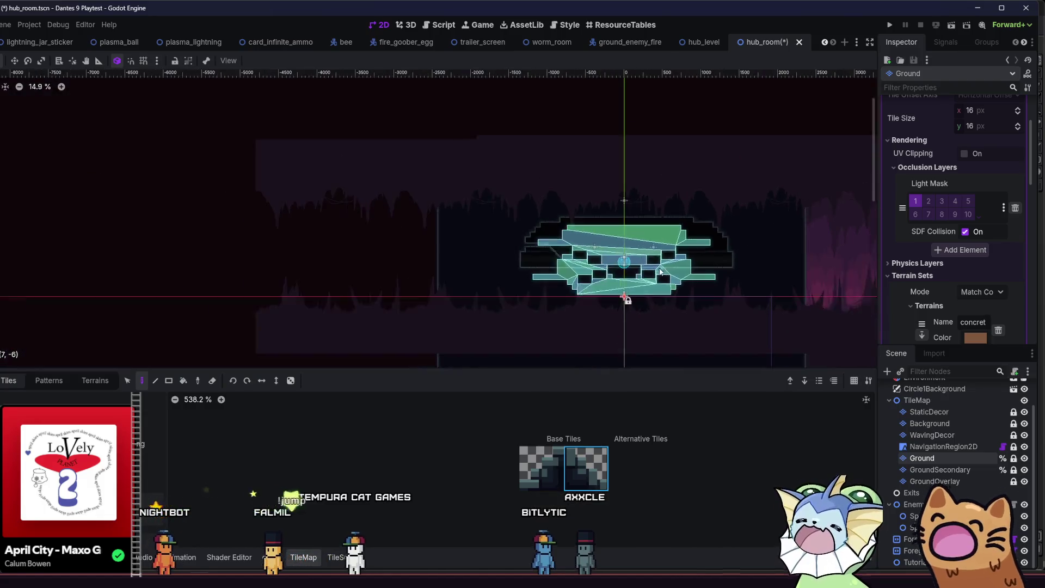
click(943, 446)
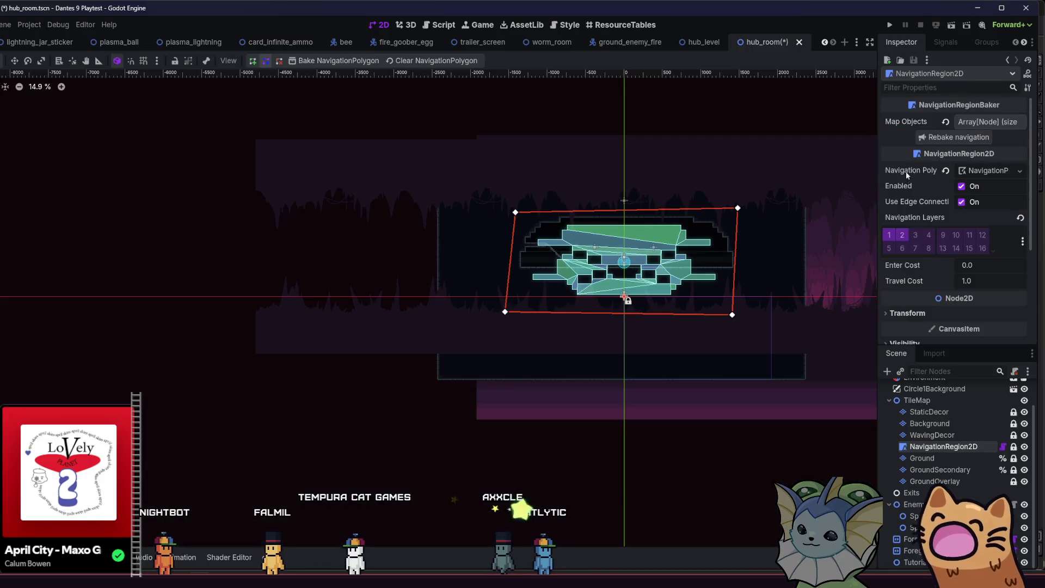
scroll(588, 240, up, 4)
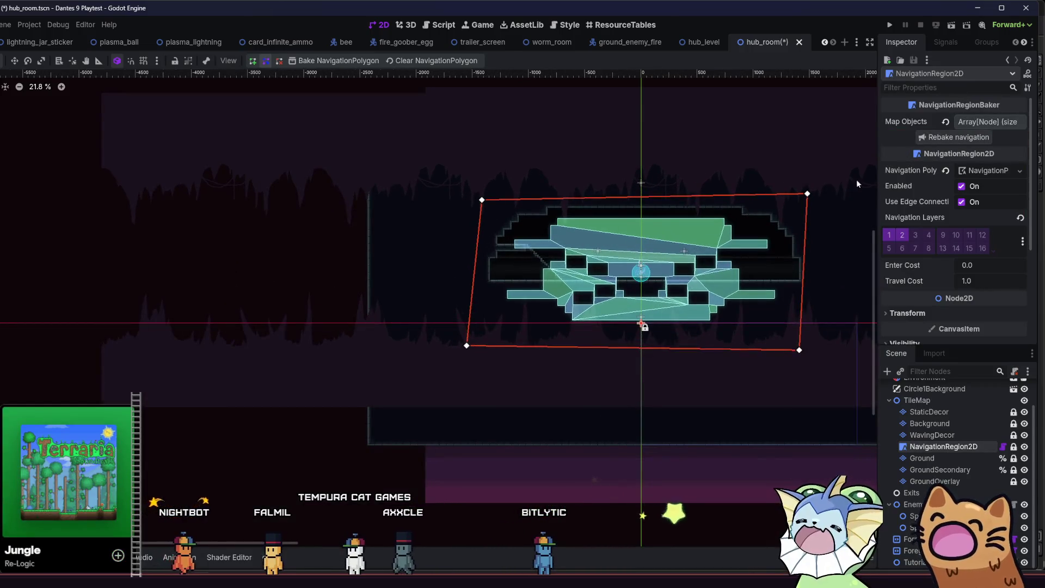
click(970, 140)
- Save the scene, hide the navigation polygon again, and run the game
scroll(585, 217, up, 4)
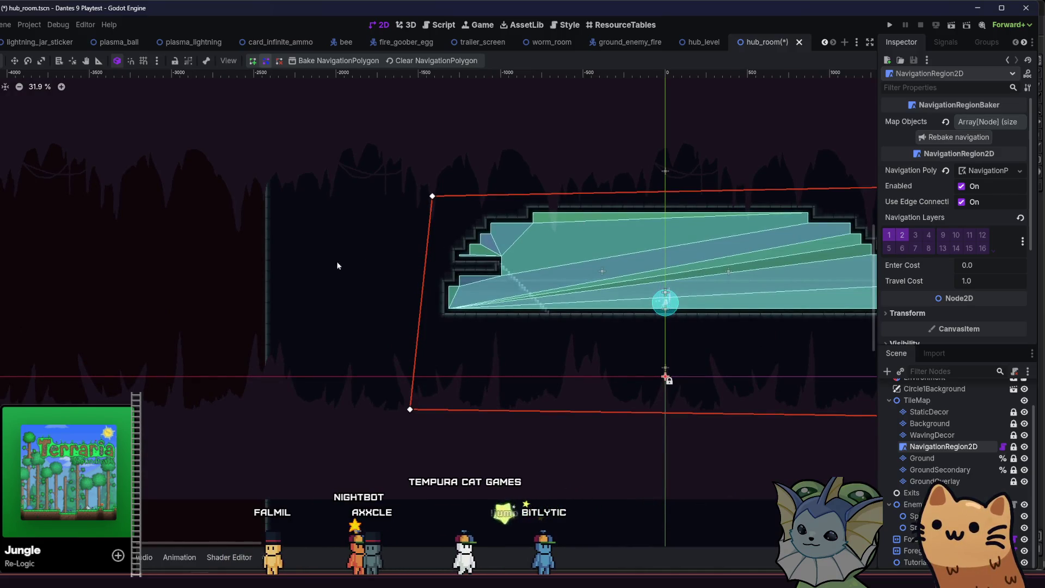
scroll(599, 327, right, 3)
key(ctrl+s)
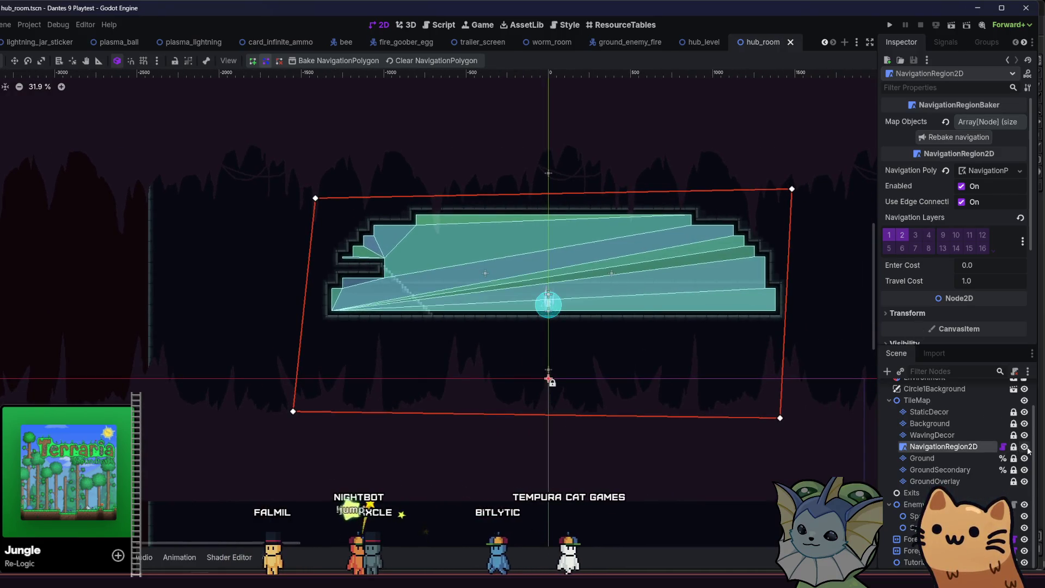
click(1024, 447)
click(890, 25)
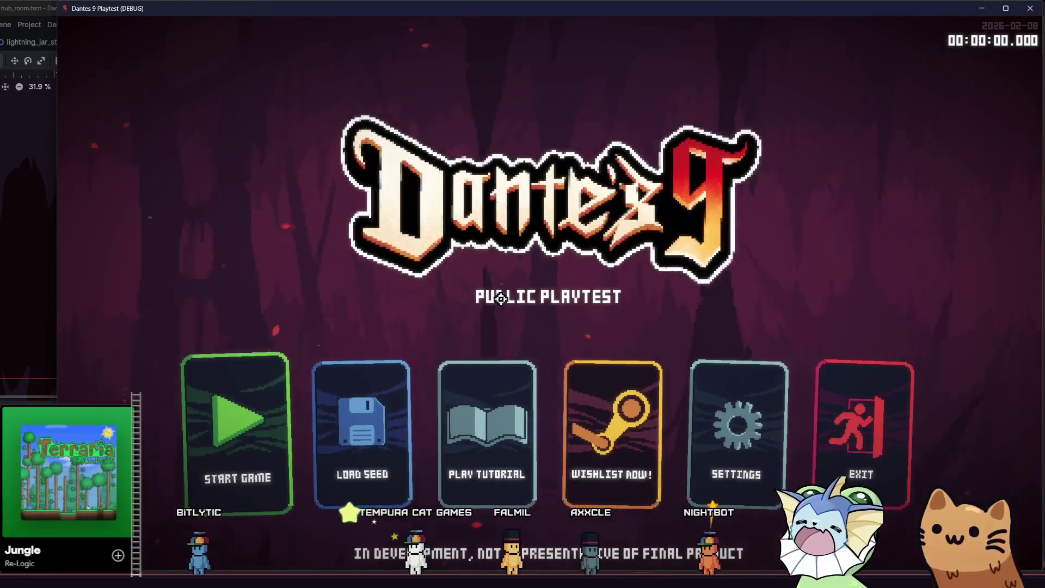
- Start the game and spawn a GROUNDENEMYFIRE enemy into the level from the debug menu
click(272, 404)
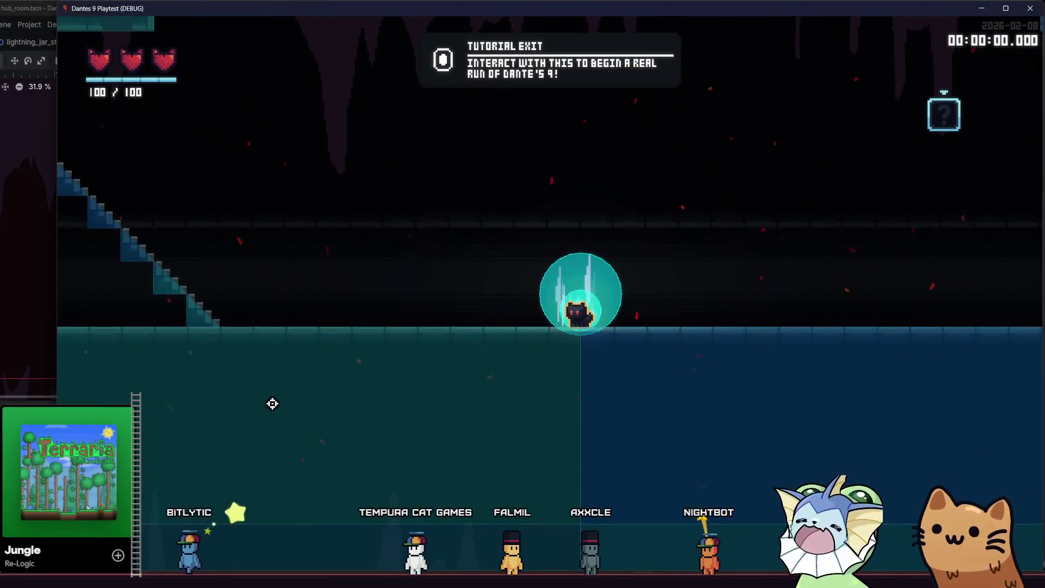
key(a)
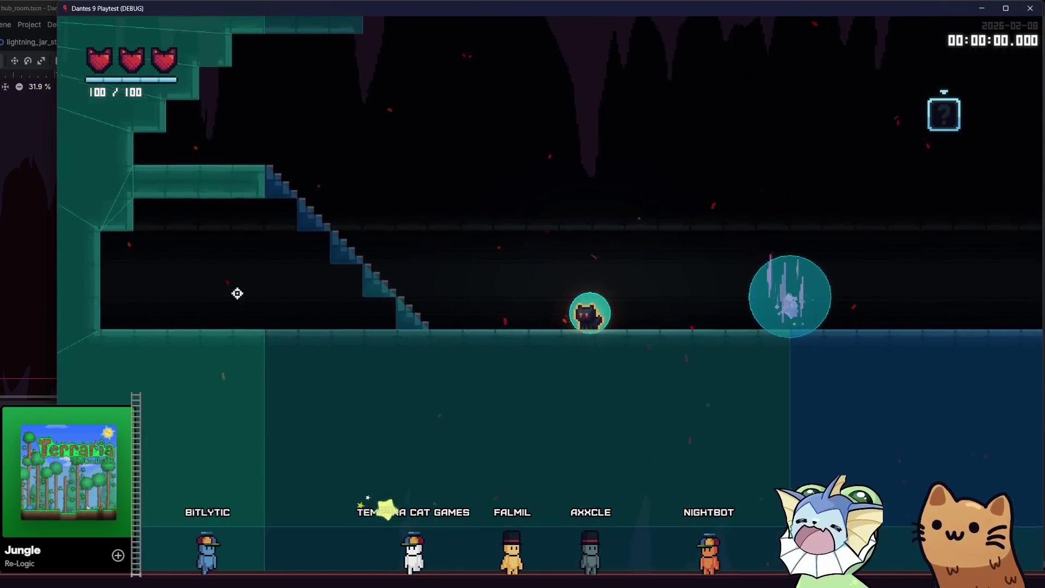
key(grave)
click(173, 140)
click(175, 226)
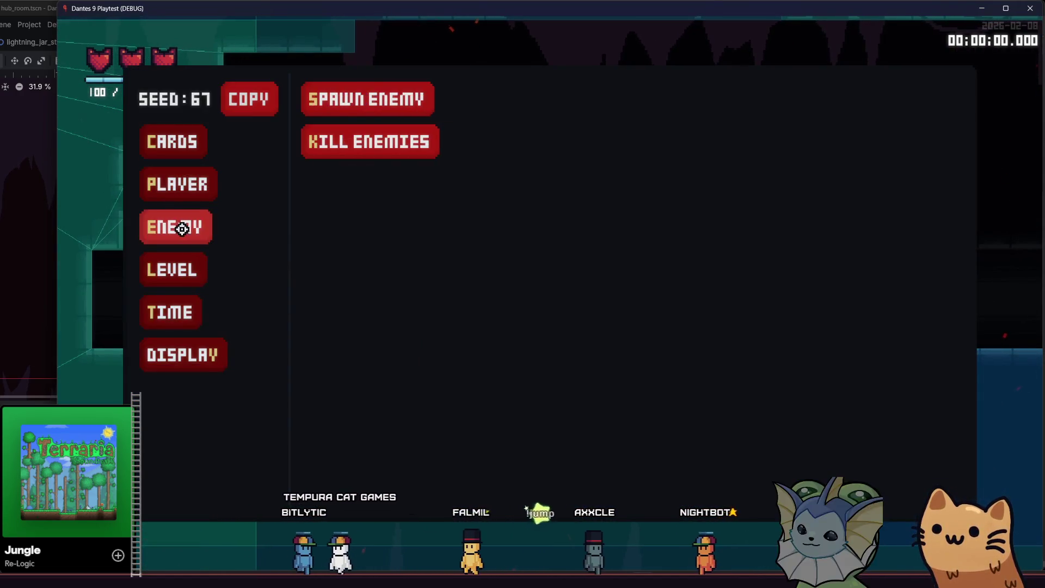
click(323, 108)
click(570, 467)
click(681, 340)
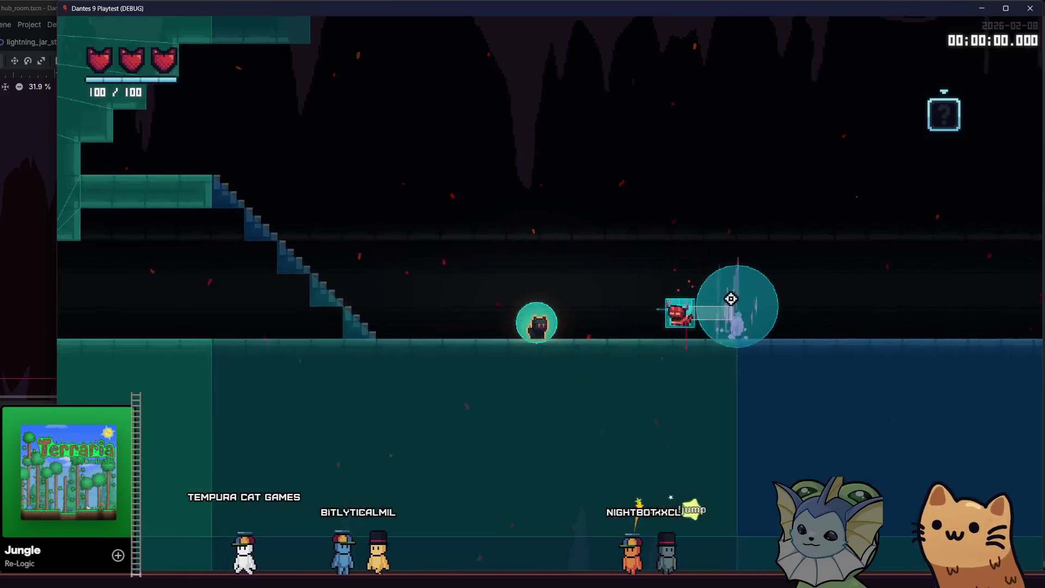
- Run the player up and down the stairs, jumping past the fire enemy
key(a)
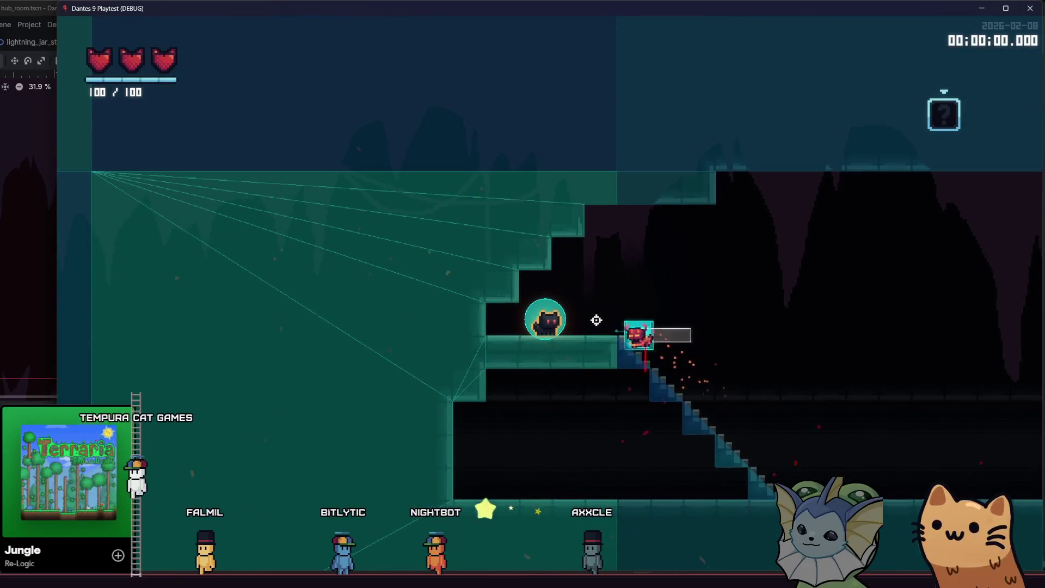
key(d)
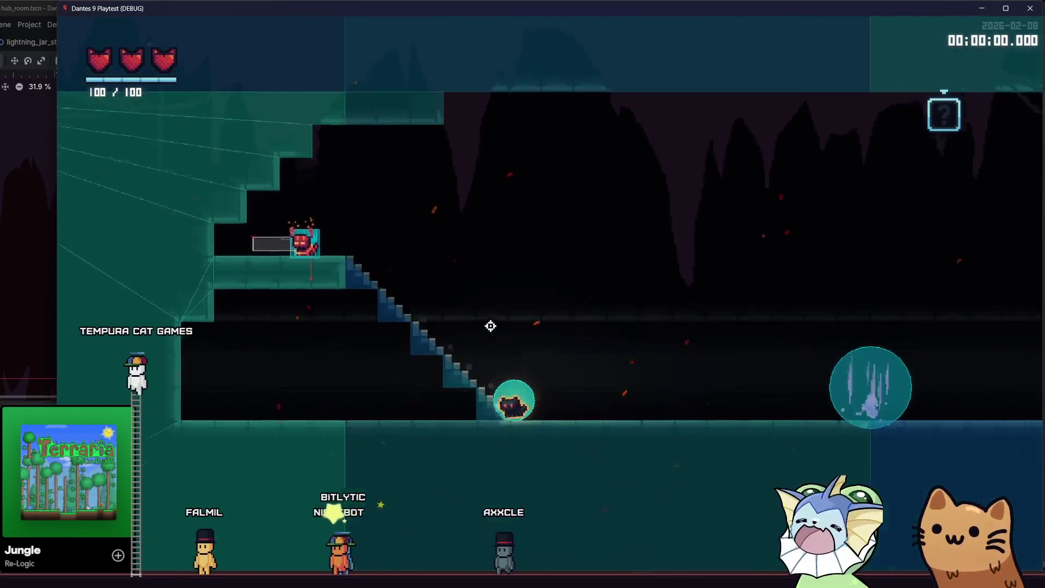
key(a)
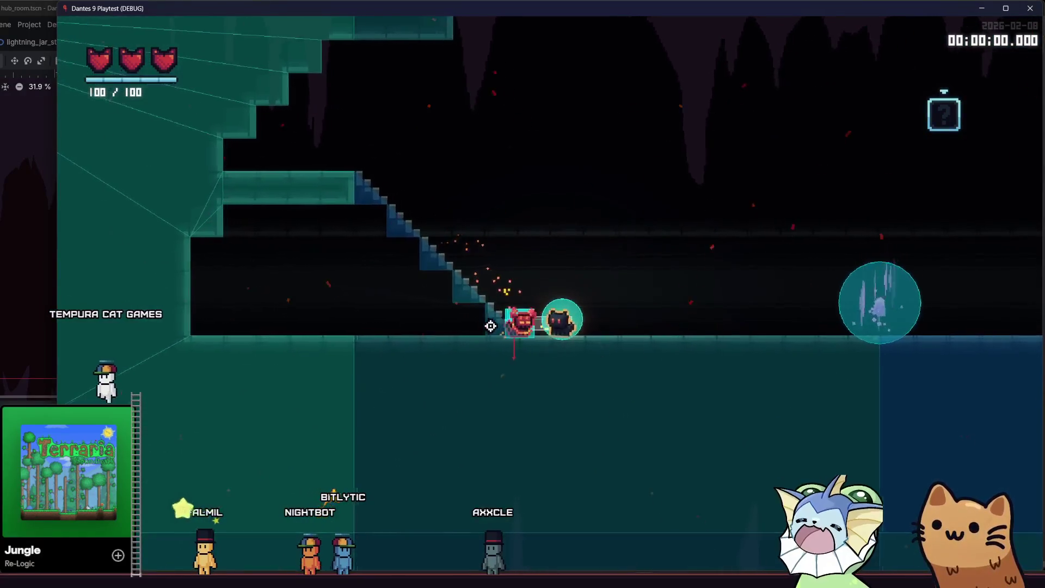
key(space)
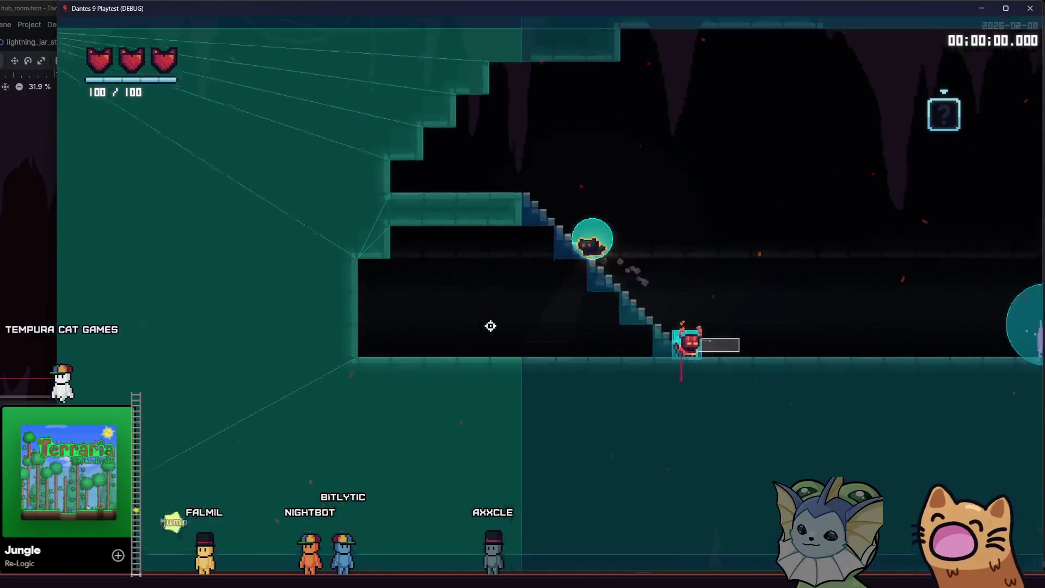
key(a)
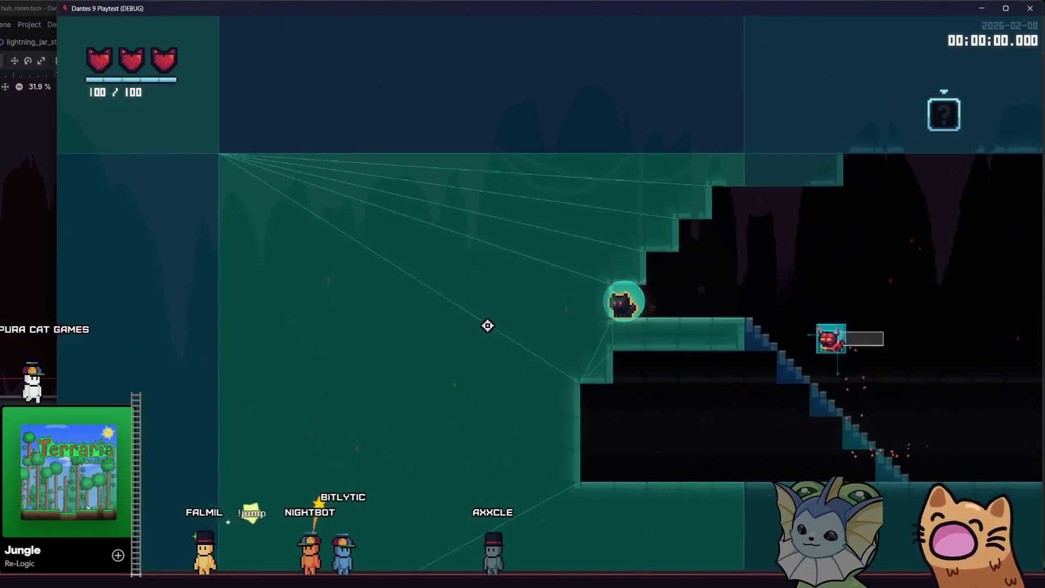
key(d)
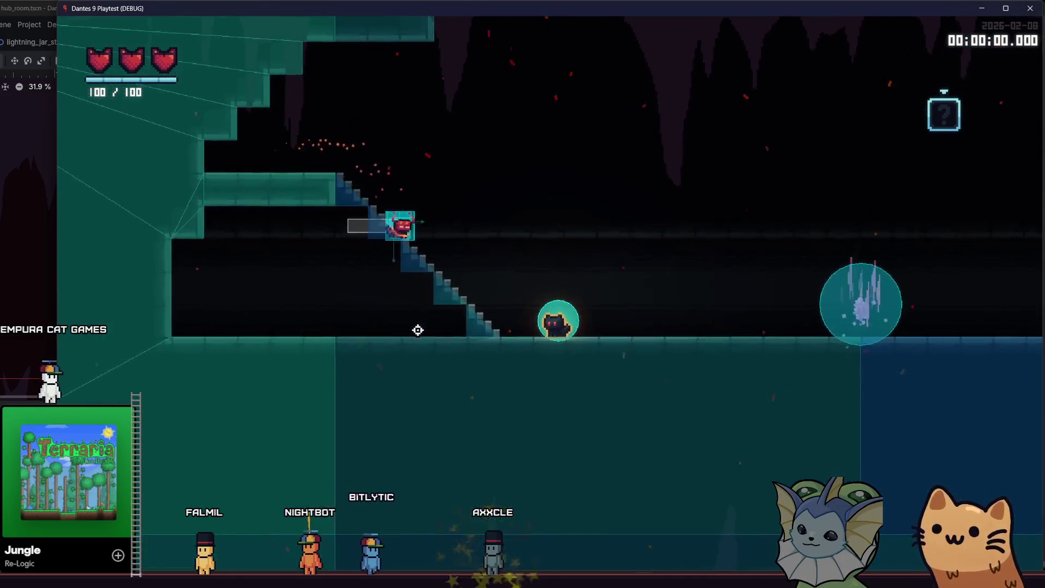
key(a)
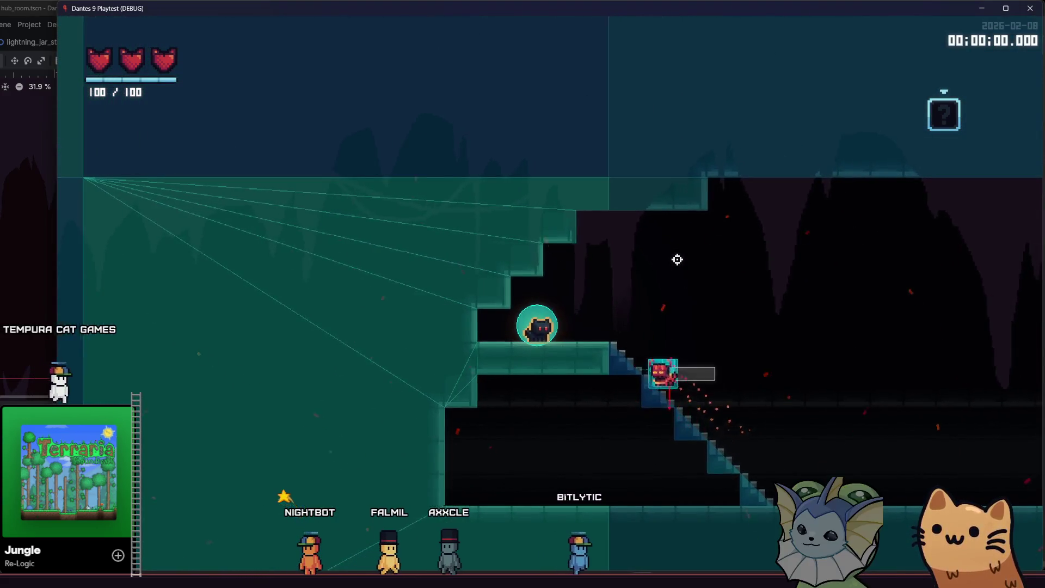
- Walk the cat up and down the stairs and along the lower floor, then open the debug menu
key(d)
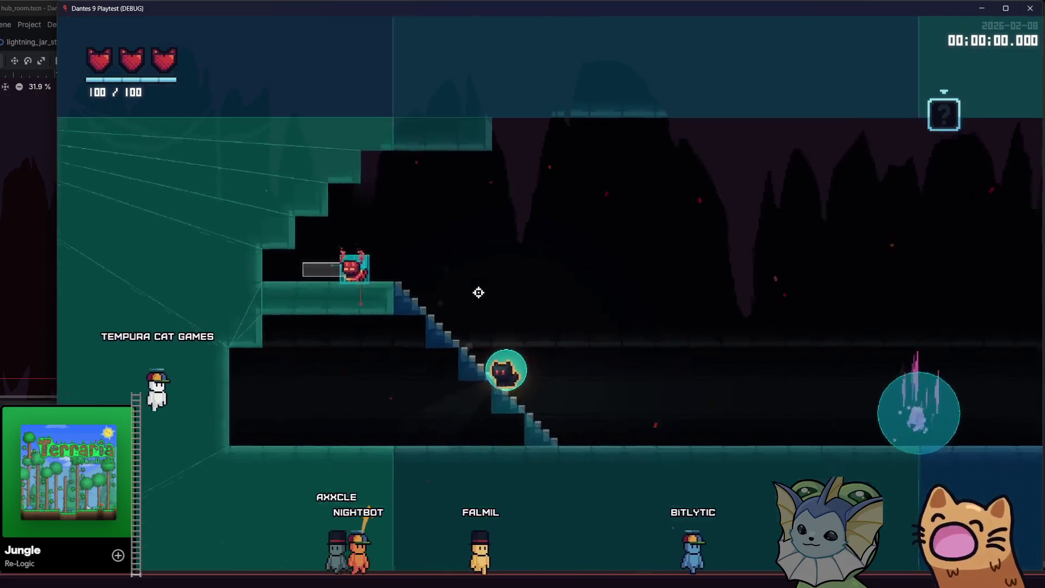
key(a)
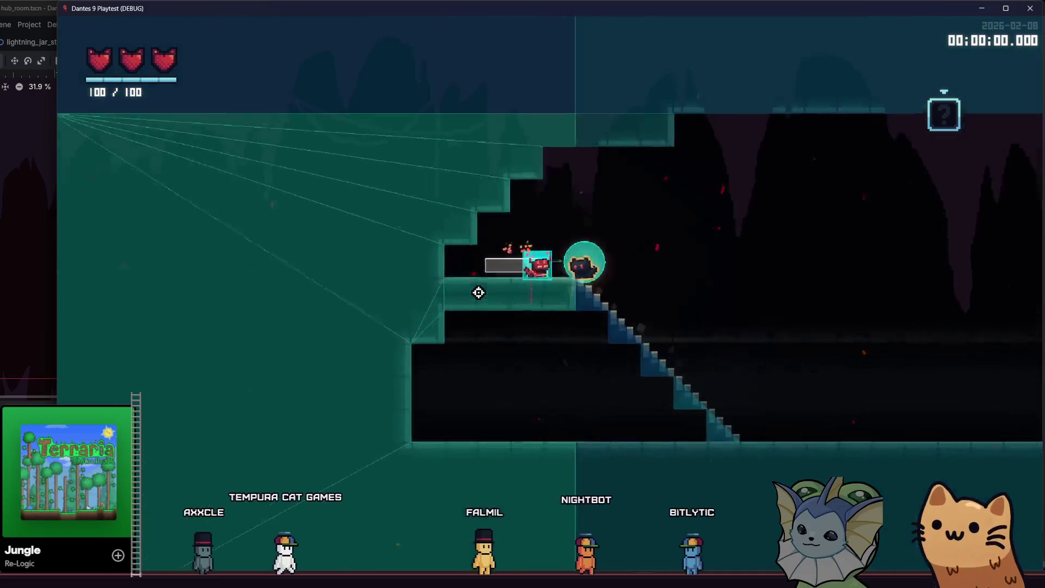
key(d)
key(d)
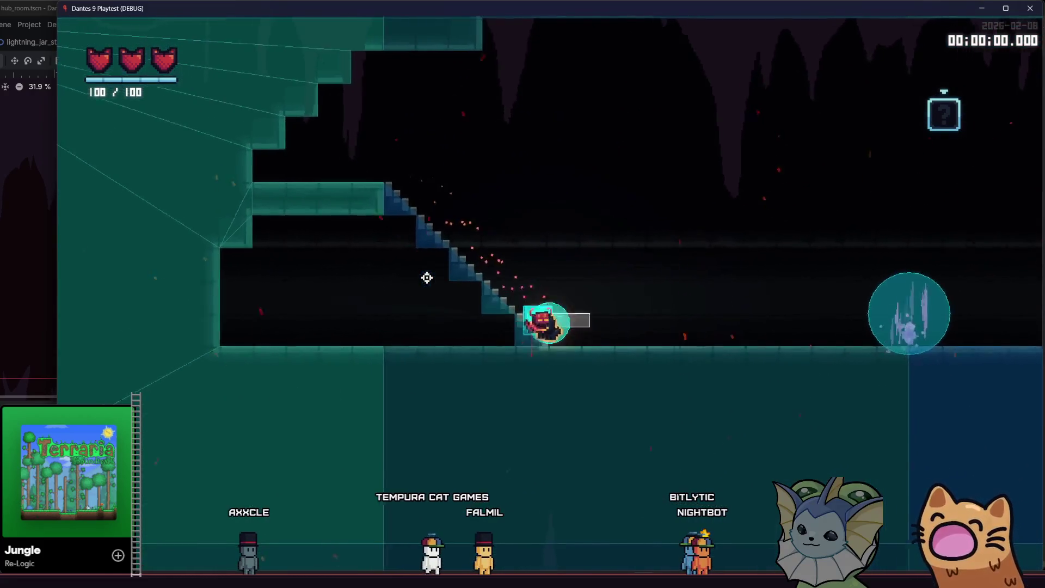
key(a)
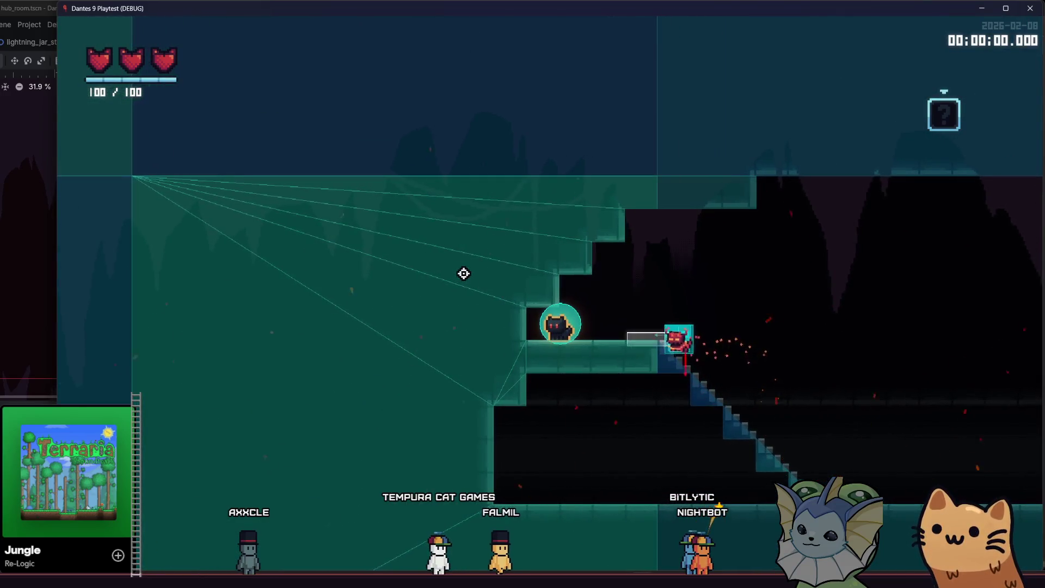
key(d)
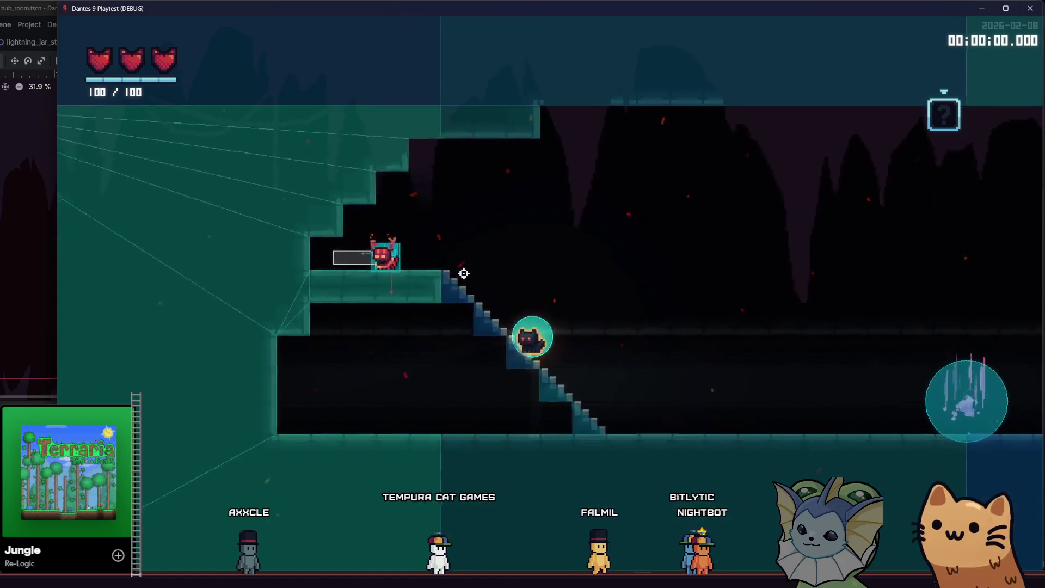
key(a)
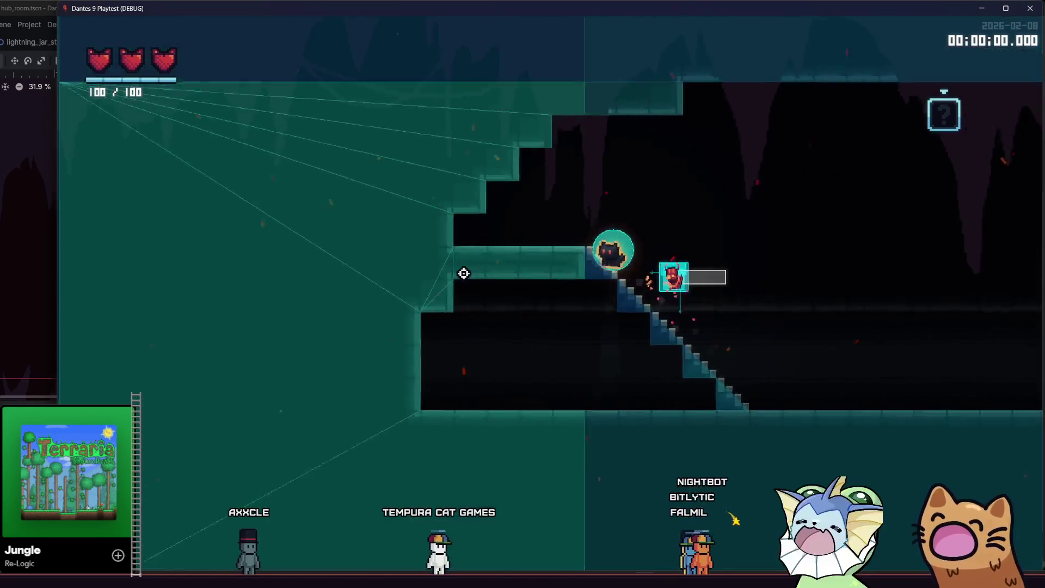
key(d)
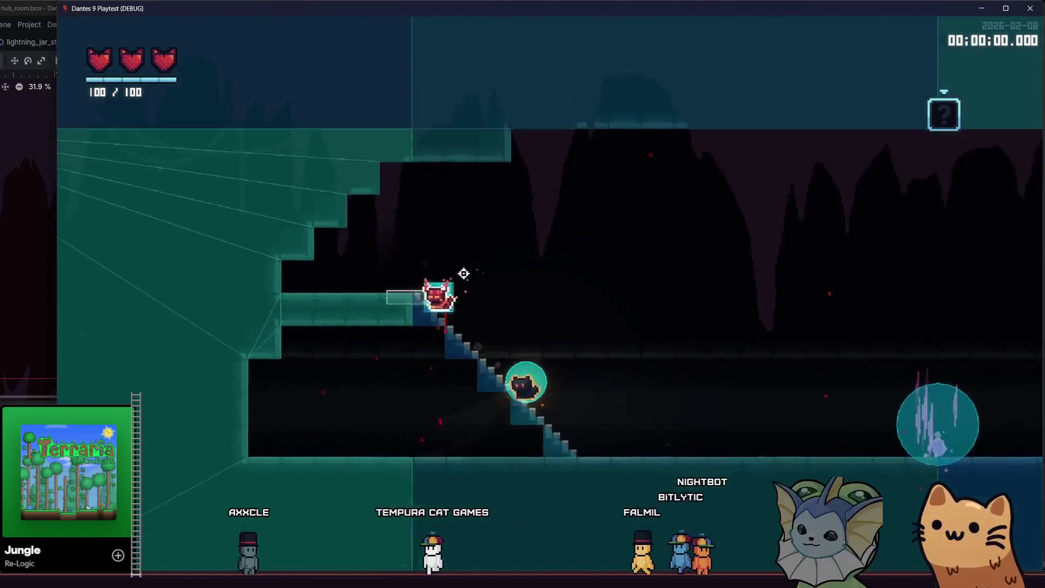
key(a)
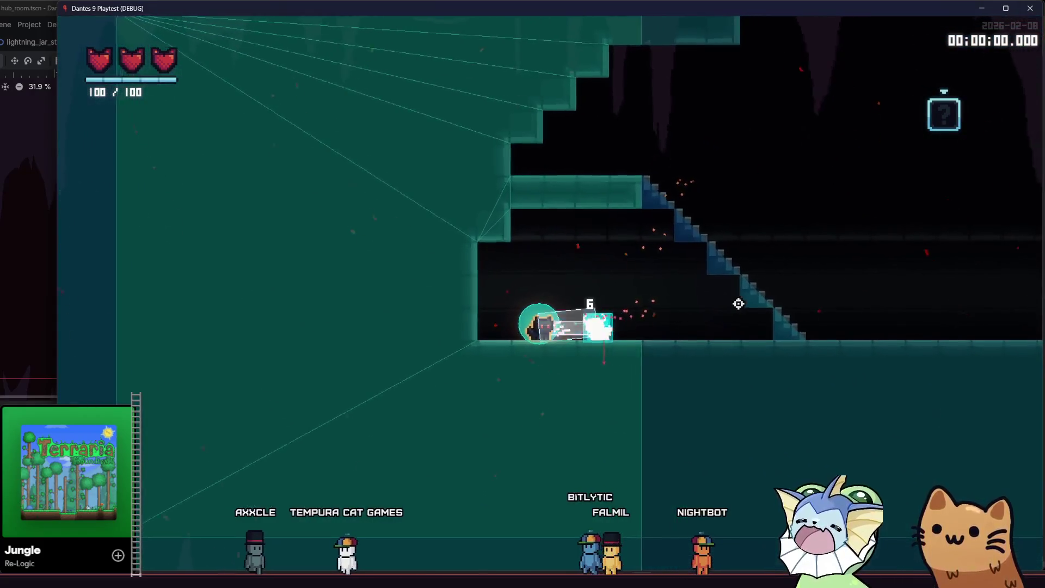
key(d)
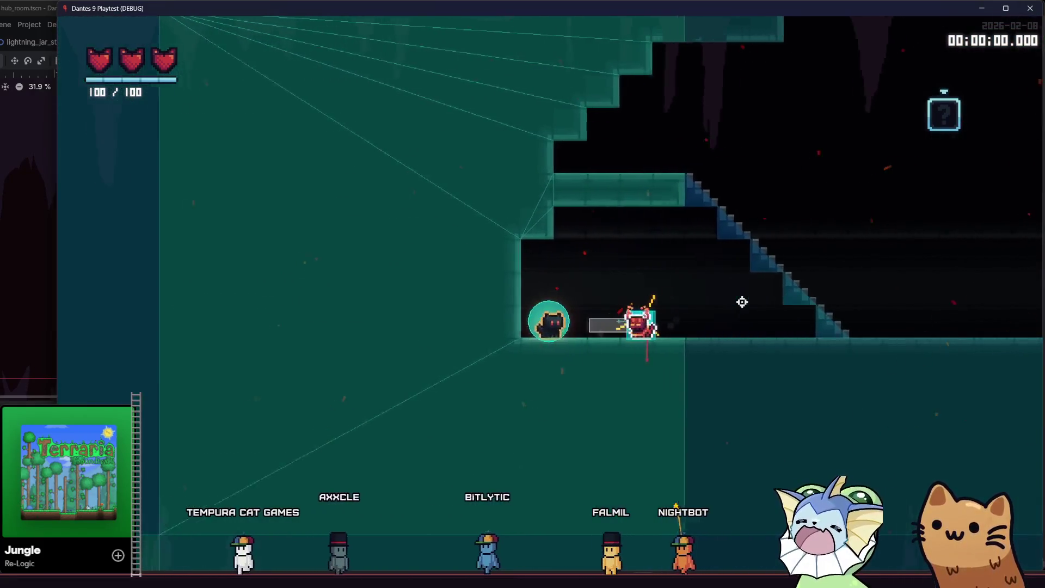
key(d)
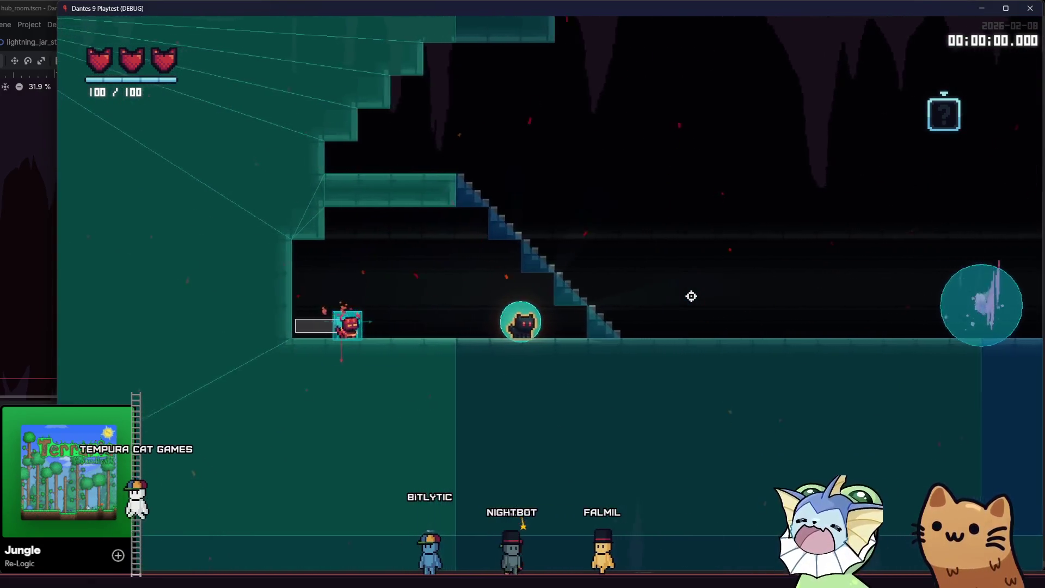
key(Escape)
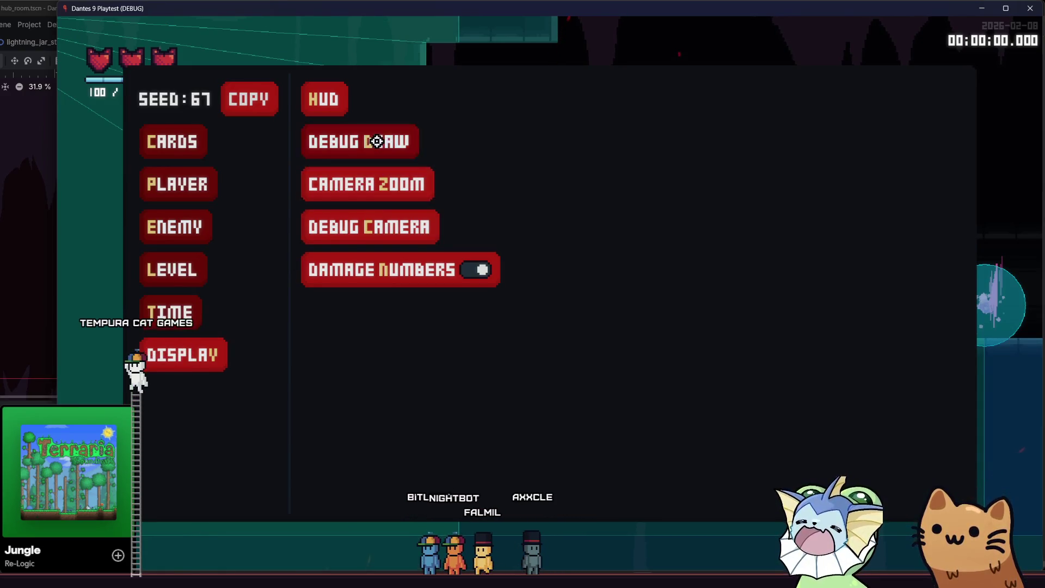
- Turn on the navigation debug drawing and adjust the time scale controls
click(376, 141)
key(Escape)
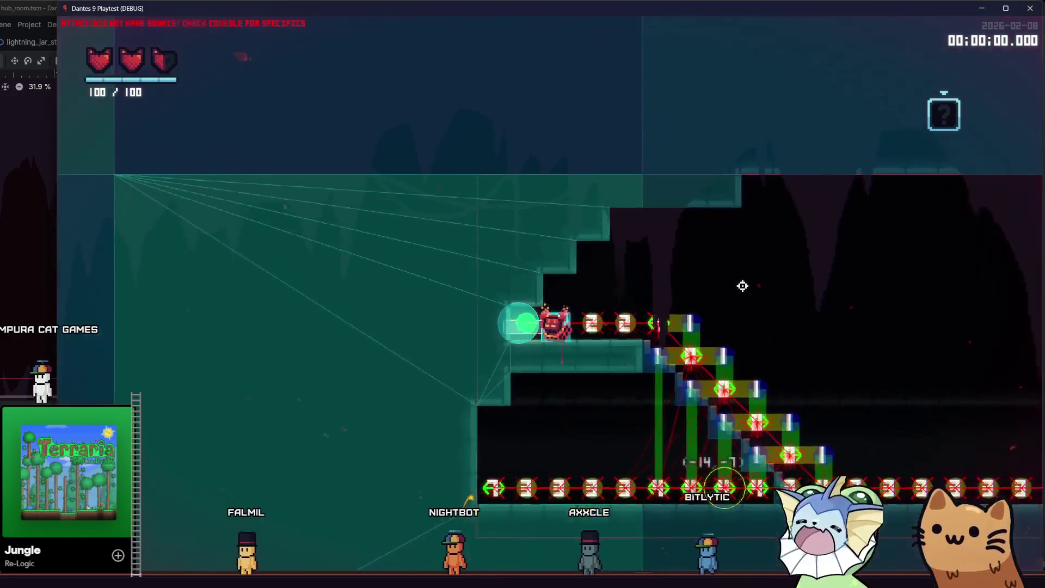
key(grave)
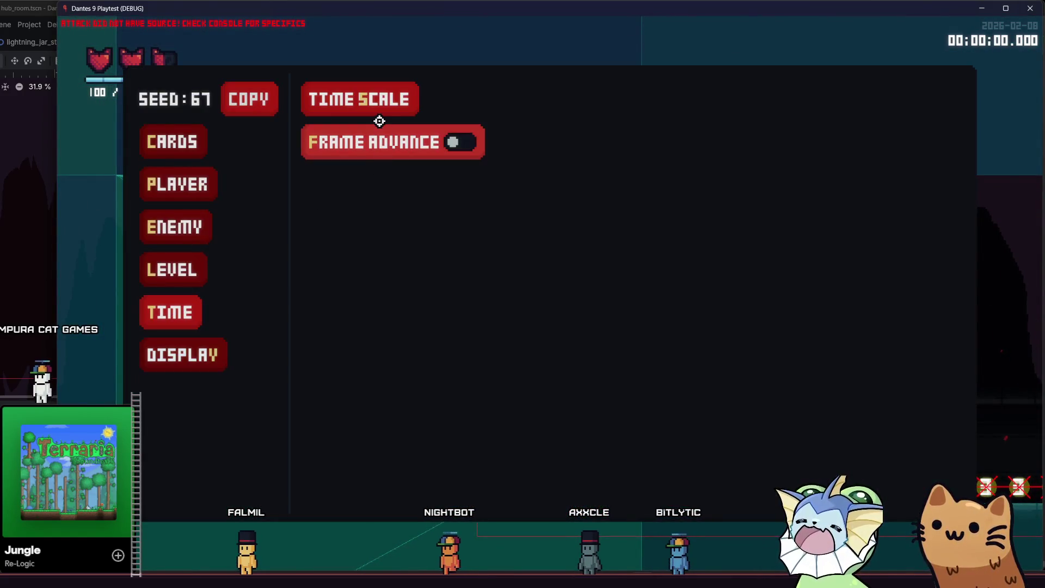
click(377, 105)
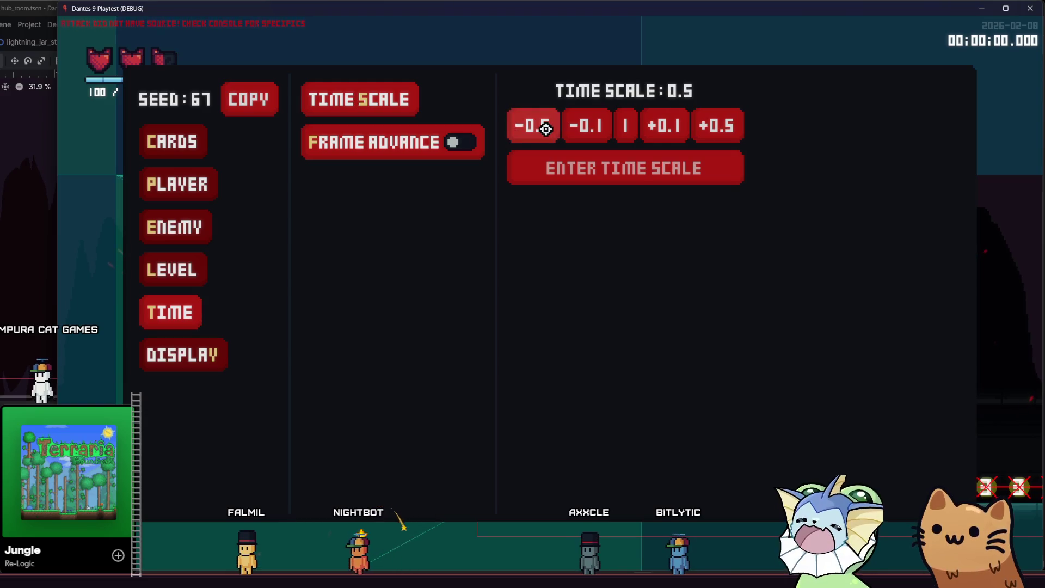
key(grave)
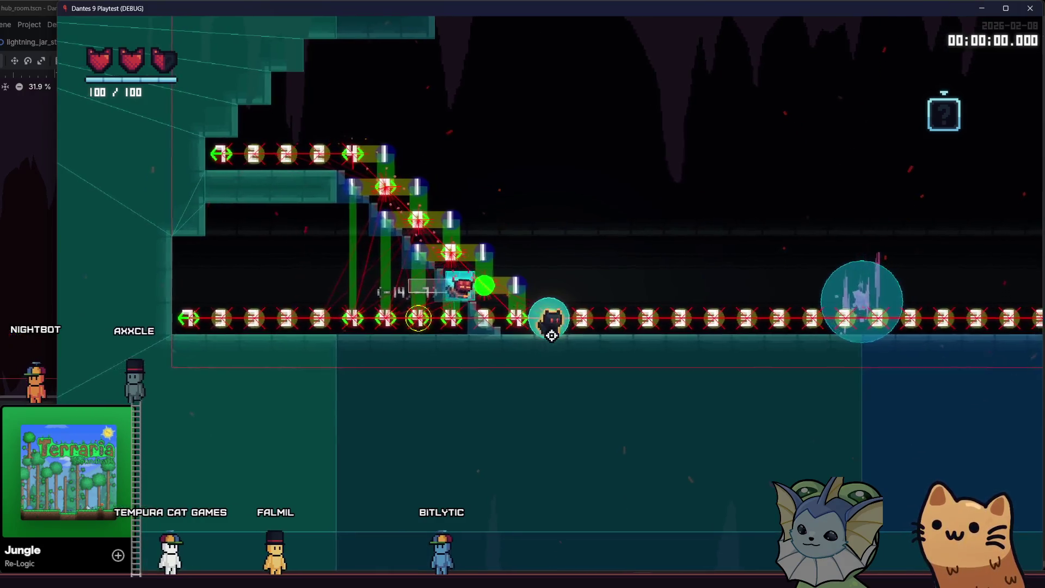
- Move the cat right through the level, then reopen the time scale controls
key(d)
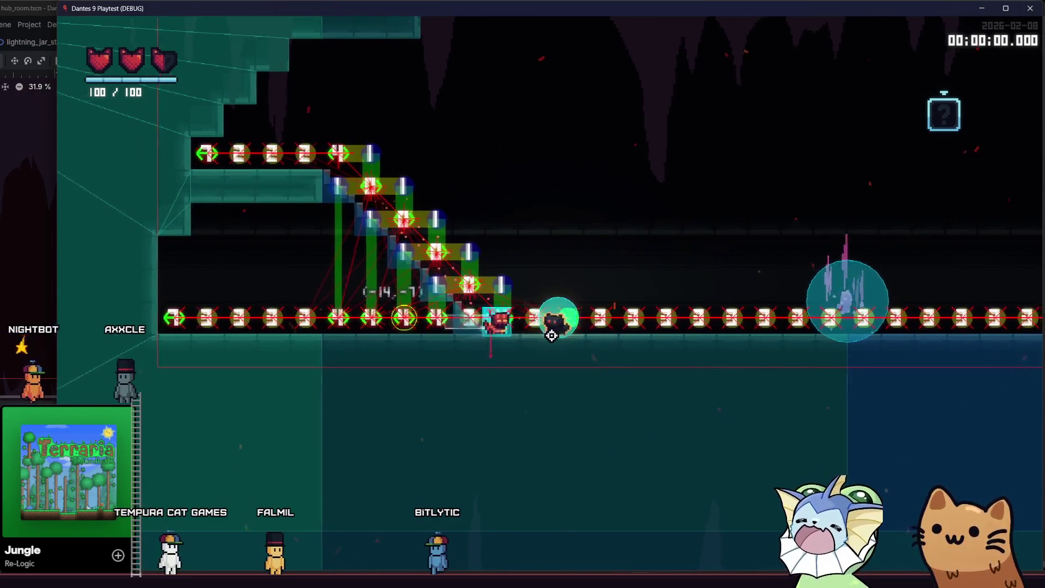
key(d)
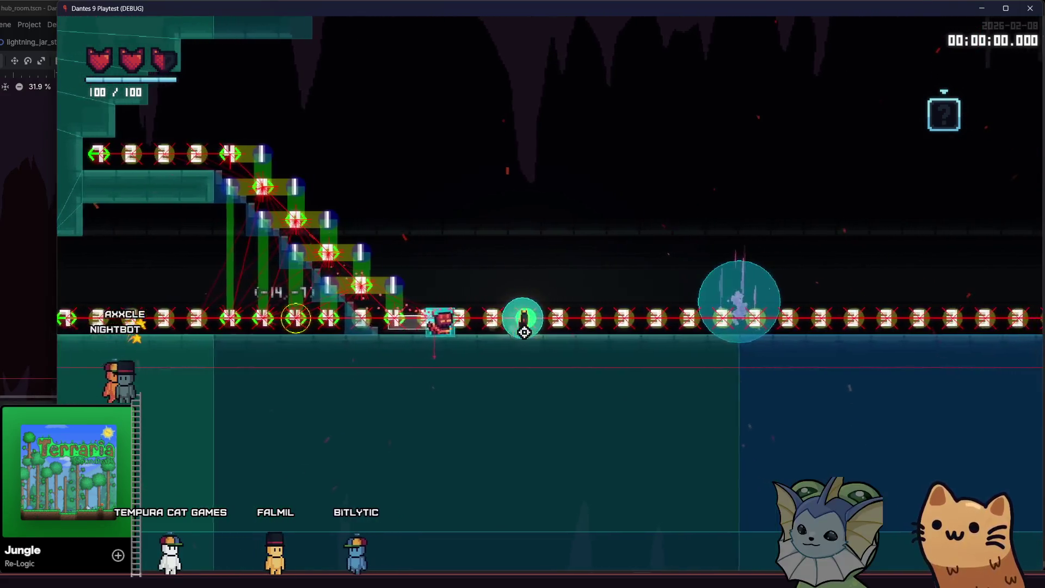
key(F1)
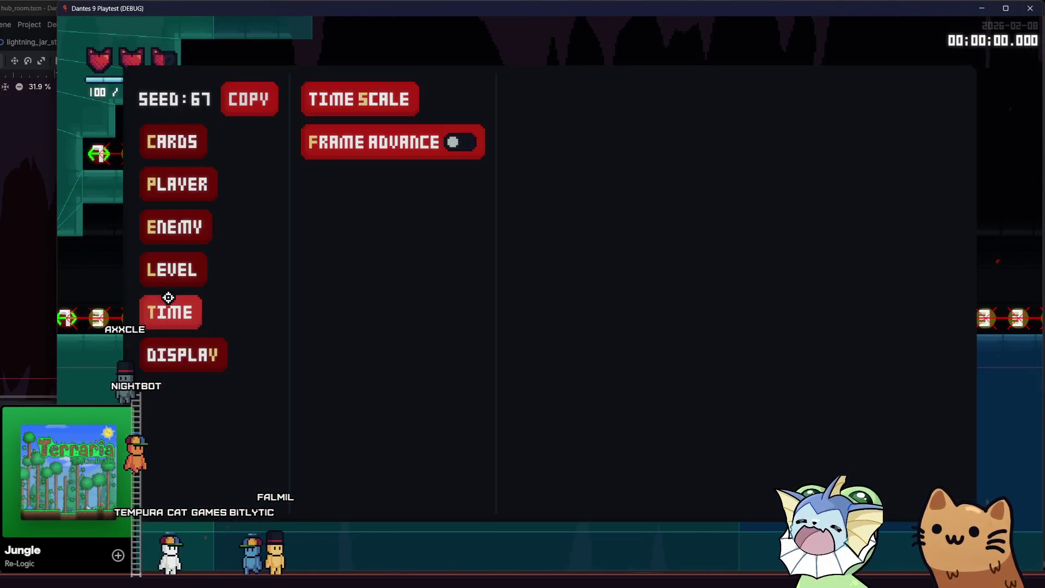
click(349, 101)
- Resume play with the cat on the staircase, then reopen the debug menu
key(F1)
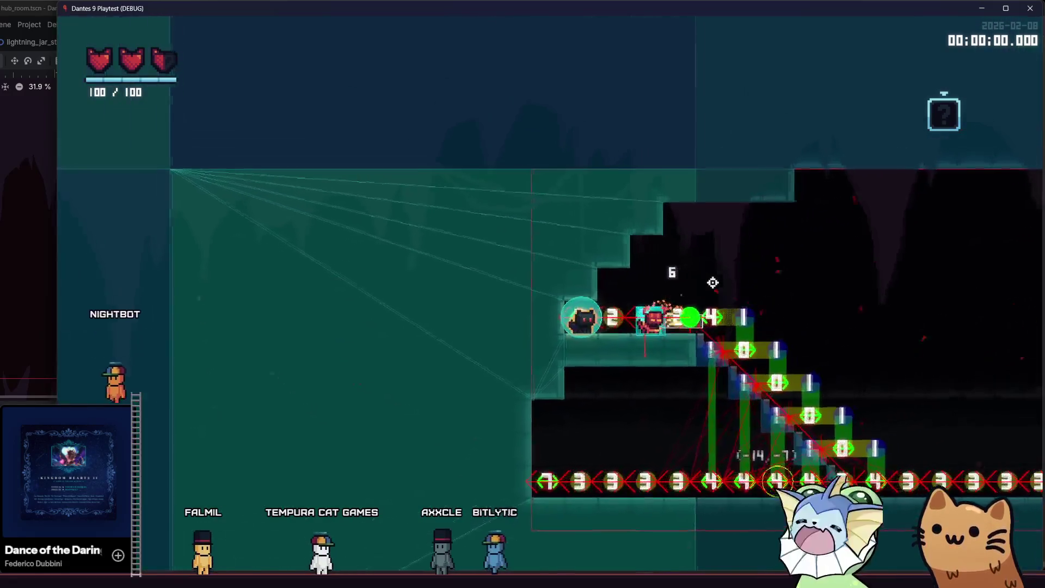
key(Escape)
- Spawn an enemy from the debug menu's ENEMY list into the level, then close the menu
click(331, 99)
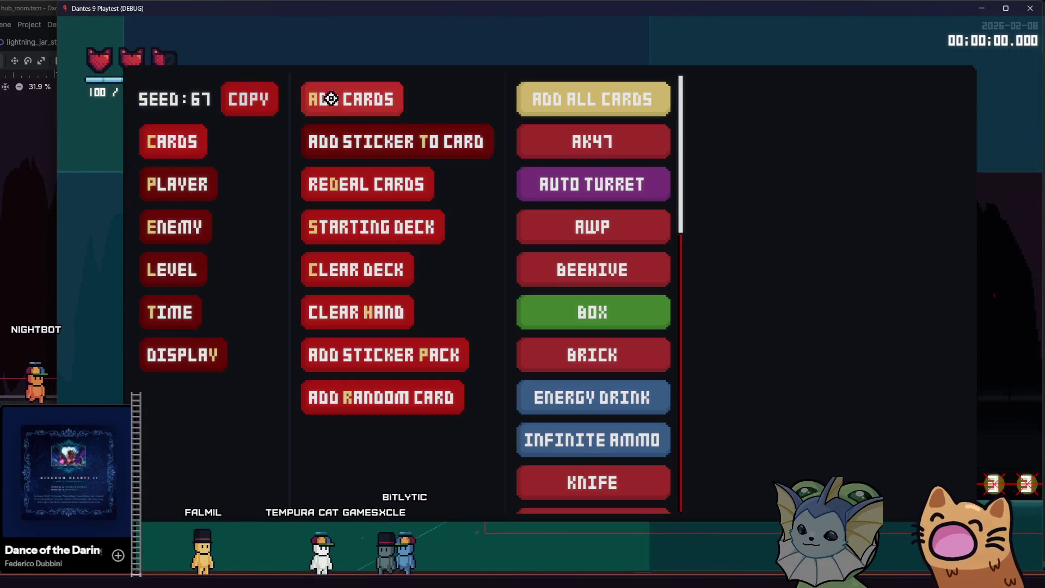
click(175, 211)
click(375, 110)
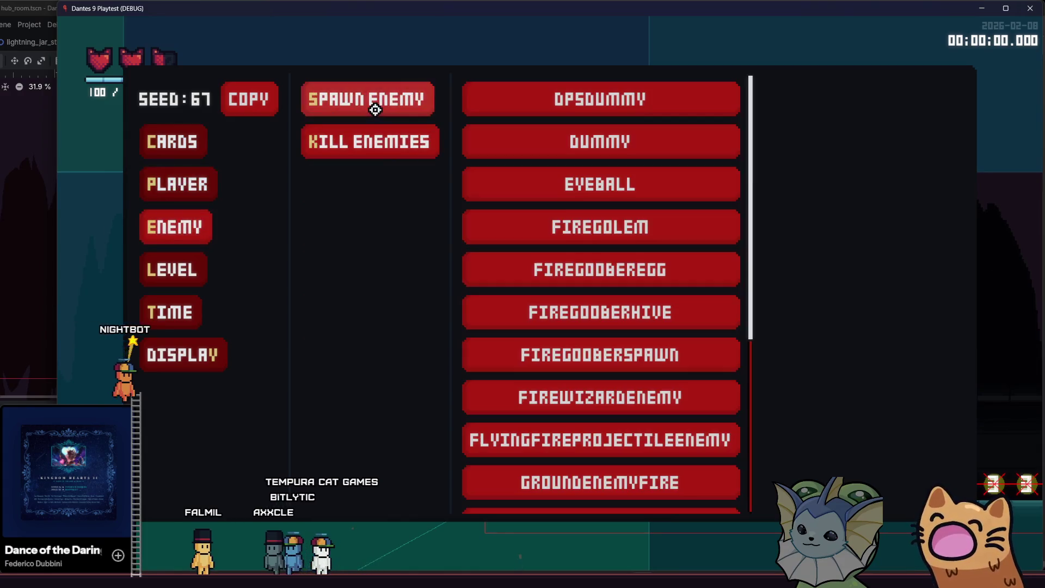
click(605, 387)
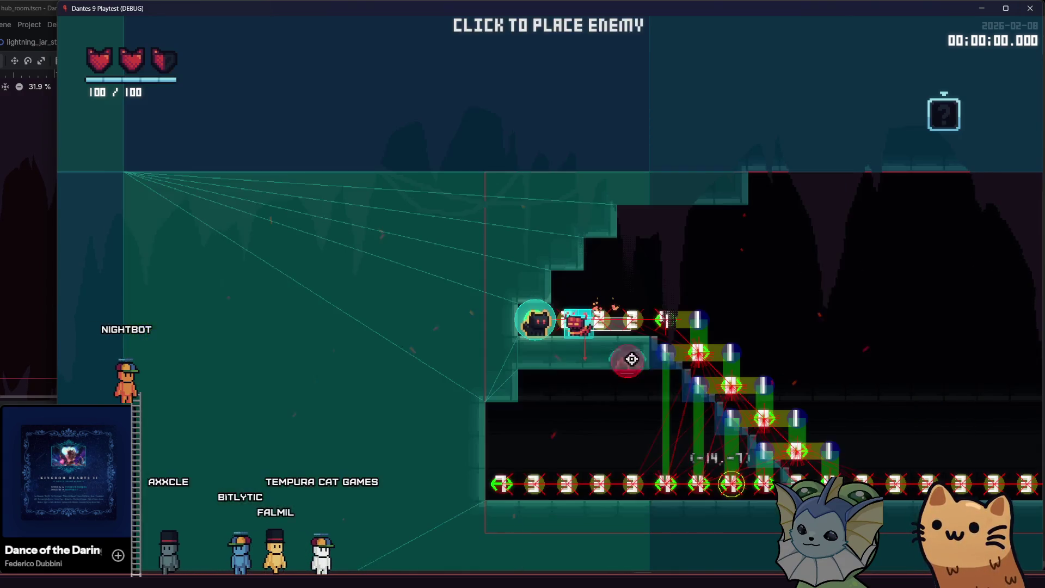
click(907, 448)
key(Escape)
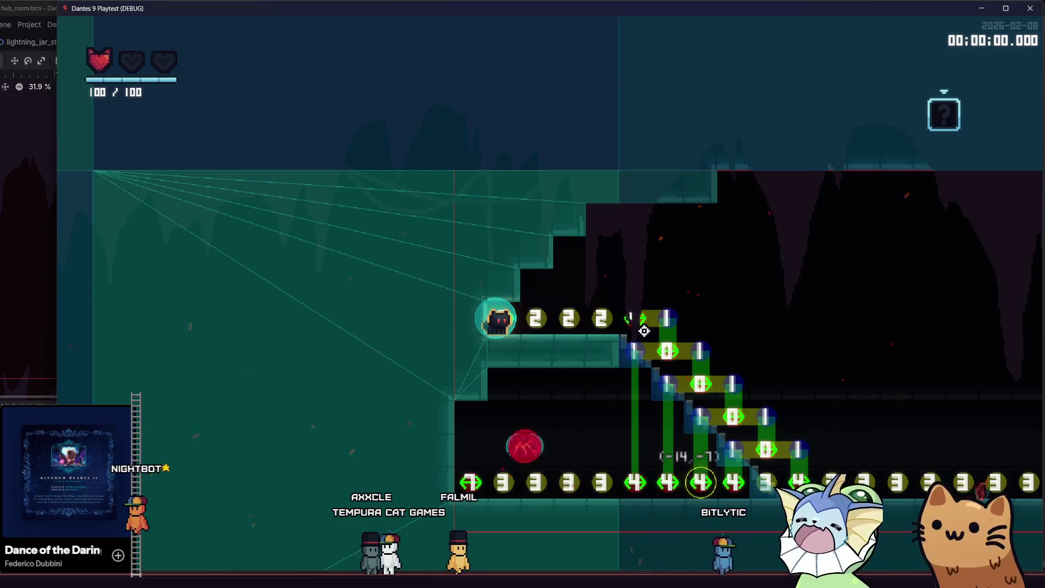
- Walk the cat down the stairs and back up, then pick another enemy to spawn
key(Right)
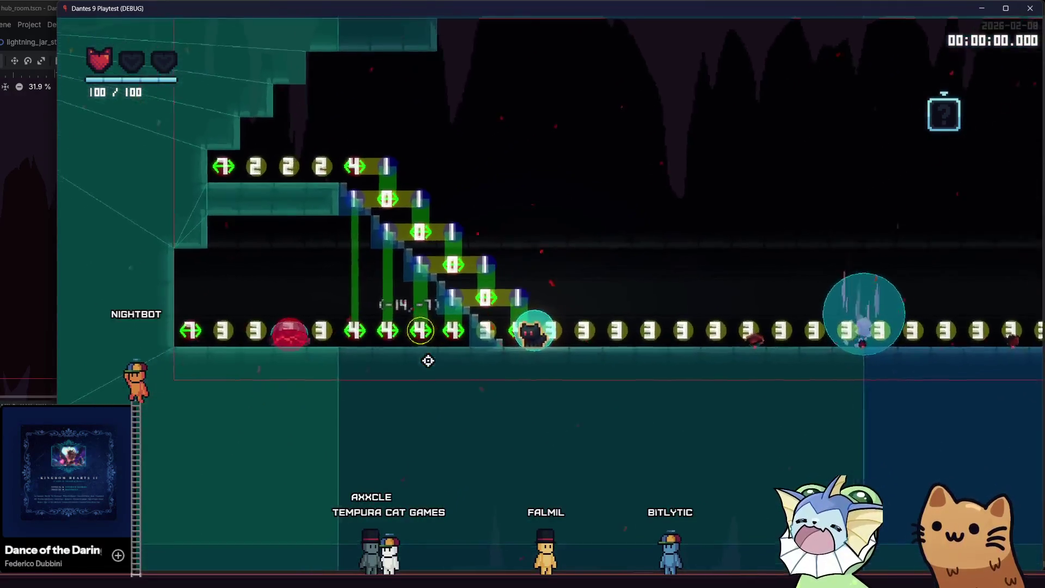
key(Left)
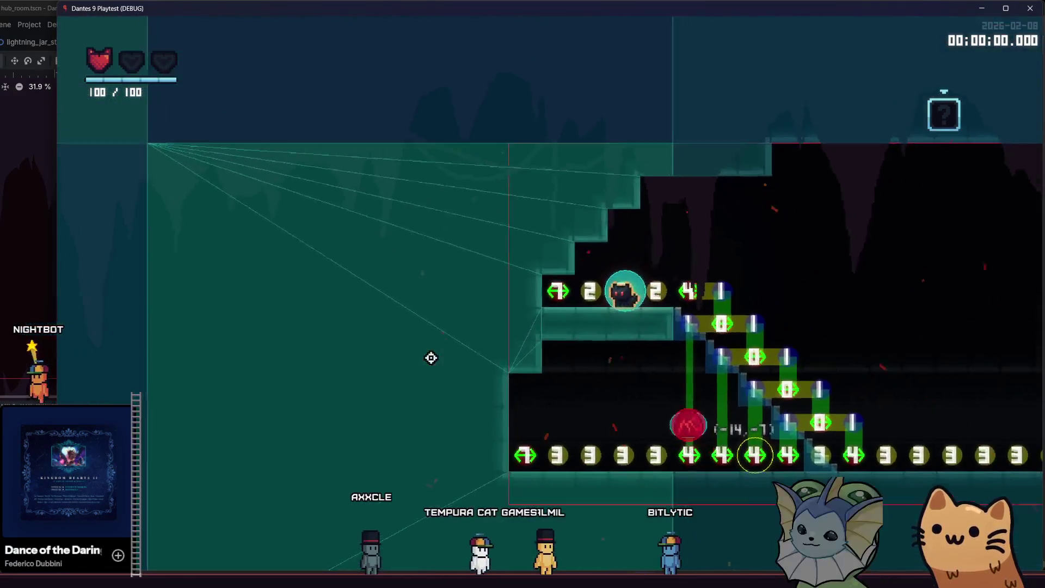
key(Escape)
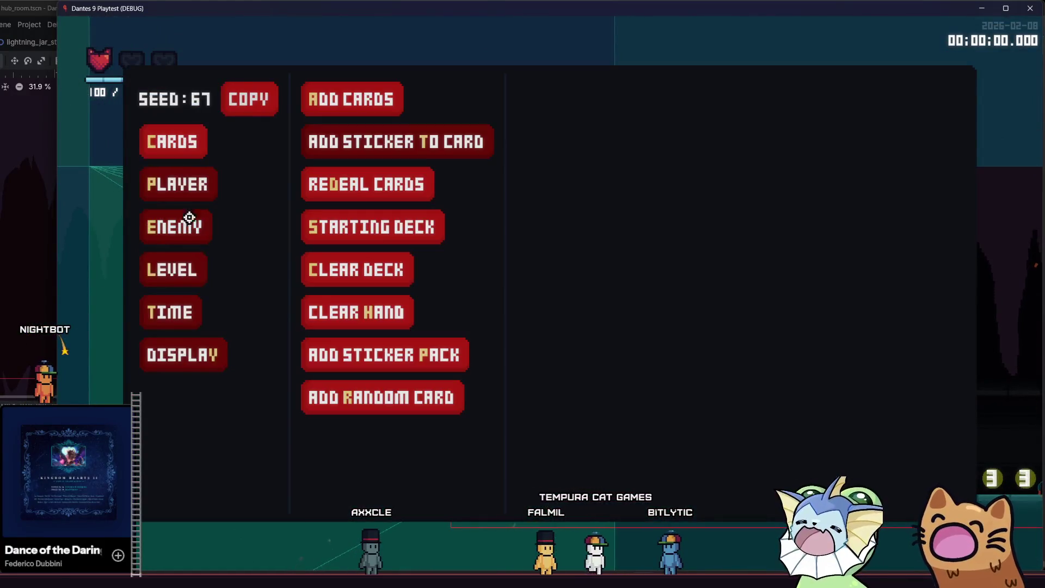
mouse_move(175, 227)
mouse_move(320, 97)
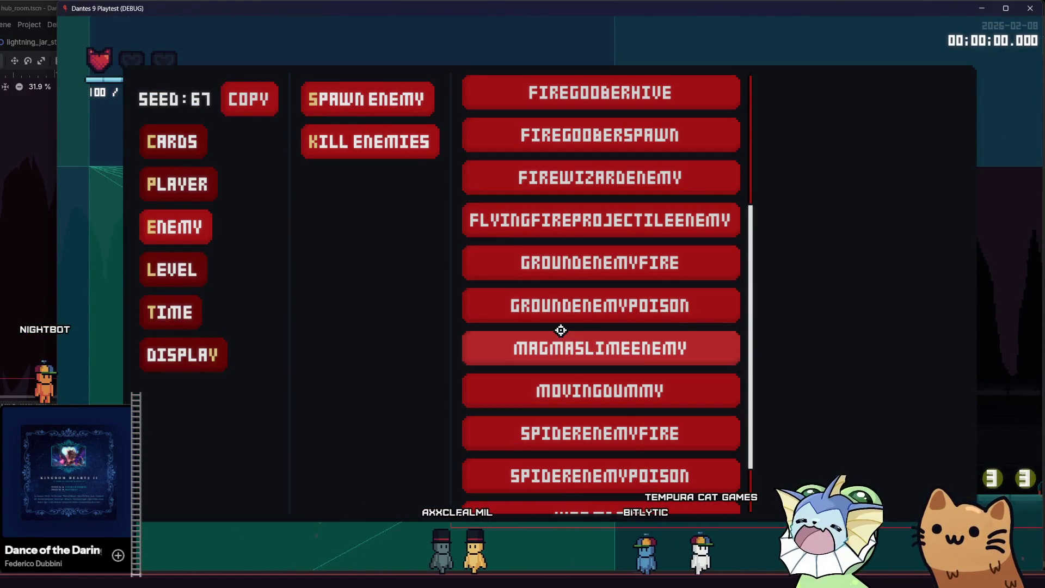
click(570, 271)
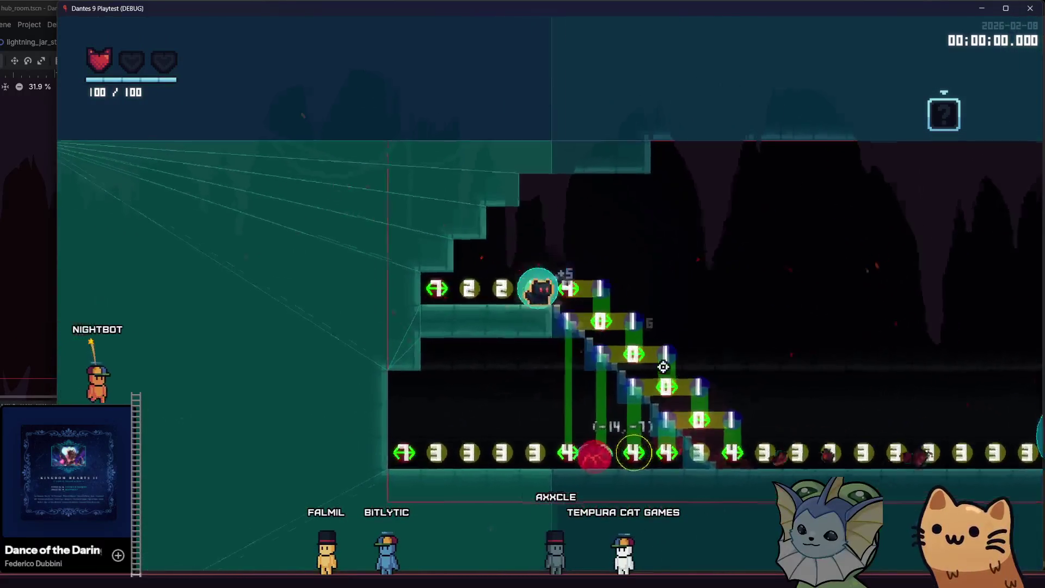
- Spawn another enemy on the lower floor from the debug menu
key(F1)
click(368, 99)
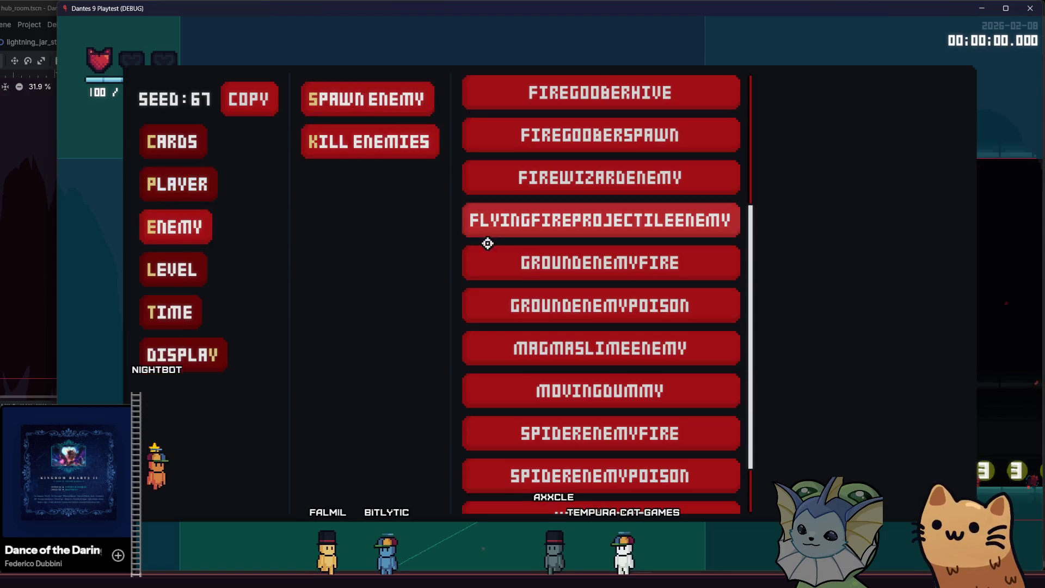
click(468, 218)
click(563, 452)
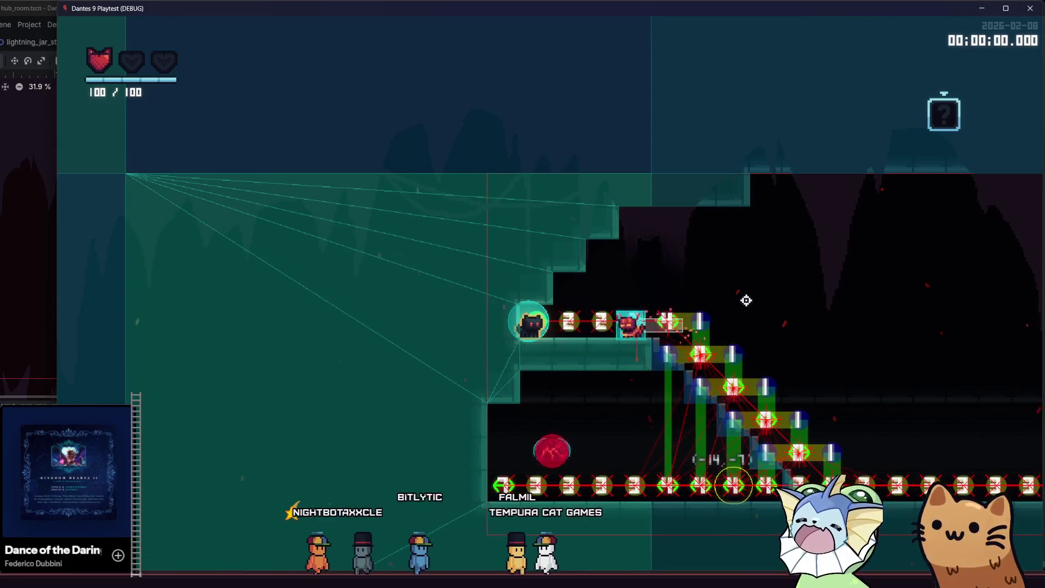
- Walk the player down the stairs and fight the cat enemy with repeated dash attacks
key(d)
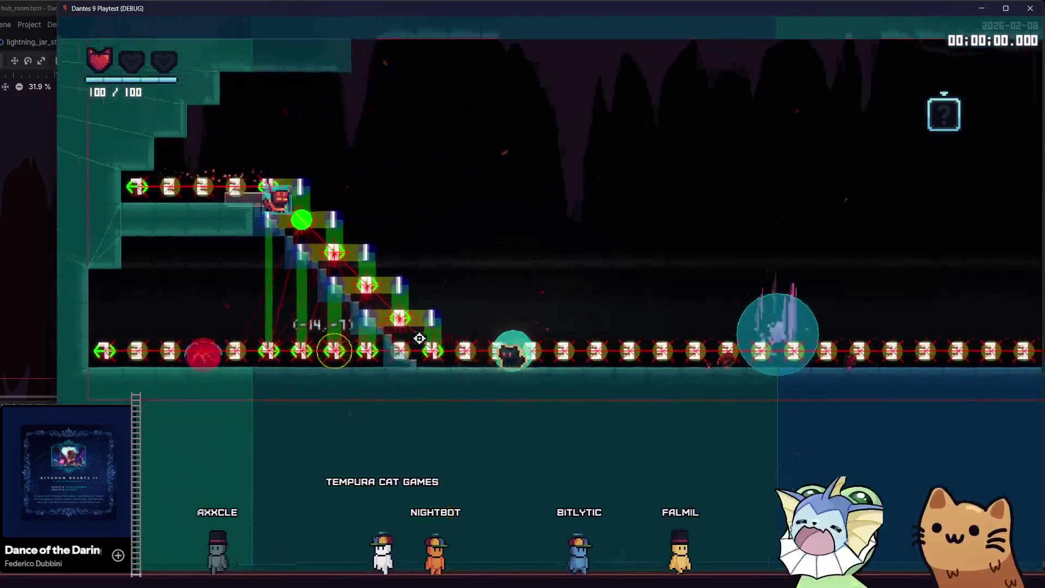
key(d)
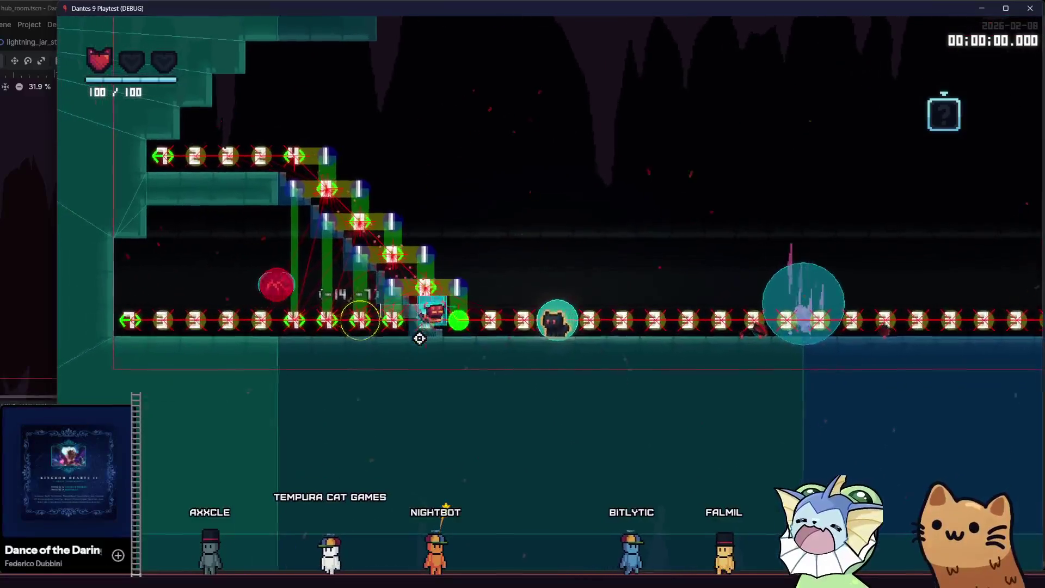
key(j)
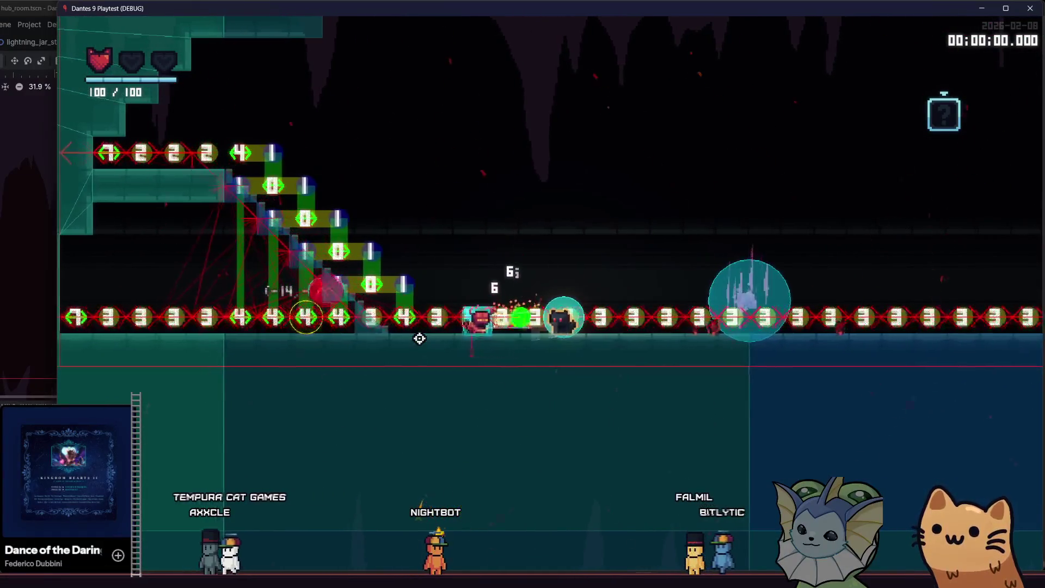
key(a)
key(j)
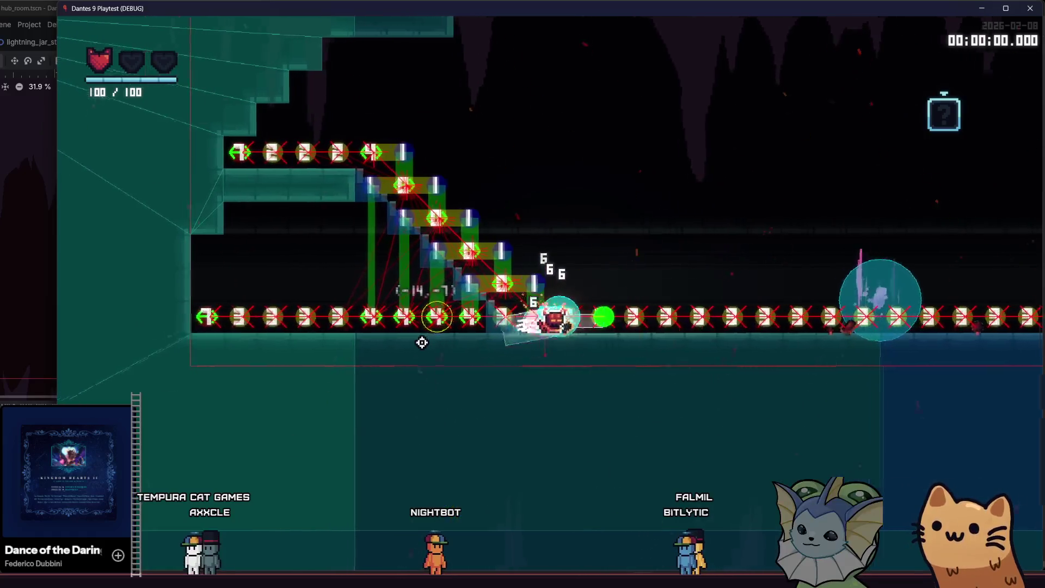
key(d)
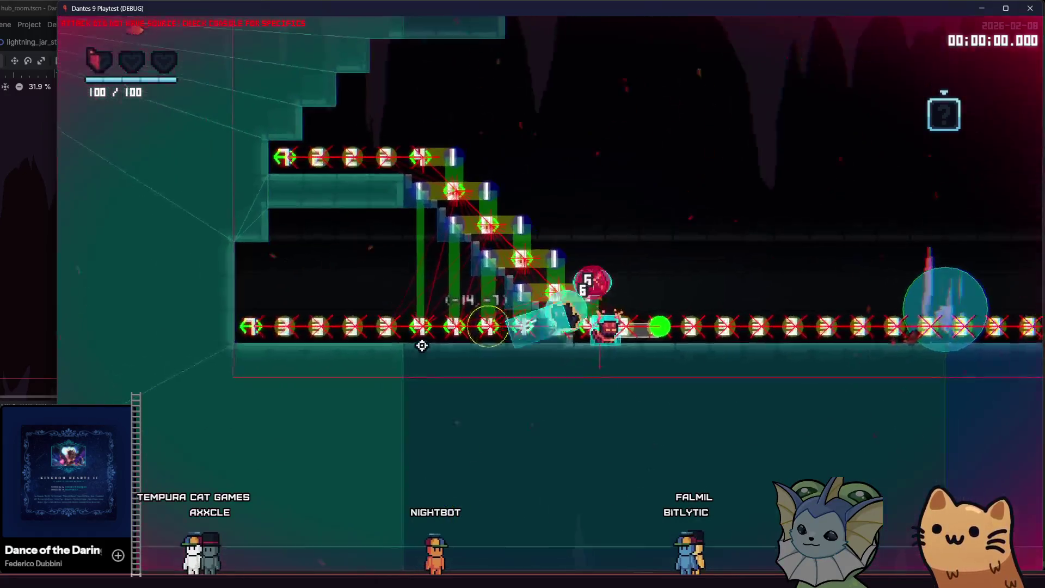
key(j)
key(d)
key(j)
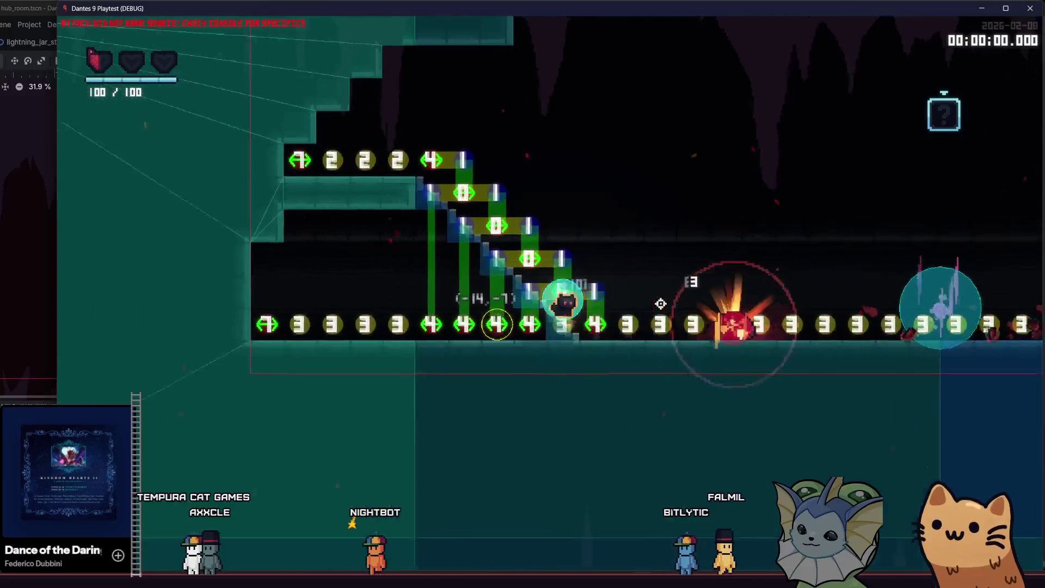
- Spawn a MOVINGDUMMY enemy beside the staircase and reopen the debug menu
key(F1)
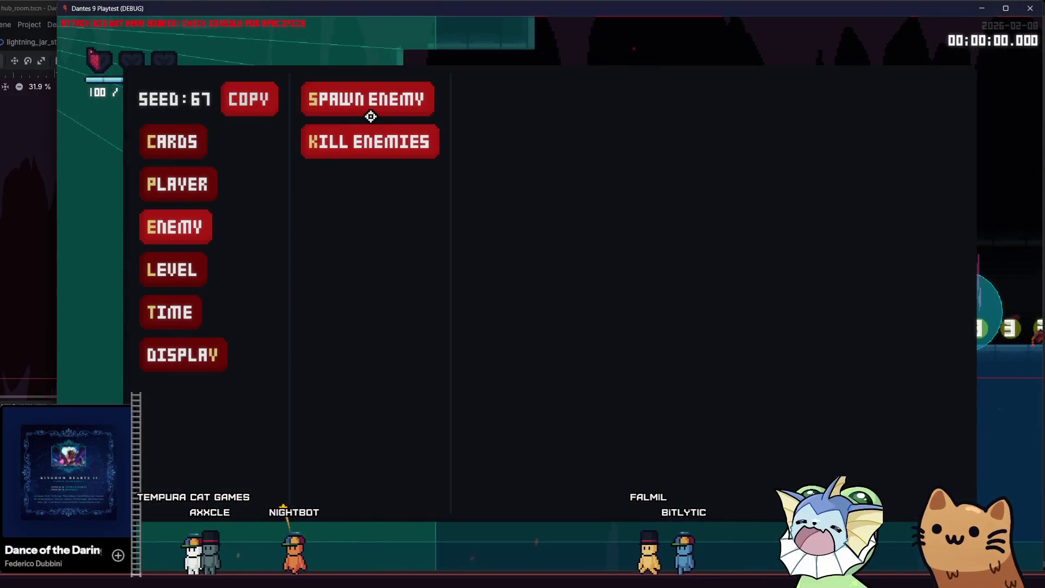
click(371, 116)
scroll(593, 283, down, 3)
click(604, 314)
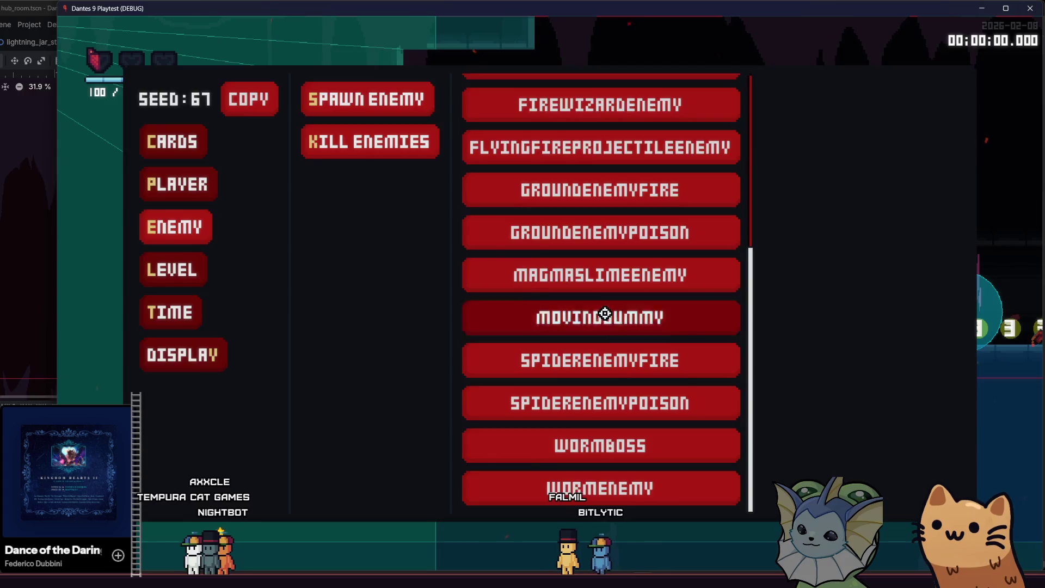
click(648, 305)
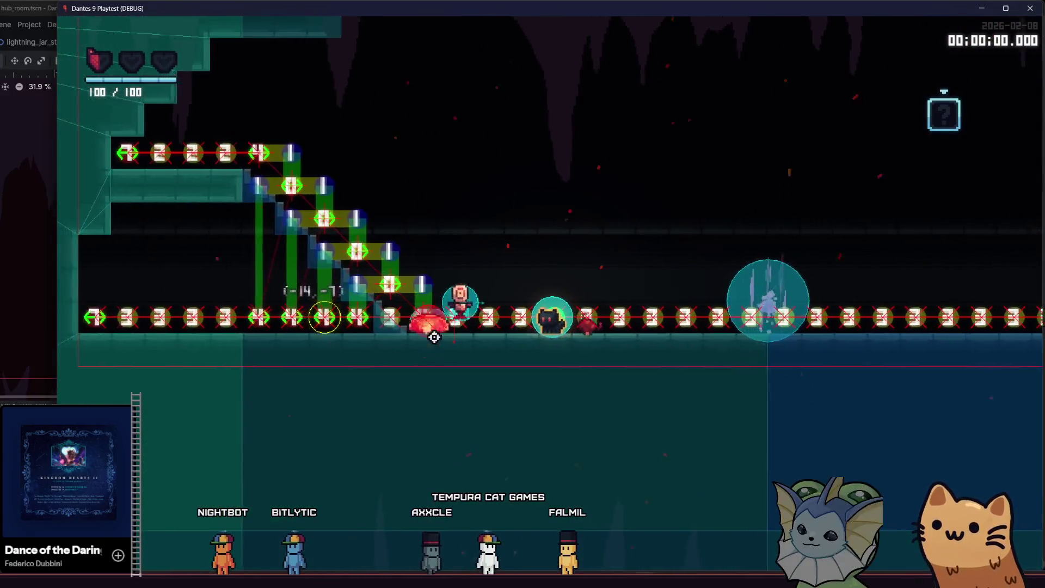
key(grave)
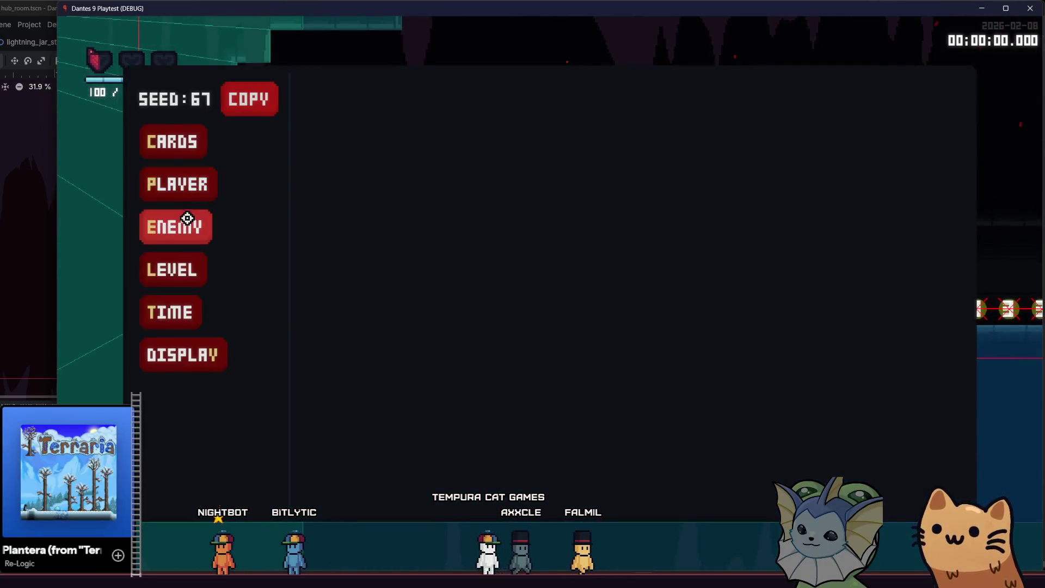
- Spawn a MOVINGDUMMY enemy on the lower floor via SPAWN ENEMY
click(365, 113)
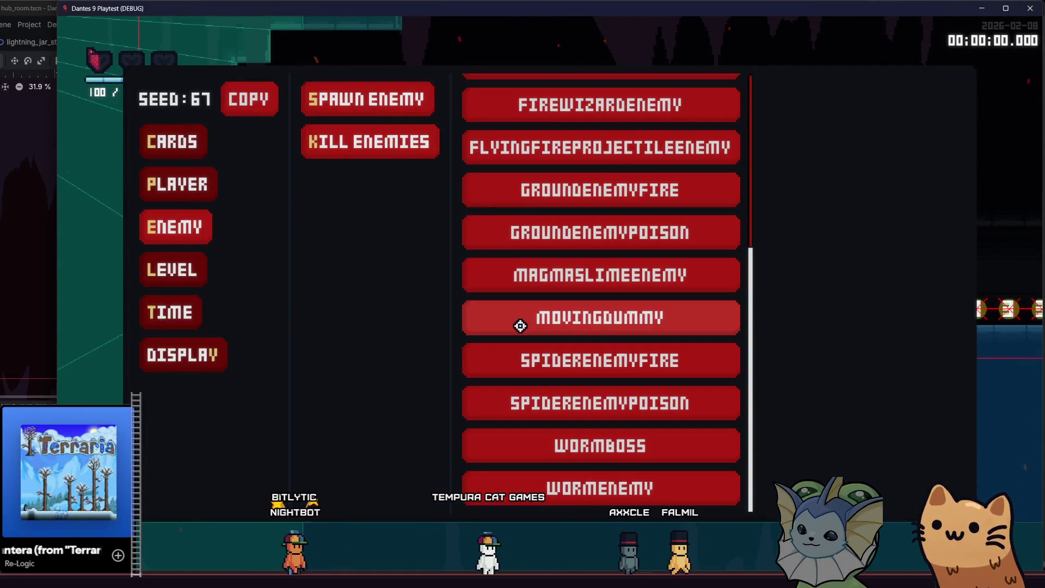
click(520, 325)
click(211, 294)
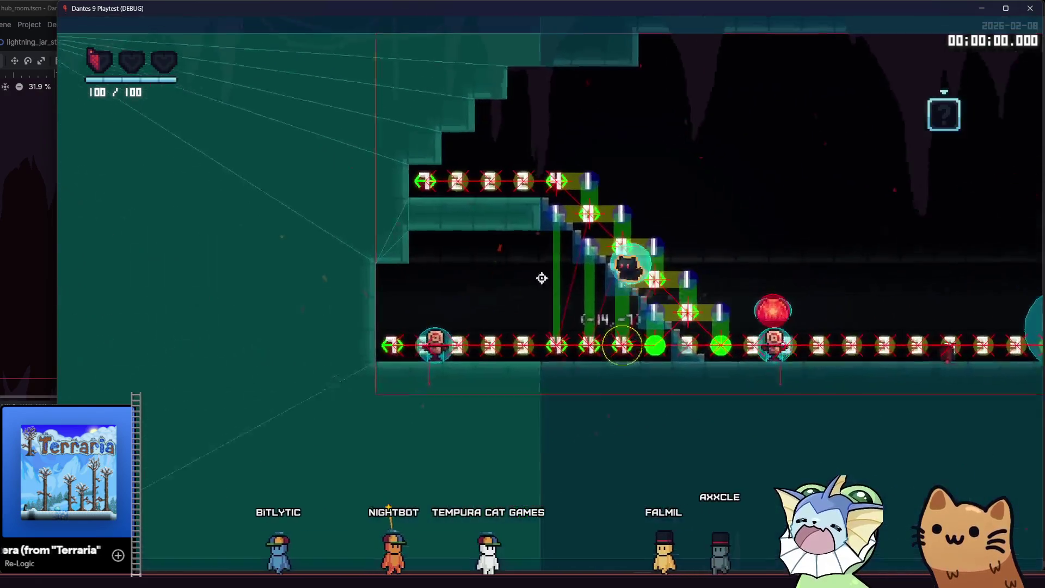
- Climb to the top platform, blast the red orb enemy apart, run downstairs and reopen the debug menu
key(a)
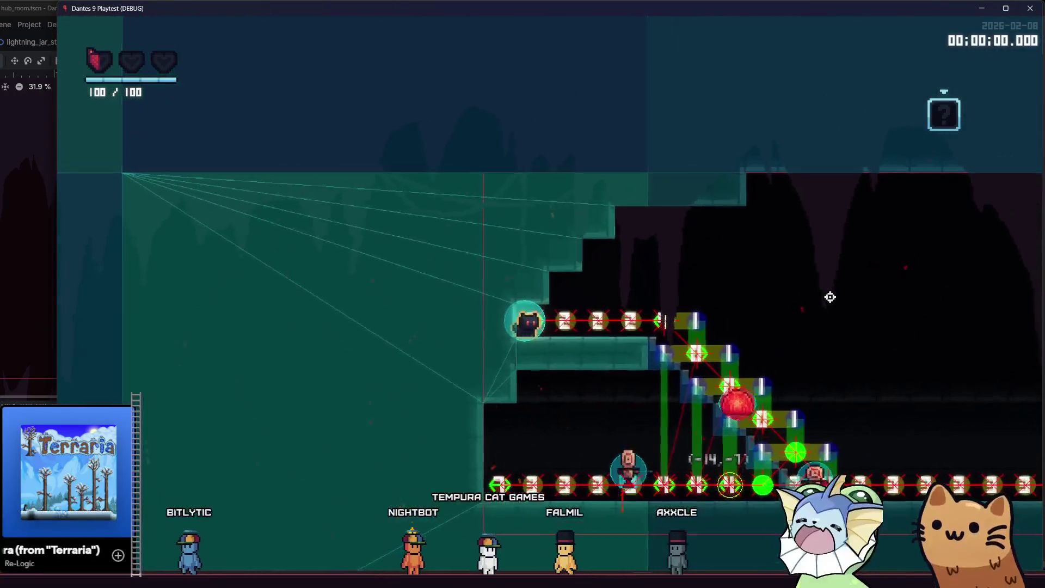
click(768, 294)
click(750, 308)
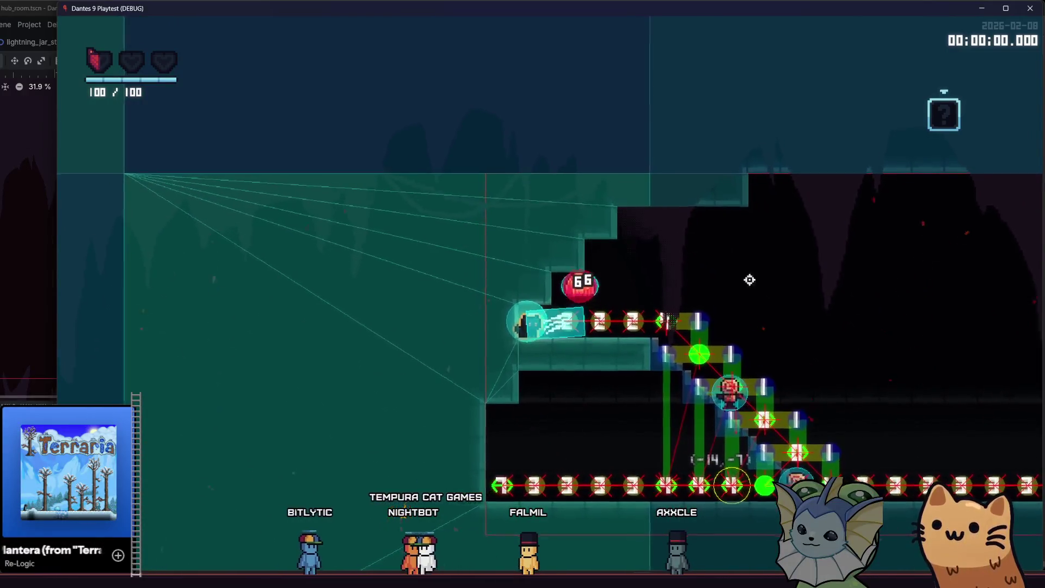
click(664, 273)
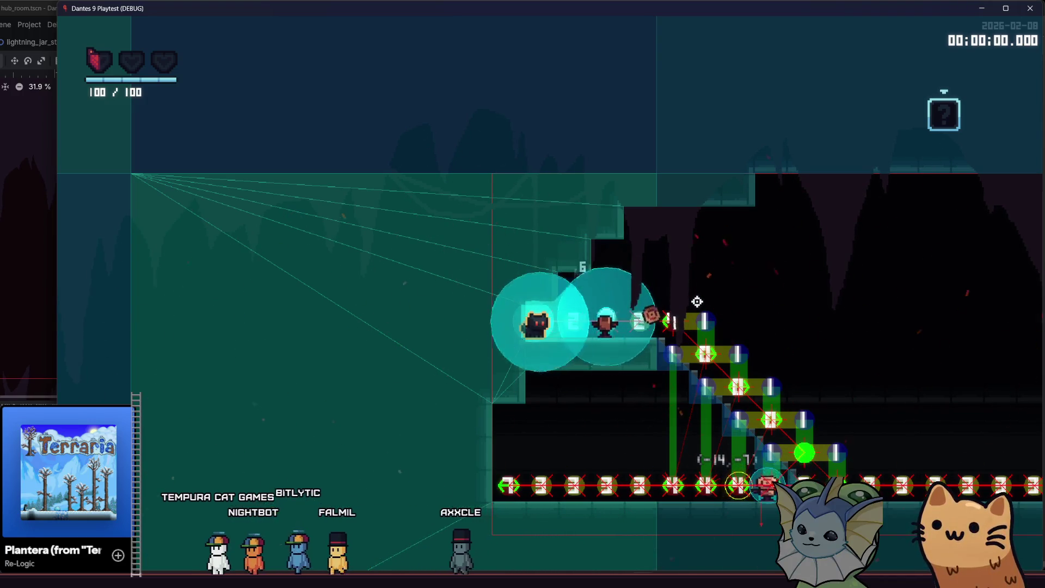
key(d)
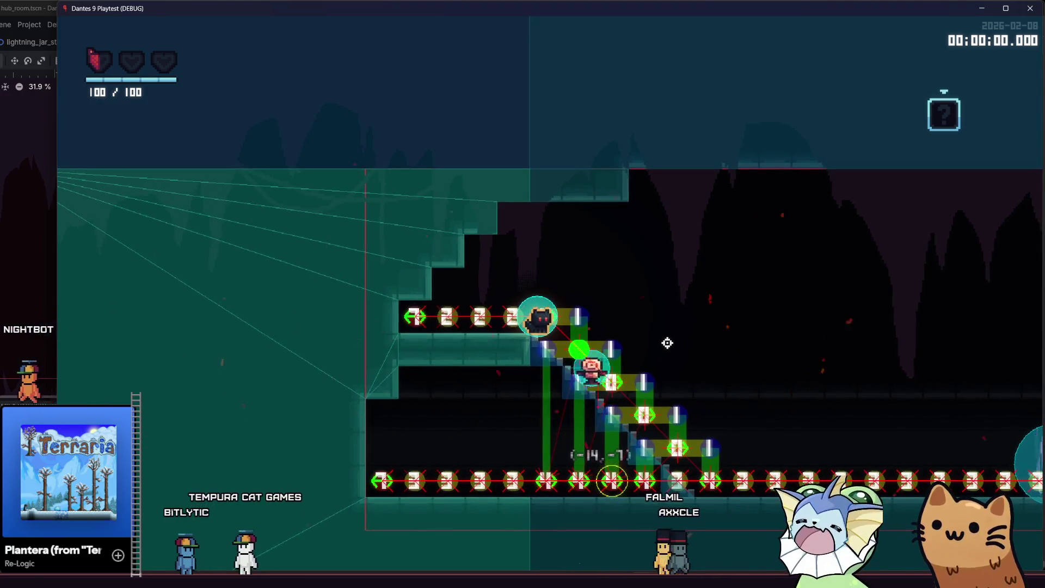
key(F1)
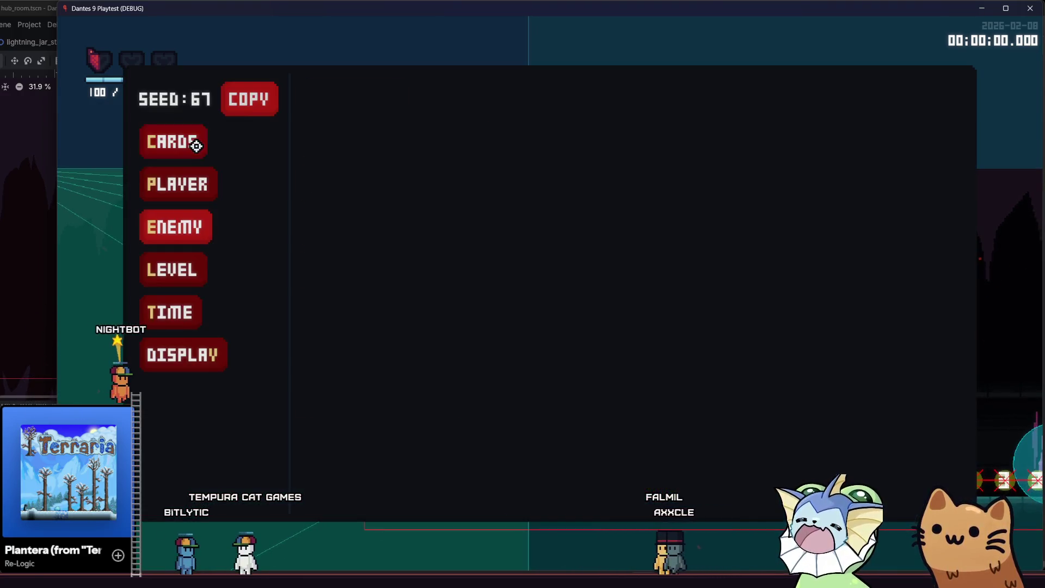
- Add the AK47 card through CARDS > ADD CARDS
click(196, 146)
click(369, 100)
click(577, 140)
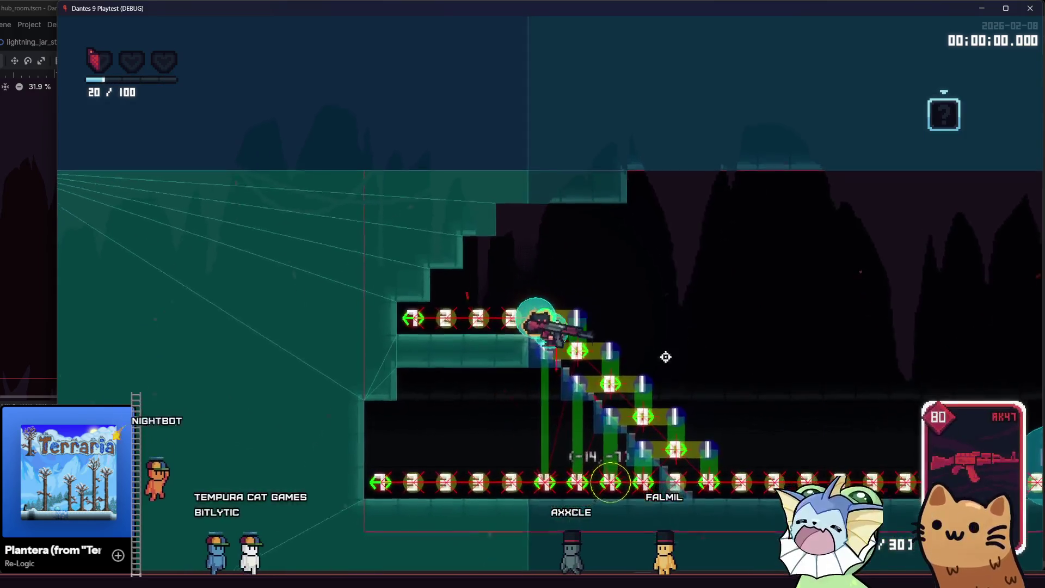
- Fire the AK47 while running left and right along the stairs
key(a)
click(758, 294)
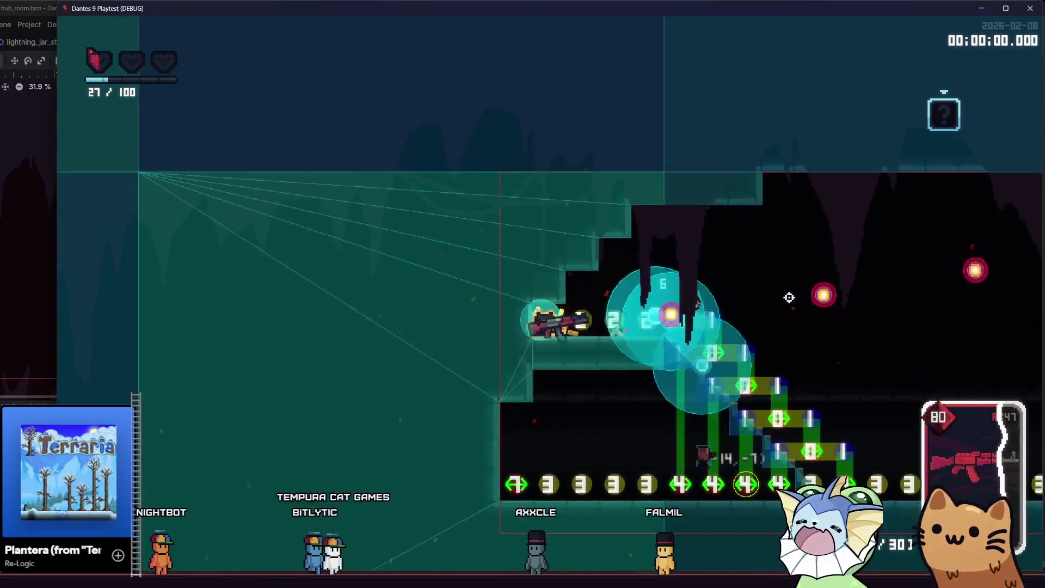
key(d)
click(788, 298)
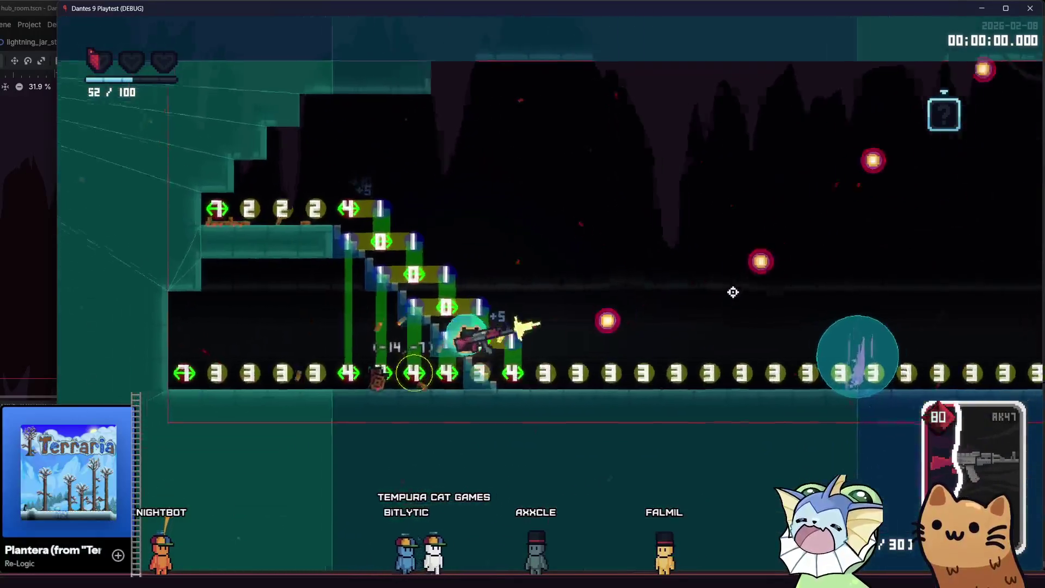
key(a)
click(733, 292)
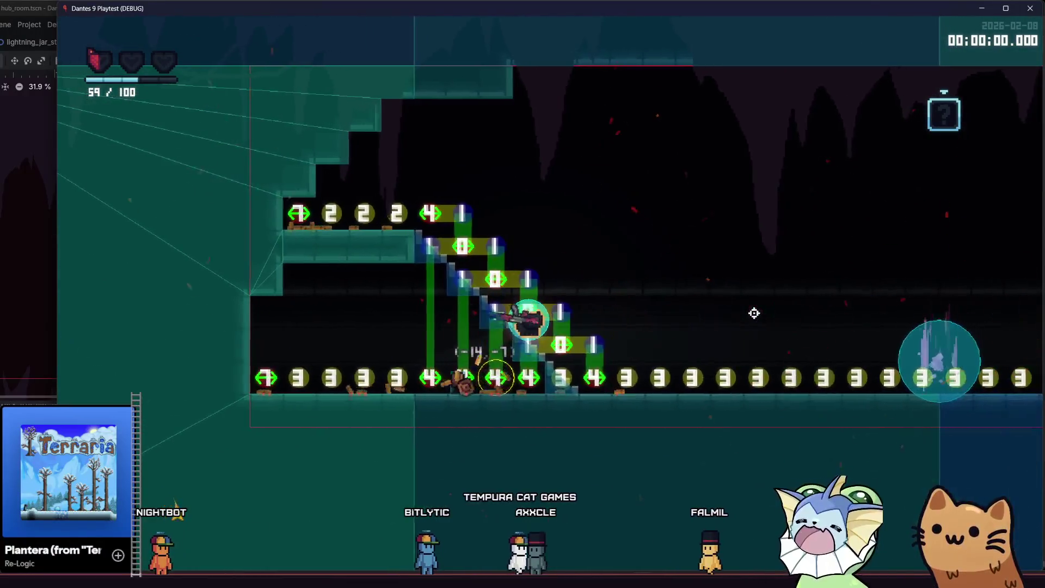
click(754, 313)
- Run right across the level to the coin row, return up the staircase and reopen the debug menu
key(d)
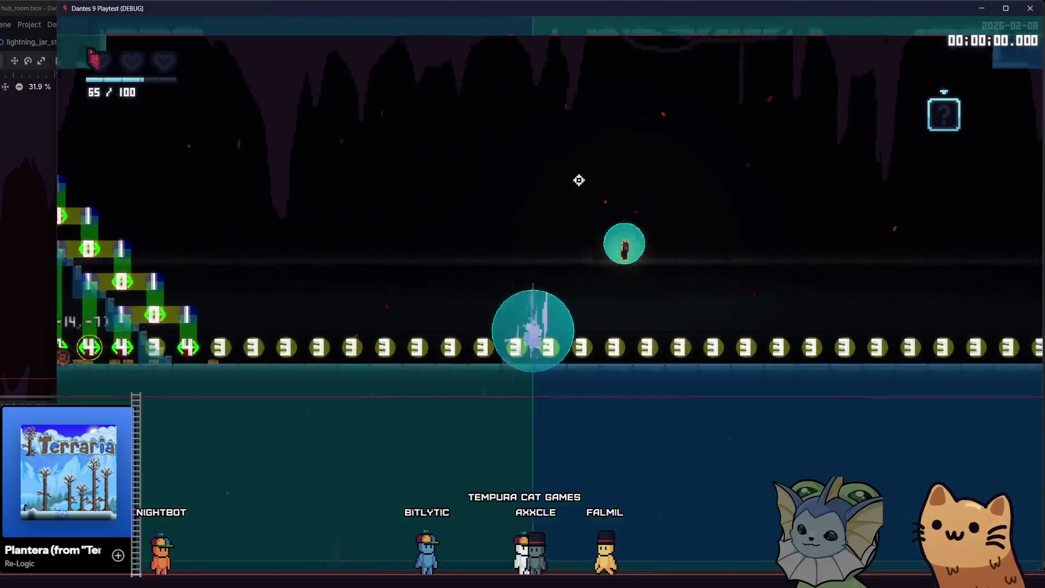
key(d)
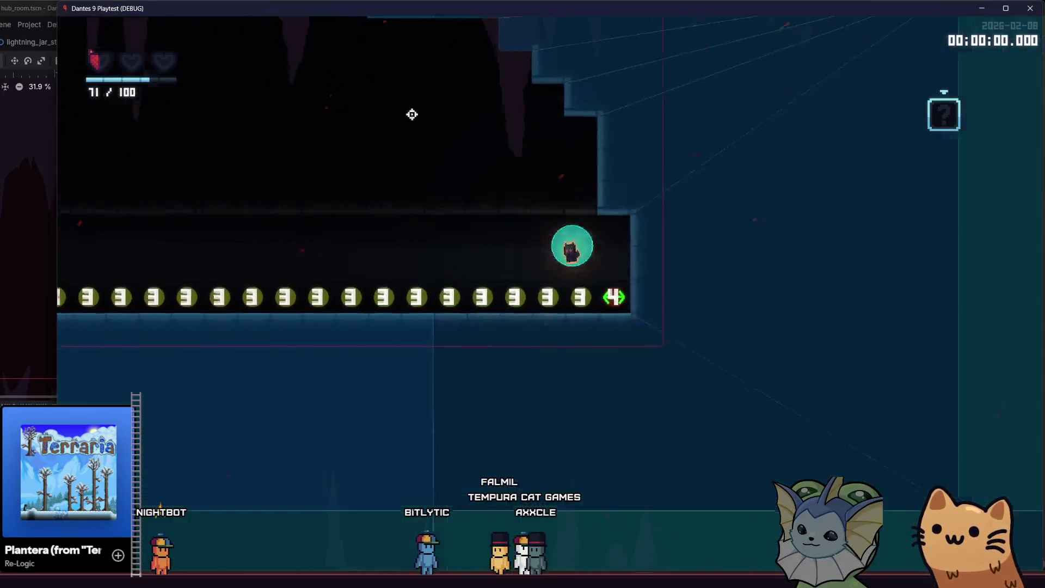
key(d)
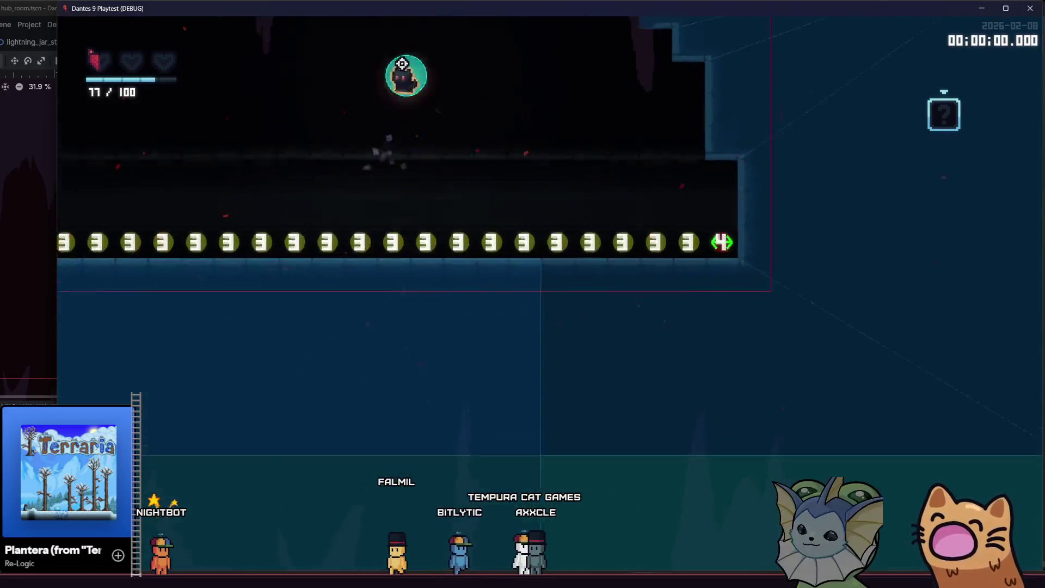
key(d)
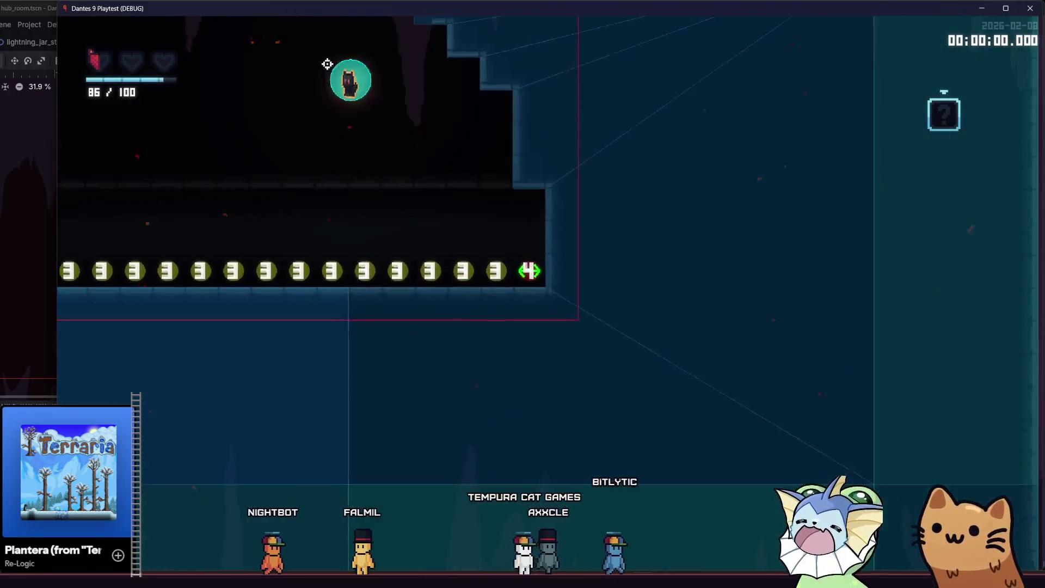
key(d)
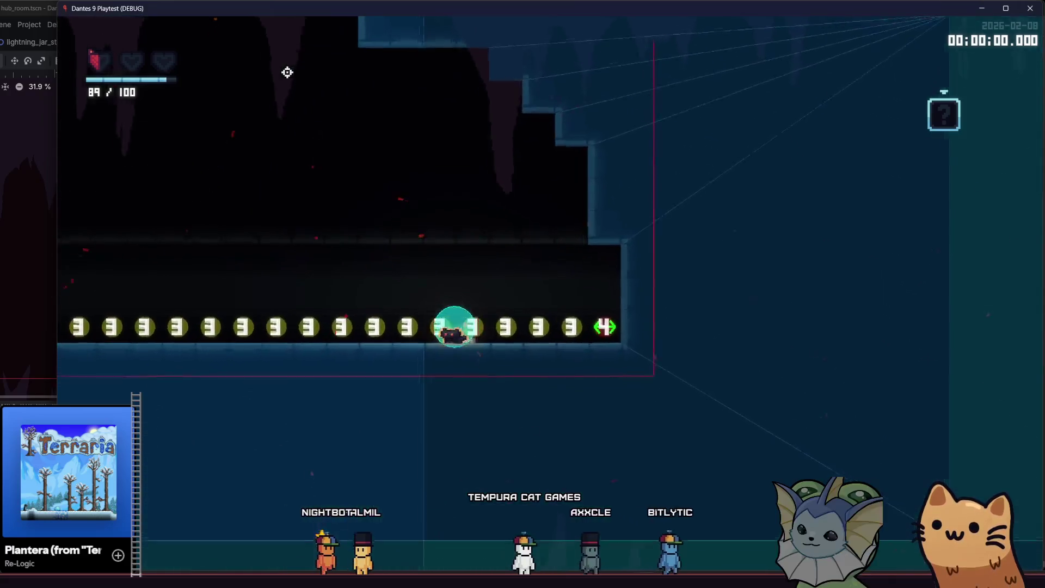
key(d)
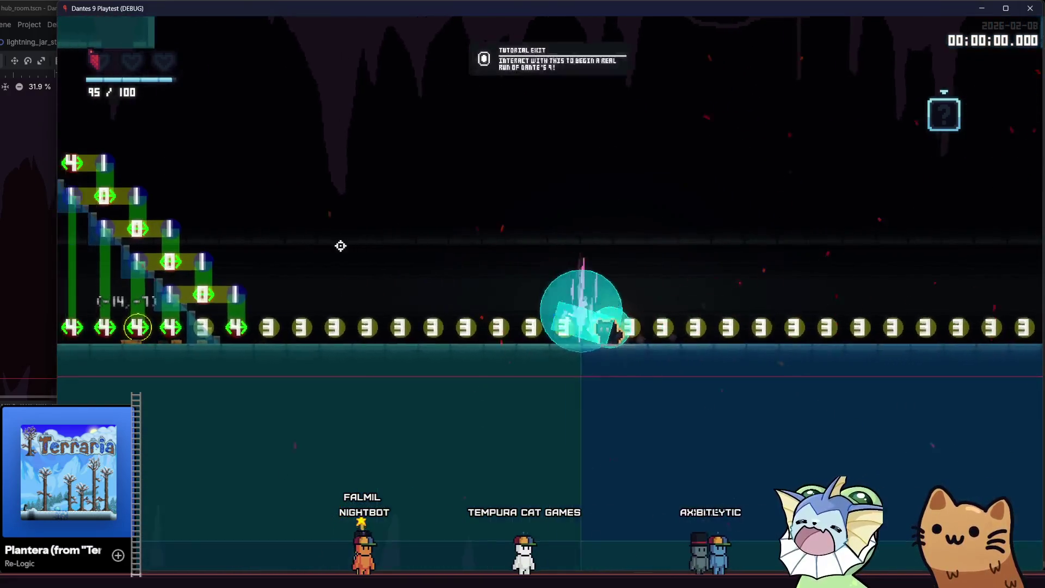
key(a)
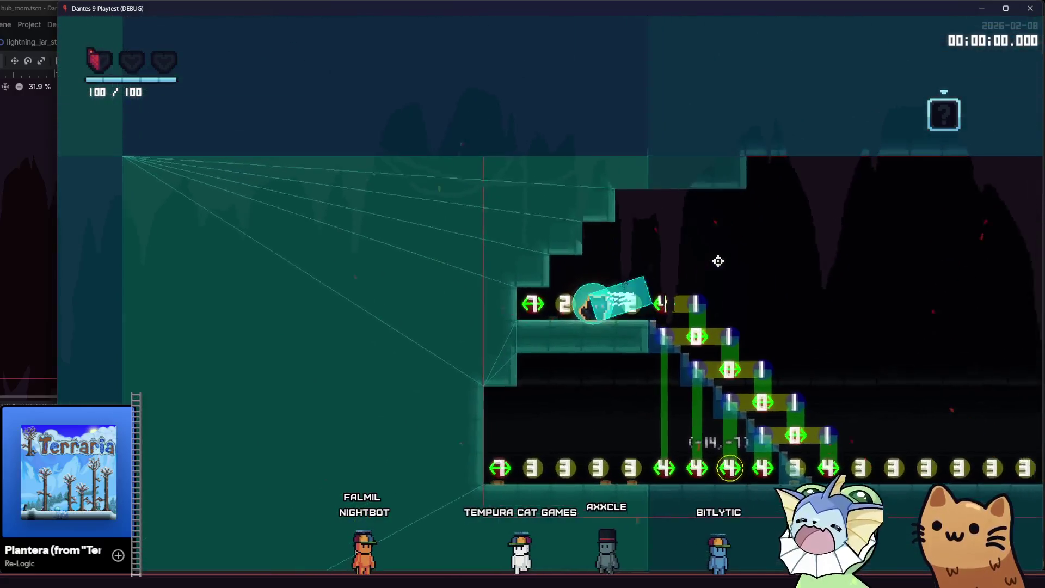
key(d)
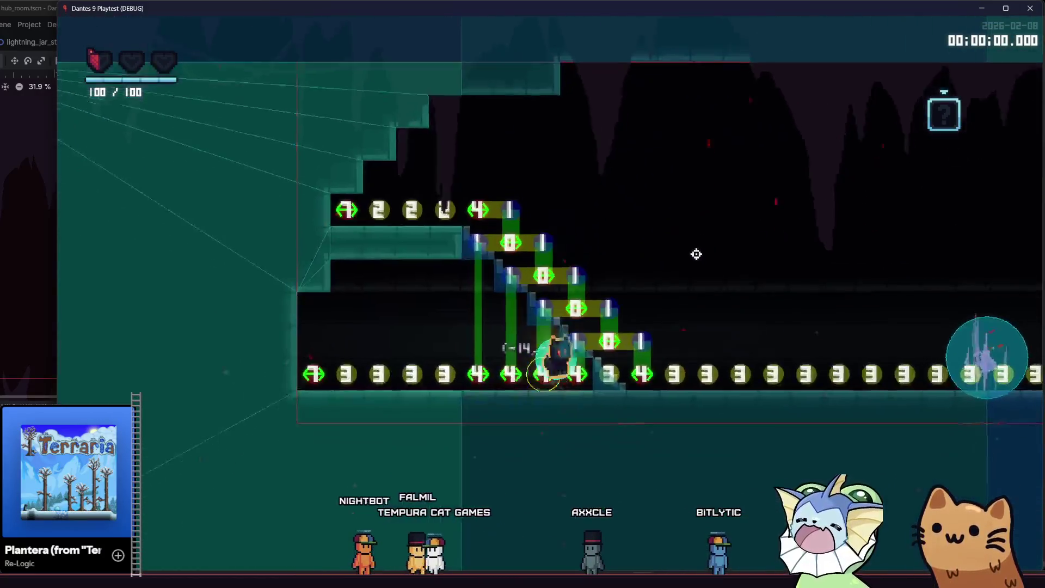
key(a)
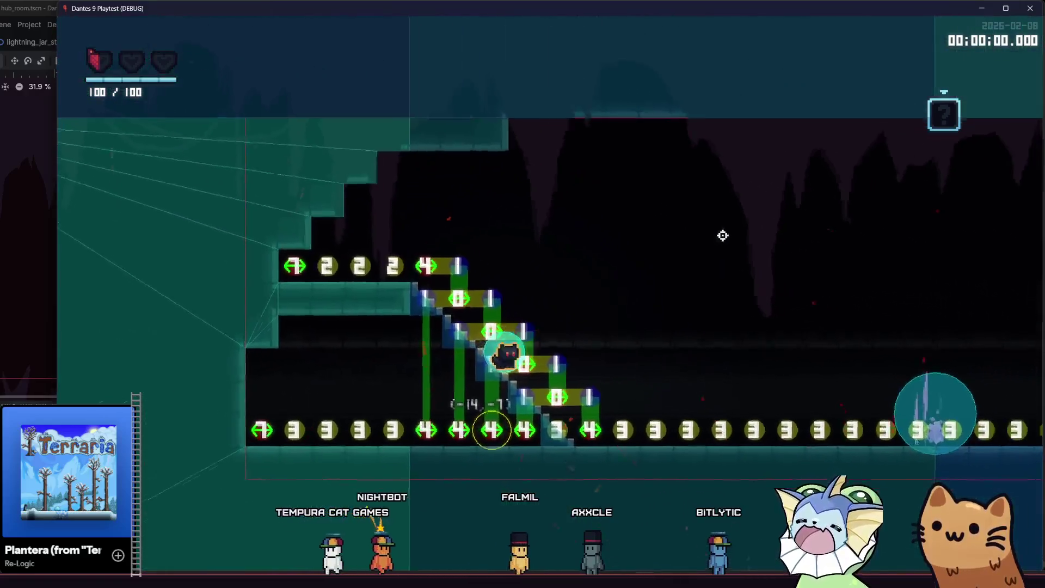
key(F1)
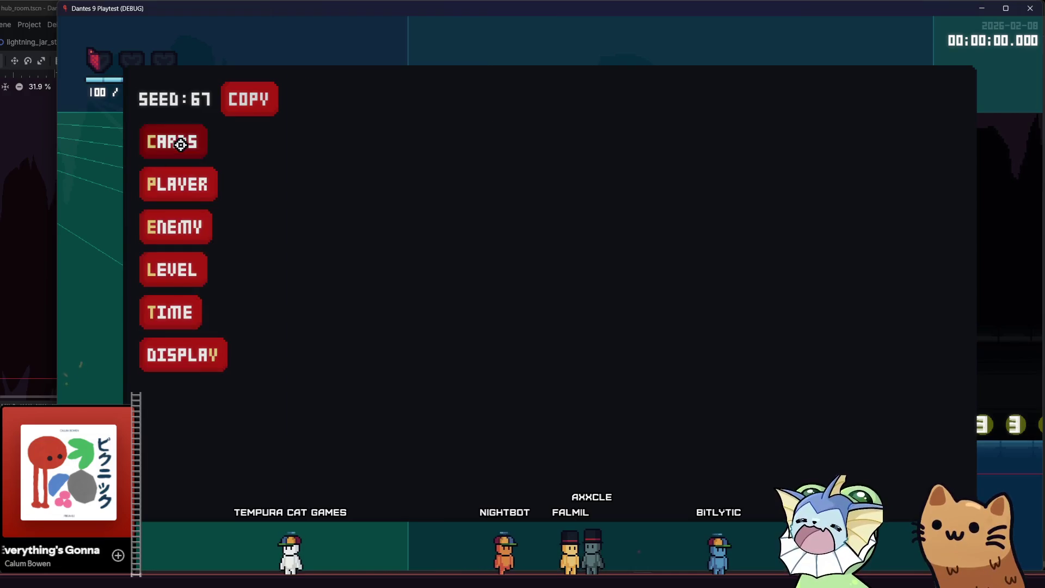
- Add the Auto Turret card from the debug menu
mouse_move(181, 144)
mouse_move(333, 112)
click(553, 175)
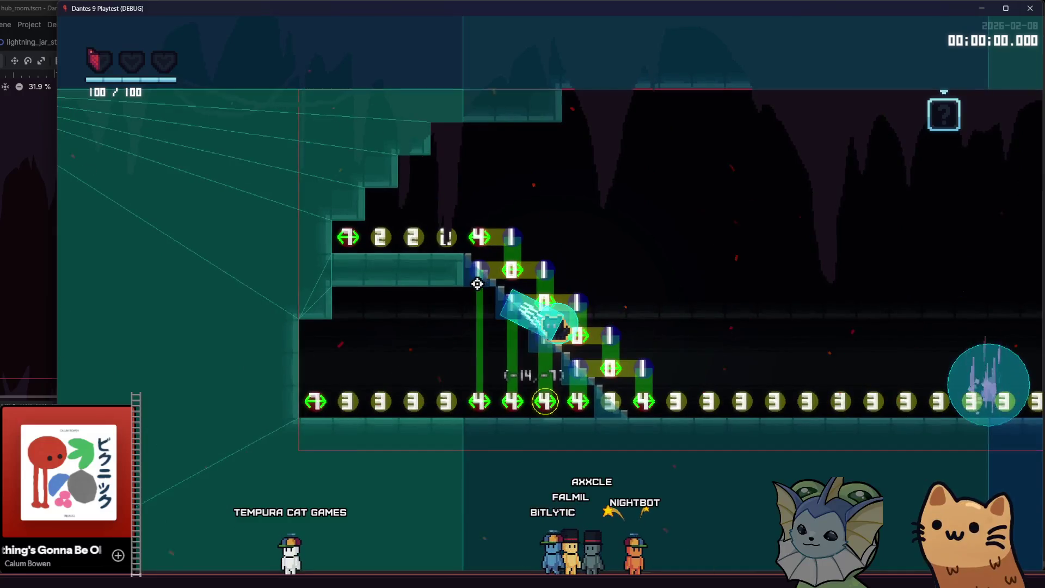
- Climb, jump and dash between the lower floor and upper platform, then attack toward the crosshair
key(a)
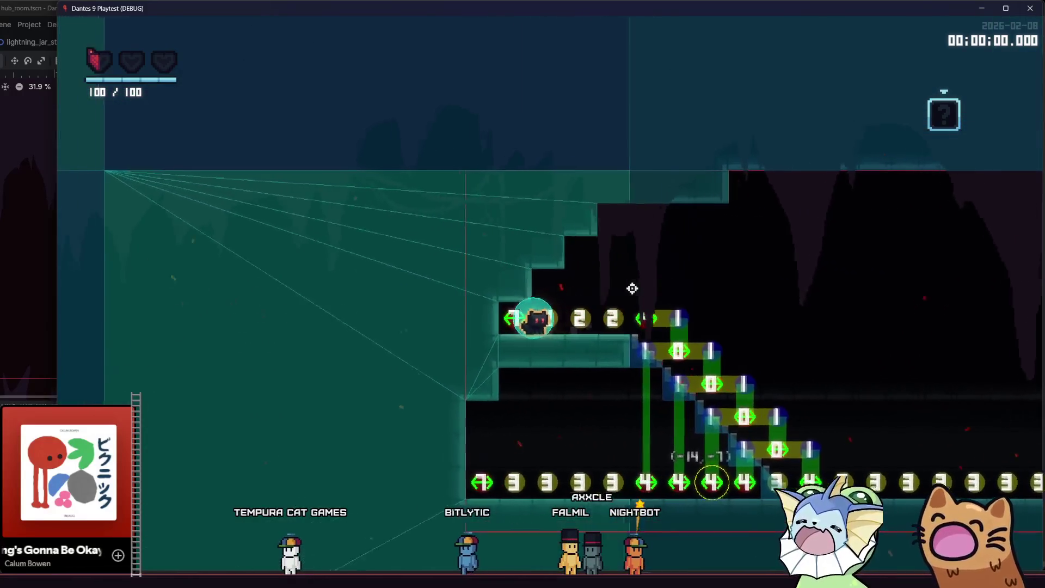
key(d)
key(space)
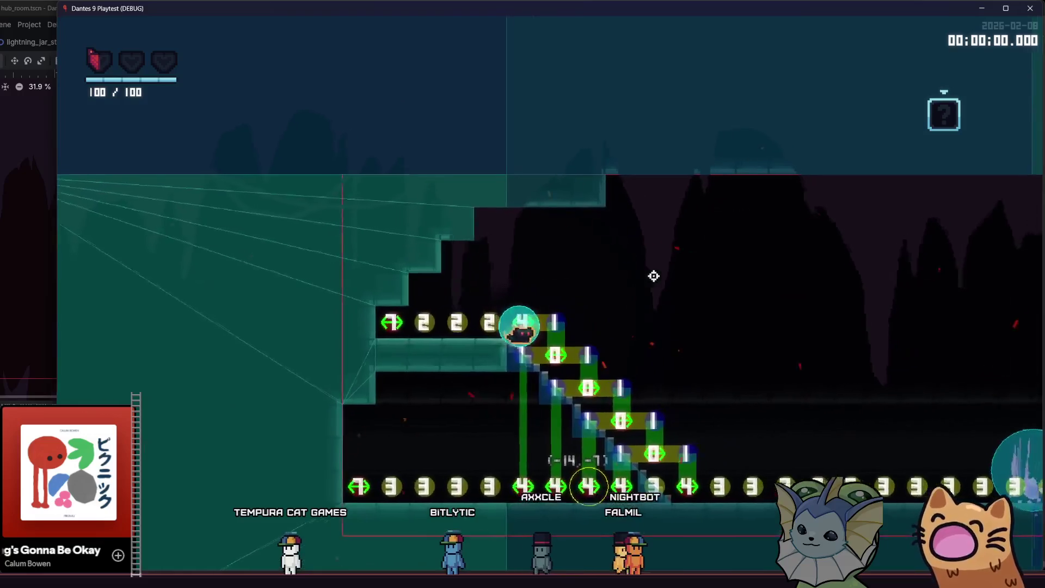
key(space)
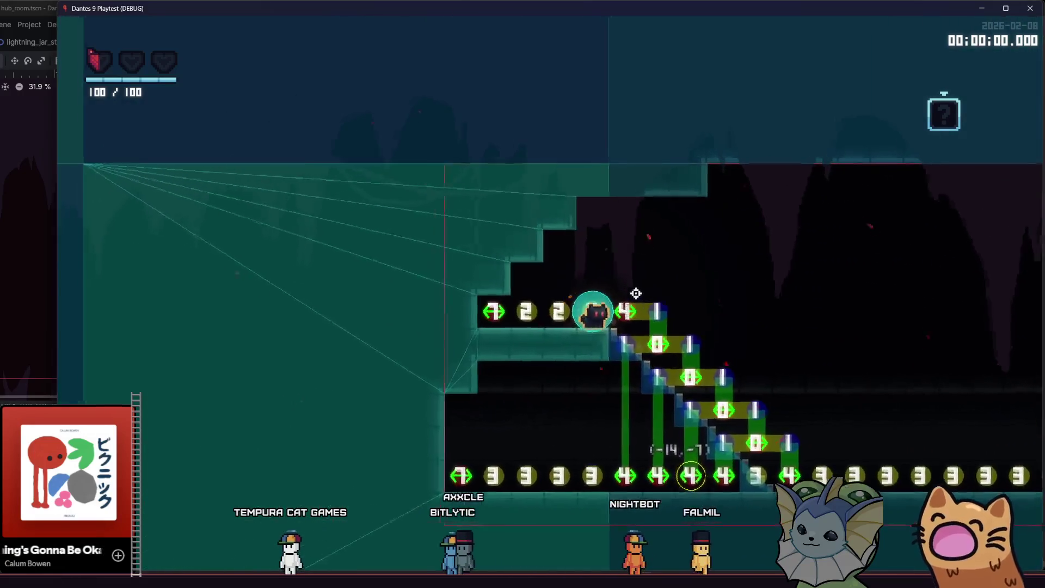
key(d)
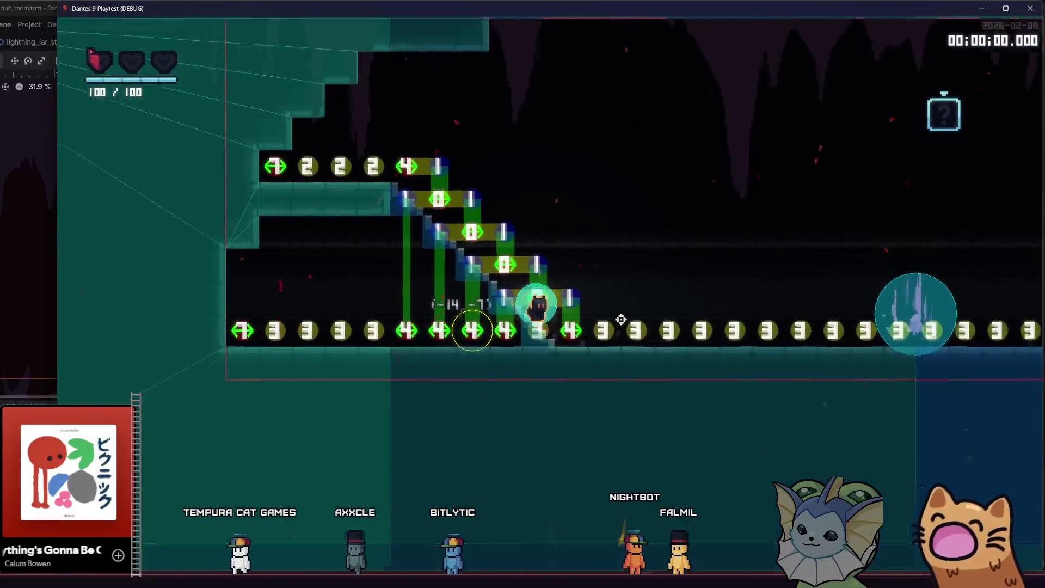
key(a)
key(space)
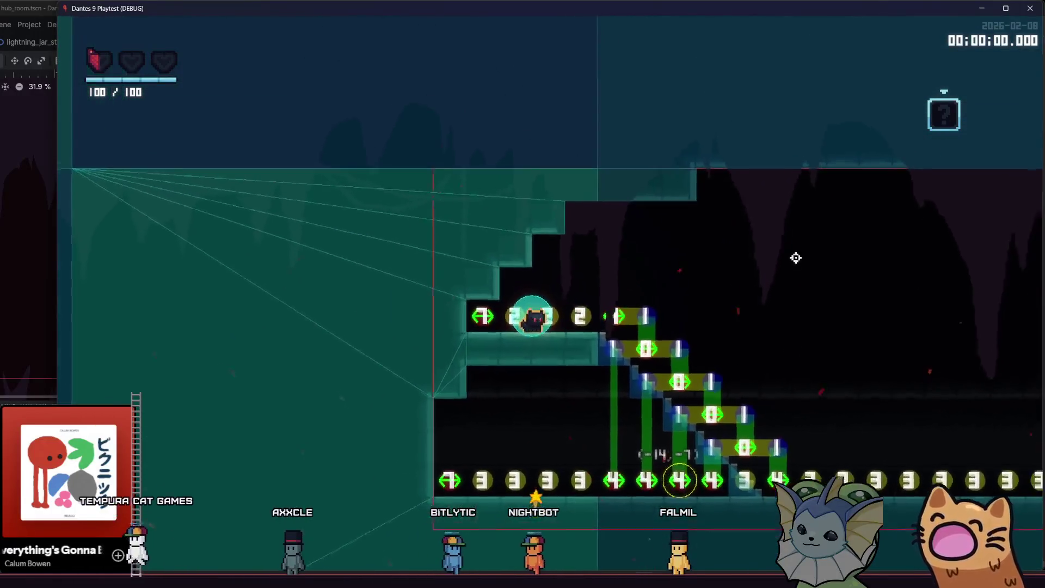
key(d)
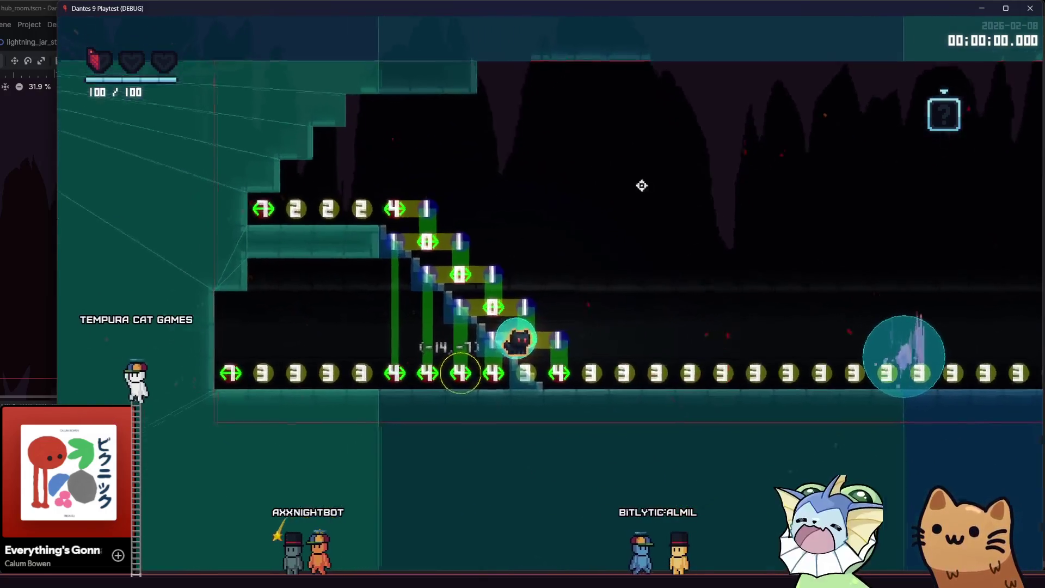
click(701, 296)
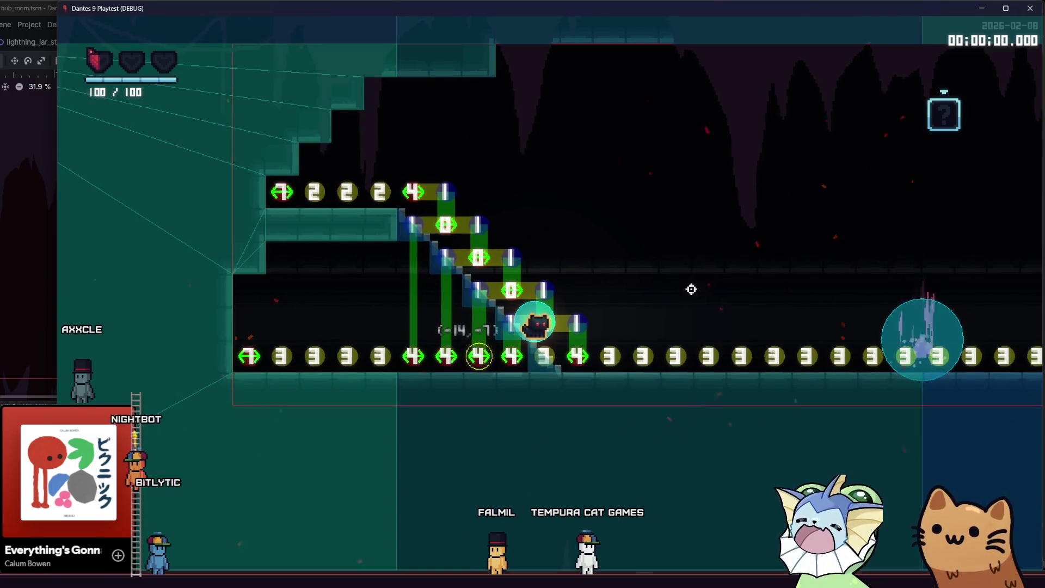
- Close the playtest, zoom the hub_room 2D view, and bring tilemaps.aseprite to the front
click(1030, 8)
click(58, 25)
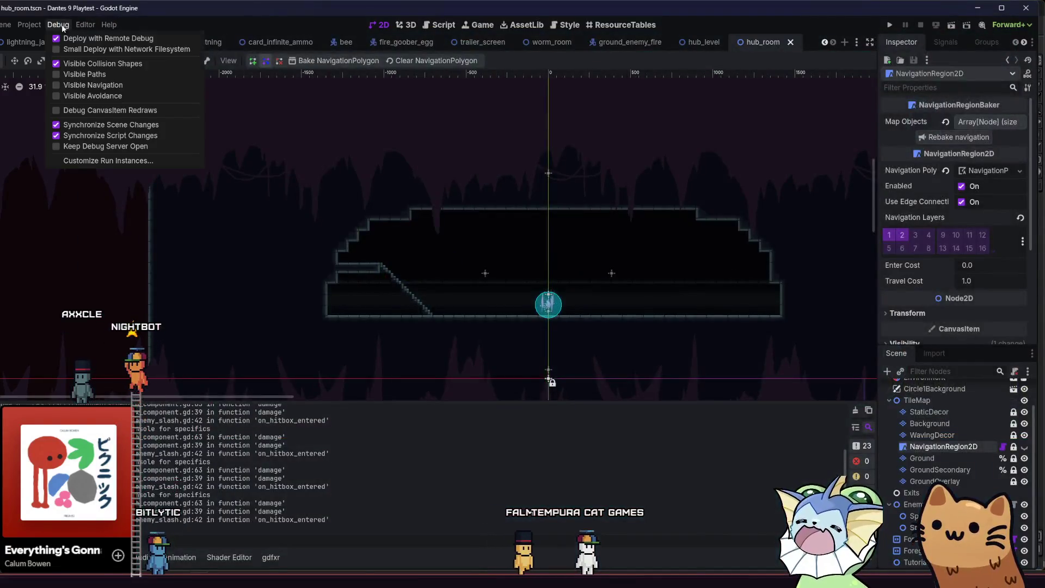
click(153, 20)
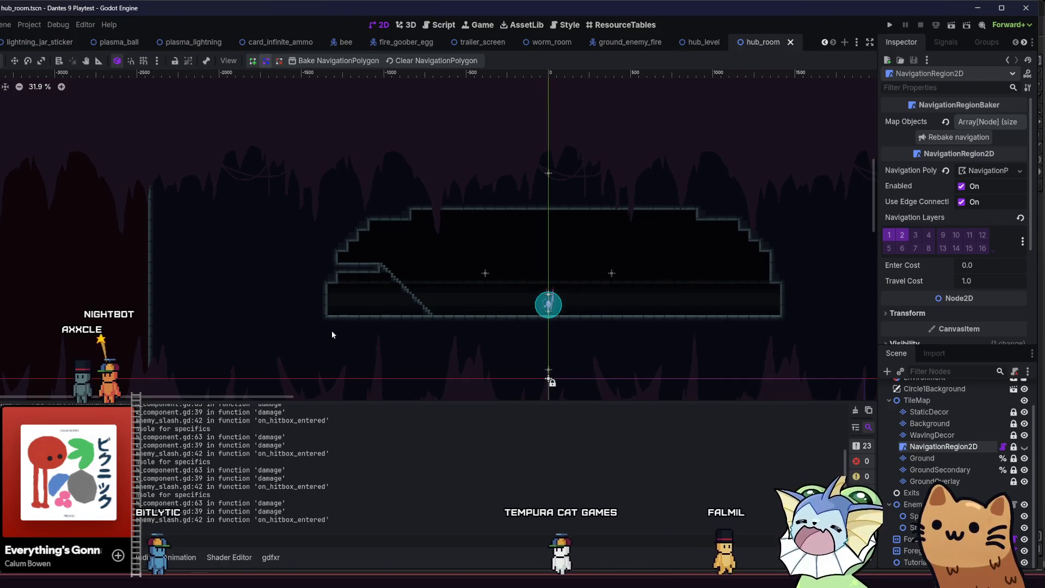
scroll(289, 303, up, 4)
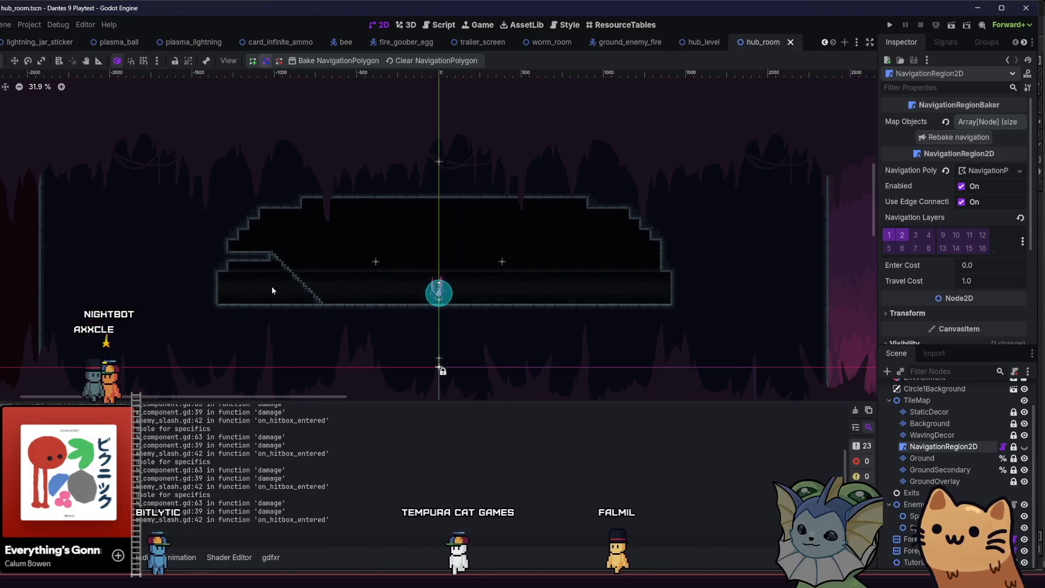
scroll(337, 292, up, 2)
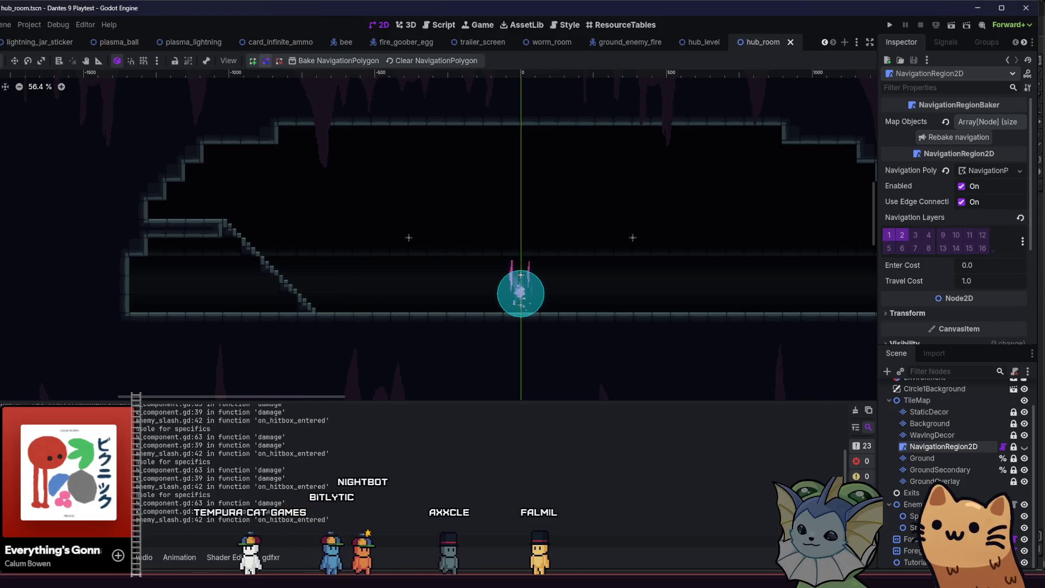
mouse_move(336, 579)
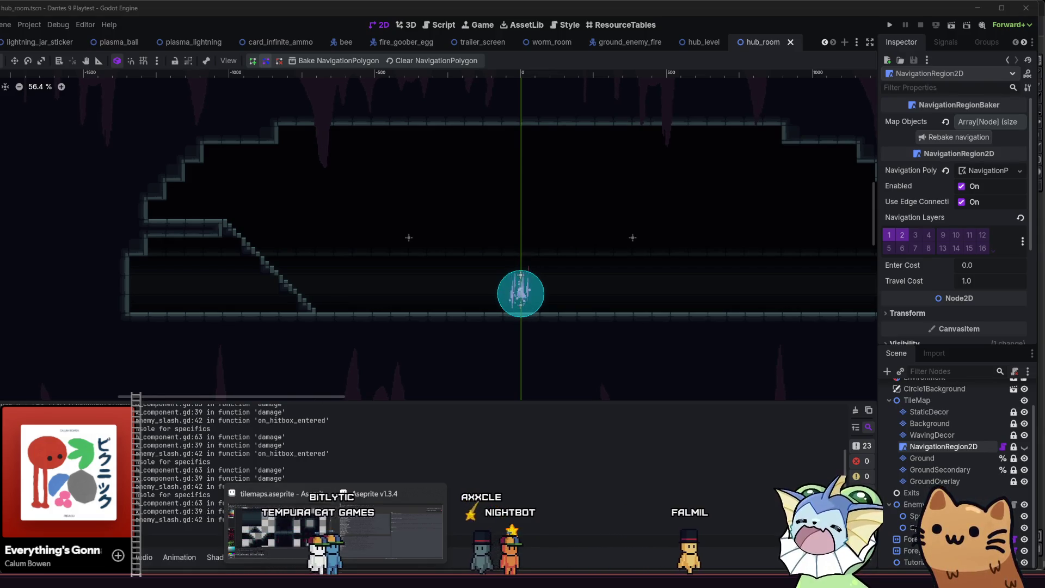
click(374, 549)
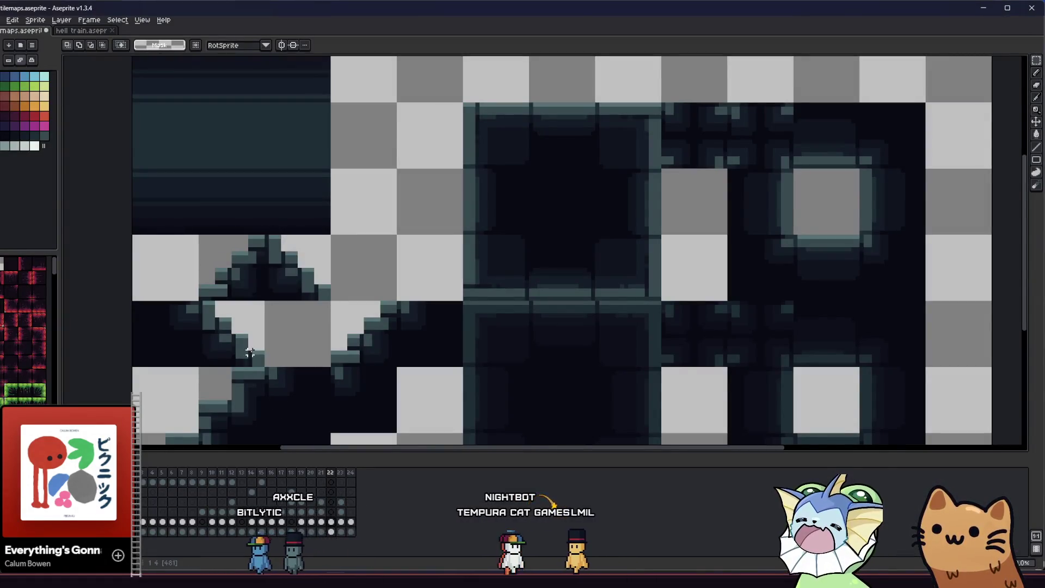
- Draw the bottom and next dark step blocks with the Pencil in the empty tile
scroll(250, 352, down, 4)
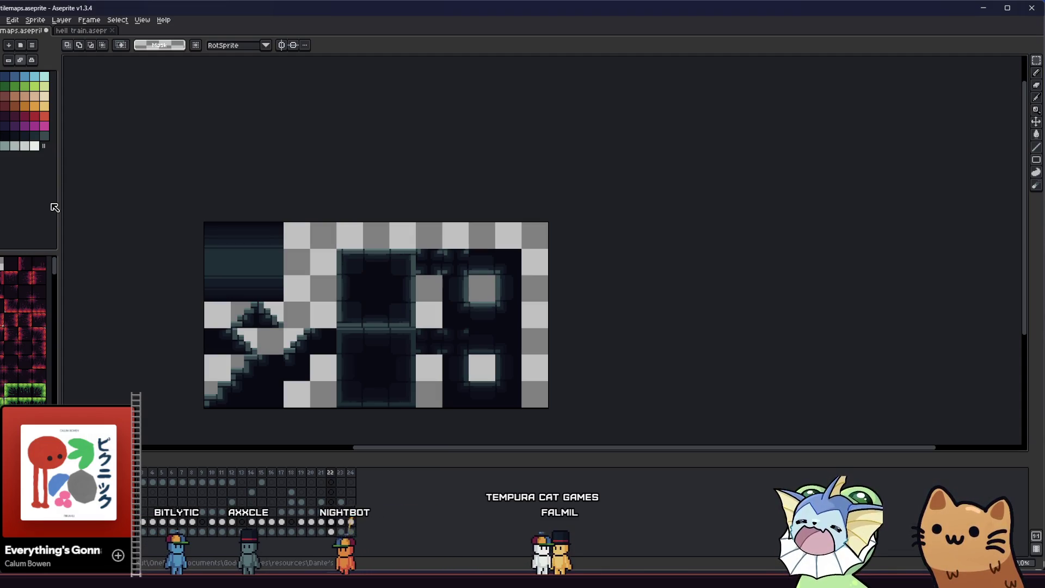
click(34, 135)
scroll(320, 320, up, 3)
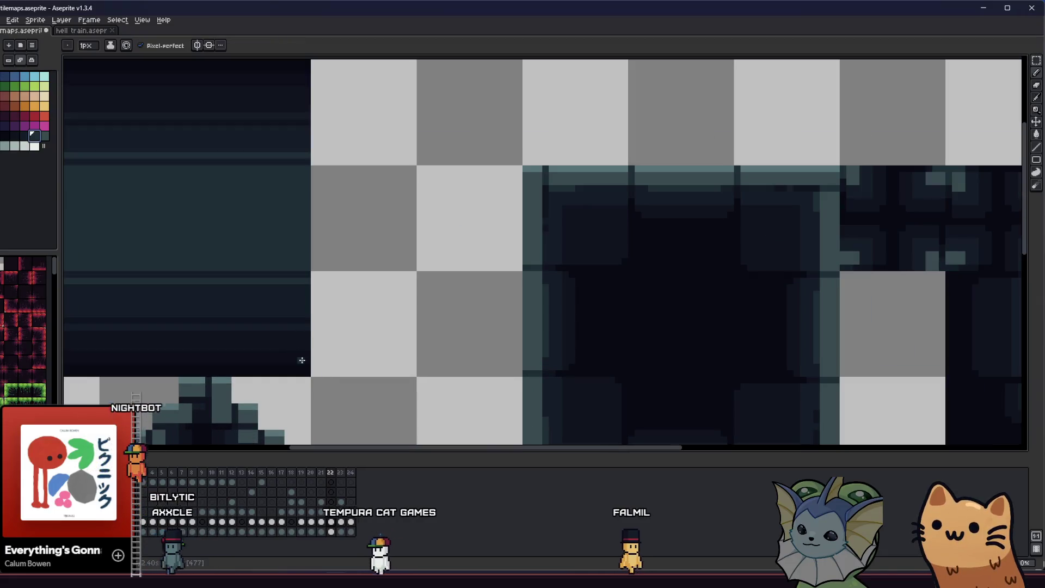
mouse_move(337, 364)
mouse_down()
mouse_move(318, 362)
mouse_move(338, 360)
mouse_up()
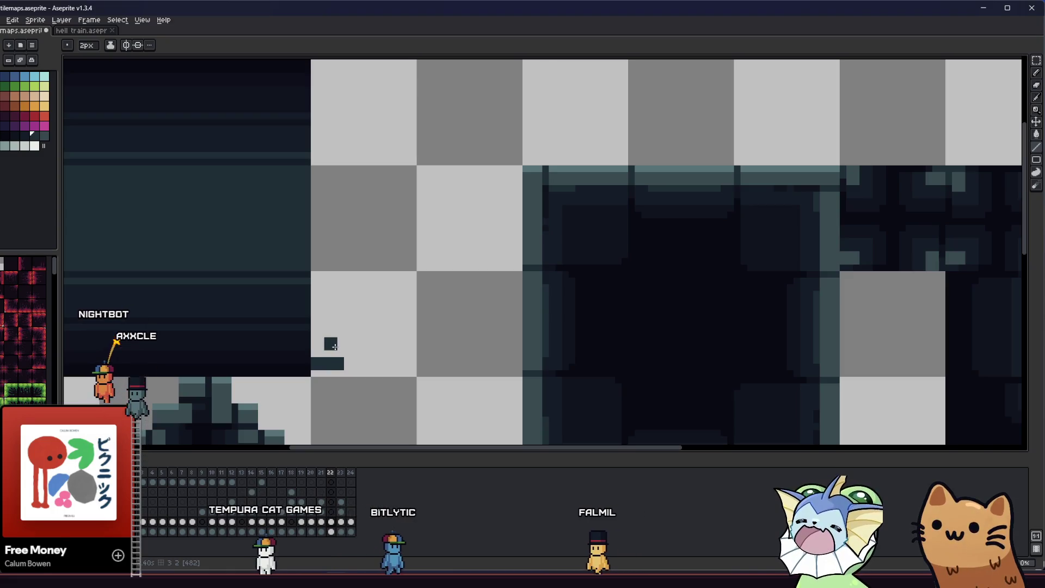
key(ctrl+z)
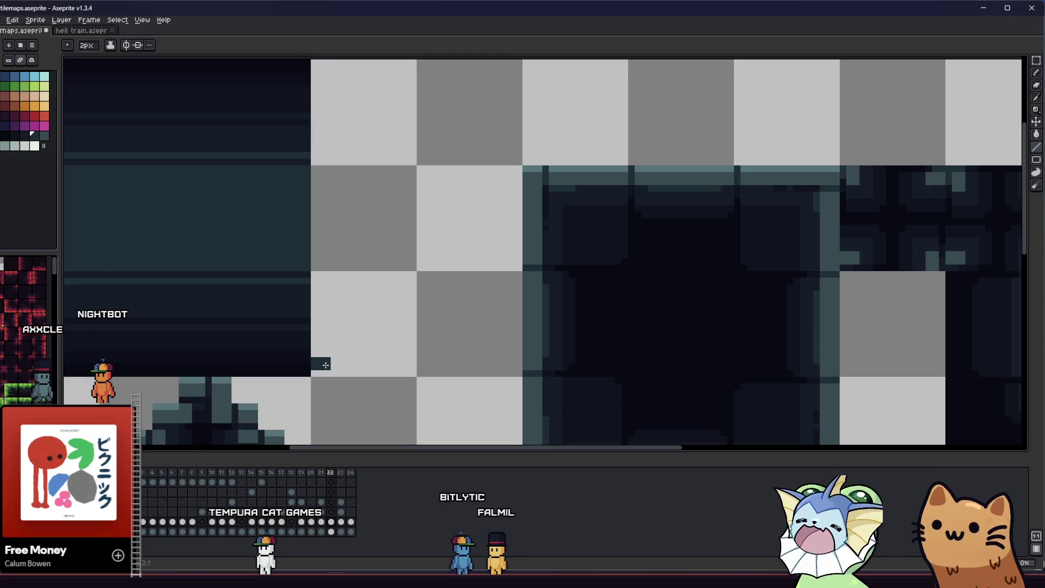
drag(324, 364, 337, 364)
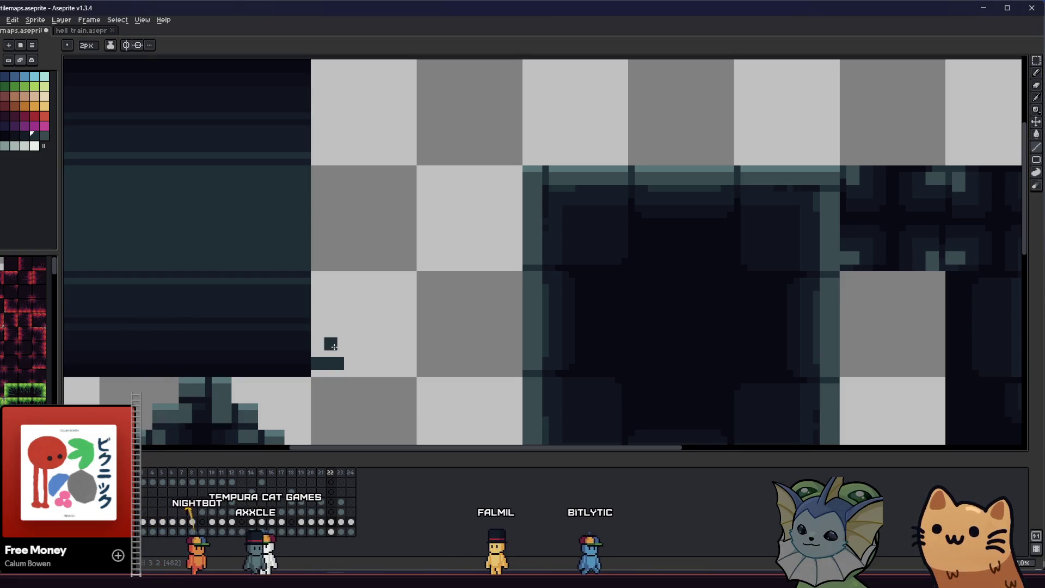
mouse_move(351, 347)
mouse_down()
mouse_move(364, 345)
mouse_move(364, 329)
mouse_up()
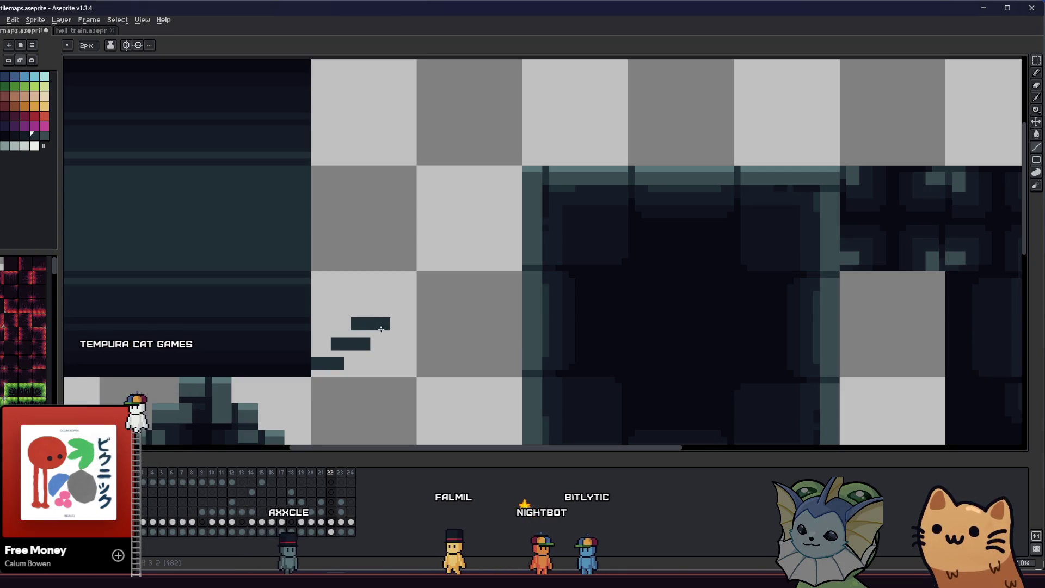
- Move and copy step blocks with the Rectangular Marquee to build a five-step diagonal staircase
key(m)
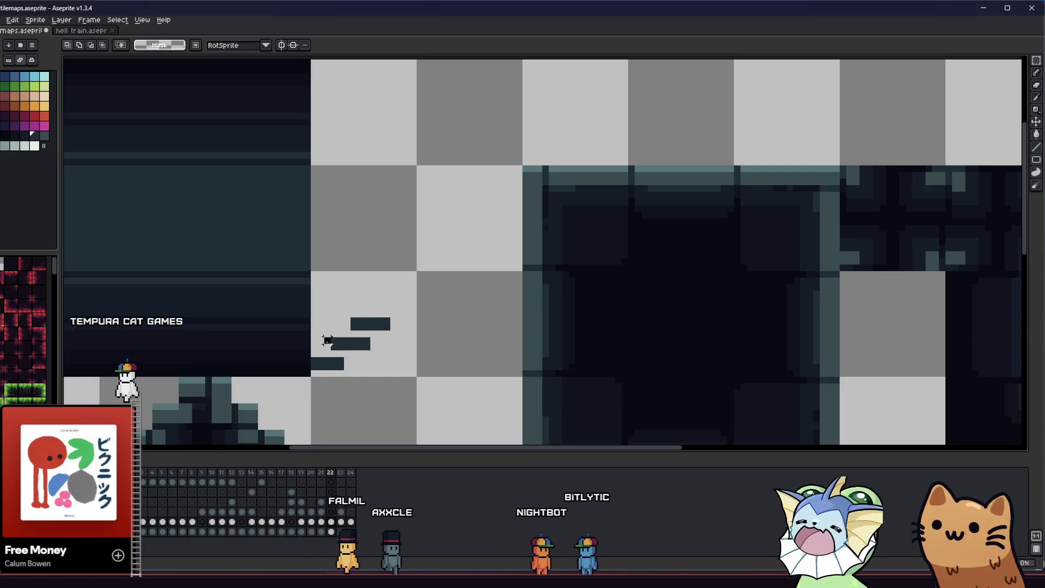
drag(327, 306, 405, 352)
drag(385, 341, 397, 331)
key(ctrl+d)
key(ctrl+d)
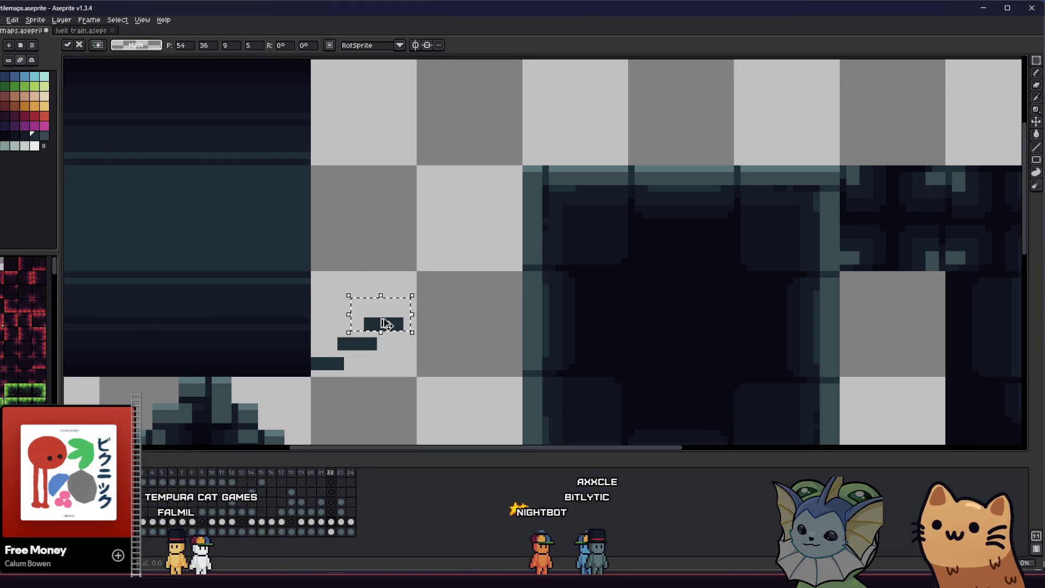
key(ctrl+d)
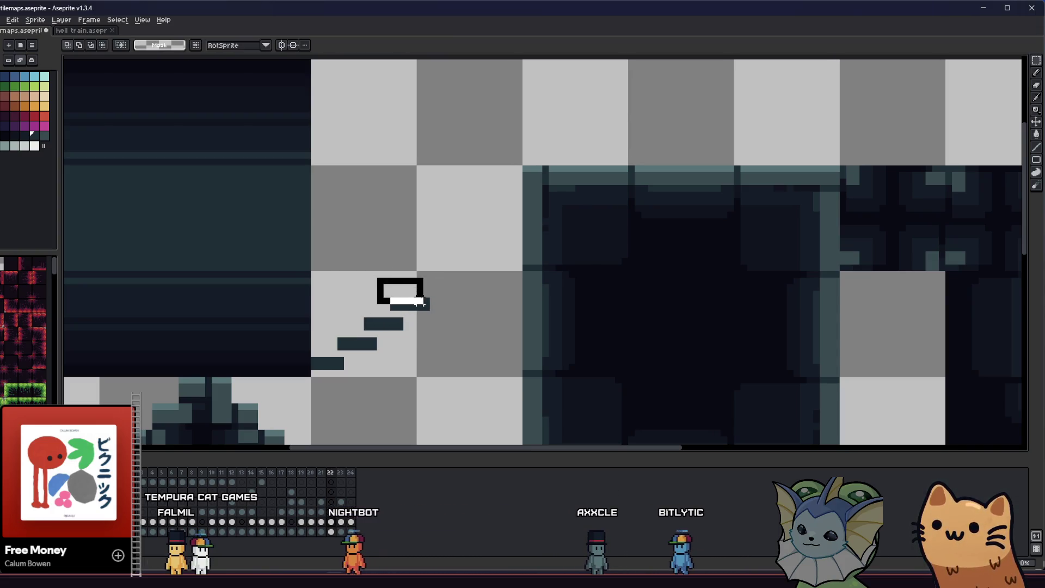
drag(434, 306, 435, 309)
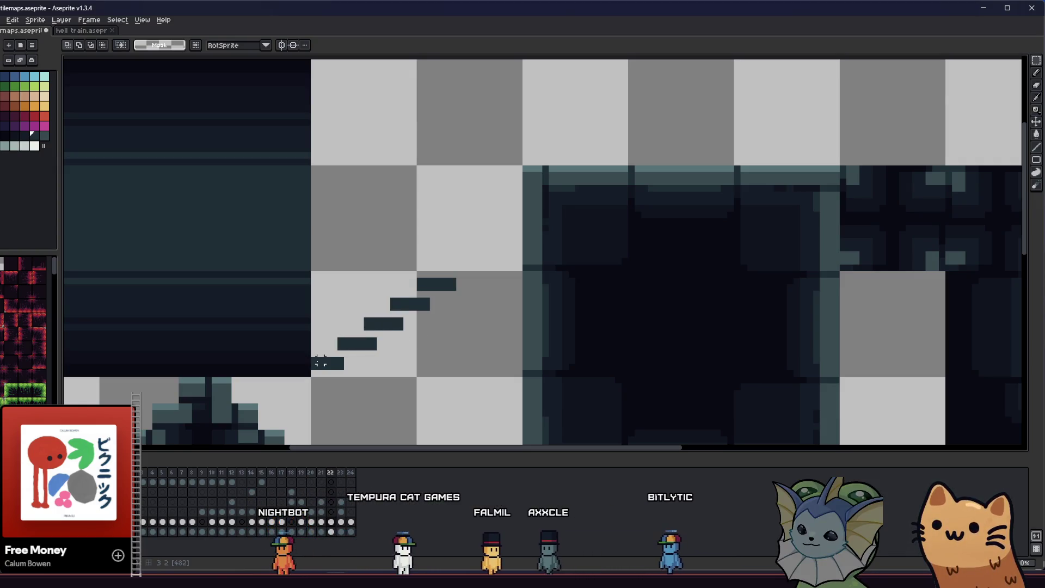
mouse_move(315, 361)
mouse_down()
mouse_move(356, 364)
mouse_move(450, 279)
mouse_up()
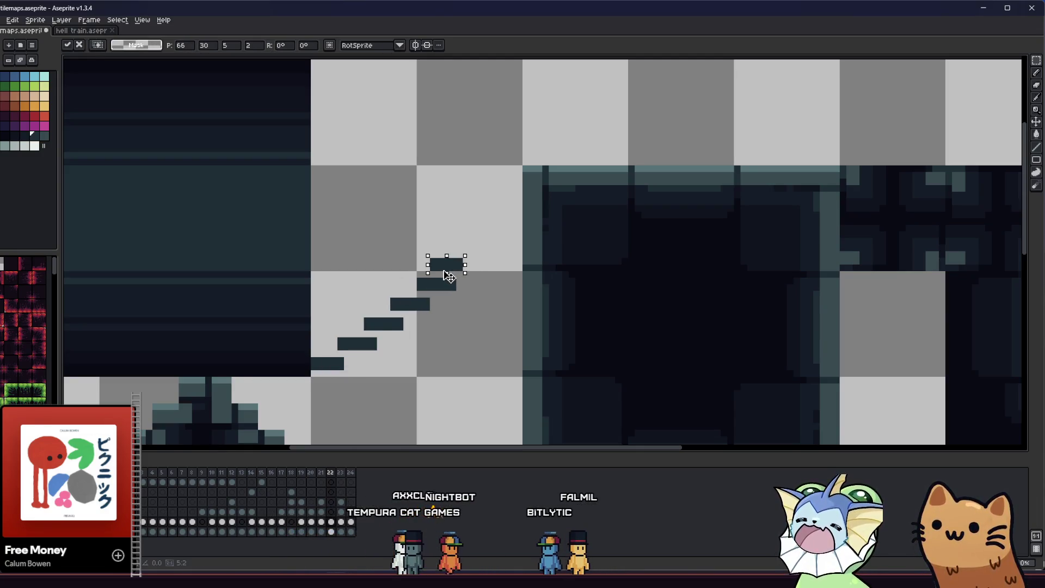
click(426, 332)
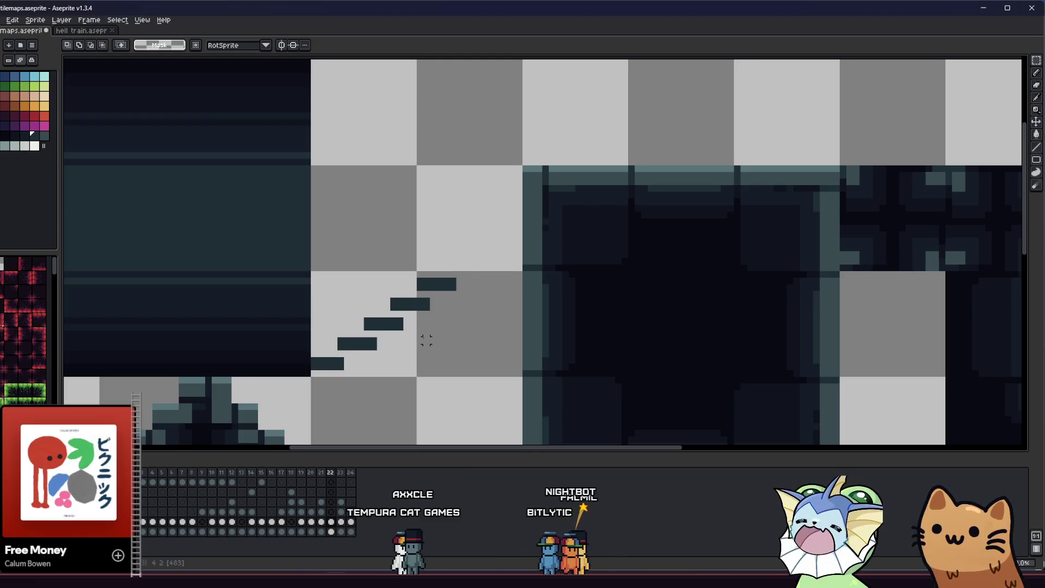
drag(320, 371, 315, 378)
key(b)
scroll(332, 354, down, 5)
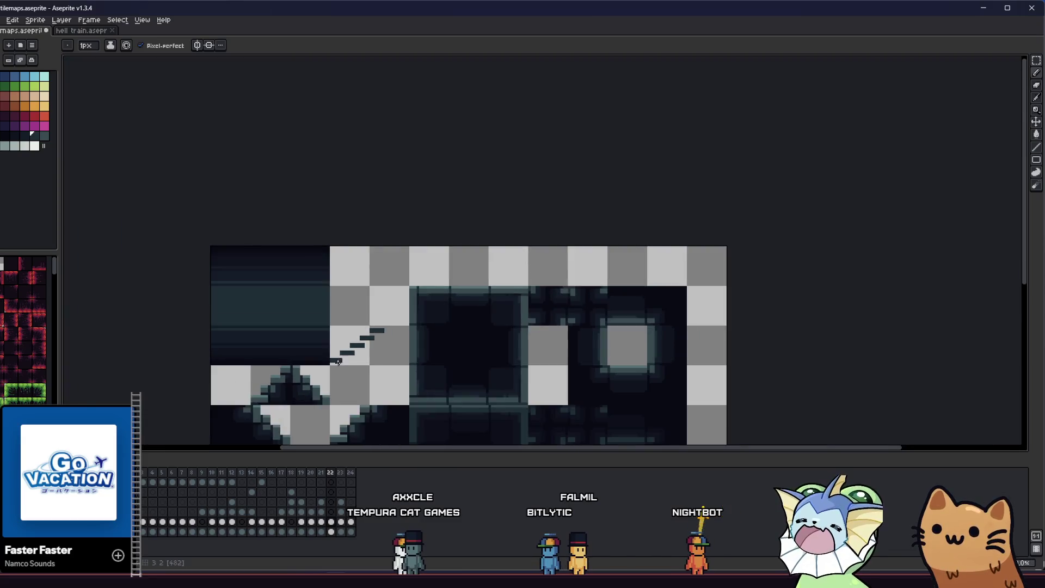
scroll(342, 336, up, 4)
key(m)
scroll(342, 336, up, 3)
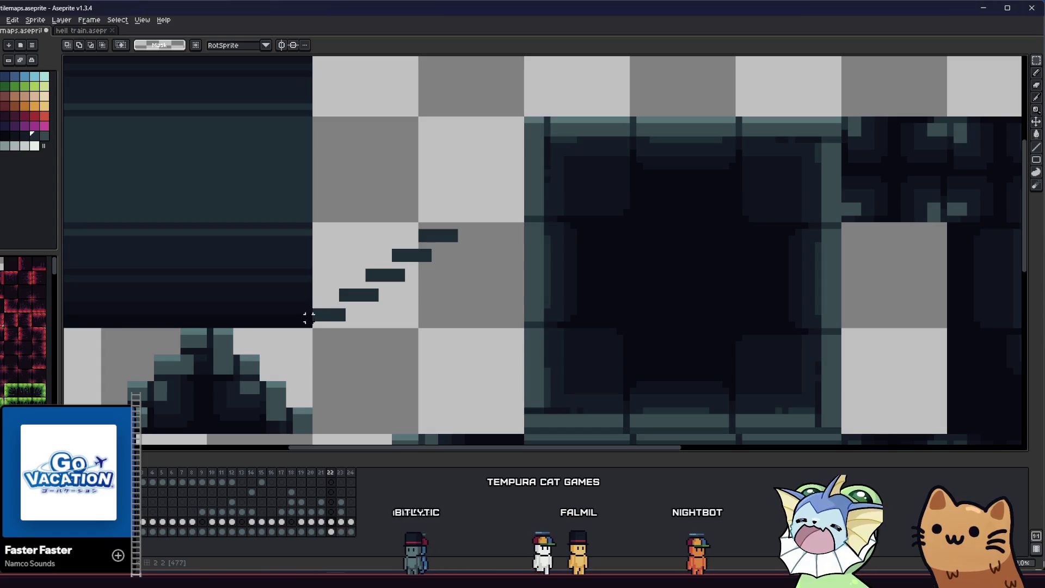
scroll(348, 295, up, 1)
scroll(339, 292, down, 3)
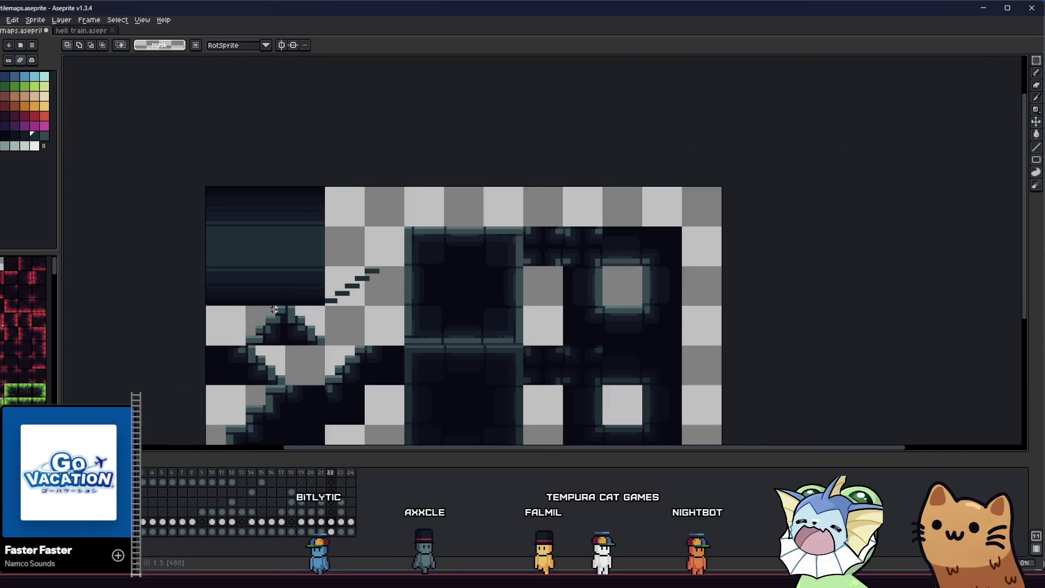
scroll(329, 315, up, 2)
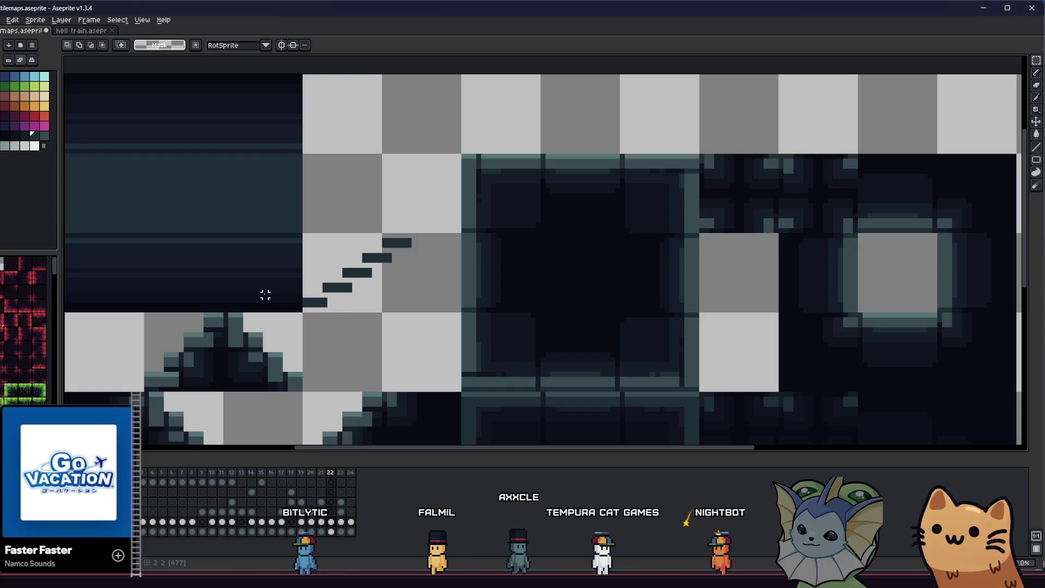
drag(265, 296, 299, 343)
scroll(327, 348, up, 2)
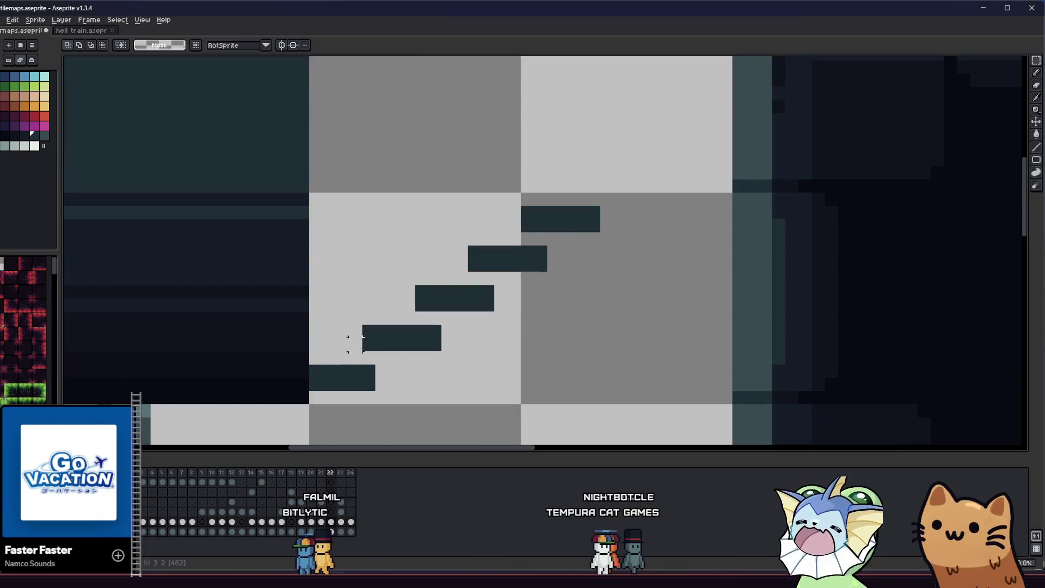
key(i)
key(b)
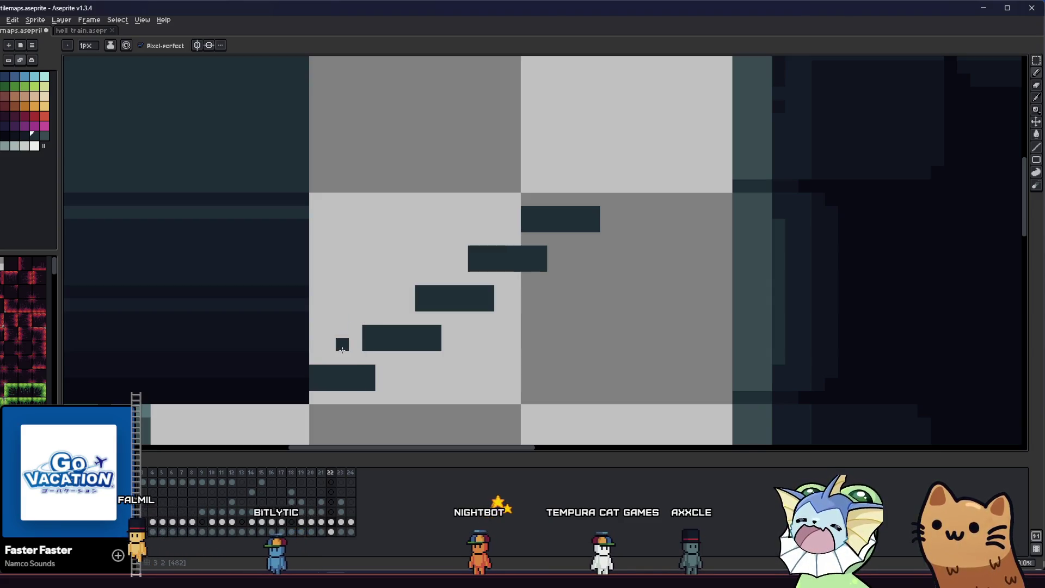
key(l)
key(i)
key(b)
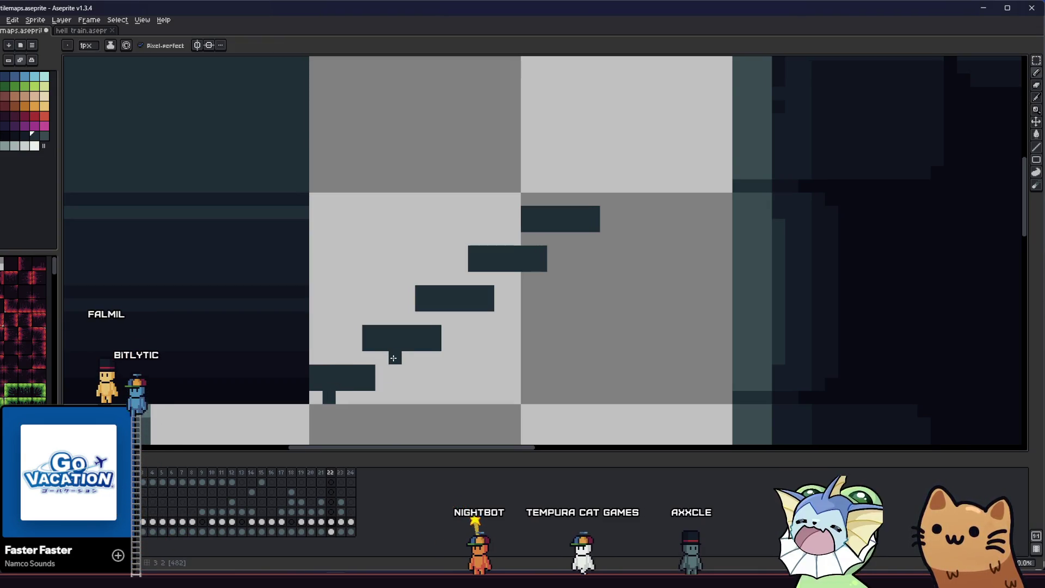
key(ctrl+z)
key(v)
key(b)
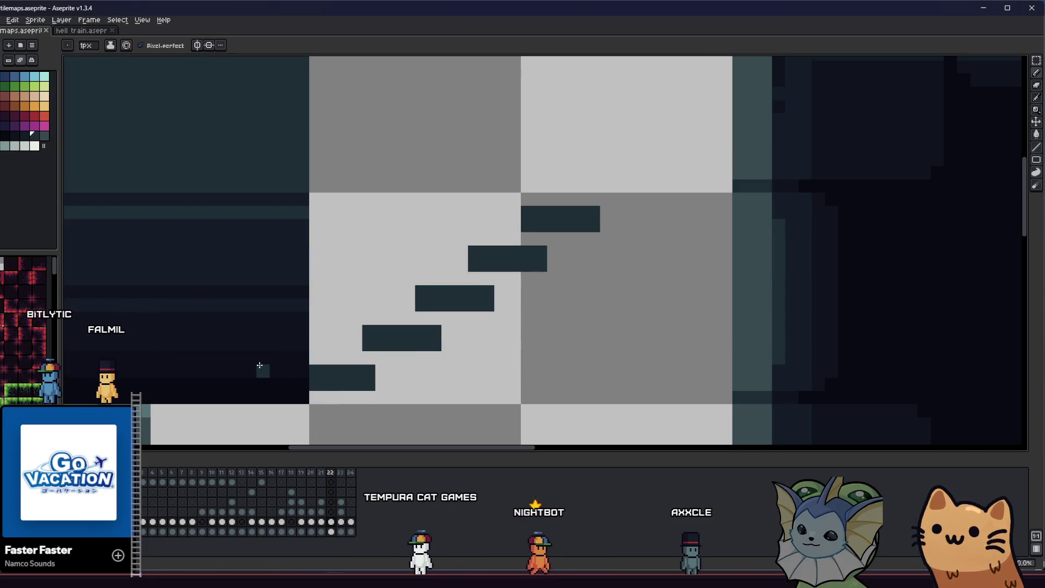
scroll(263, 351, down, 4)
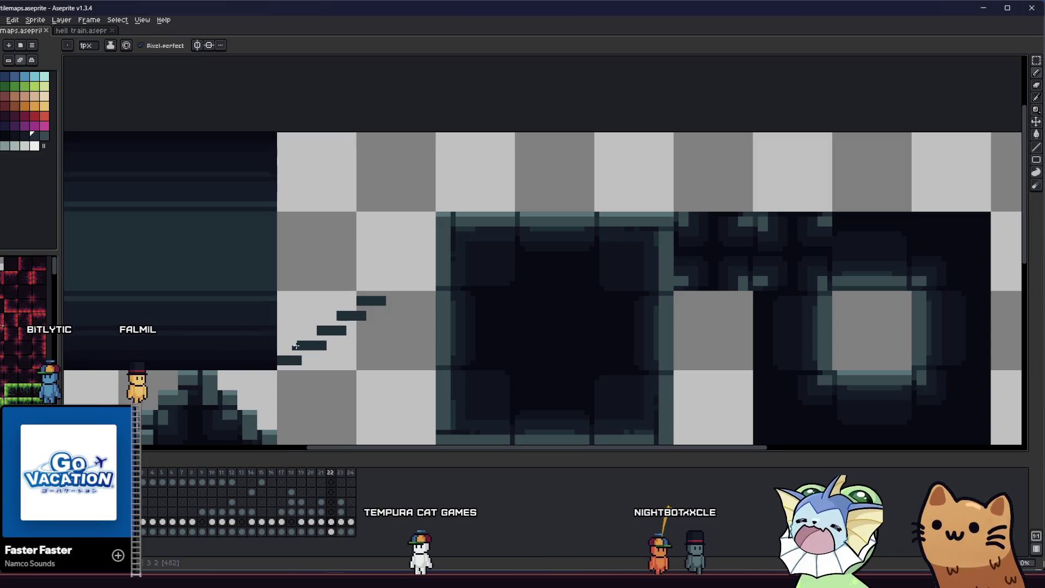
scroll(362, 355, up, 2)
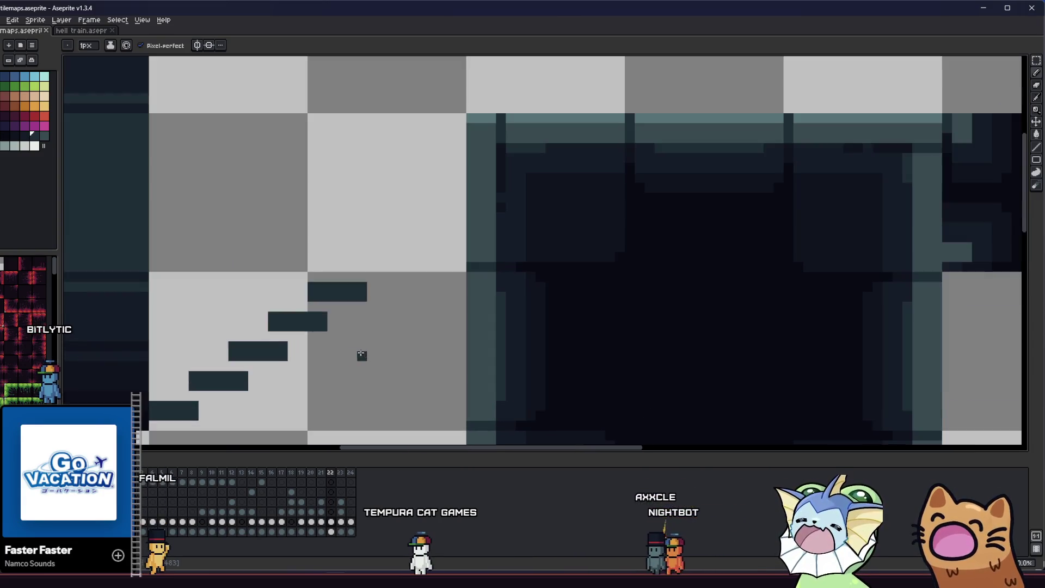
scroll(362, 355, left, 4)
scroll(402, 341, down, 1)
key(i)
scroll(406, 320, up, 1)
scroll(381, 310, left, 1)
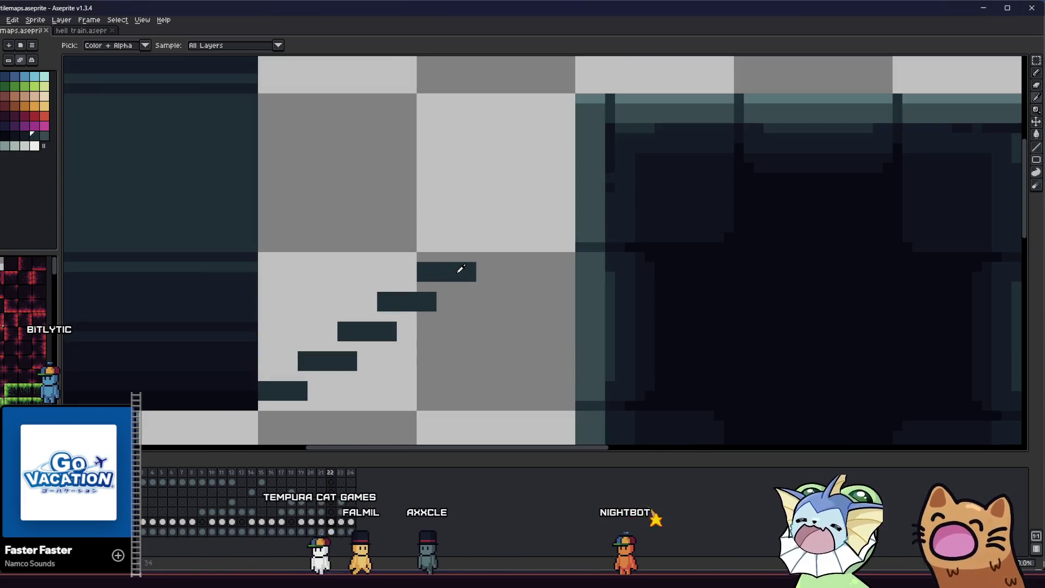
scroll(460, 269, up, 1)
scroll(439, 244, down, 3)
key(b)
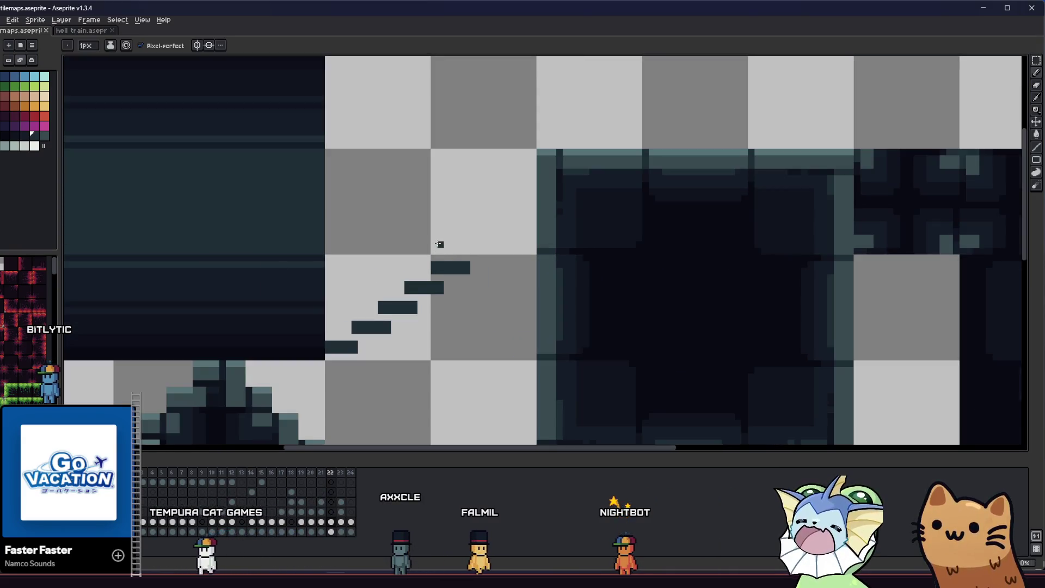
scroll(299, 318, up, 4)
key(m)
scroll(398, 375, down, 1)
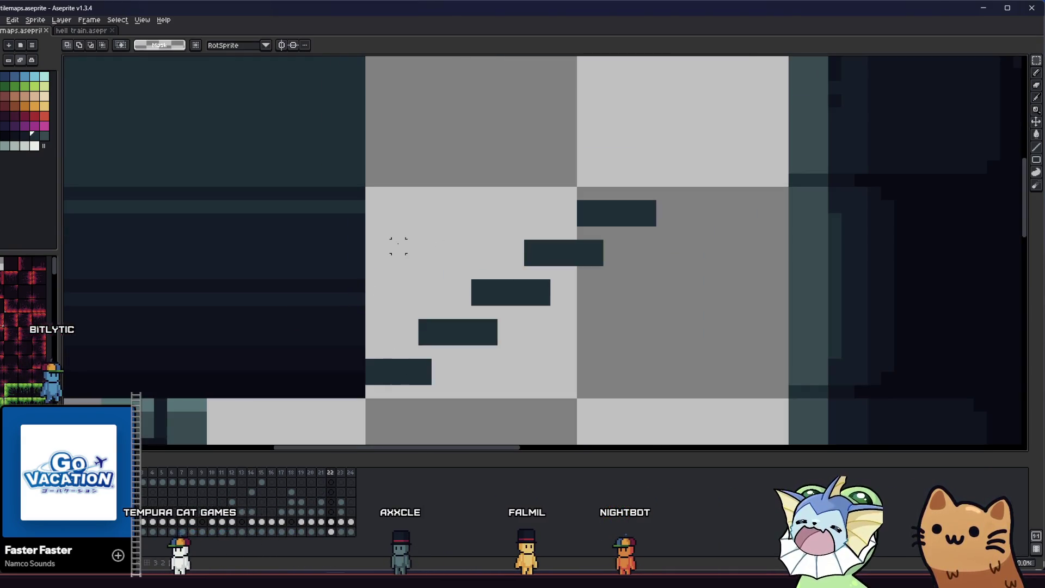
- Select the upper stair steps and shift them left one pixel at a time, committing each move
drag(437, 206, 671, 333)
drag(418, 214, 672, 347)
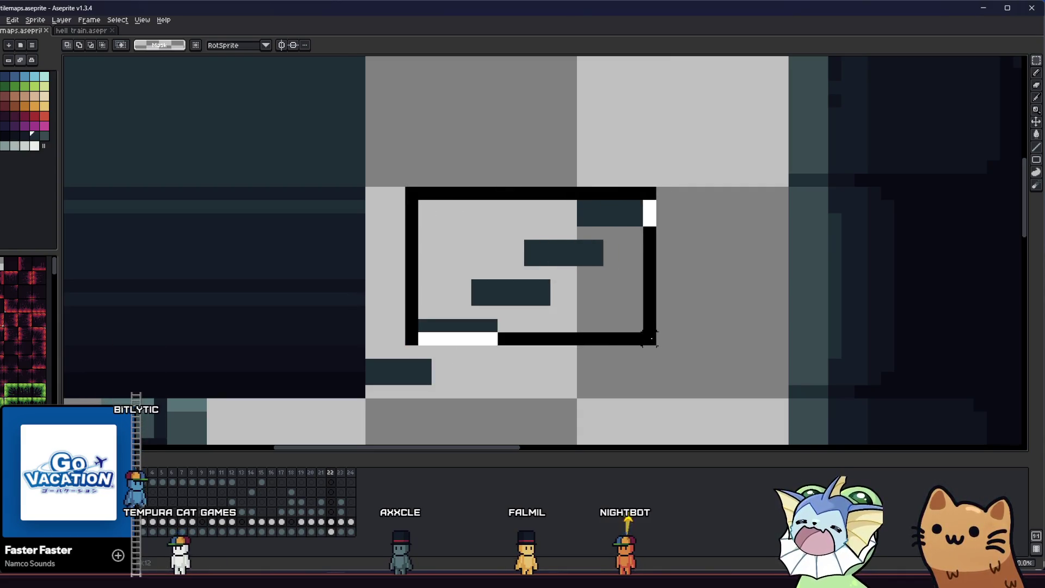
drag(514, 313, 502, 312)
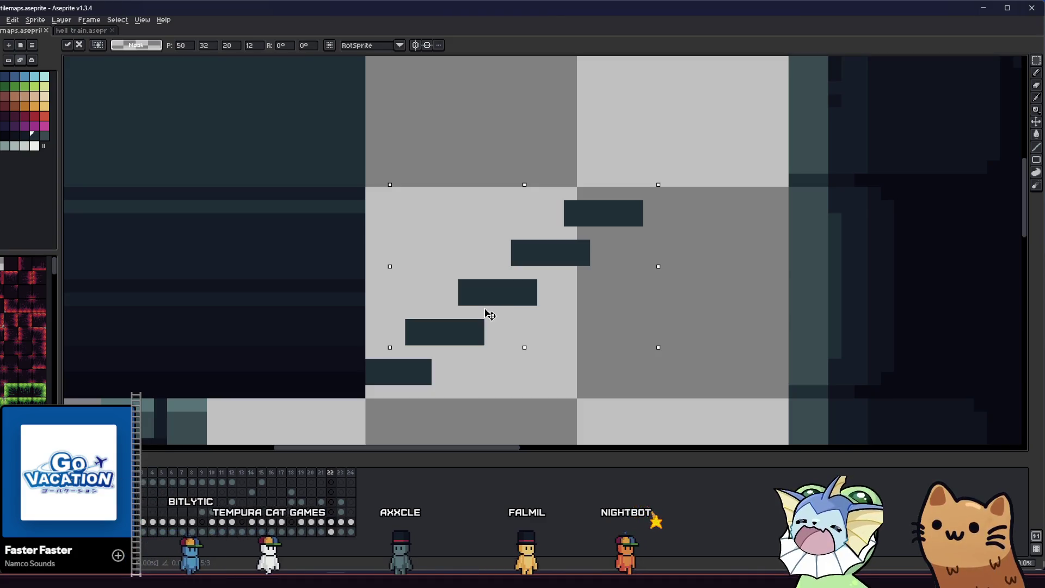
drag(443, 184, 682, 307)
drag(602, 292, 589, 292)
click(583, 376)
mouse_move(482, 171)
mouse_down()
mouse_move(647, 266)
mouse_move(606, 248)
mouse_up()
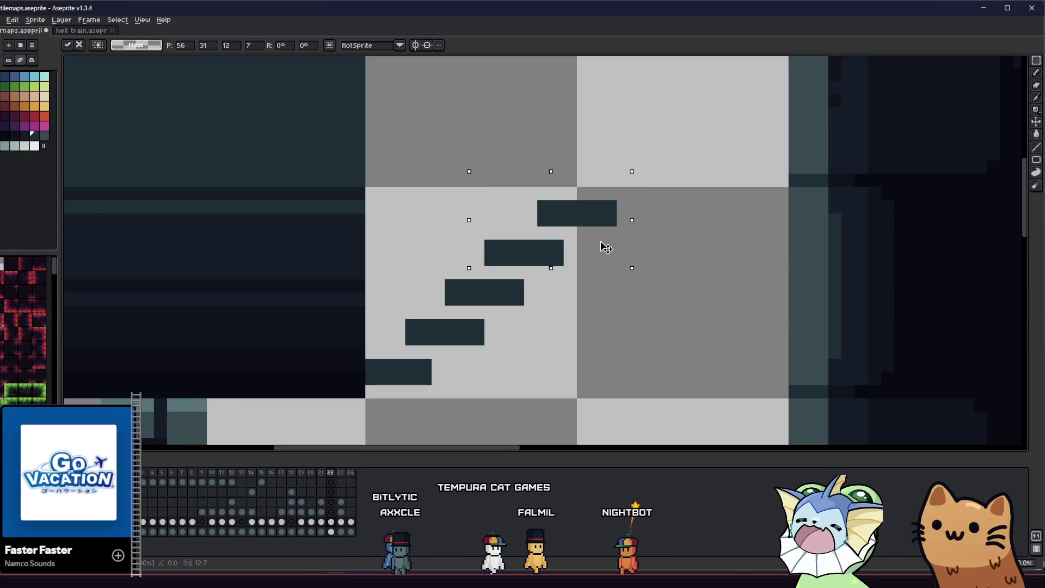
mouse_move(522, 185)
mouse_down()
mouse_move(632, 229)
mouse_move(595, 219)
mouse_up()
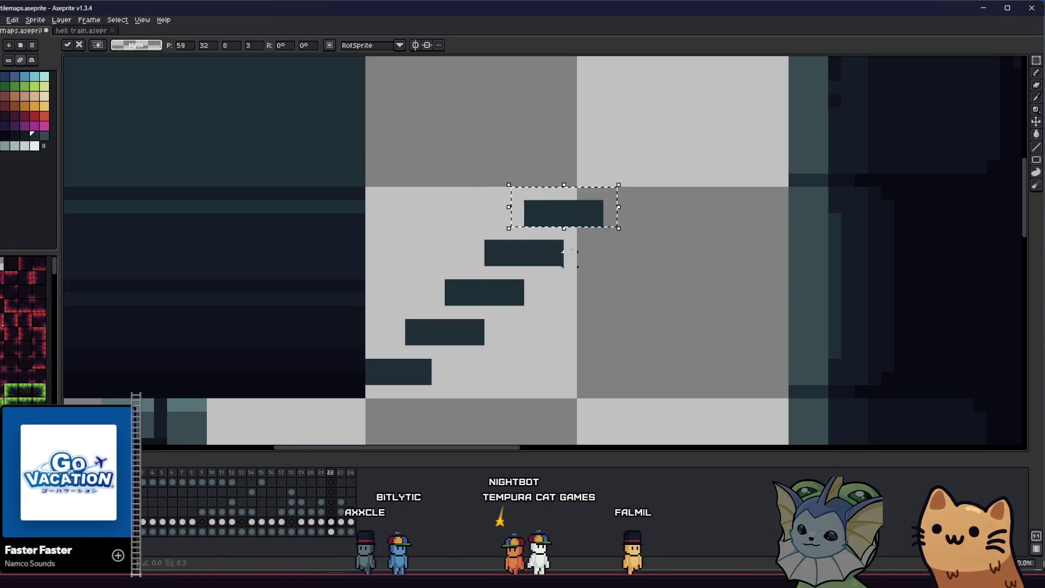
click(384, 369)
- Undo a stray copy of the bottom step, clear the selection, and paint over the bottom step in white
mouse_move(419, 384)
mouse_down()
mouse_move(433, 386)
mouse_move(422, 360)
mouse_move(597, 178)
mouse_up()
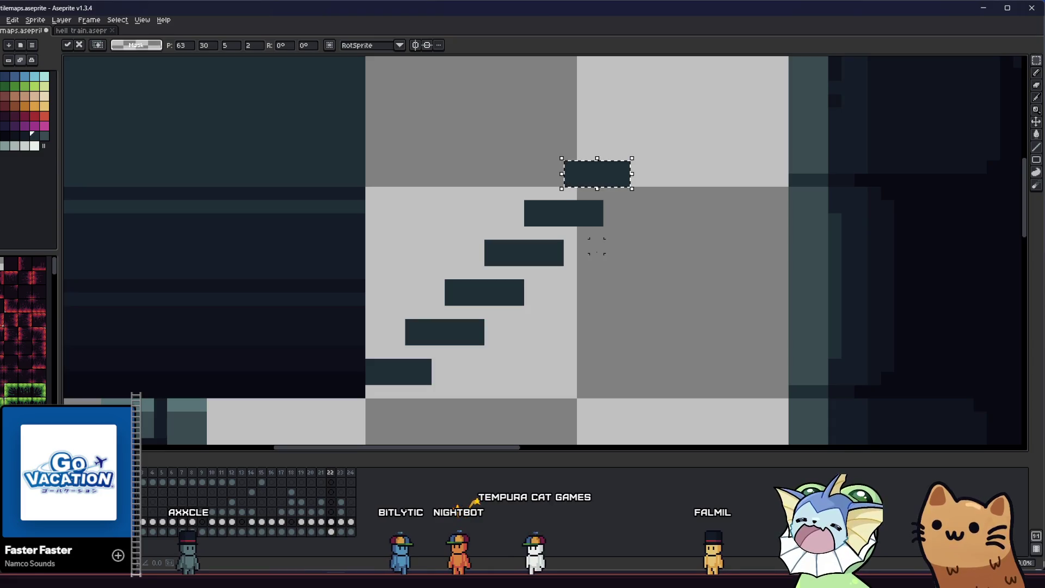
key(ctrl+z)
scroll(373, 322, down, 4)
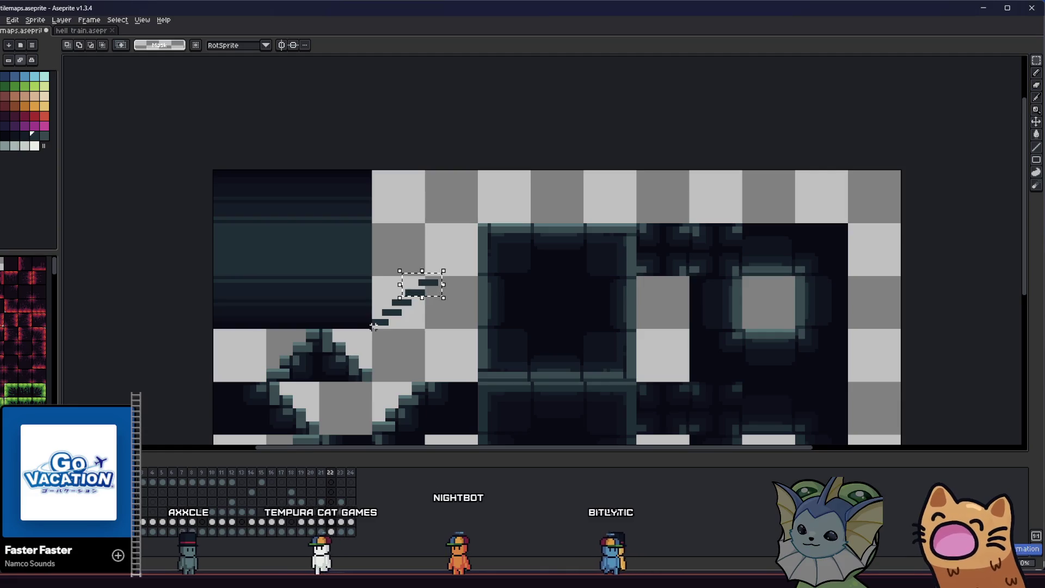
drag(448, 274, 372, 326)
key(ctrl+d)
scroll(384, 318, down, 2)
scroll(386, 314, up, 2)
scroll(386, 315, down, 2)
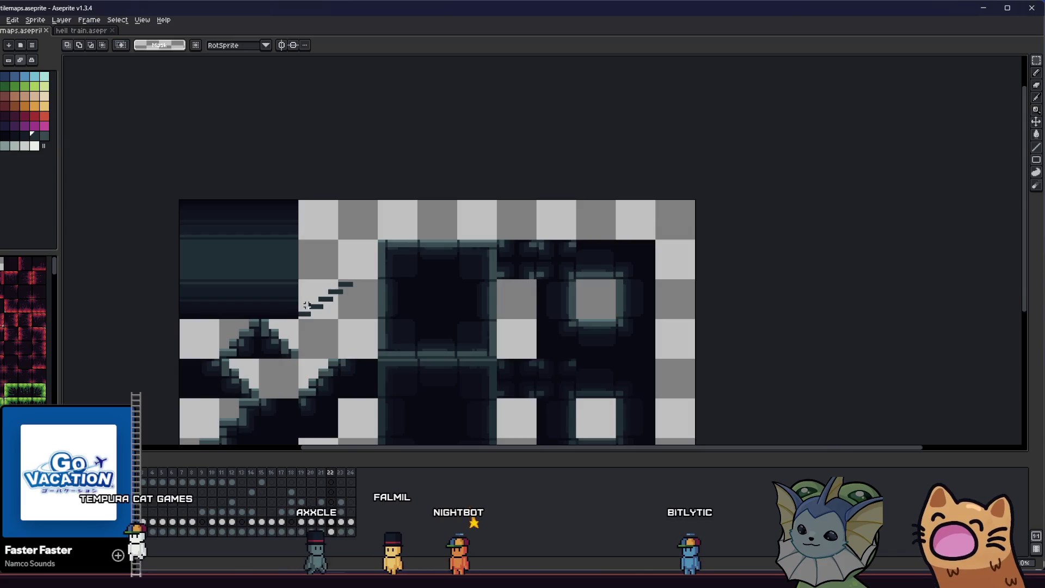
scroll(297, 306, up, 5)
scroll(297, 306, down, 3)
scroll(310, 326, up, 2)
drag(326, 335, 224, 353)
- Undo the white paint and misplaced copy, then extend the bottom step with the Pencil
key(ctrl+z)
scroll(296, 332, down, 2)
drag(297, 332, 285, 333)
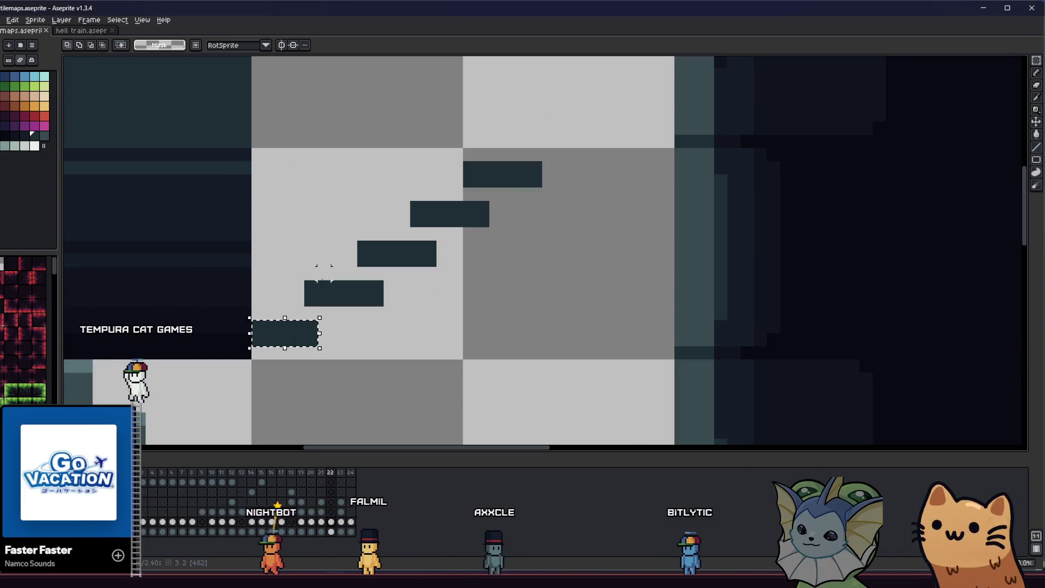
drag(310, 294, 377, 294)
key(ctrl+z)
key(b)
drag(326, 324, 321, 333)
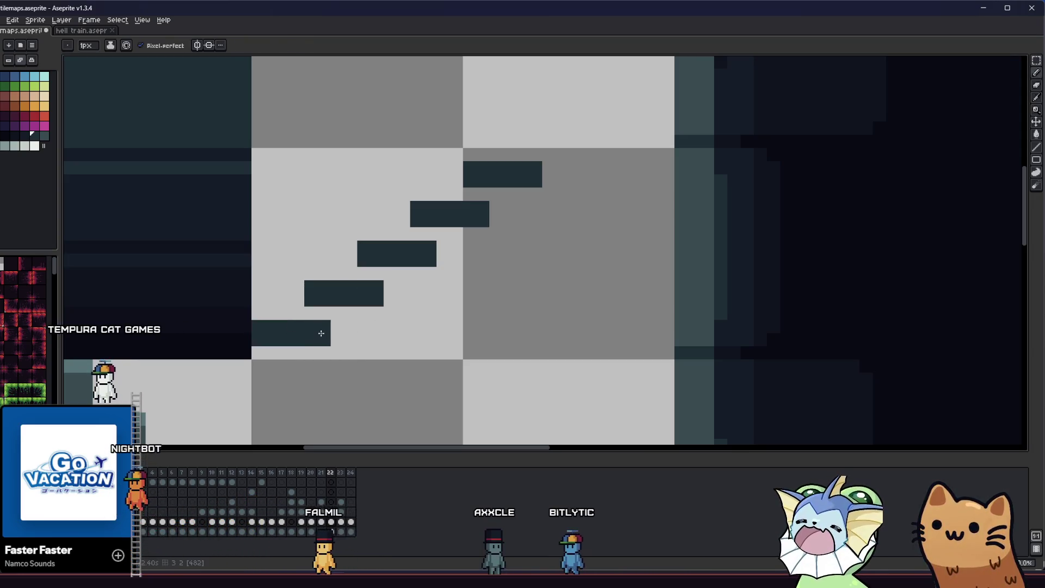
- Select the widened bottom step and stamp copies over the second, third, fourth and top steps
key(m)
key(ctrl+a)
key(ctrl+d)
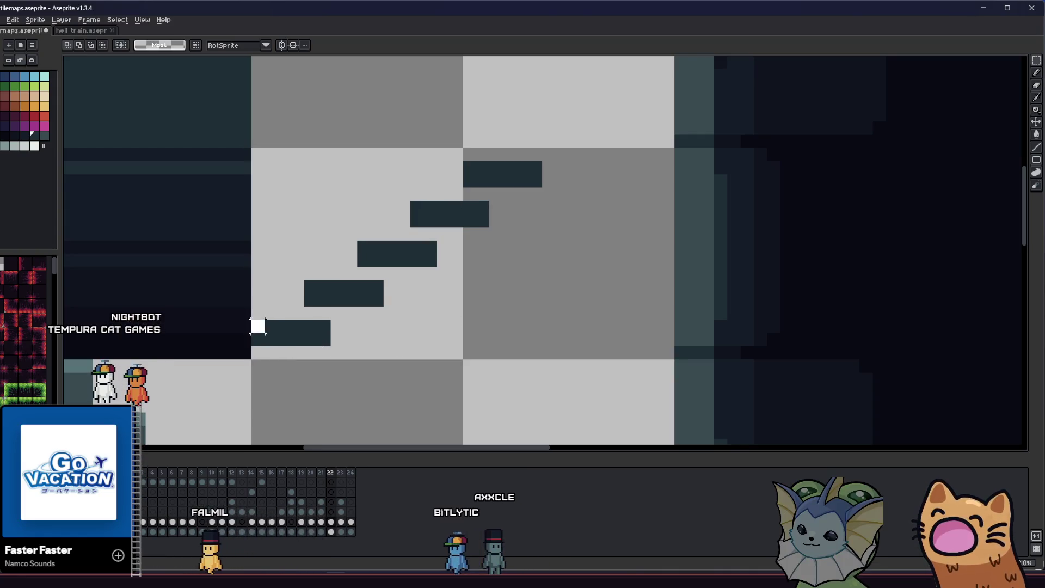
drag(256, 327, 327, 342)
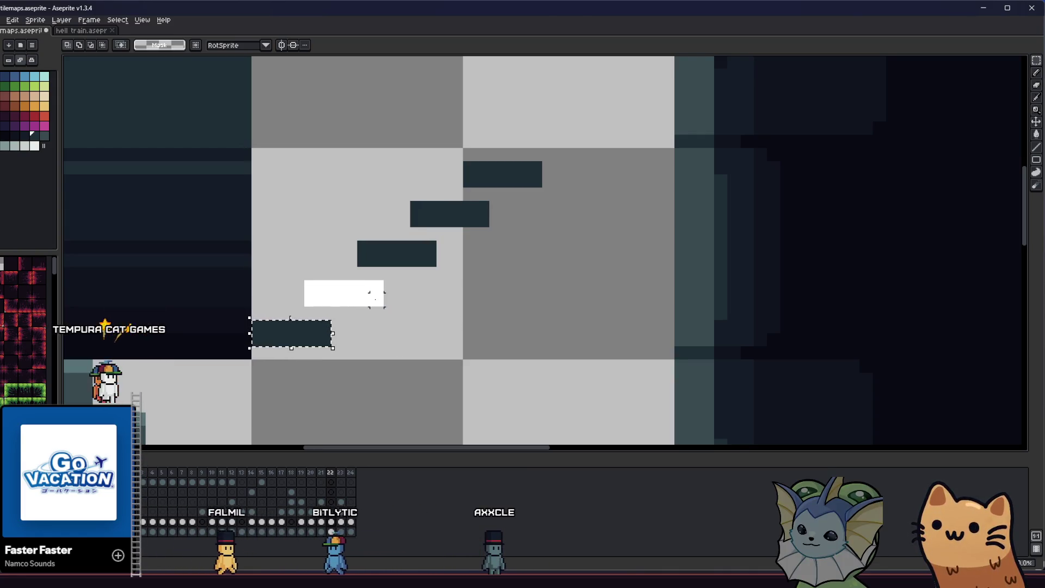
click(369, 293)
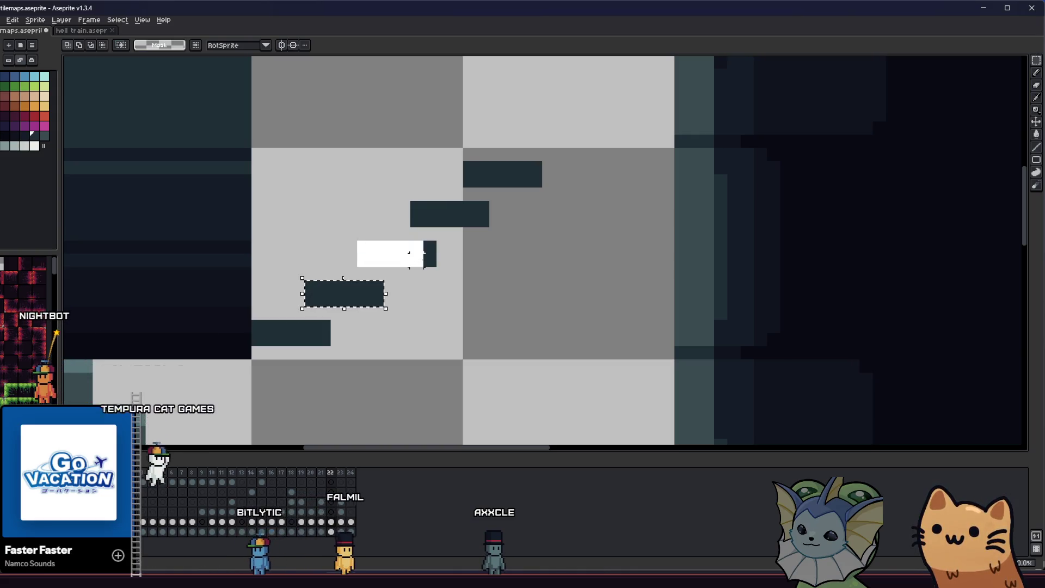
click(409, 253)
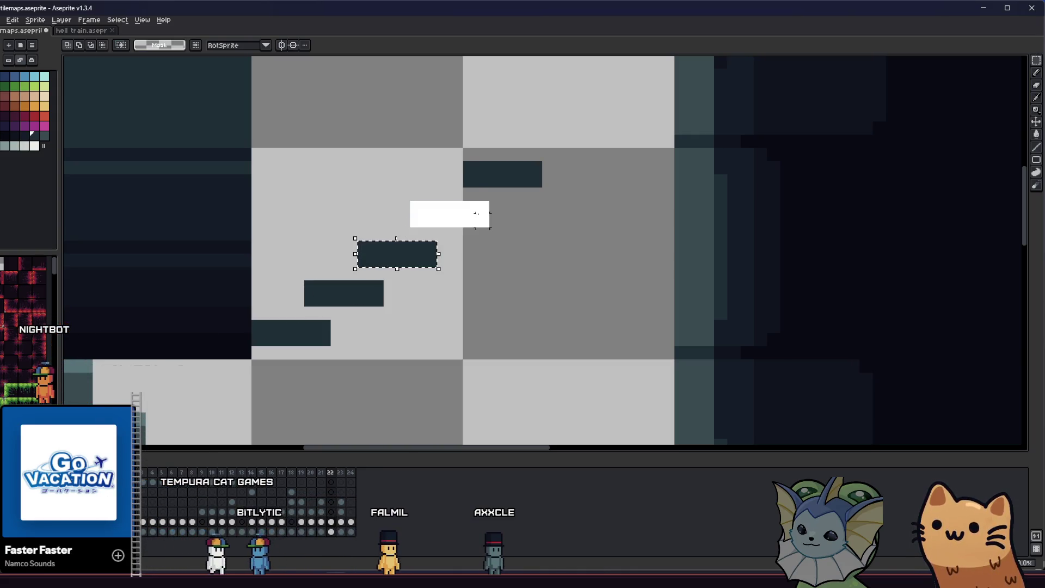
click(475, 213)
click(528, 174)
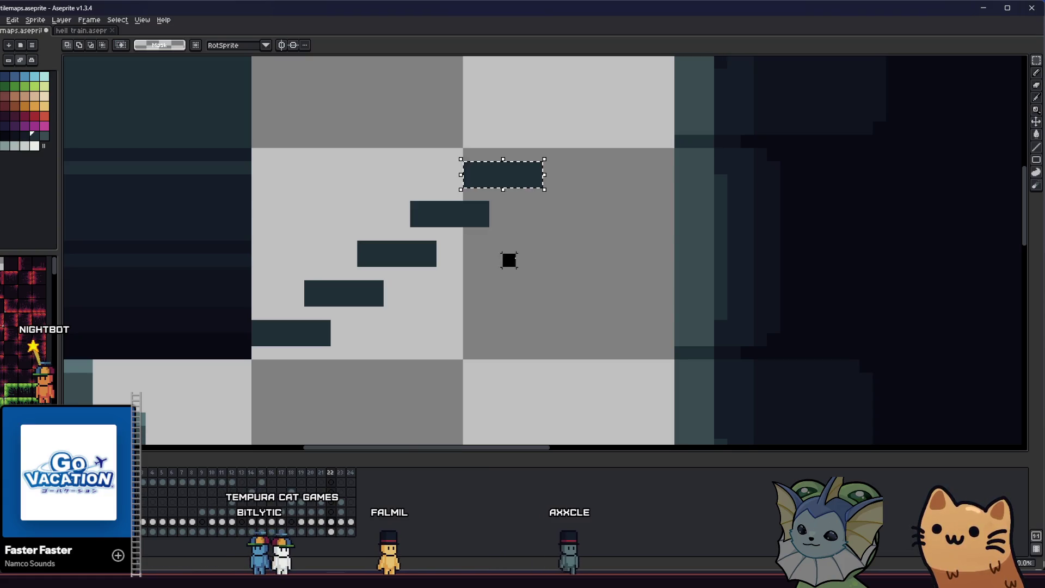
key(i)
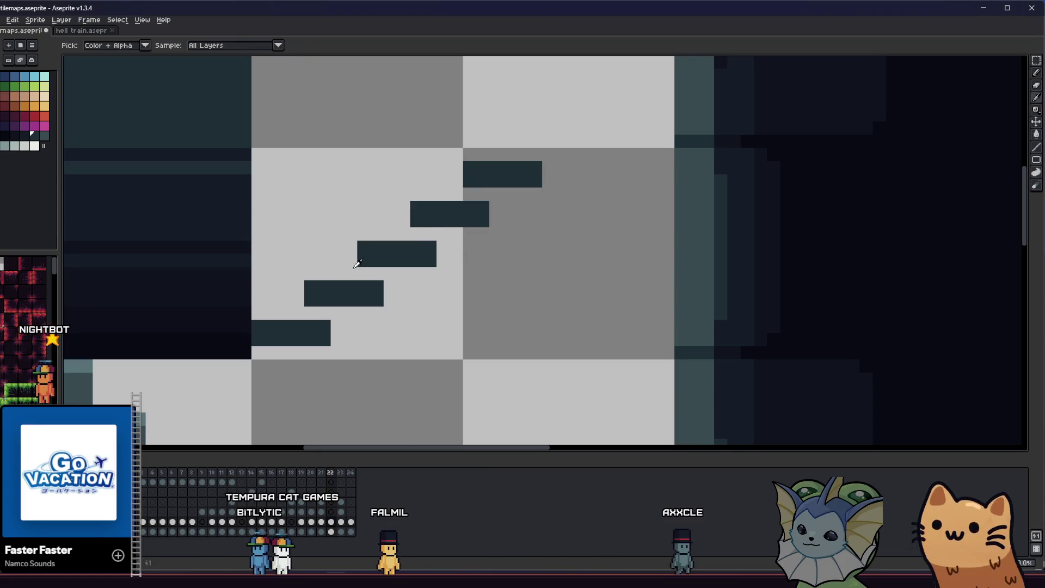
key(m)
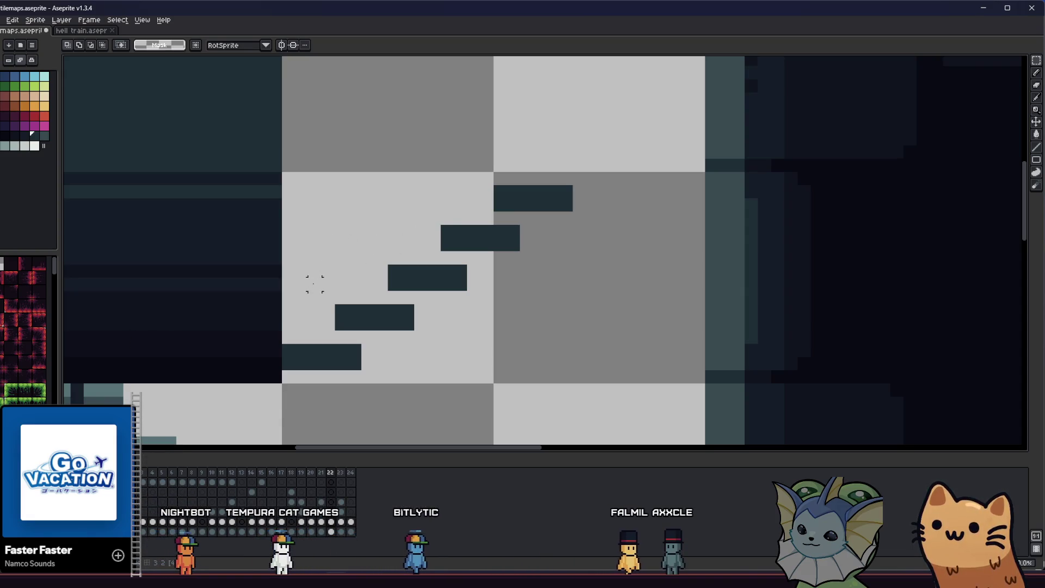
scroll(300, 305, down, 2)
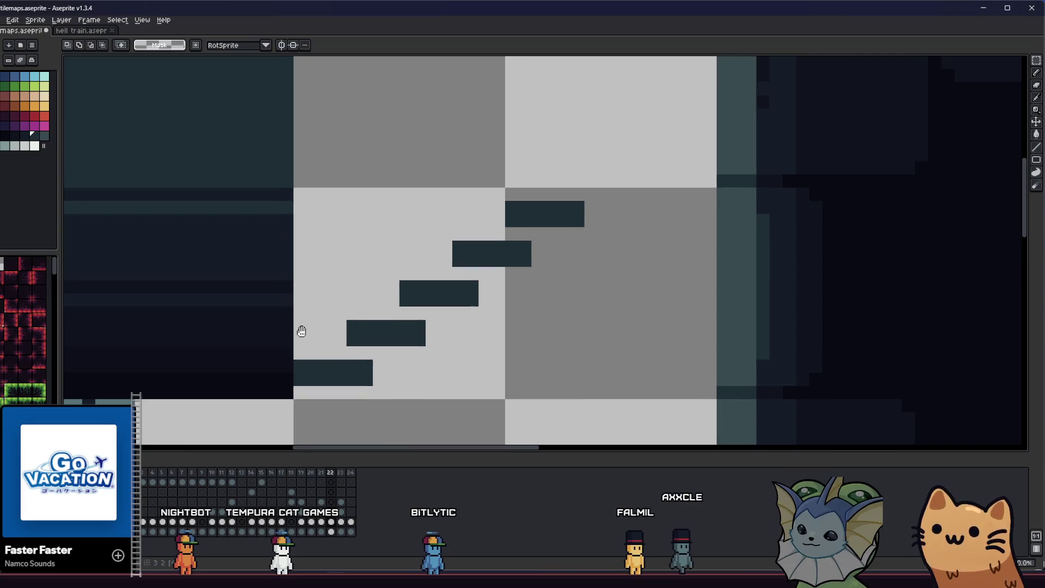
scroll(303, 293, down, 3)
scroll(300, 278, down, 2)
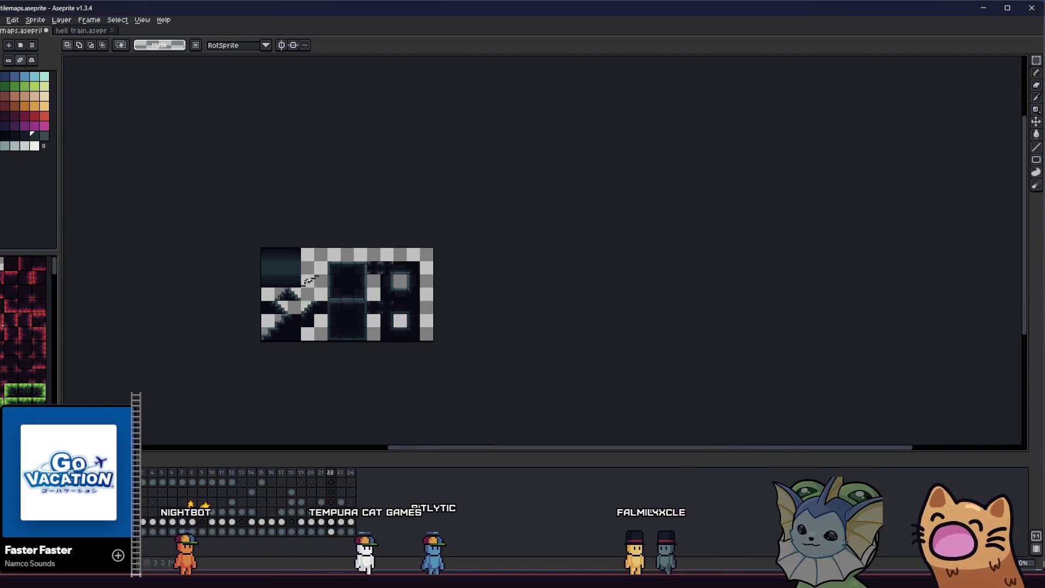
- Bring the stair tiles into view and centre the staircase on the canvas
scroll(301, 280, up, 5)
drag(302, 282, 369, 303)
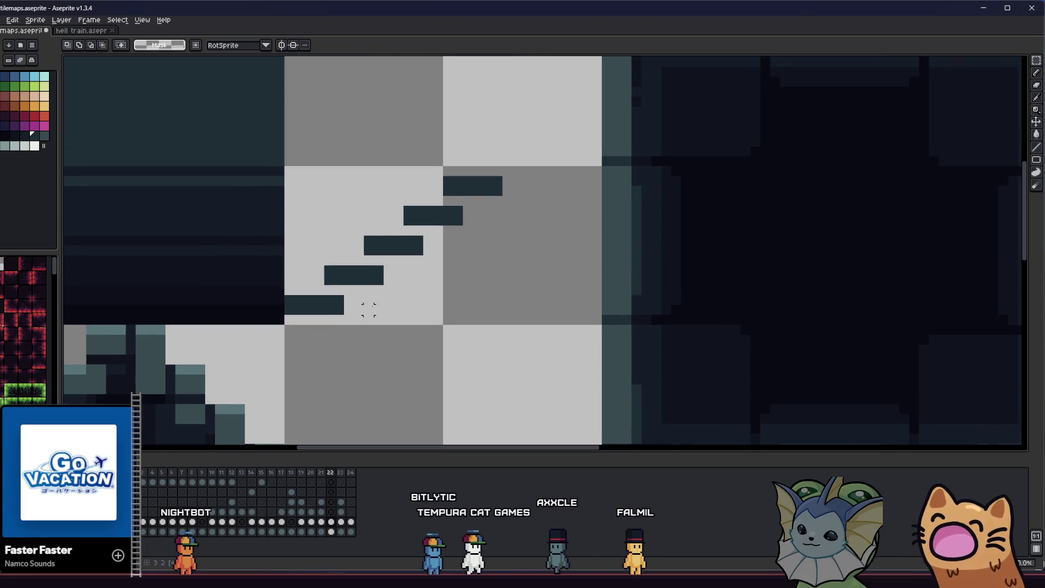
drag(316, 257, 373, 303)
scroll(401, 301, up, 1)
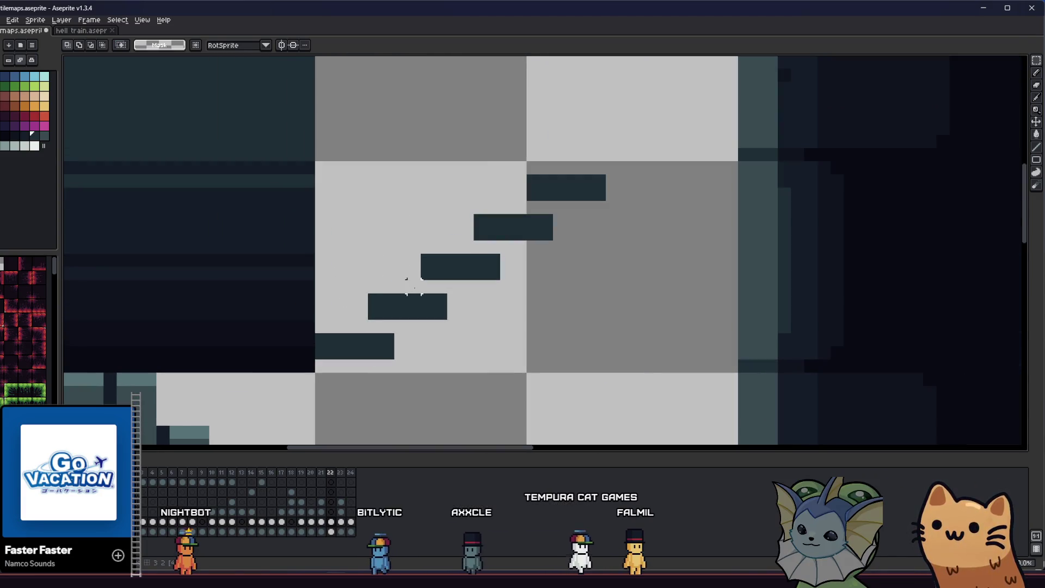
key(i)
drag(510, 204, 459, 285)
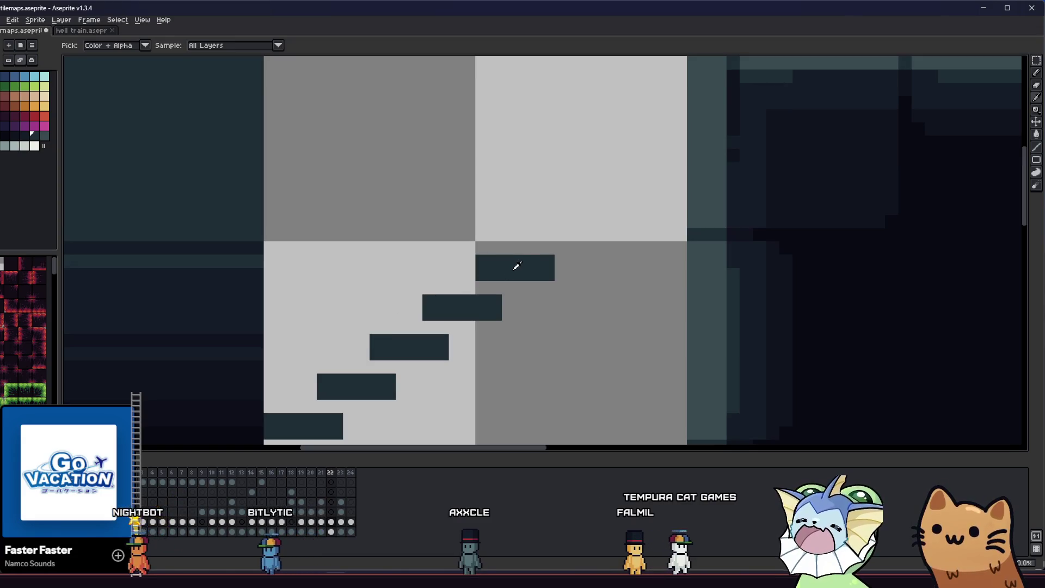
scroll(515, 267, down, 2)
scroll(502, 249, up, 1)
key(b)
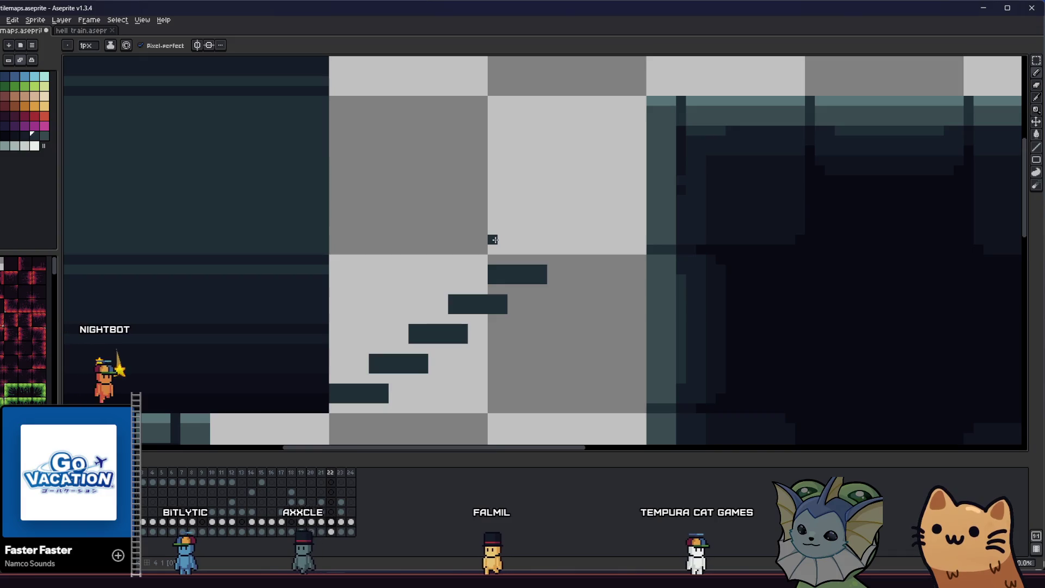
- Raise the top four stair steps by one pixel
key(m)
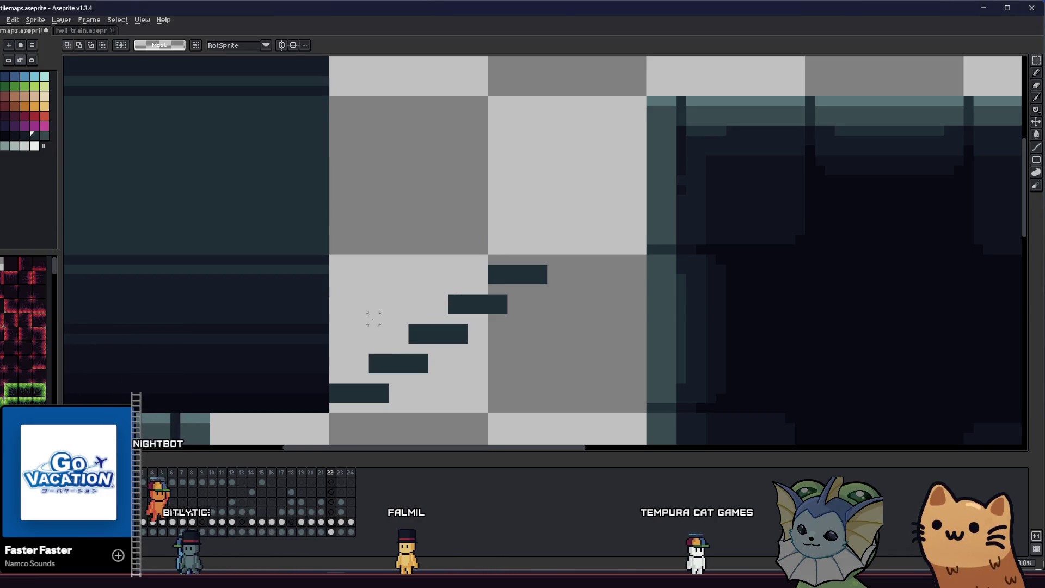
drag(448, 304, 569, 365)
drag(384, 239, 569, 365)
drag(363, 250, 569, 366)
key(Up)
key(ctrl+d)
- Nudge the top three steps and then the top step up one more pixel each
drag(404, 240, 551, 318)
key(Up)
key(ctrl+d)
drag(437, 194, 569, 286)
key(ctrl+d)
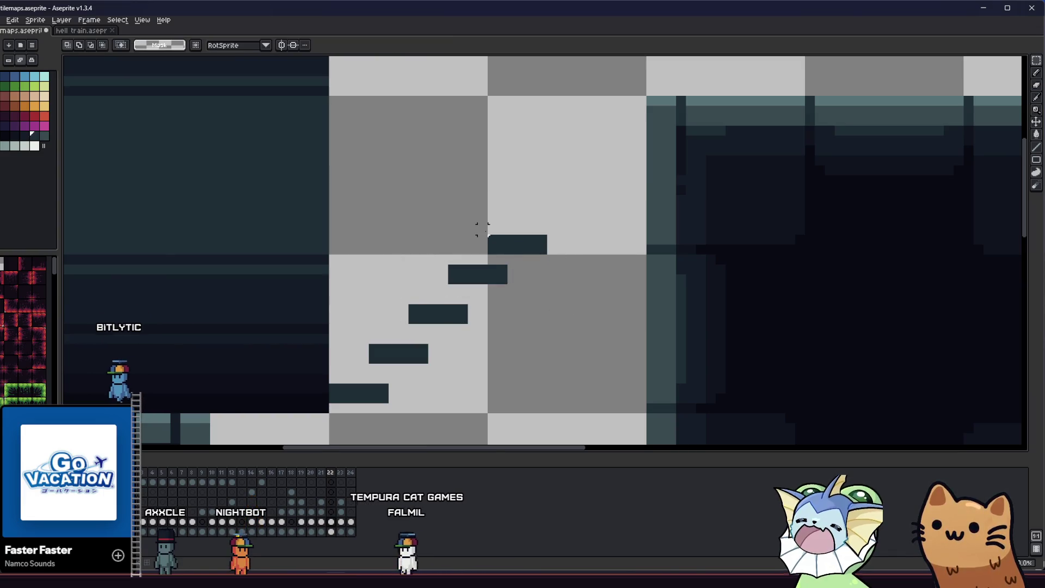
drag(481, 226, 579, 259)
key(Up)
key(ctrl+d)
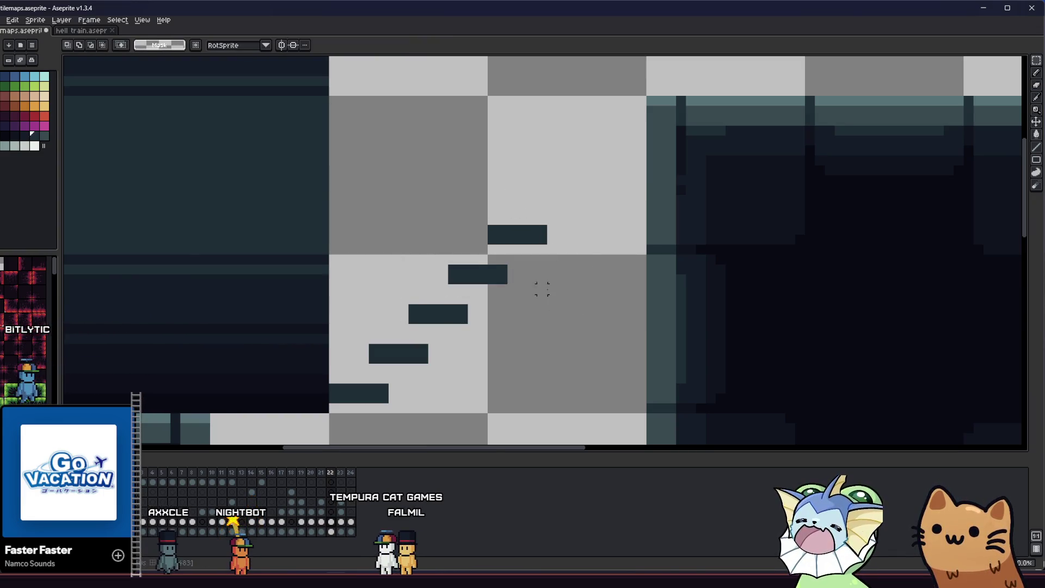
- Move the top step slab up into the light tile
scroll(404, 309, down, 4)
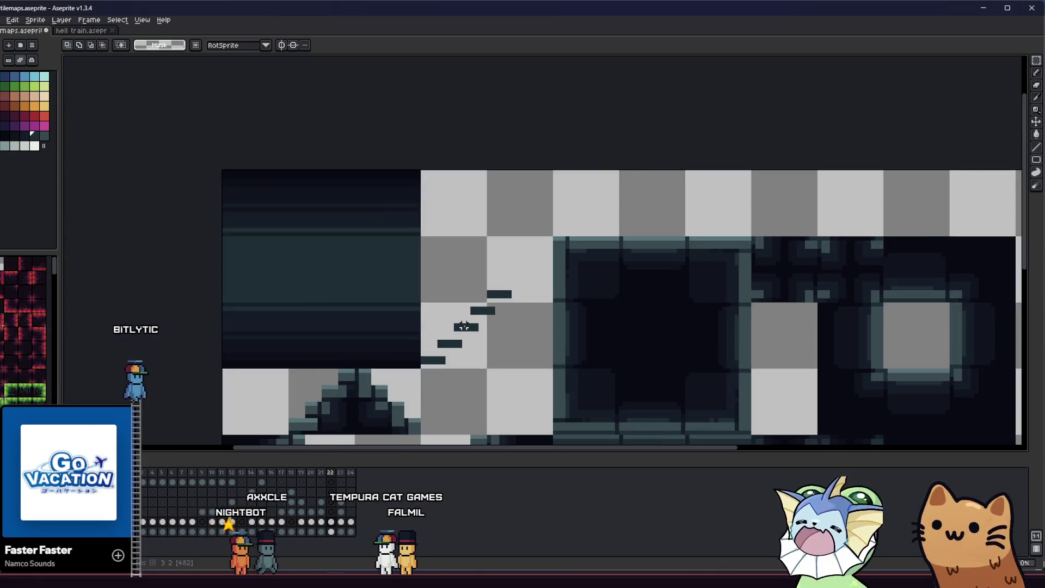
scroll(464, 321, up, 3)
scroll(533, 284, down, 1)
drag(548, 282, 570, 294)
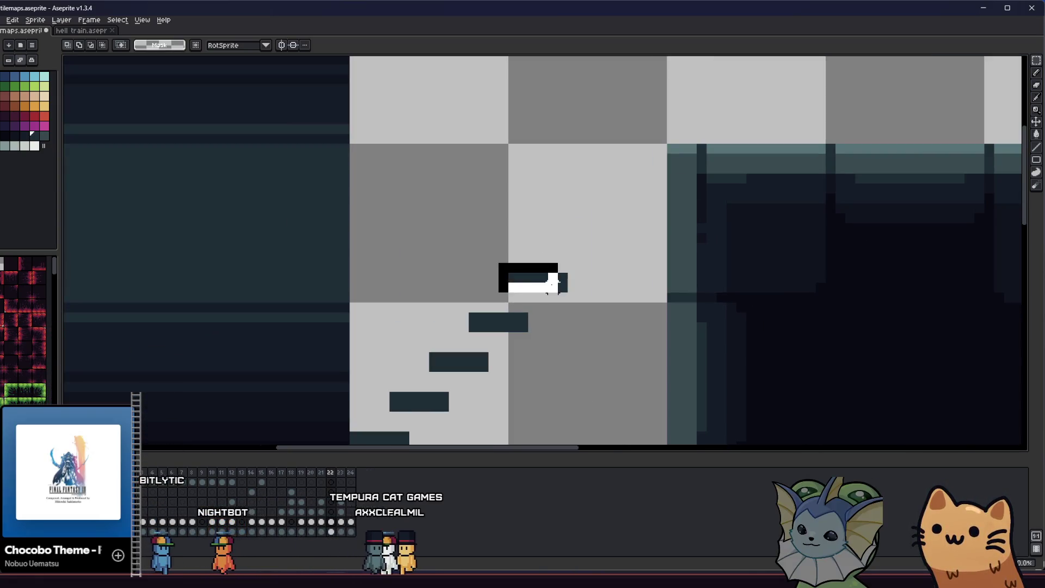
mouse_move(420, 396)
mouse_down()
mouse_move(567, 231)
mouse_move(582, 240)
mouse_up()
click(452, 245)
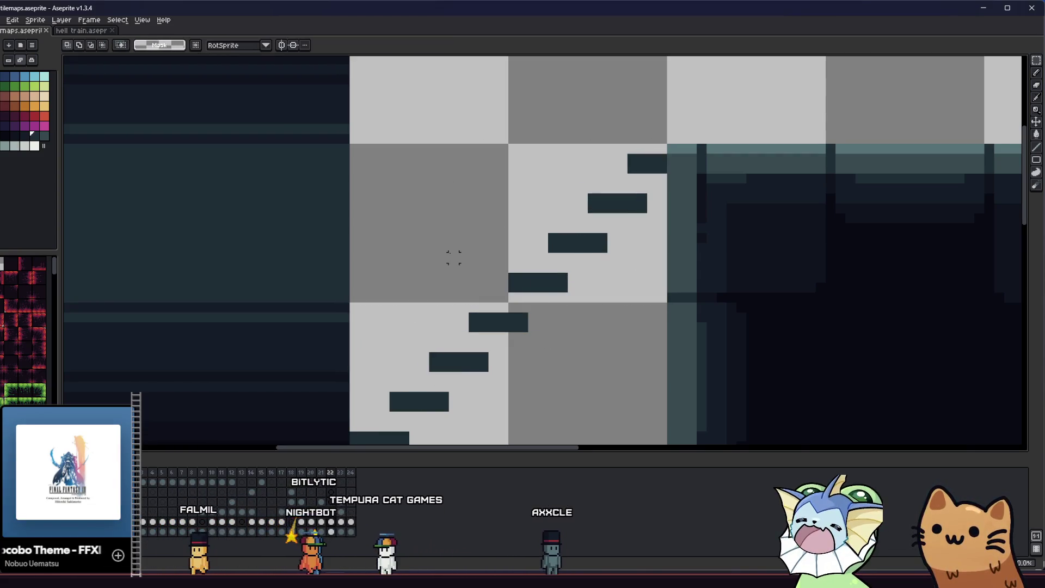
- Pick the dark stair colour and pencil dark pixels beside the lowest step slab
scroll(452, 261, down, 3)
drag(405, 278, 297, 308)
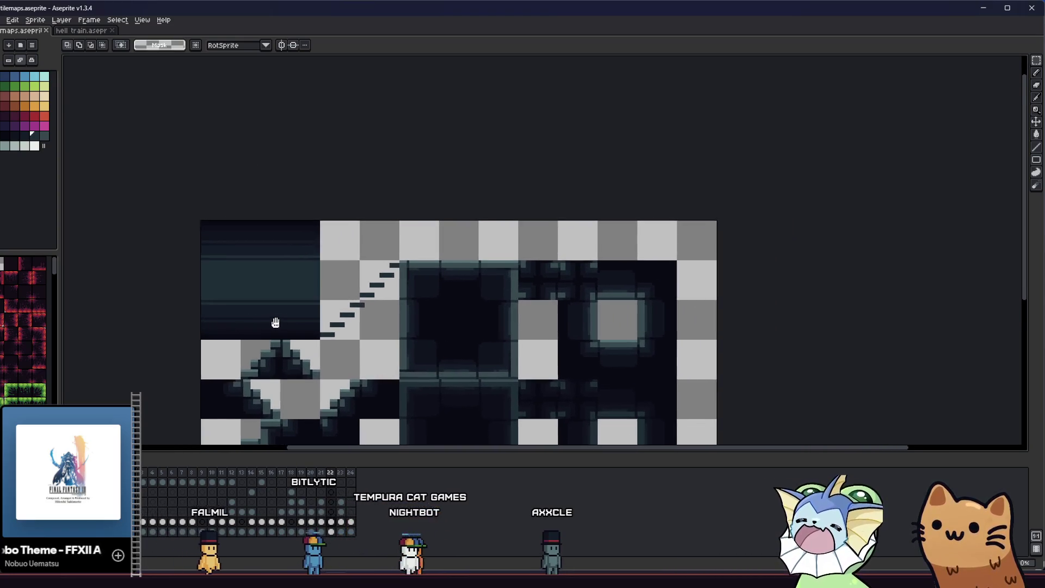
key(i)
scroll(362, 301, down, 2)
scroll(337, 299, up, 5)
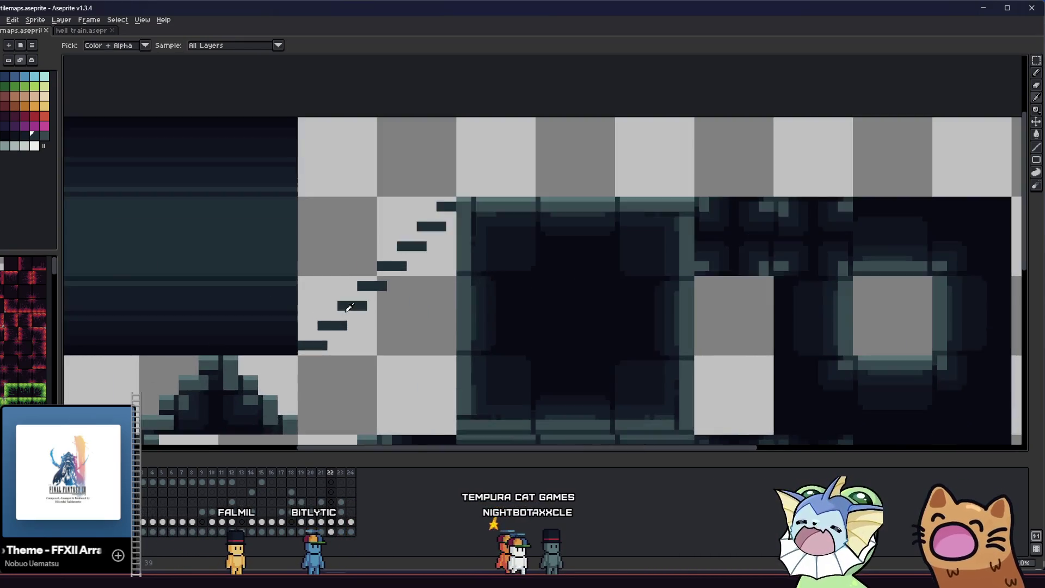
click(26, 137)
key(b)
scroll(295, 380, down, 1)
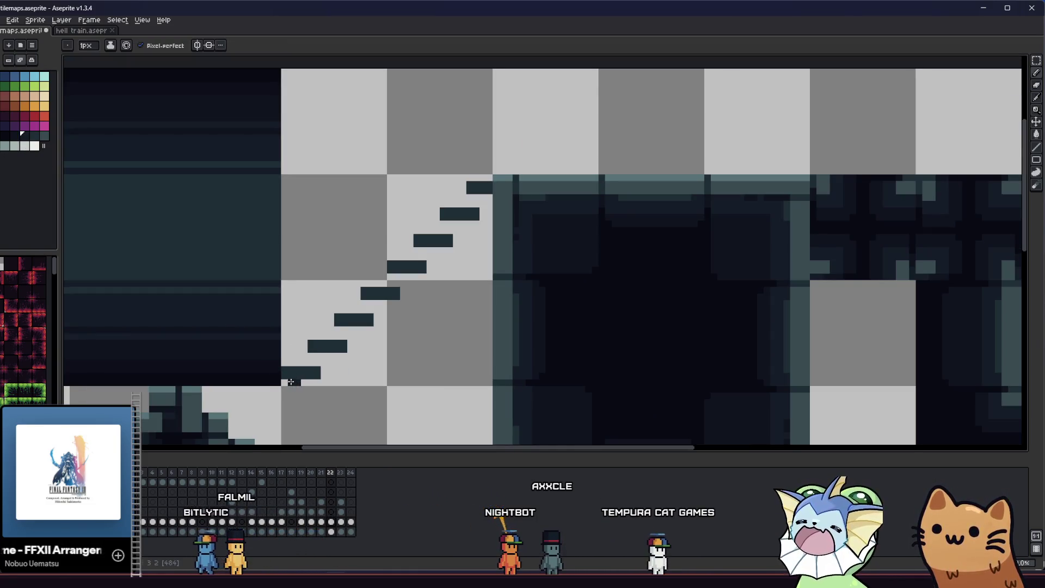
scroll(300, 376, up, 1)
key(ctrl)
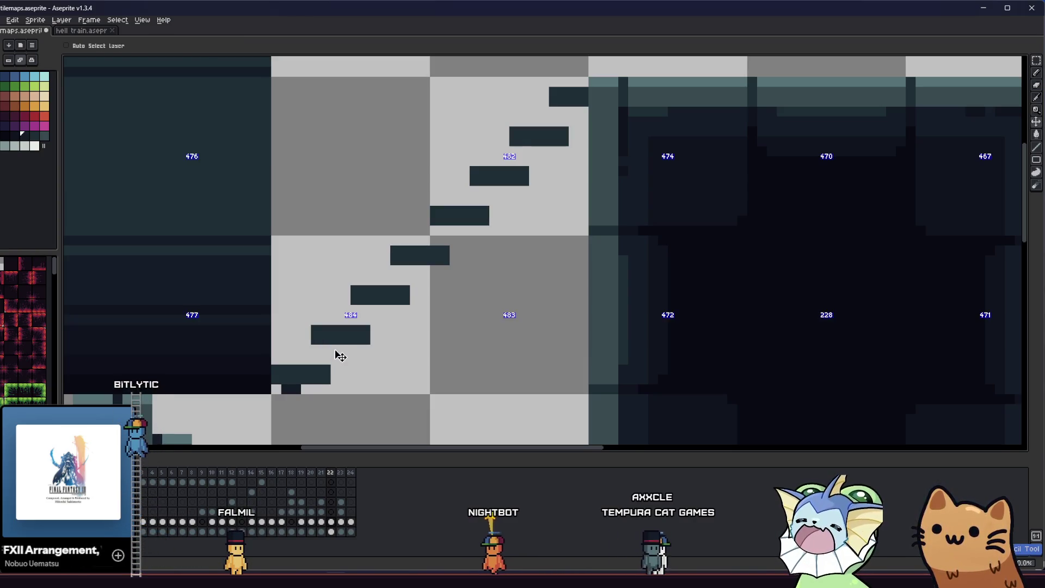
click(294, 379)
- Draw a jagged dark diagonal joining the step slabs and fill the staircase's left edge
drag(302, 385, 590, 97)
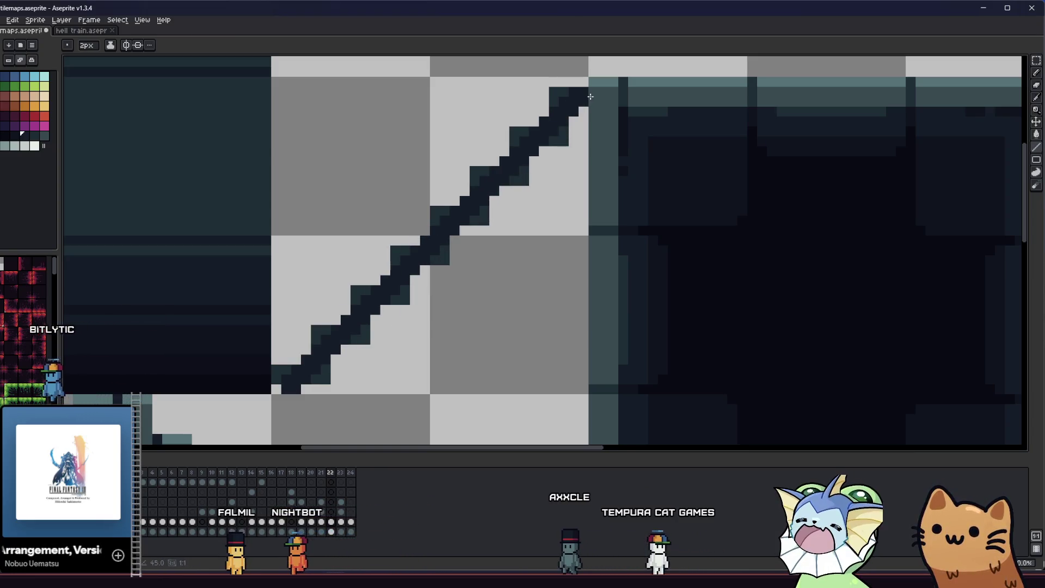
key(alt)
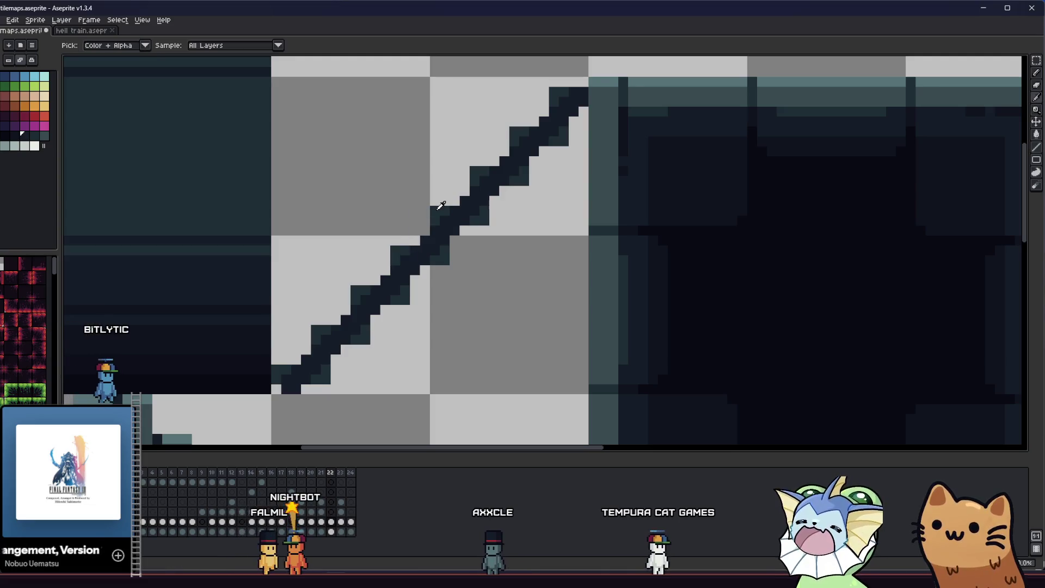
click(276, 375)
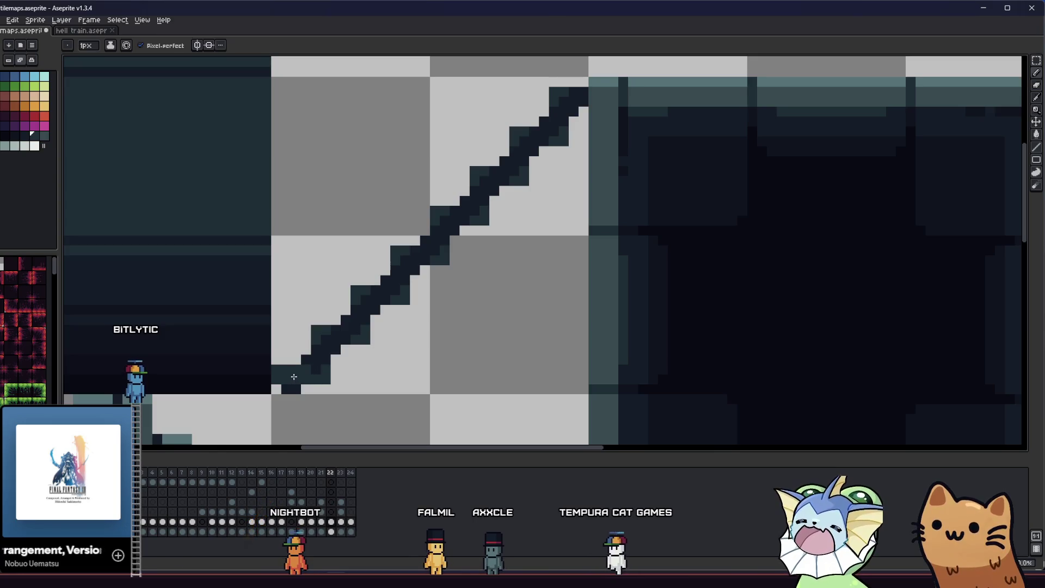
- Move one 6x2 step slab up and to the right so the steps line up
key(m)
drag(326, 377, 327, 378)
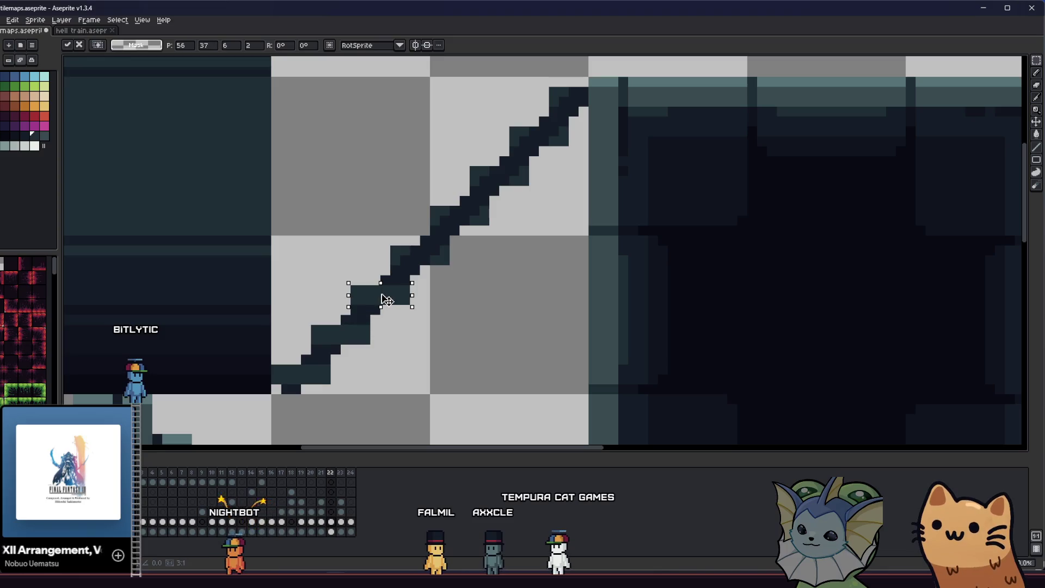
mouse_move(387, 298)
mouse_down()
mouse_move(514, 186)
mouse_move(551, 144)
mouse_move(560, 112)
mouse_move(551, 143)
mouse_up()
key(ctrl+d)
key(b)
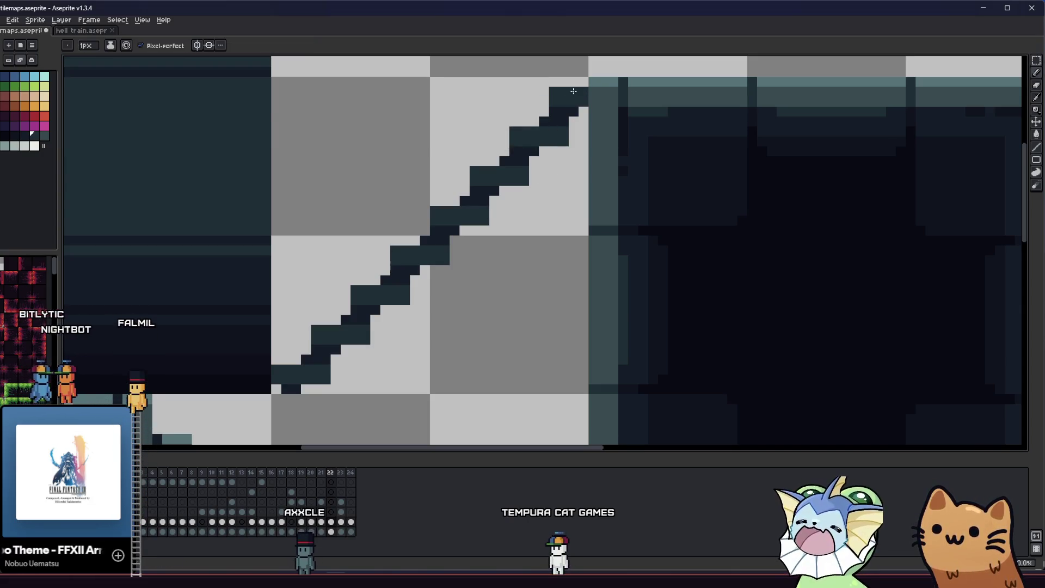
- Lighten one pixel to notch the stair edge, then follow the staircase down
scroll(324, 346, up, 2)
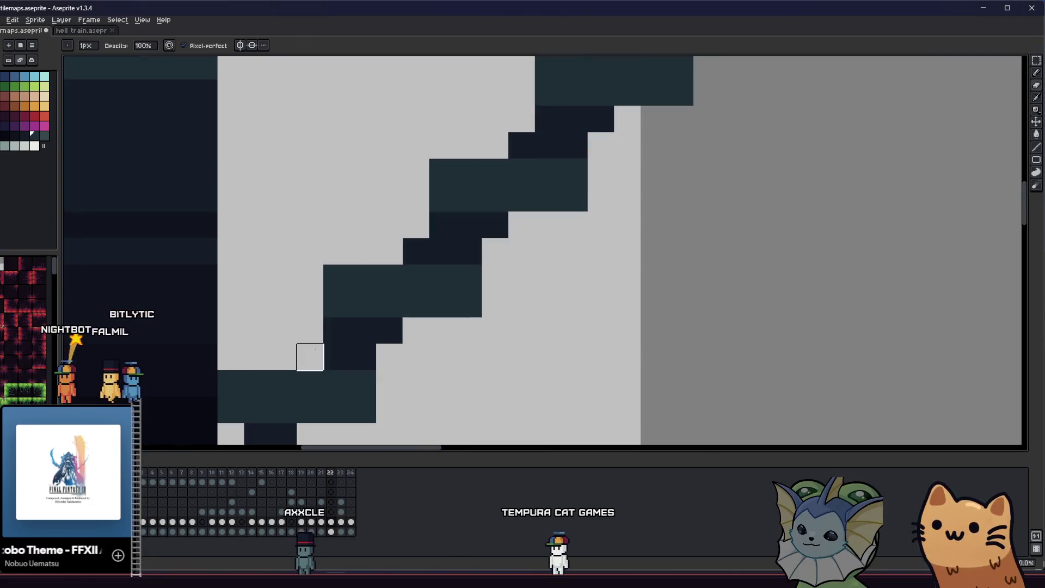
scroll(294, 354, down, 1)
drag(365, 278, 385, 258)
drag(484, 178, 470, 270)
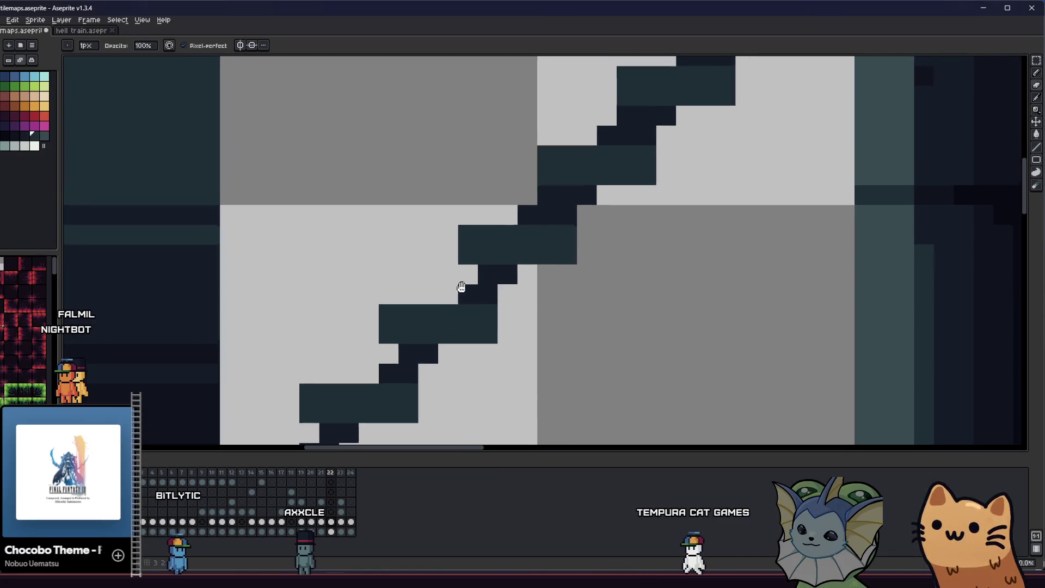
scroll(586, 175, down, 1)
scroll(585, 174, down, 1)
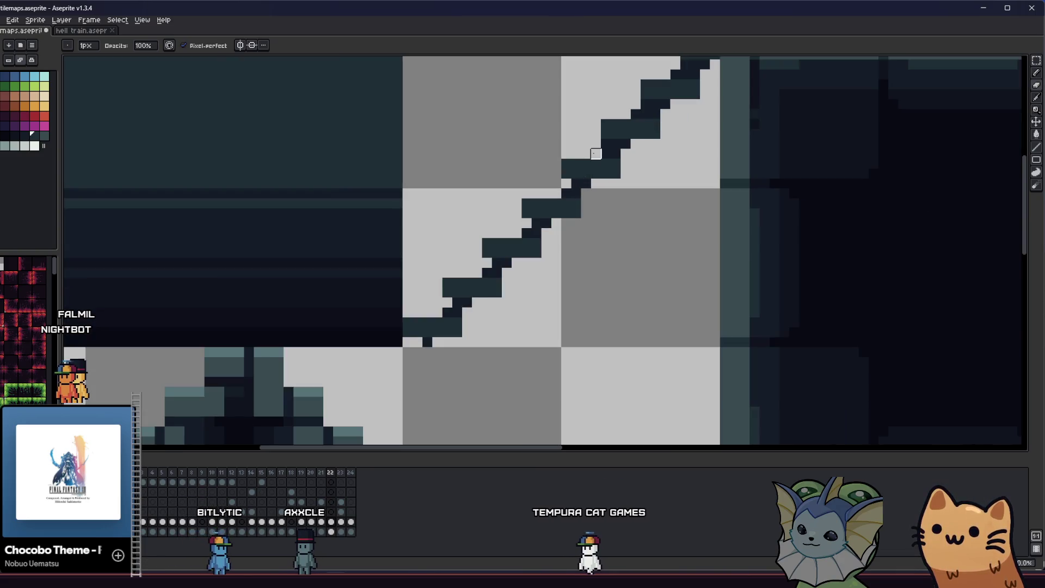
drag(645, 103, 658, 162)
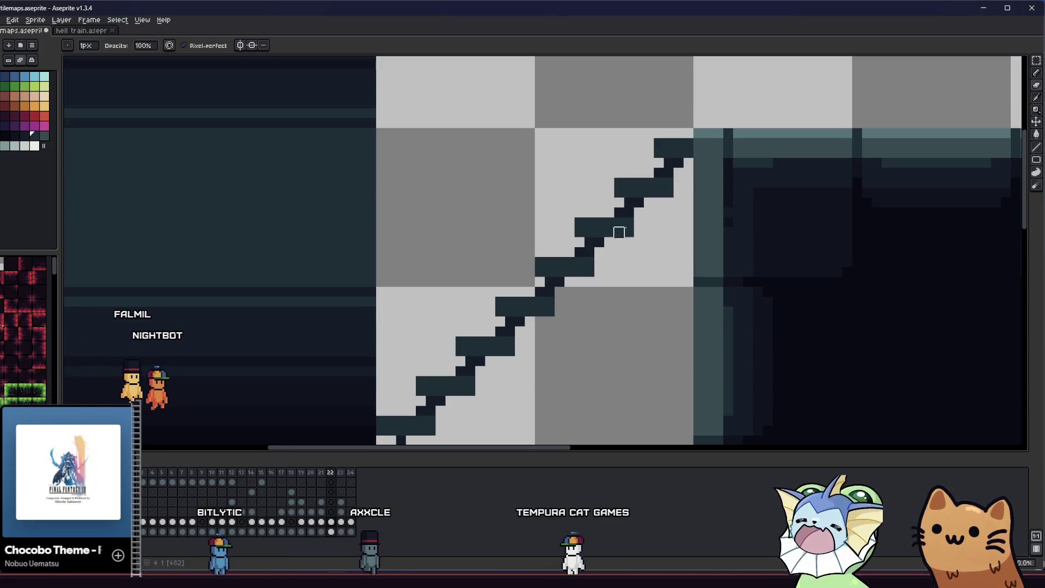
scroll(512, 319, down, 5)
scroll(500, 338, up, 1)
- Add dark pixels beside the bottom step and along the staircase edge, undoing one stray pixel
click(484, 332)
scroll(492, 325, down, 1)
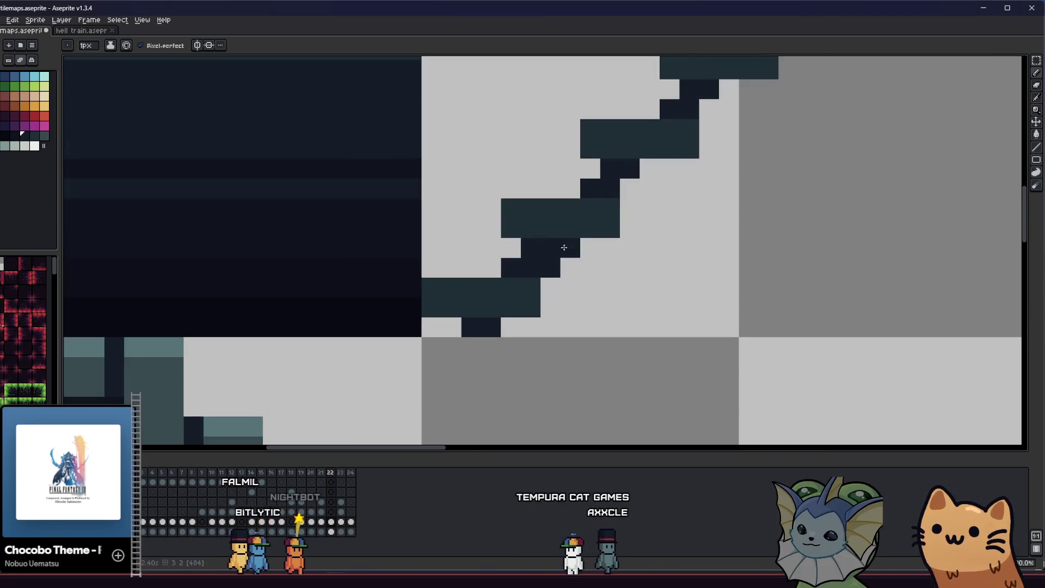
scroll(460, 299, right, 3)
click(488, 286)
key(ctrl+z)
scroll(533, 245, down, 1)
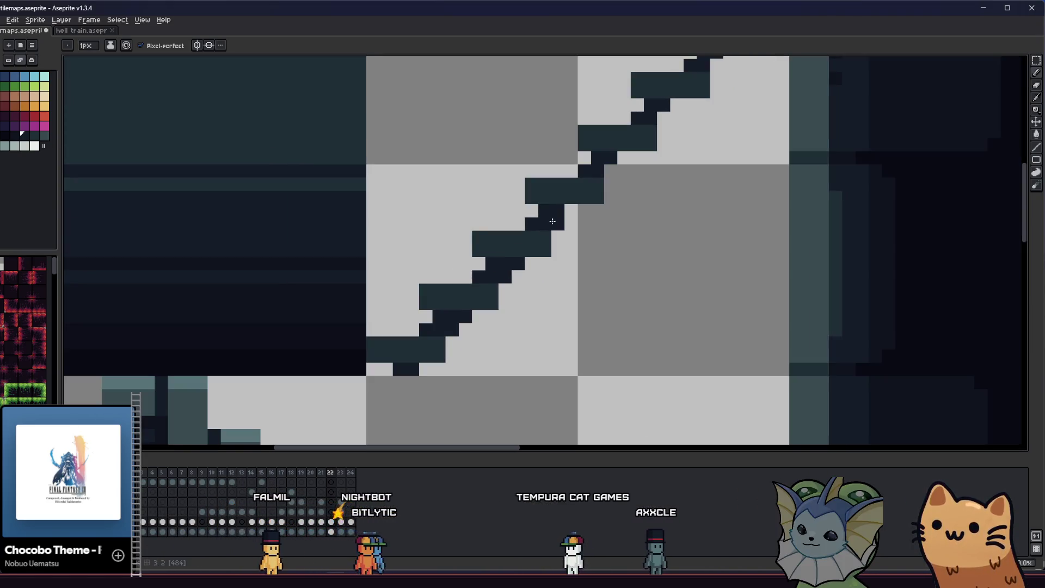
scroll(571, 212, up, 3)
scroll(555, 239, right, 2)
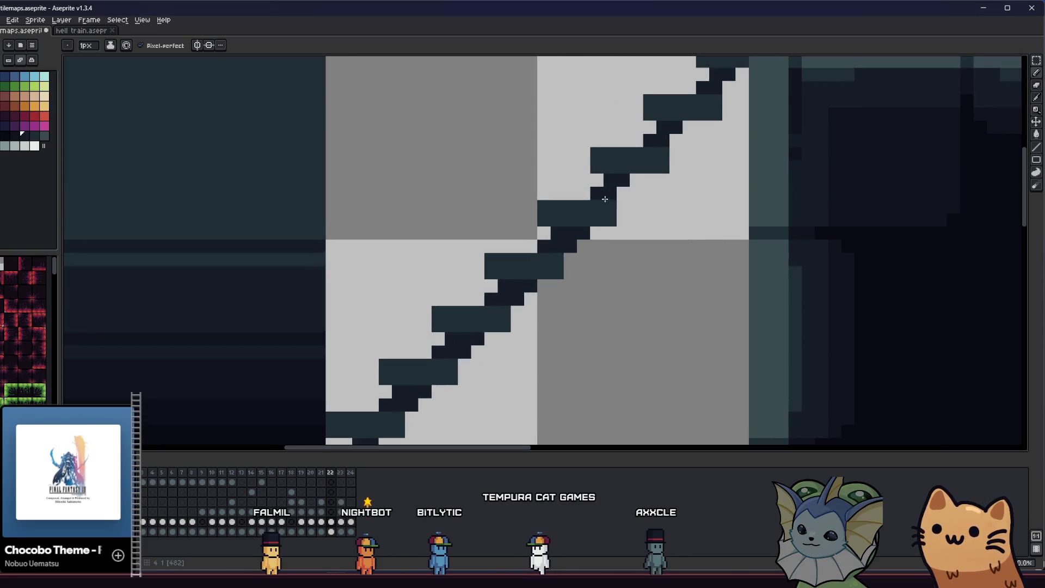
scroll(690, 125, up, 2)
scroll(690, 160, right, 1)
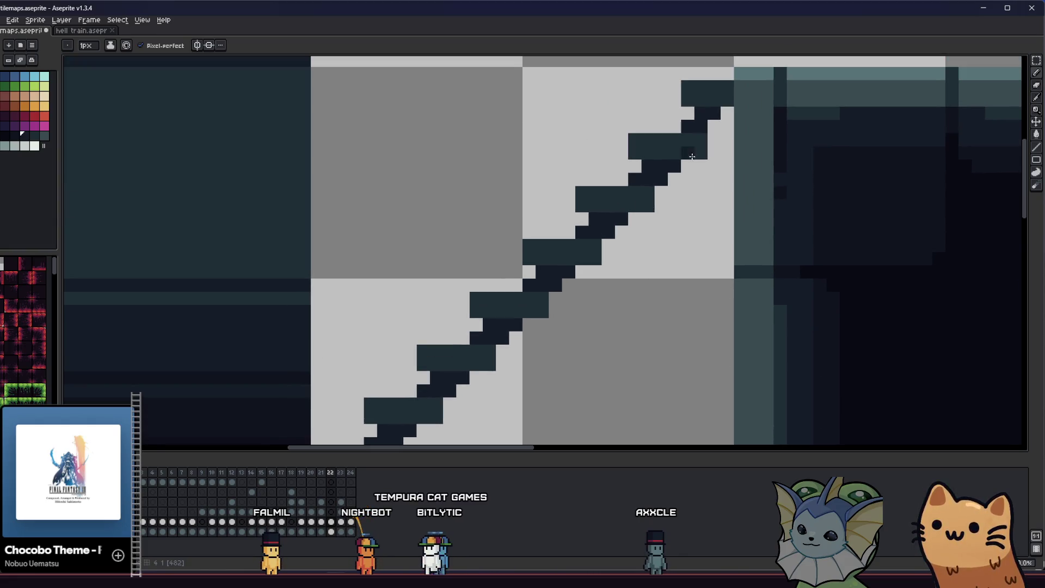
scroll(723, 124, down, 4)
mouse_move(533, 318)
mouse_down()
mouse_move(483, 373)
mouse_move(427, 376)
mouse_up()
scroll(465, 322, up, 4)
click(465, 322)
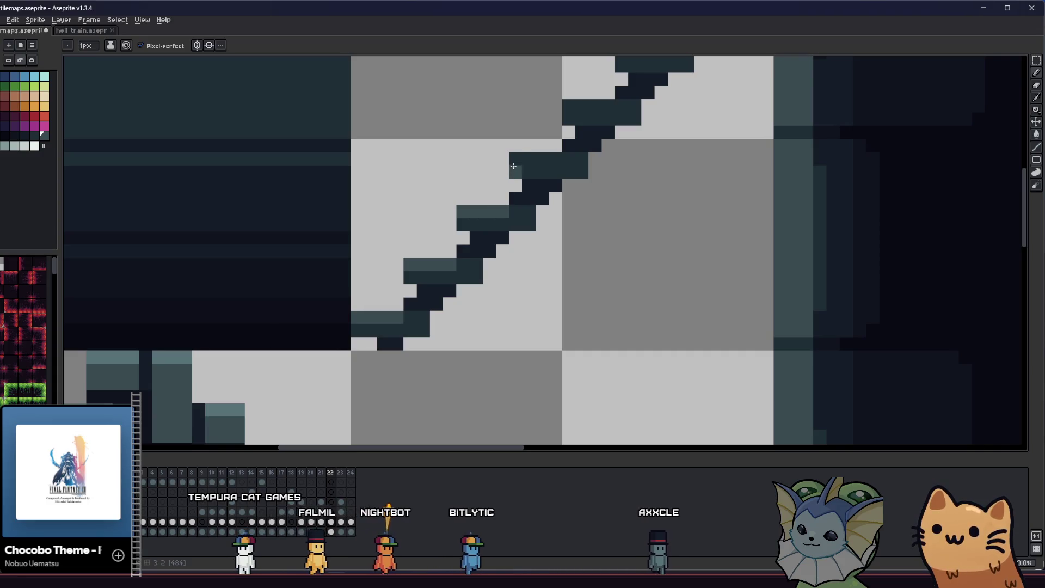
- Paint lighter highlight rows along the tops of the three upper steps
drag(513, 167, 499, 289)
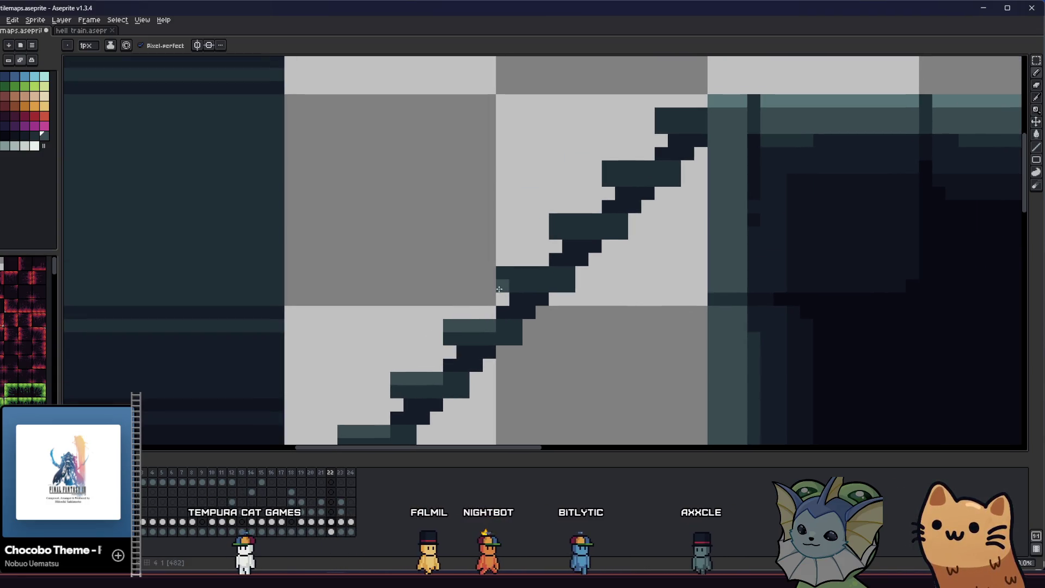
drag(555, 220, 596, 219)
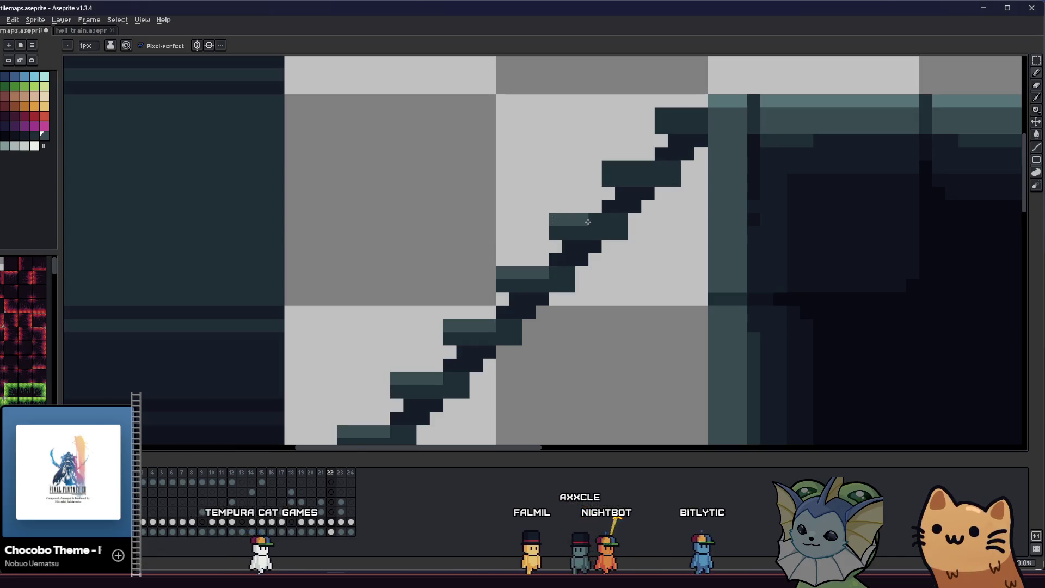
drag(611, 167, 649, 167)
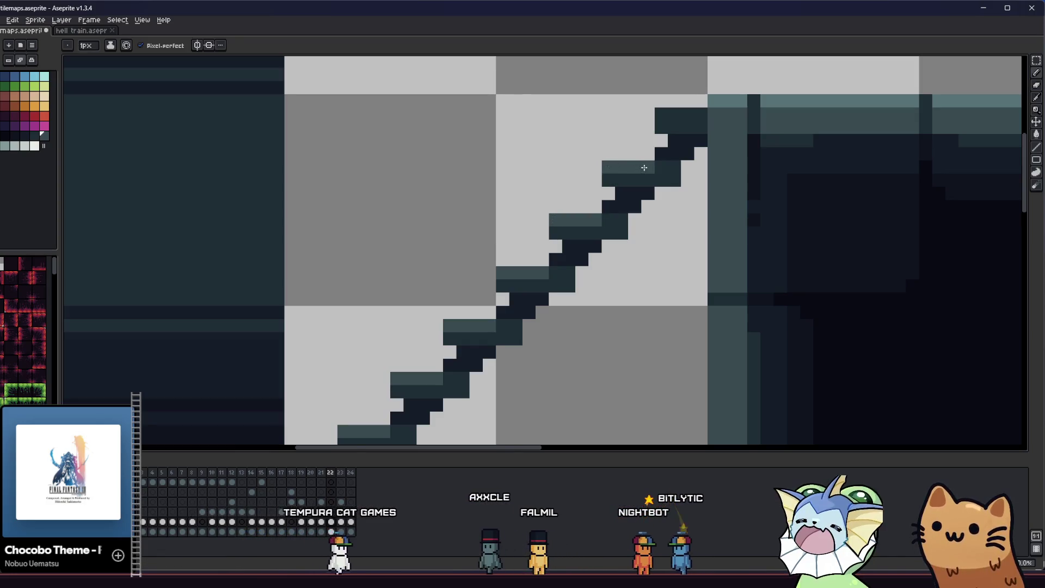
drag(665, 116, 687, 127)
click(664, 125)
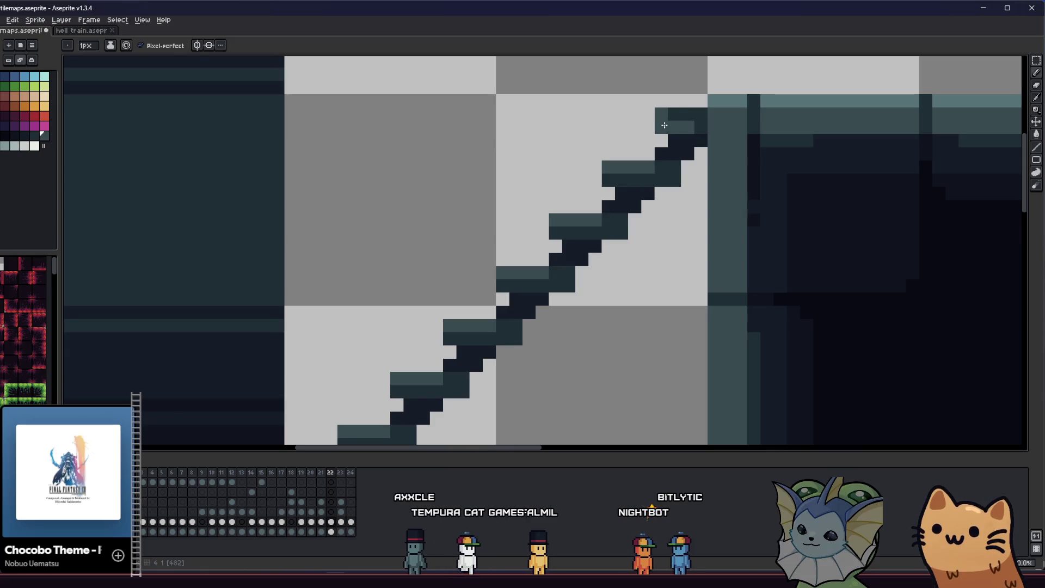
- Shrink the pencil to a 1px brush, save, and draw a dotted diagonal under the staircase
scroll(697, 113, down, 1)
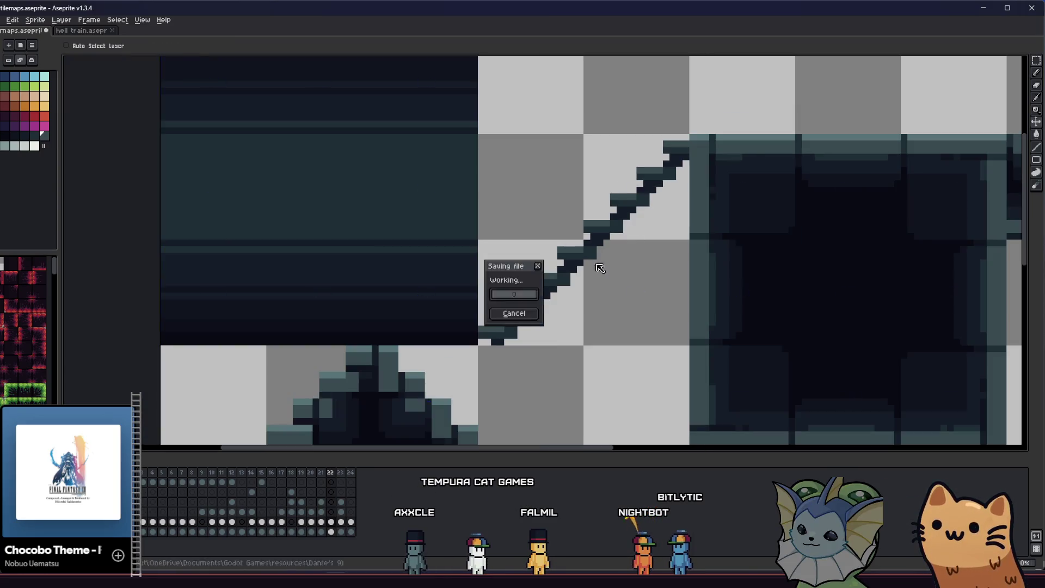
scroll(578, 262, up, 1)
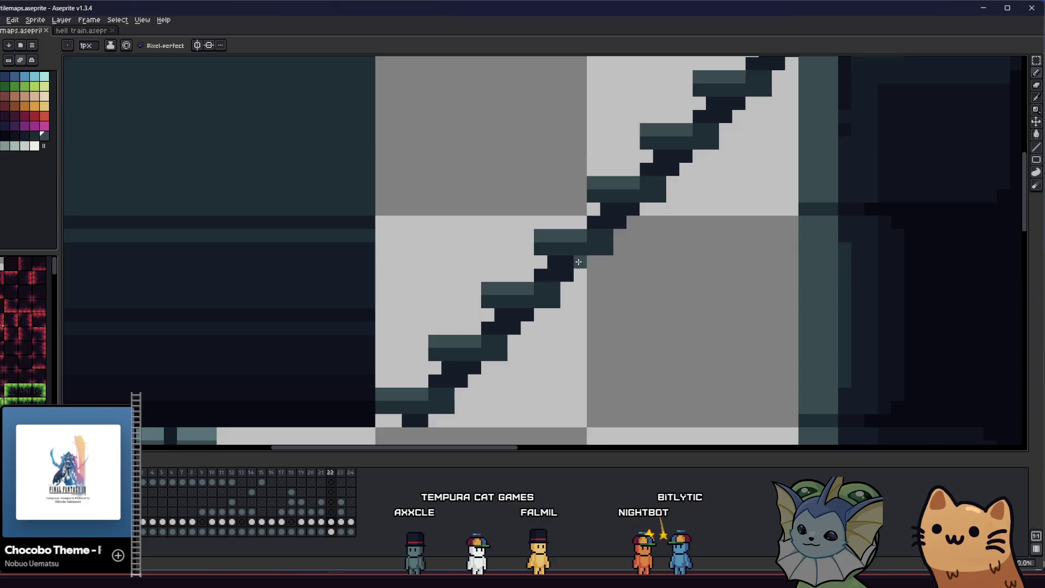
scroll(579, 262, down, 3)
key(i)
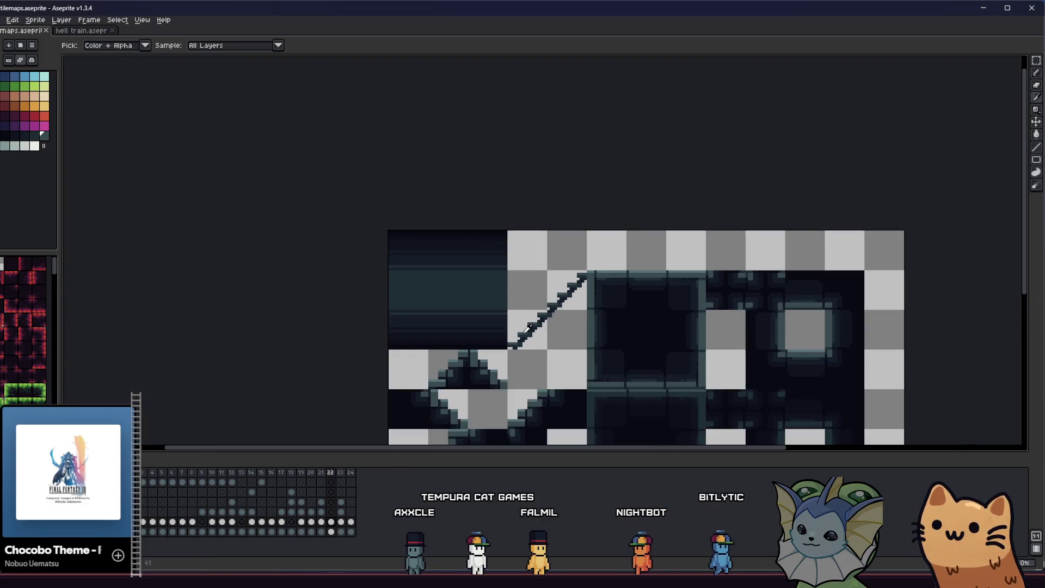
scroll(488, 353, up, 3)
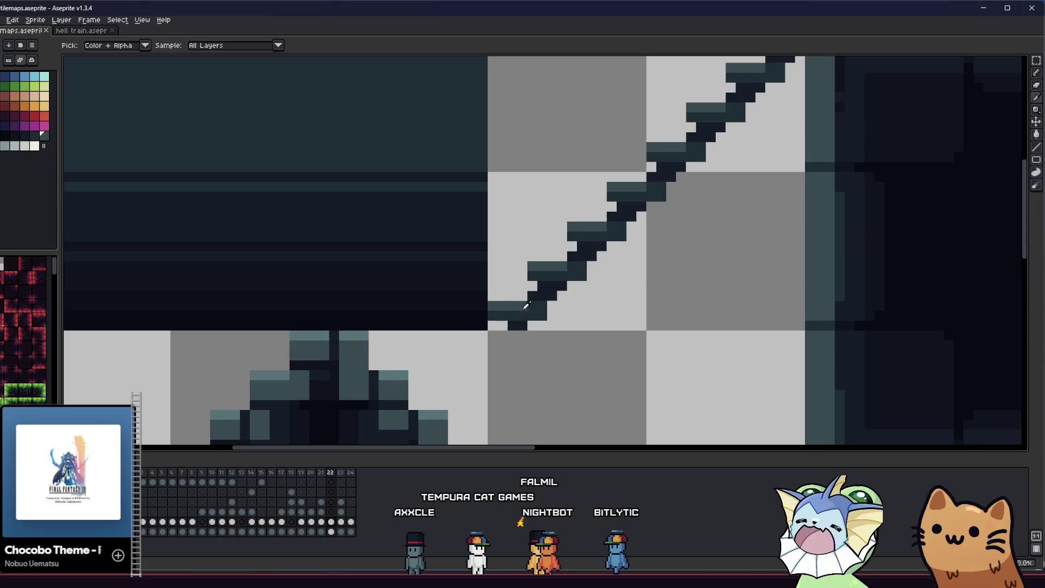
scroll(477, 326, down, 1)
scroll(511, 305, up, 1)
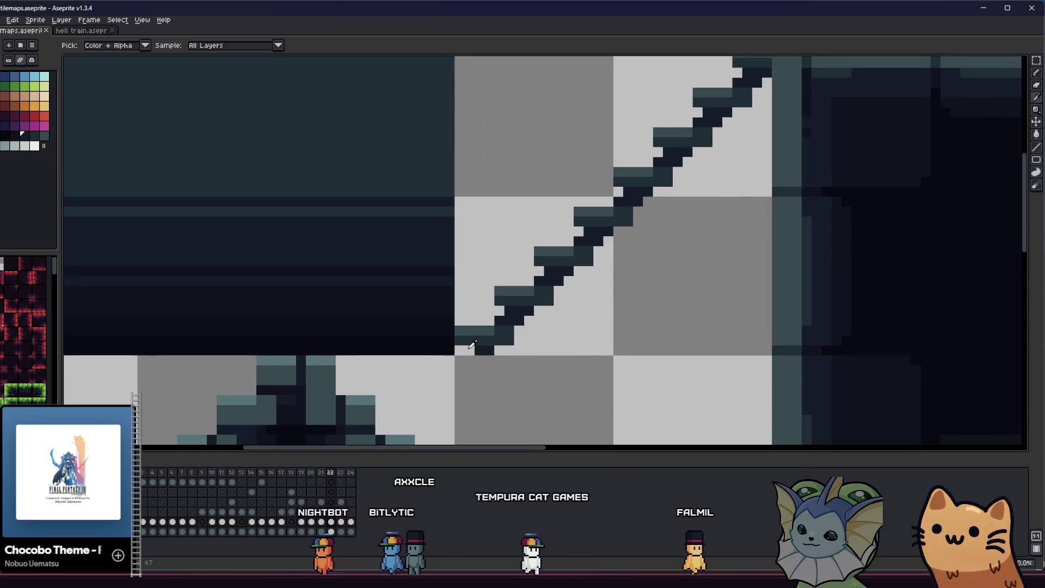
key(b)
key(minus)
key(ctrl+s)
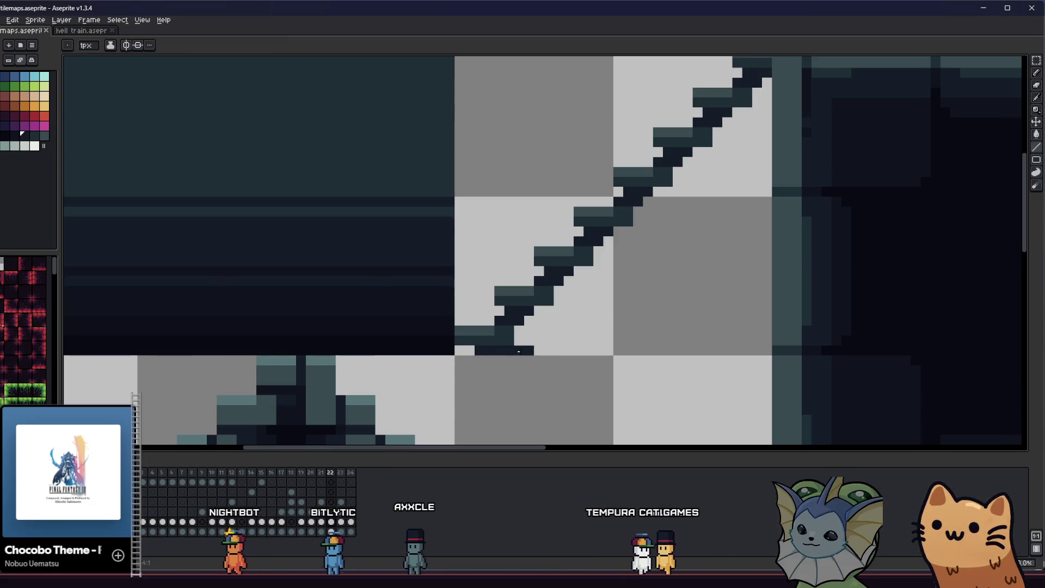
drag(547, 342, 767, 97)
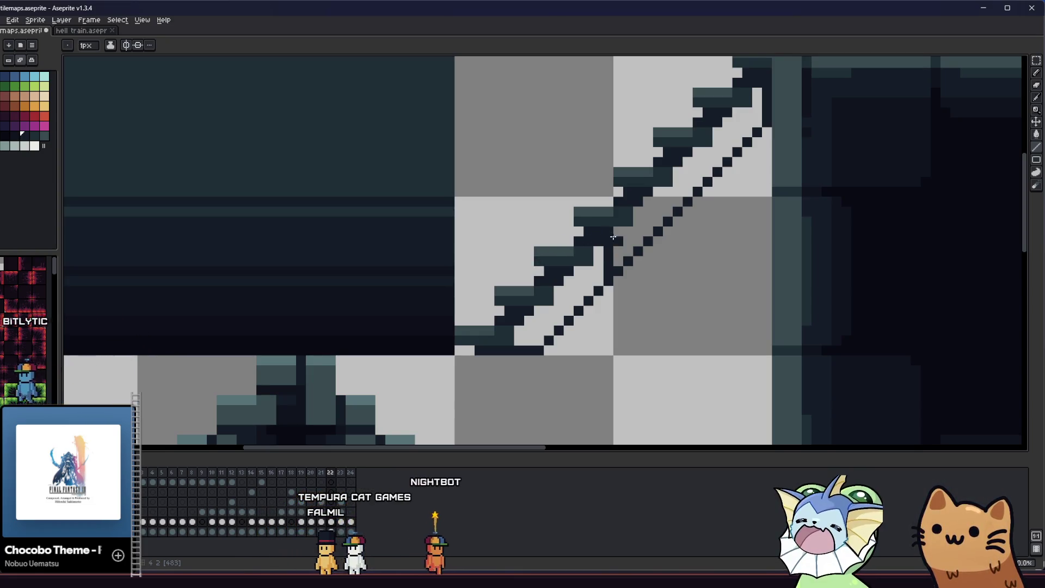
- Add two short dark vertical struts linking steps to the diagonal underside, then save
drag(571, 240, 560, 296)
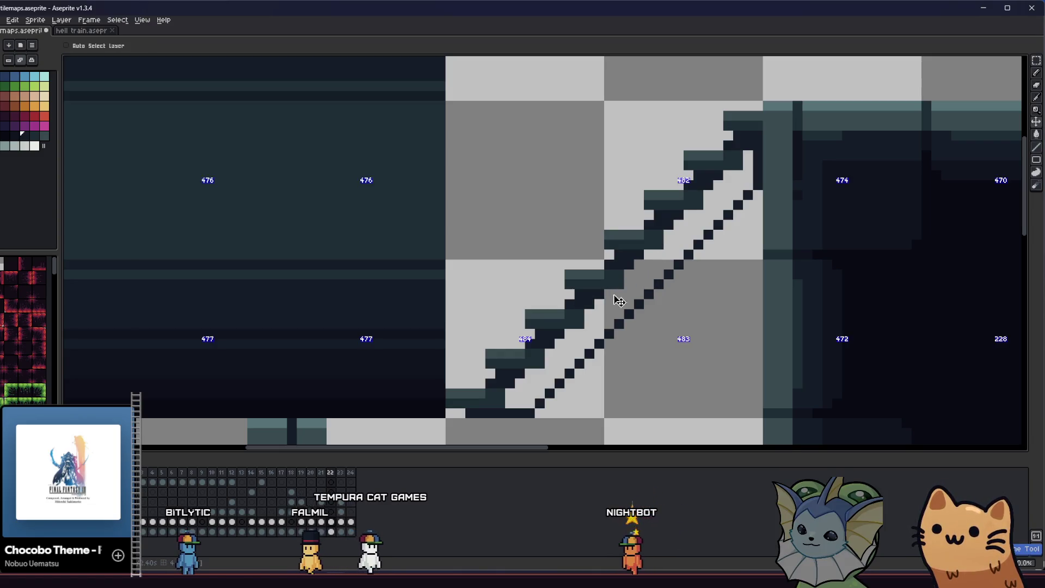
drag(609, 289, 610, 324)
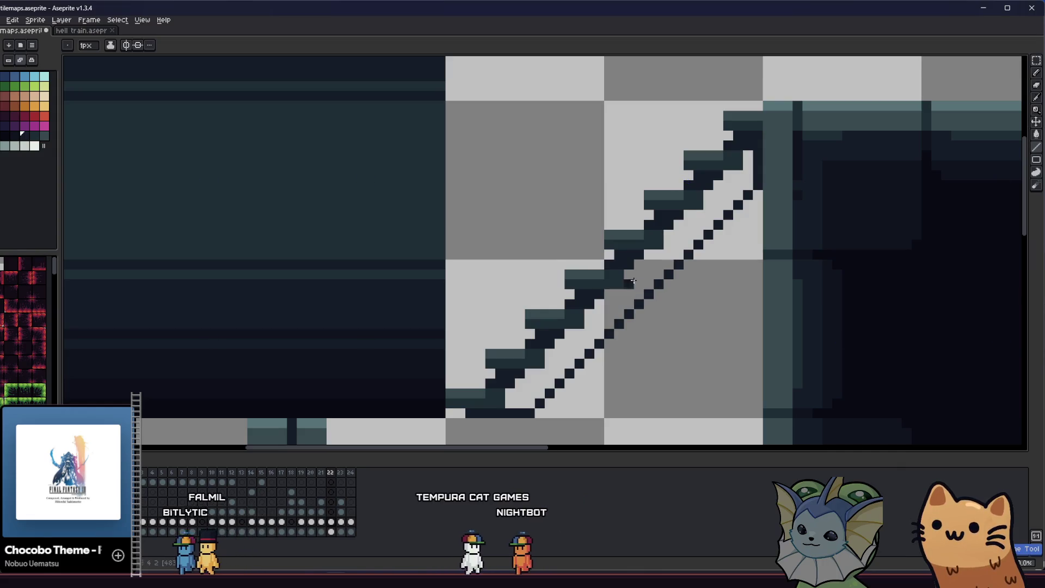
drag(629, 264, 626, 310)
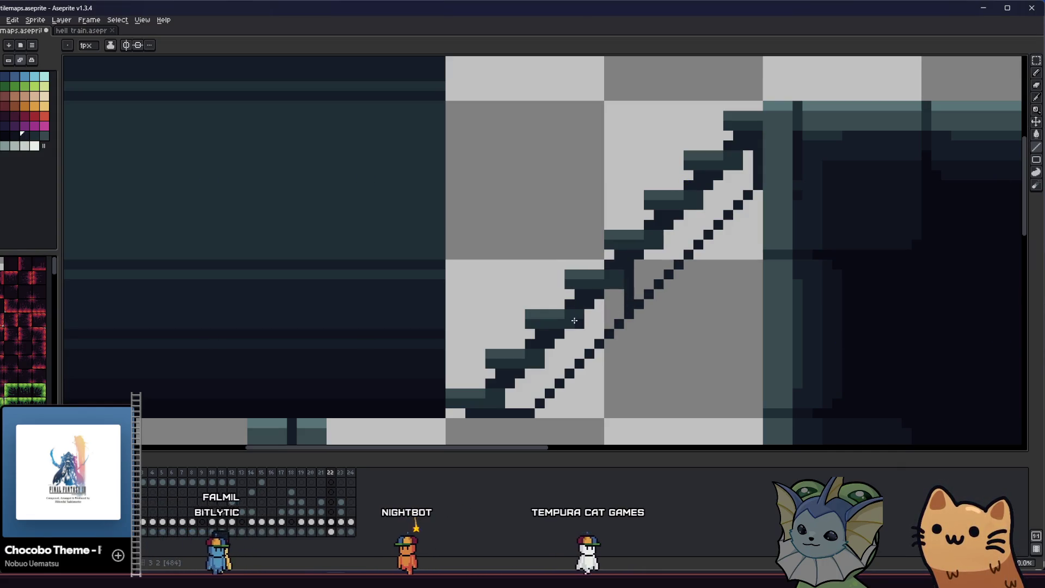
key(ctrl+s)
scroll(562, 318, down, 3)
scroll(562, 318, down, 2)
drag(527, 324, 510, 337)
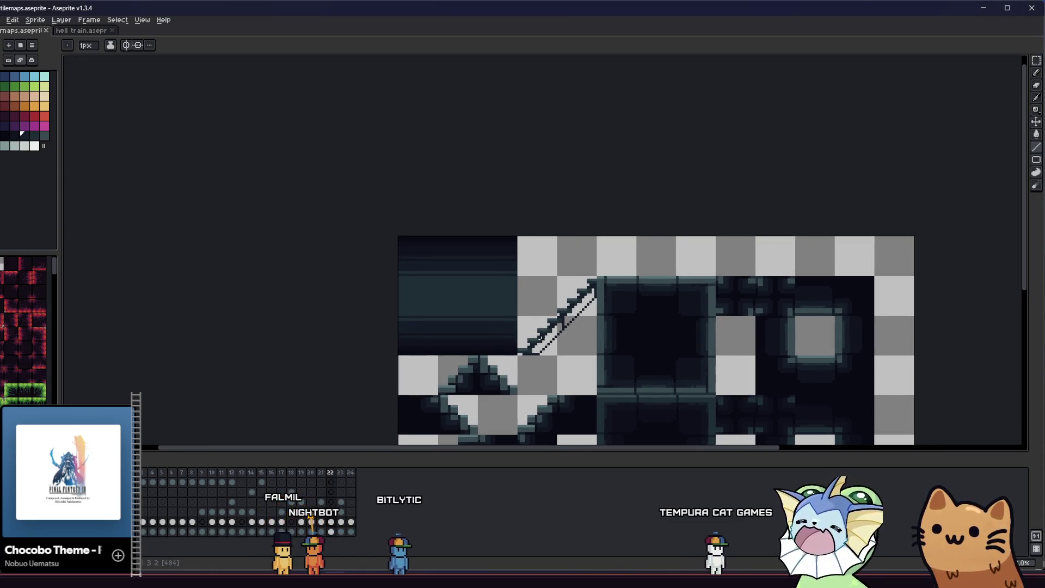
- Pencil in dark support pixels and a vertical support under the steps, then save
scroll(551, 336, up, 5)
click(585, 284)
key(ctrl+z)
click(578, 285)
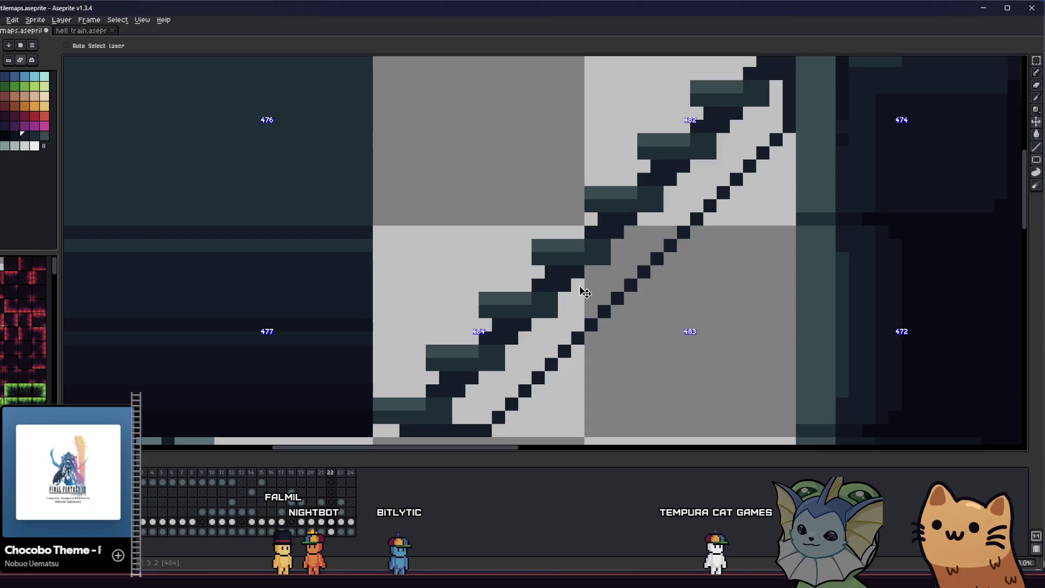
click(578, 325)
click(545, 337)
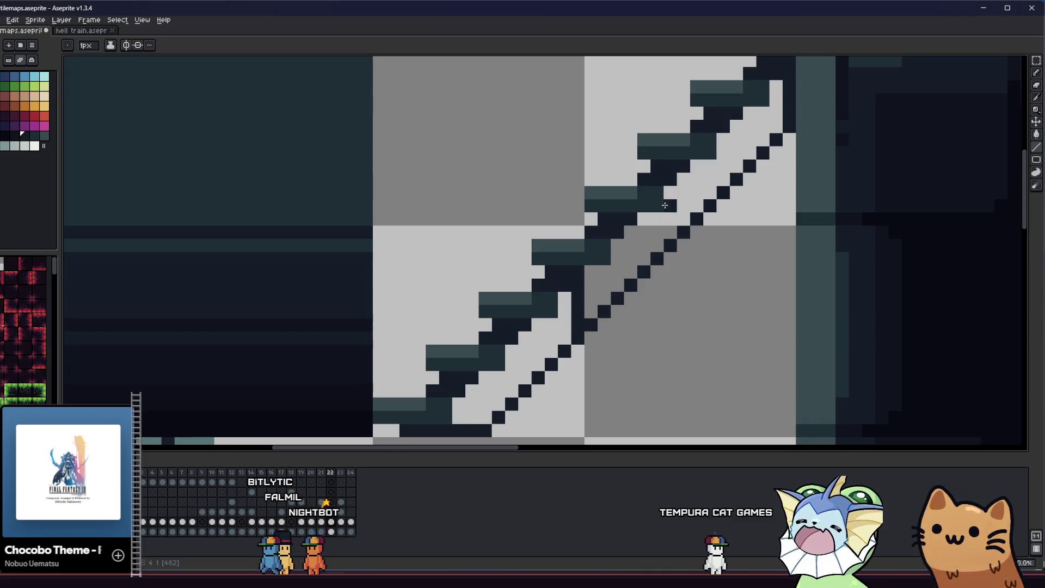
drag(680, 184, 680, 226)
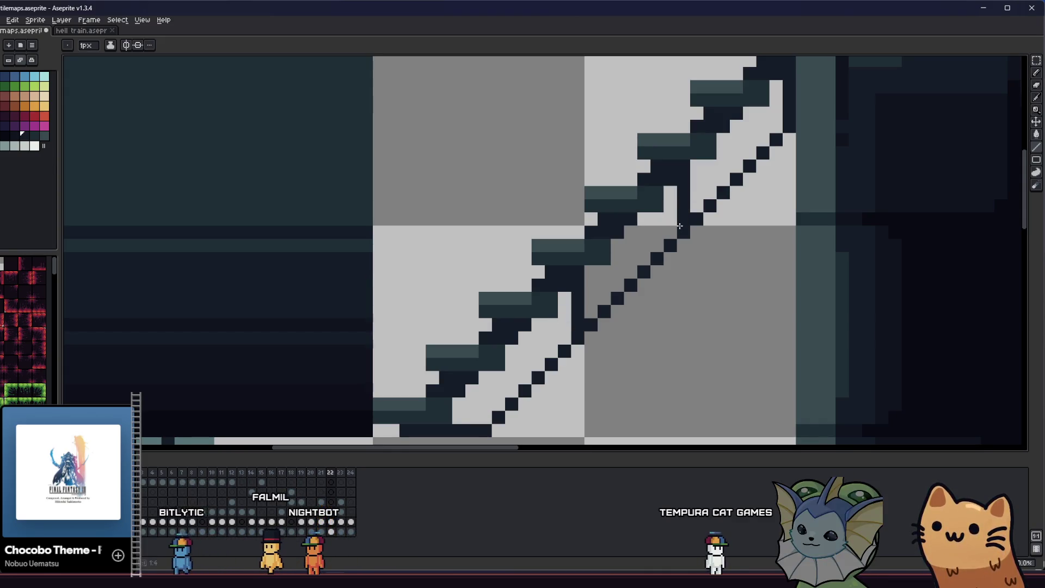
click(563, 310)
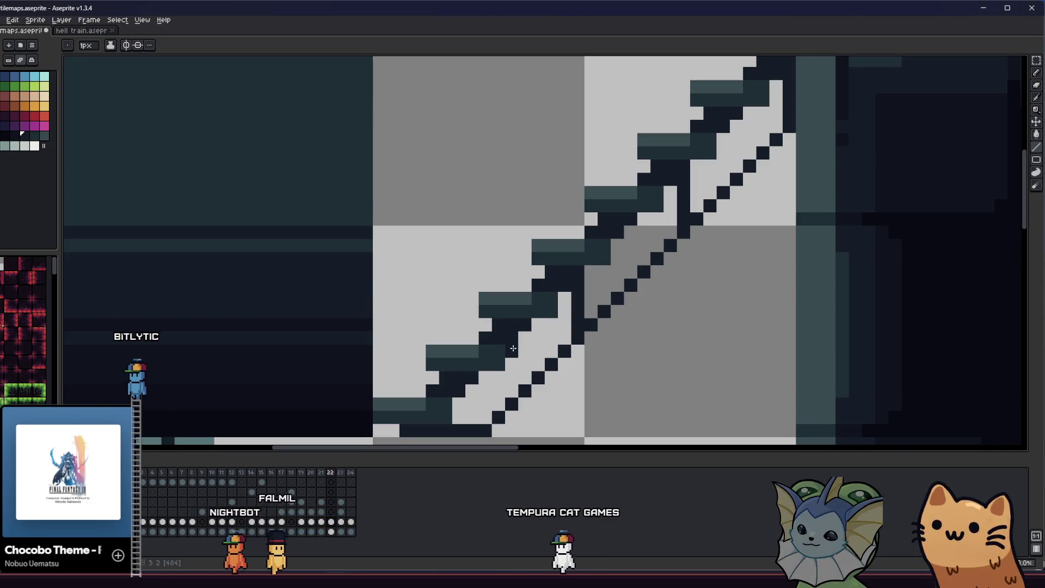
drag(485, 405, 485, 396)
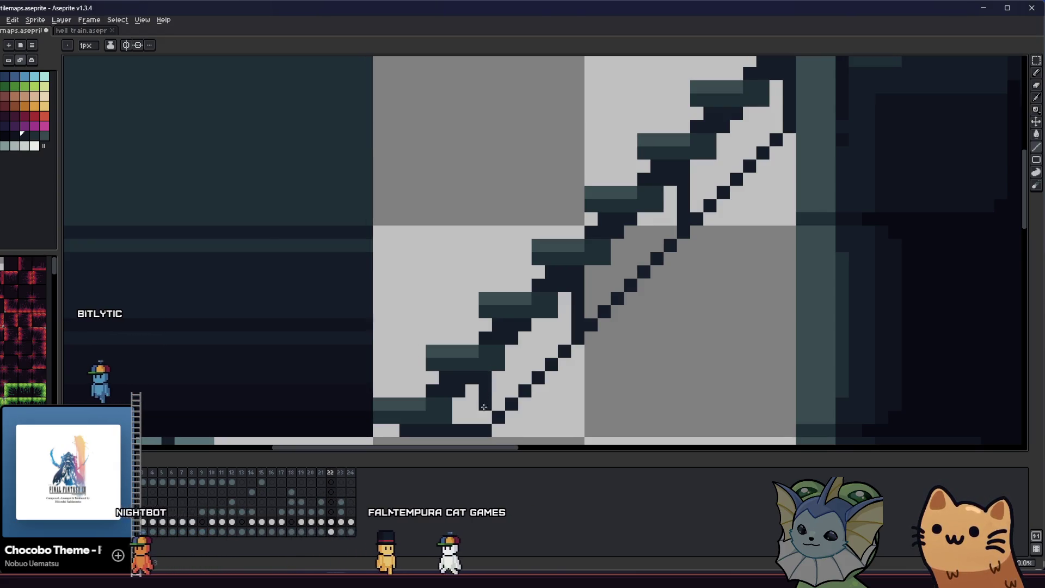
key(b)
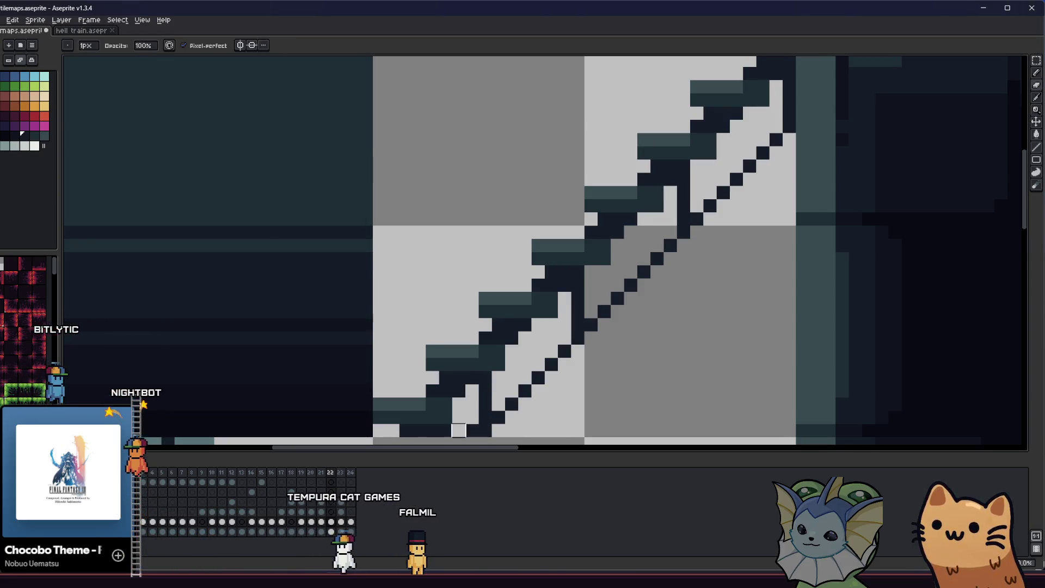
key(ctrl+s)
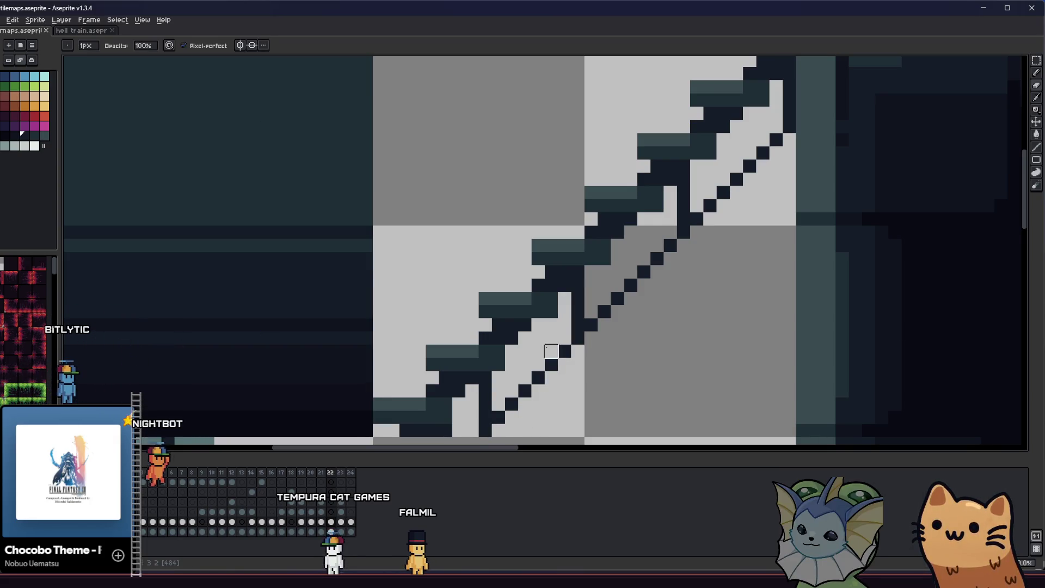
- Sample a colour from the staircase tile and recentre the view on the stair tiles
scroll(499, 379, down, 1)
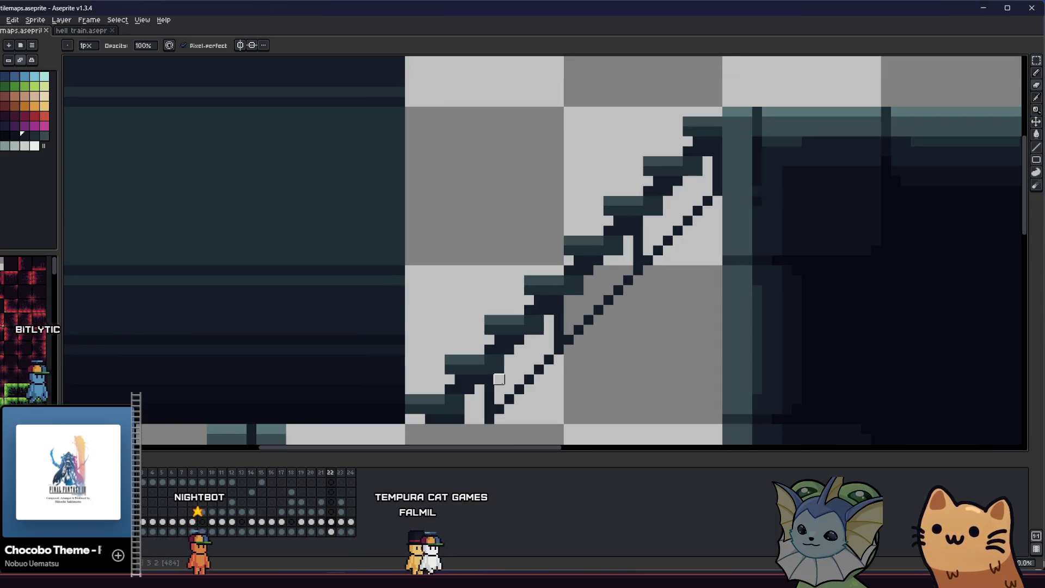
scroll(499, 378, down, 5)
drag(452, 393, 413, 393)
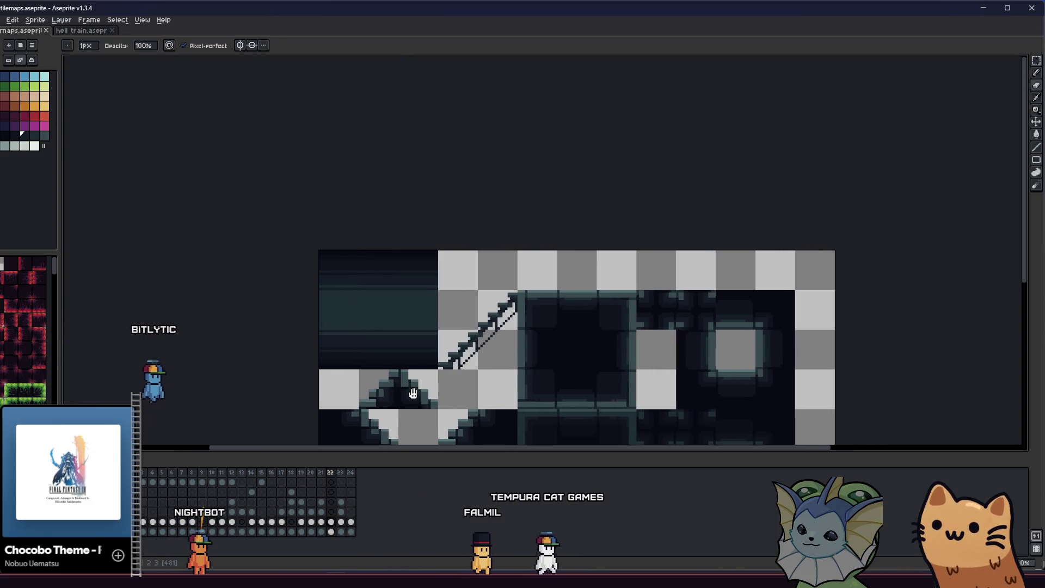
scroll(457, 367, up, 6)
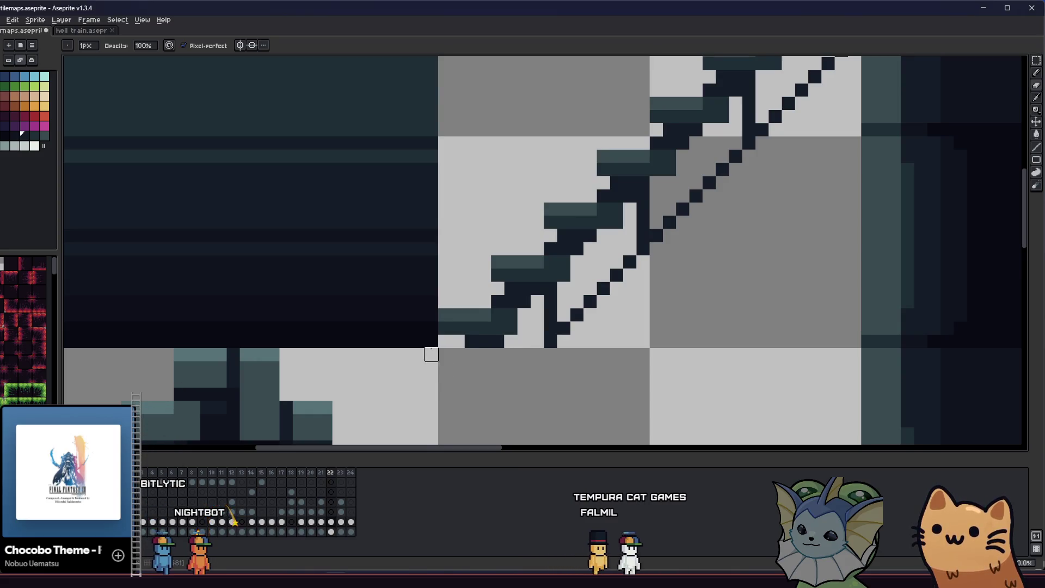
drag(423, 355, 403, 397)
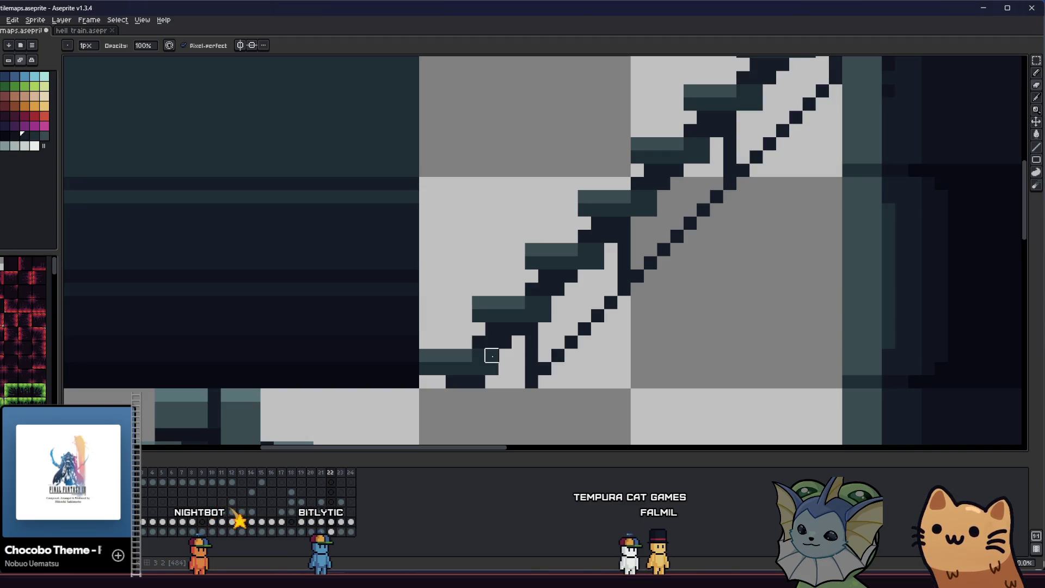
key(alt)
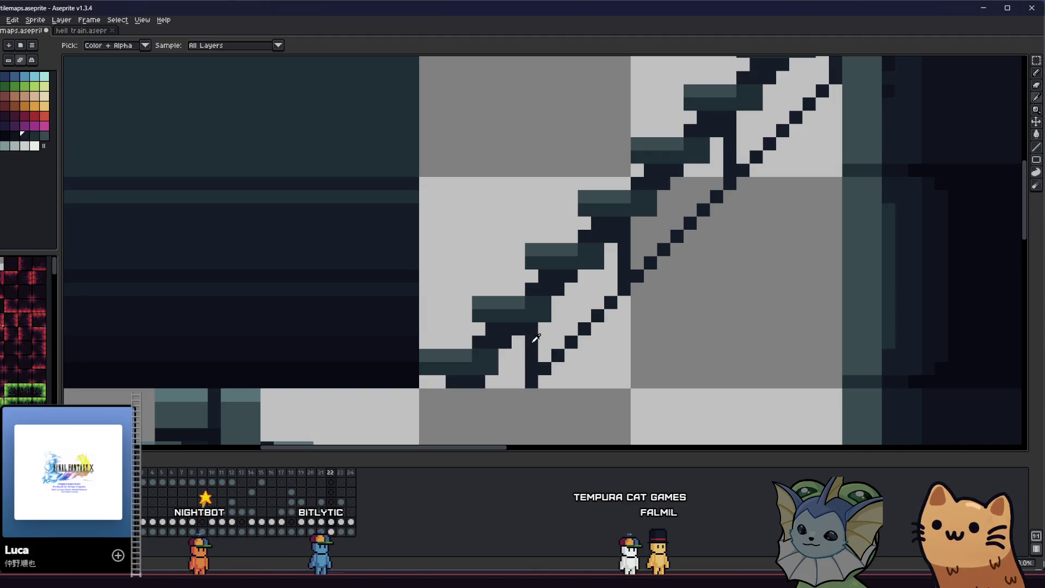
click(532, 369)
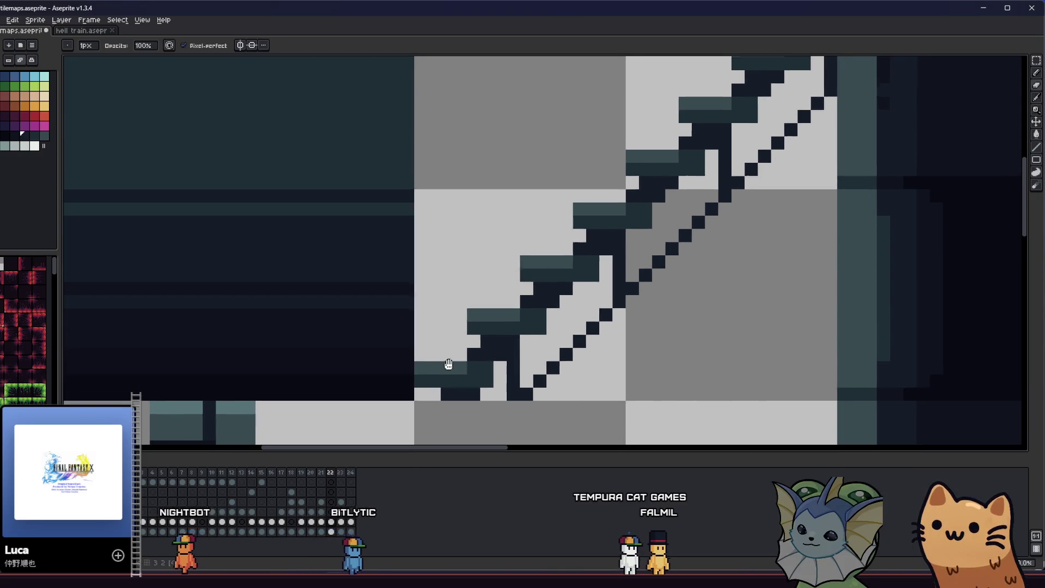
scroll(457, 367, up, 1)
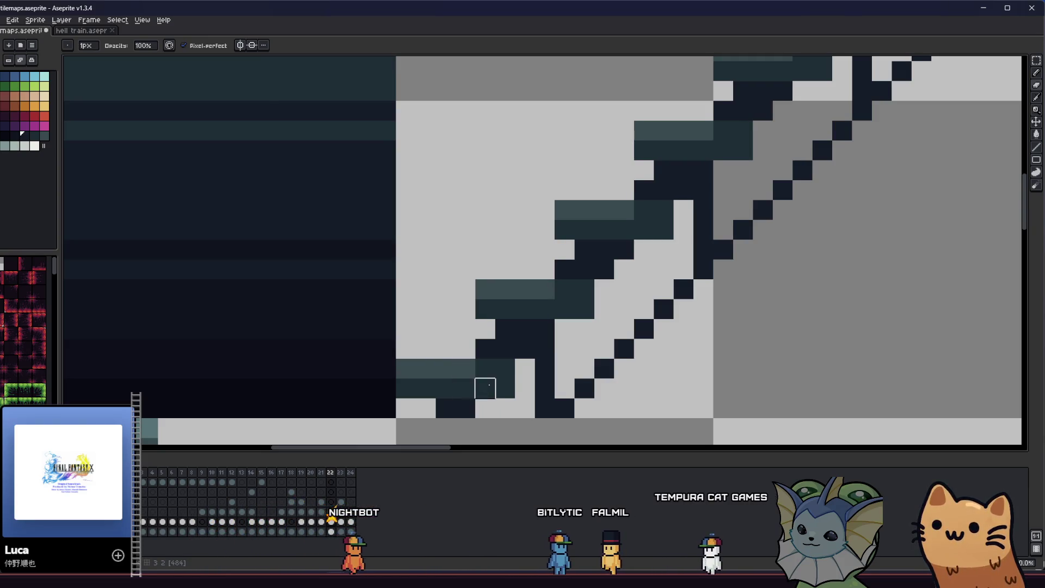
key(alt)
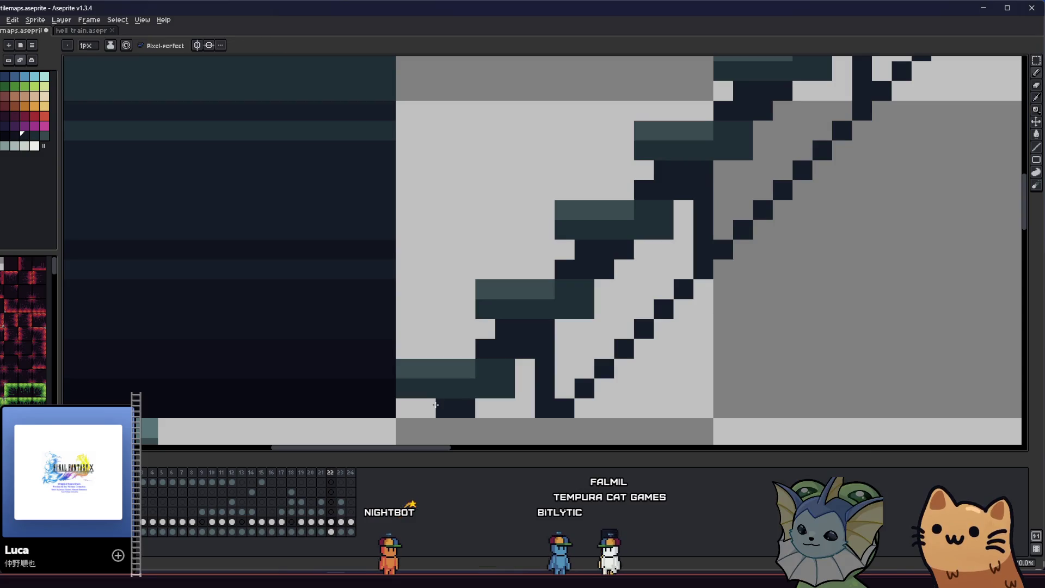
scroll(417, 390, down, 4)
scroll(391, 403, right, 5)
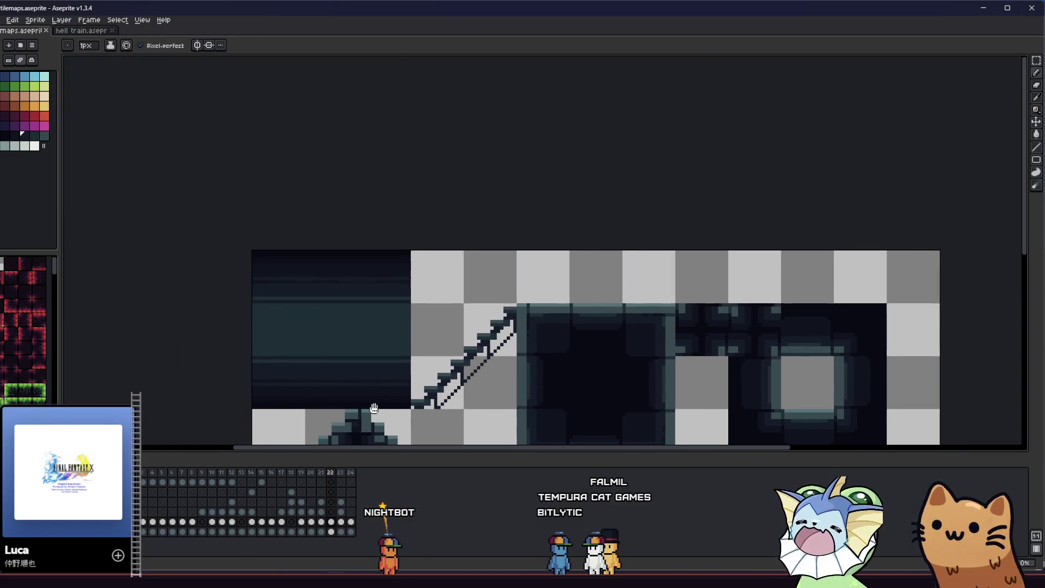
scroll(338, 402, down, 2)
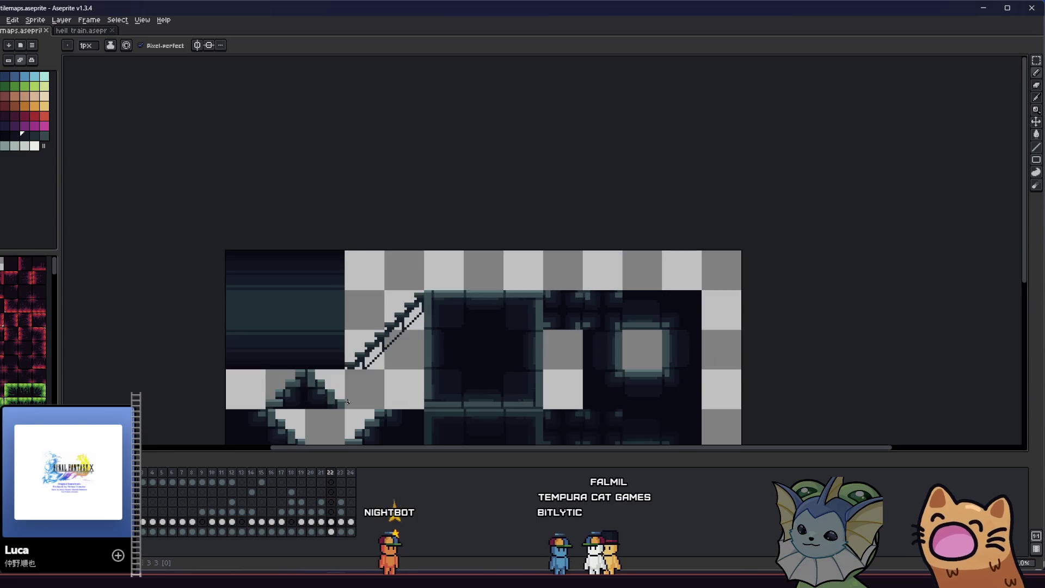
scroll(364, 350, up, 2)
mouse_move(319, 343)
mouse_down()
mouse_move(257, 364)
mouse_move(247, 356)
mouse_move(289, 345)
mouse_move(346, 299)
mouse_up()
scroll(334, 354, up, 3)
scroll(332, 354, down, 1)
scroll(337, 366, down, 1)
- Recolour all step highlights lighter teal with a non-contiguous fill inside the 2x2 stair tile selection
key(m)
drag(326, 252, 430, 359)
scroll(313, 307, up, 1)
click(44, 135)
key(g)
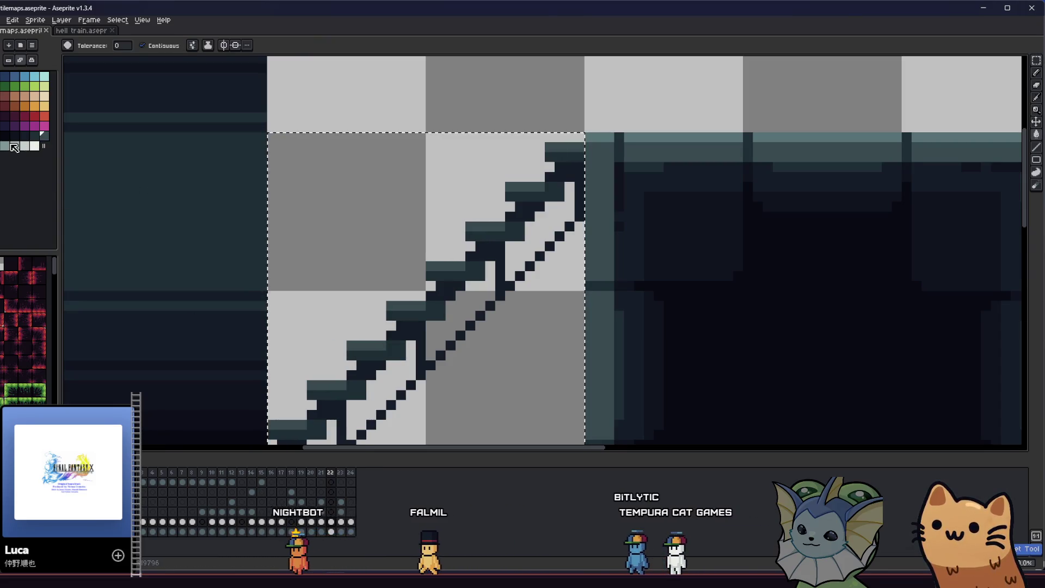
click(142, 45)
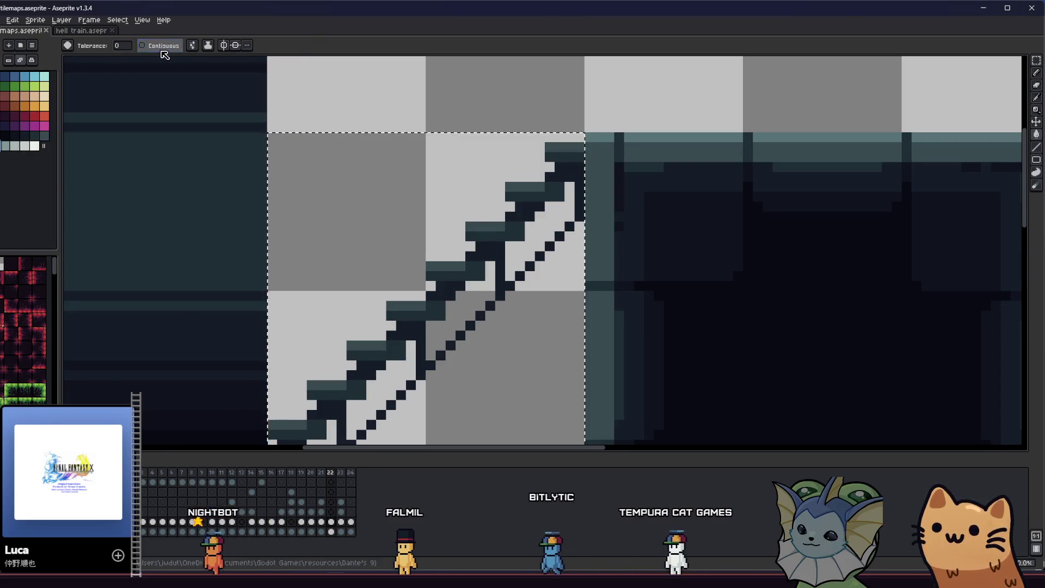
click(387, 353)
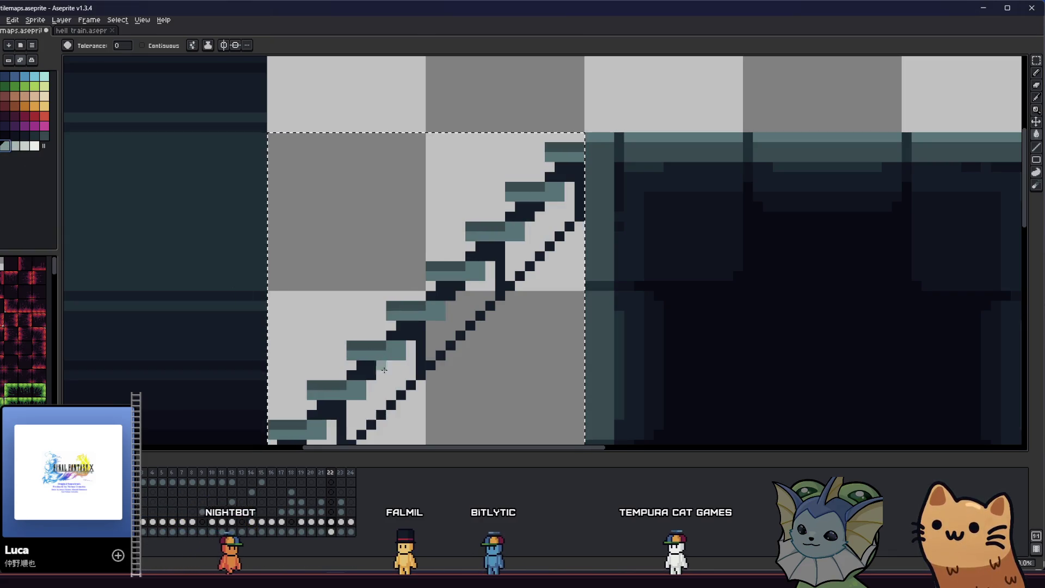
key(ctrl+z)
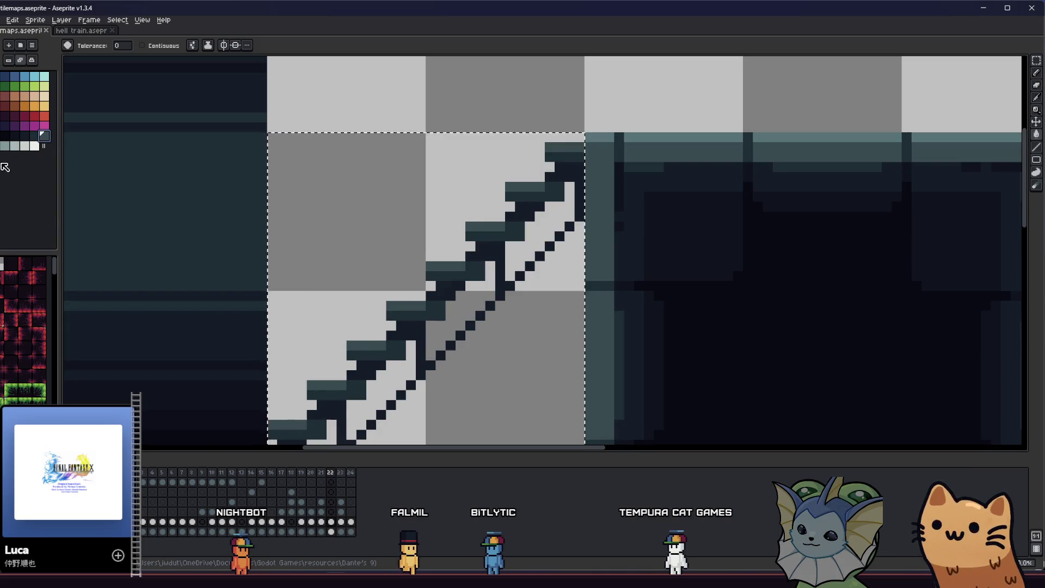
click(348, 342)
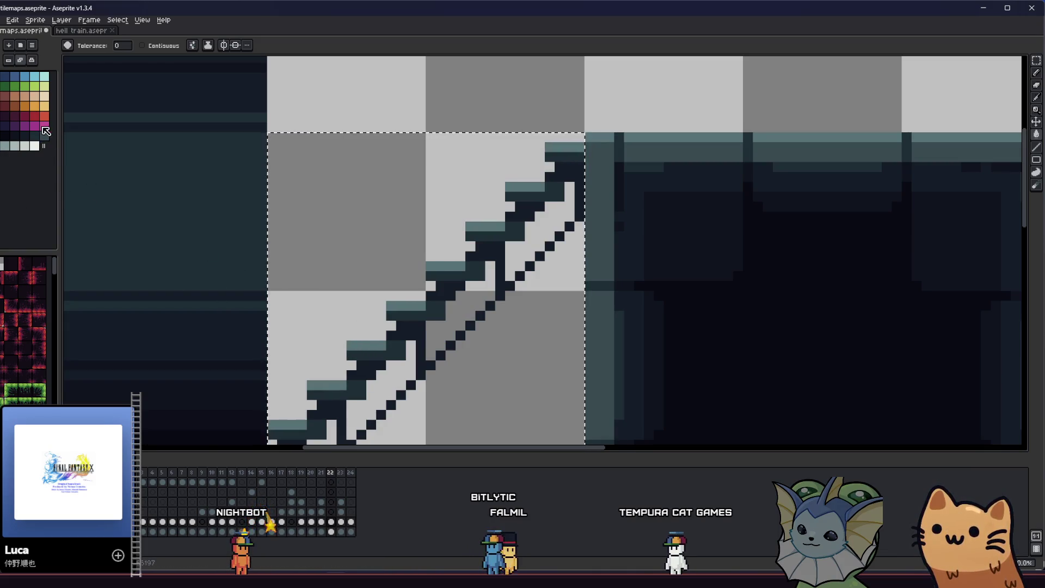
- Zoom out to see the full tile sheet, then recentre the view on the staircase
key(v)
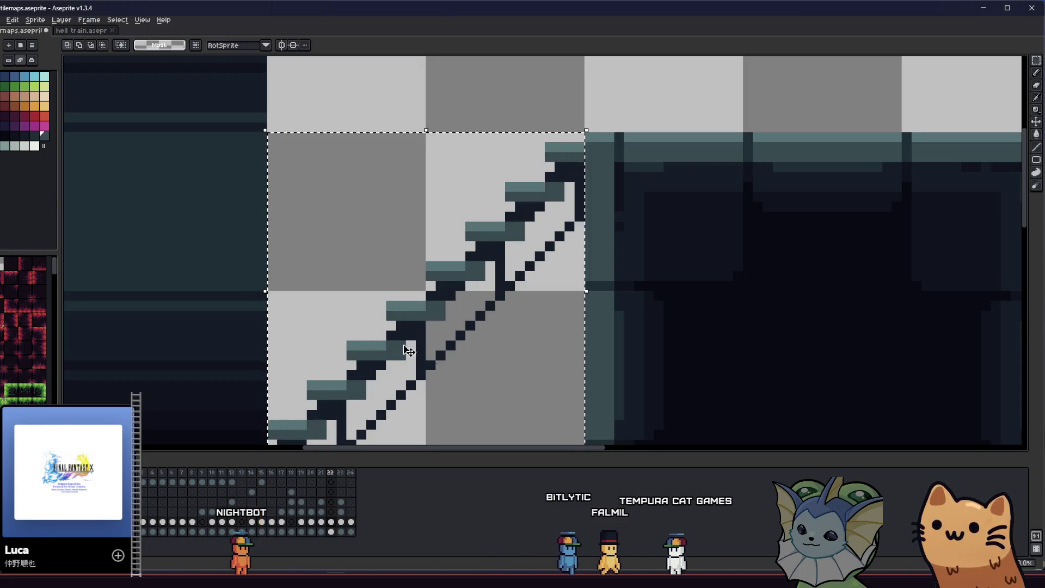
scroll(185, 305, down, 4)
mouse_move(201, 338)
mouse_down()
mouse_move(214, 370)
mouse_move(261, 337)
mouse_up()
scroll(261, 338, up, 2)
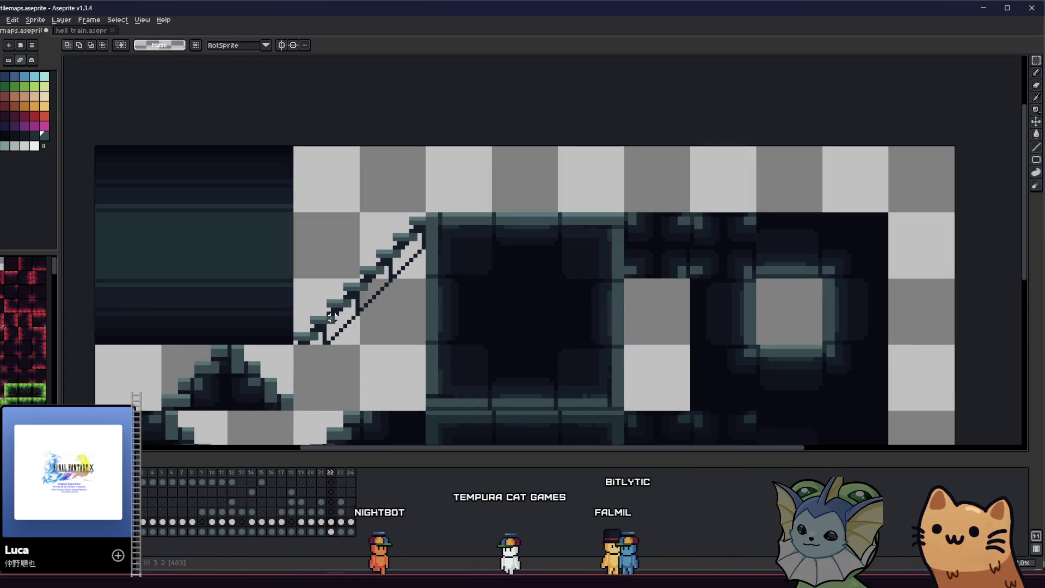
scroll(305, 327, up, 2)
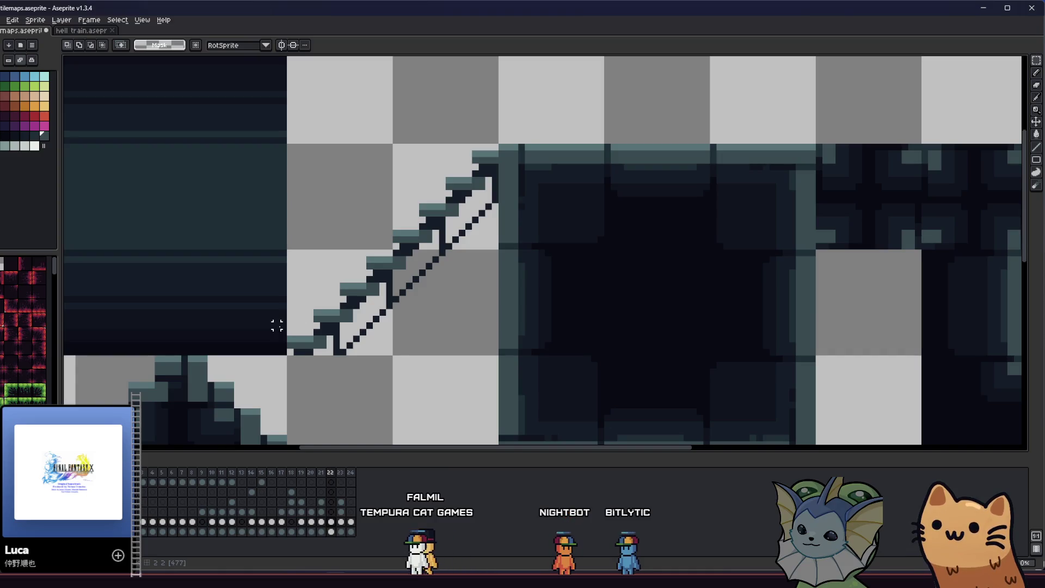
drag(277, 332, 350, 359)
- Adjust the zoom and nudge the view to frame the whole tile area
scroll(484, 326, up, 3)
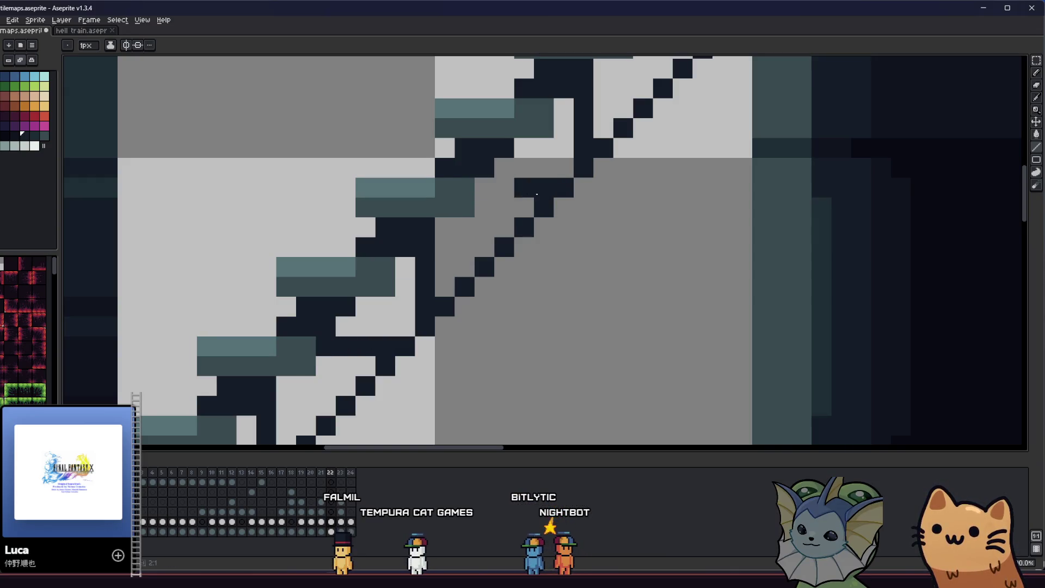
scroll(538, 193, down, 2)
scroll(550, 185, up, 1)
scroll(561, 177, up, 1)
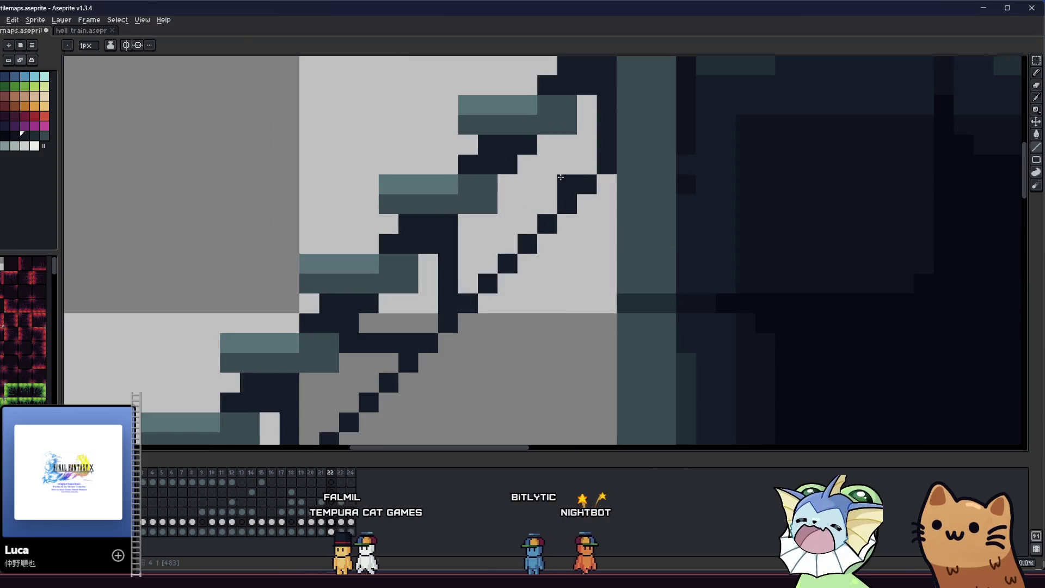
scroll(514, 182, down, 3)
drag(398, 306, 405, 329)
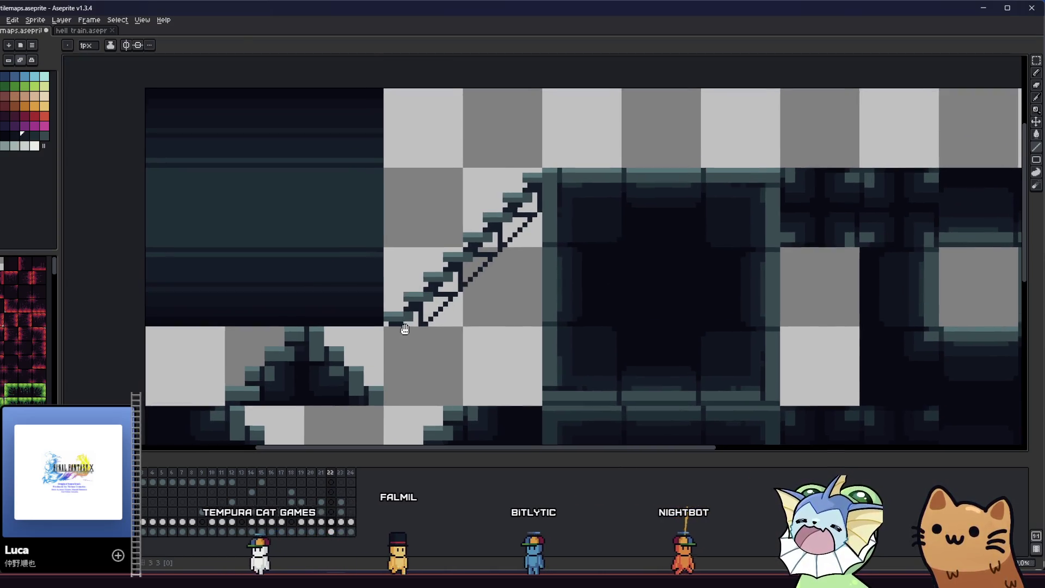
scroll(404, 329, up, 3)
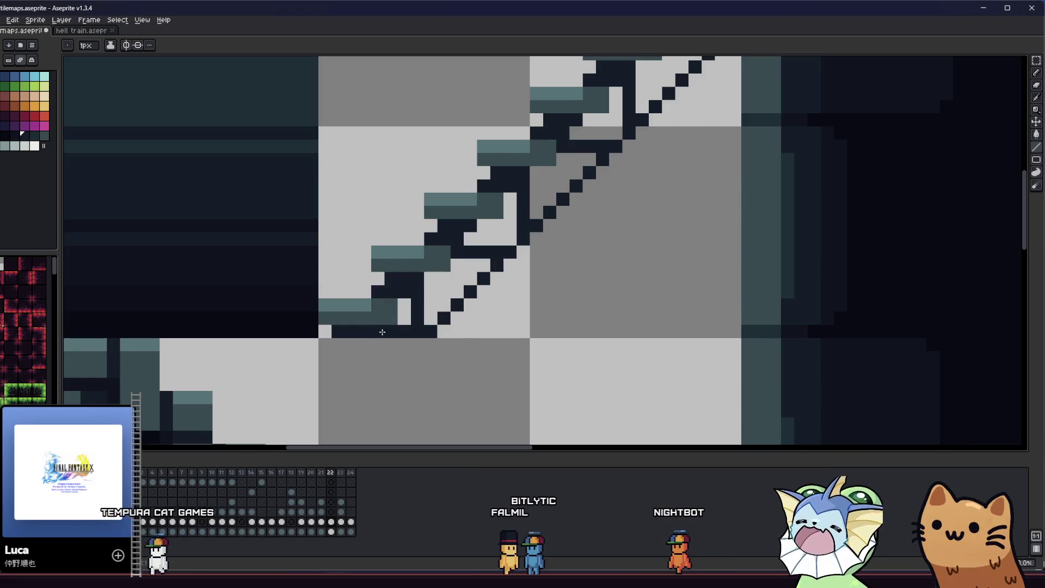
scroll(382, 332, down, 2)
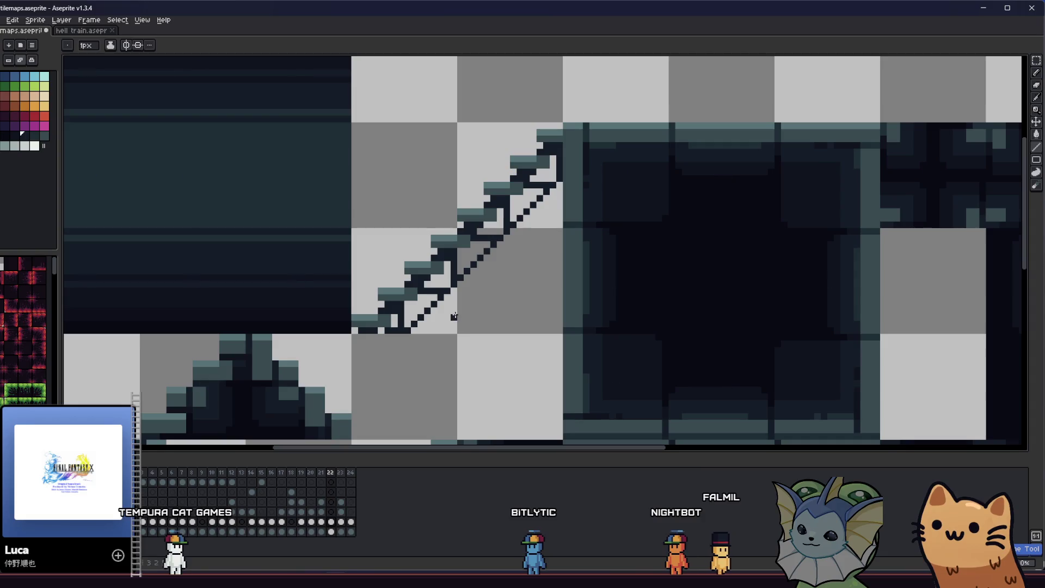
- Centre the staircase and its neighbouring tiles, zoomed in close enough to edit pixels
drag(329, 321, 349, 367)
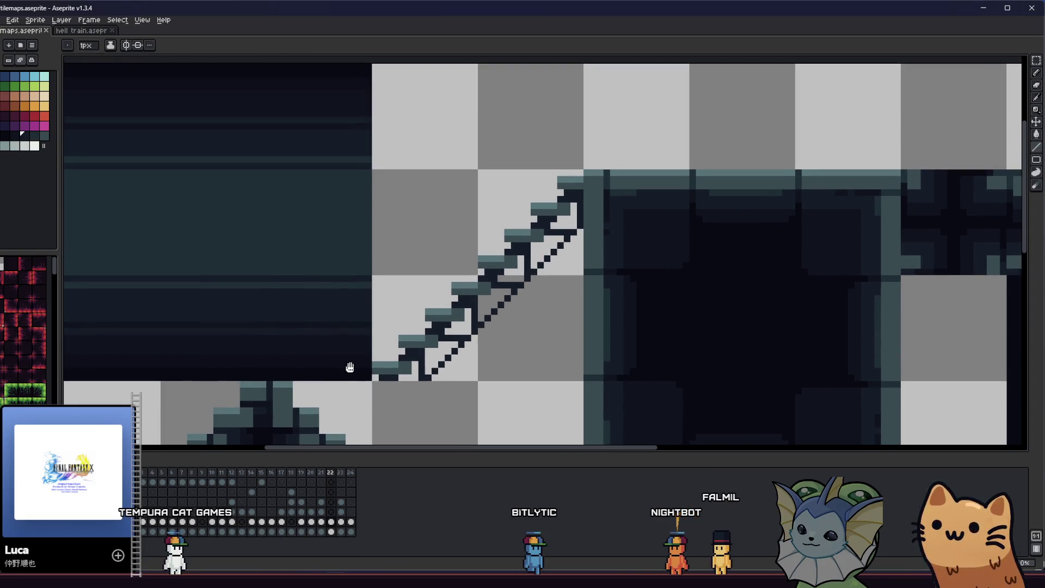
drag(350, 367, 385, 368)
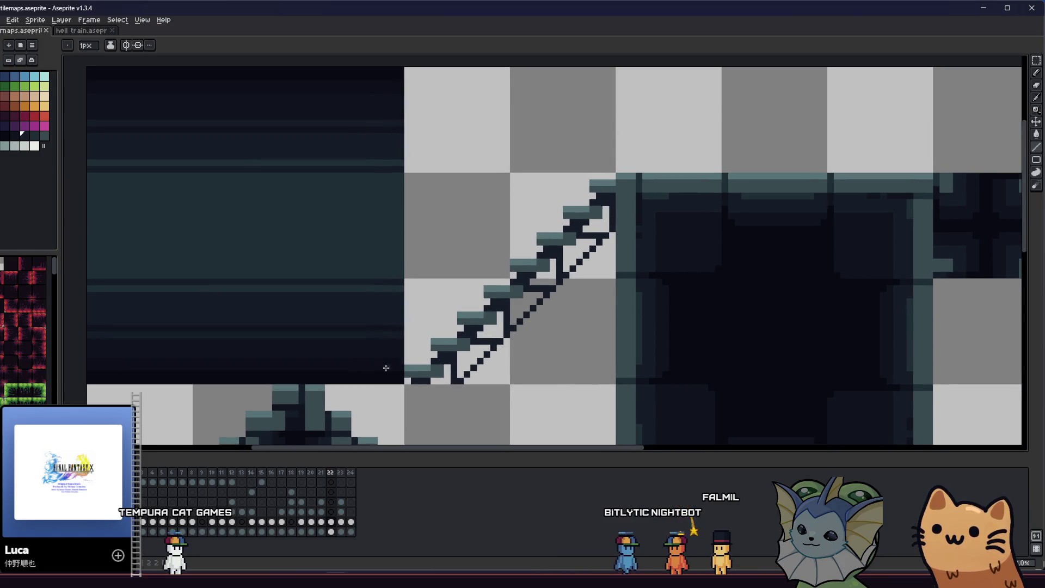
scroll(426, 362, down, 2)
scroll(425, 362, down, 1)
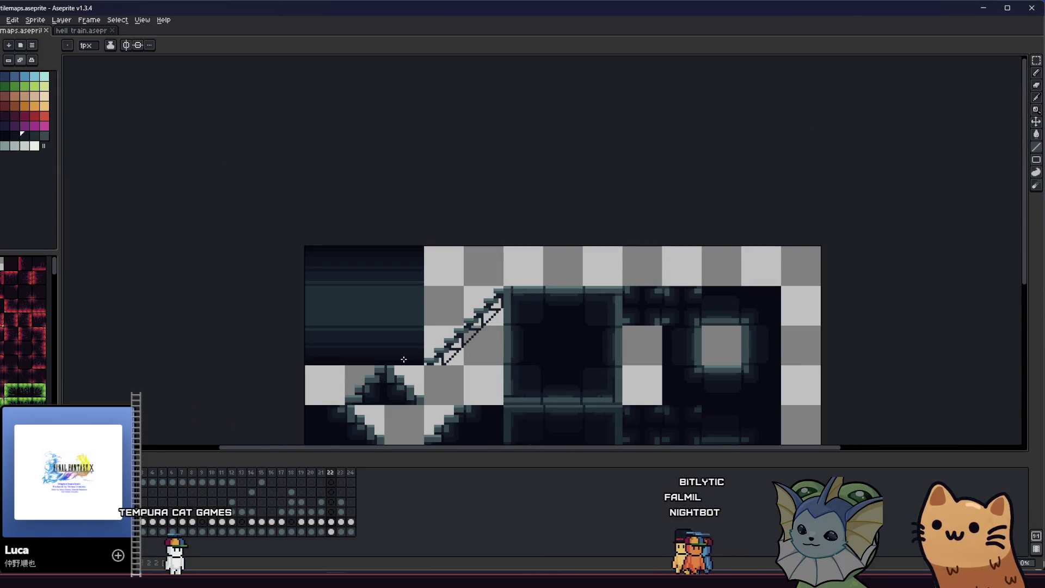
mouse_move(387, 348)
mouse_down()
mouse_move(350, 355)
mouse_move(327, 341)
mouse_up()
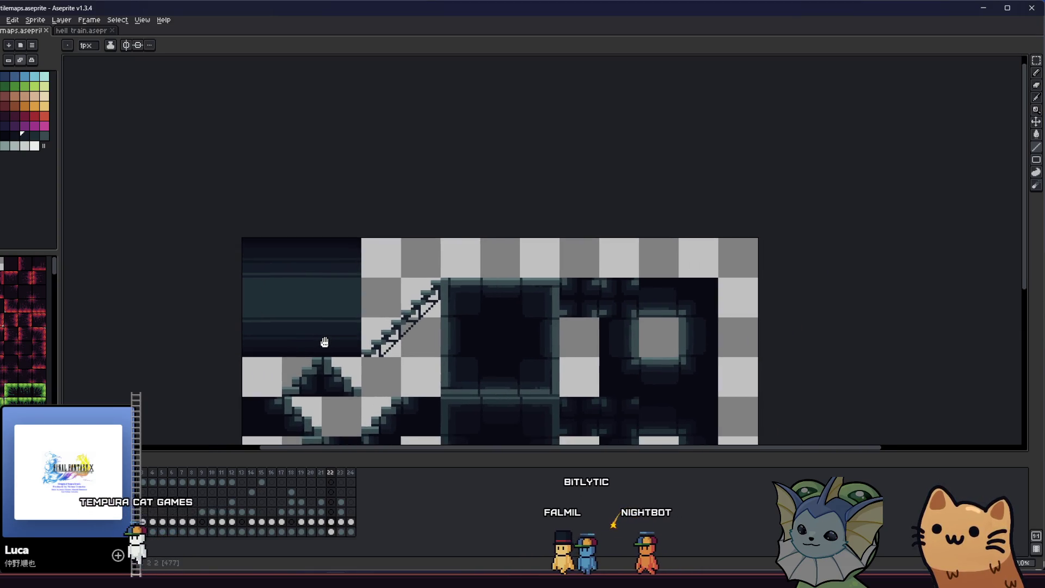
scroll(384, 341, up, 3)
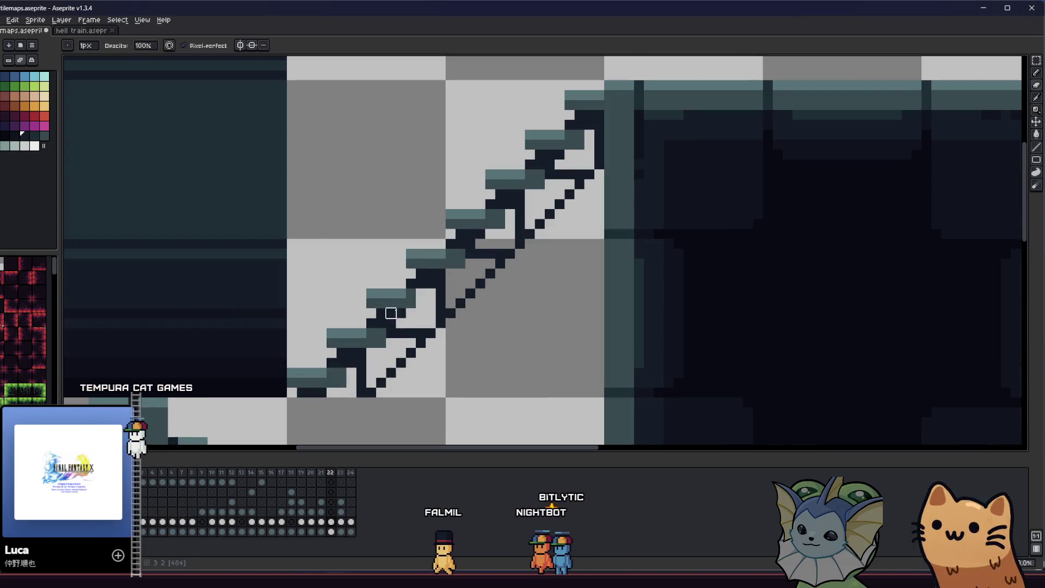
- Draw a rectangular selection snapped around the staircase tiles
key(b)
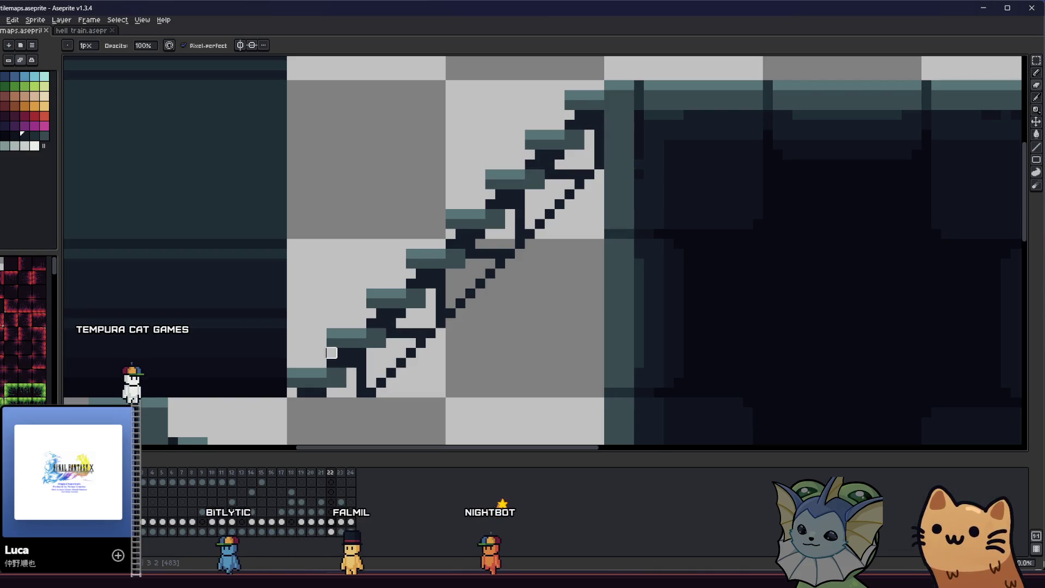
key(m)
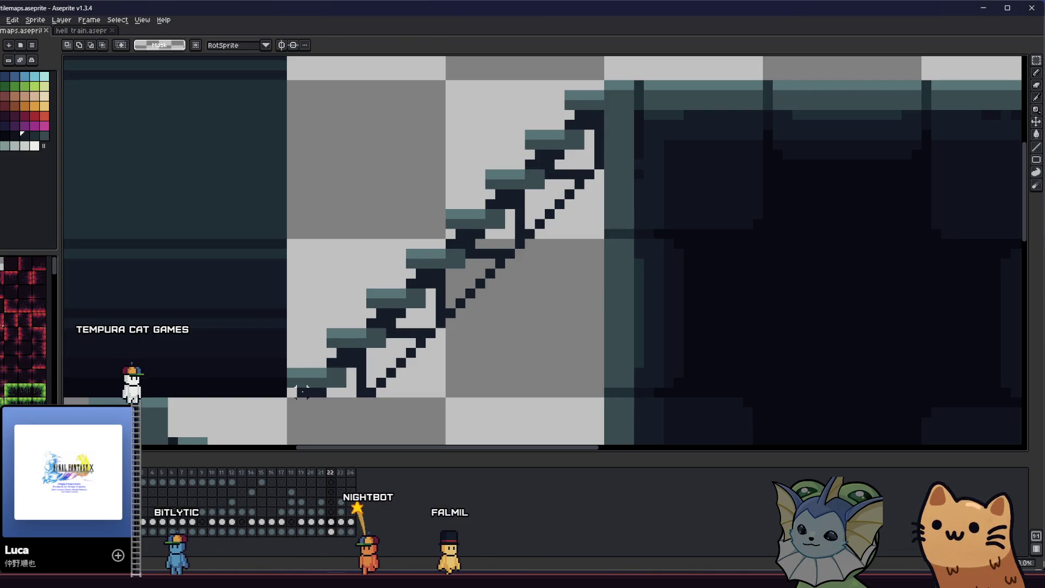
mouse_move(327, 148)
mouse_down()
mouse_move(388, 226)
mouse_move(546, 349)
mouse_up()
mouse_move(361, 65)
mouse_down()
mouse_move(409, 168)
mouse_move(593, 381)
mouse_up()
- Use Magic Wand in Intersect, non-contiguous mode to select every dark stair outline pixel
key(w)
click(107, 45)
click(341, 46)
click(459, 186)
click(460, 244)
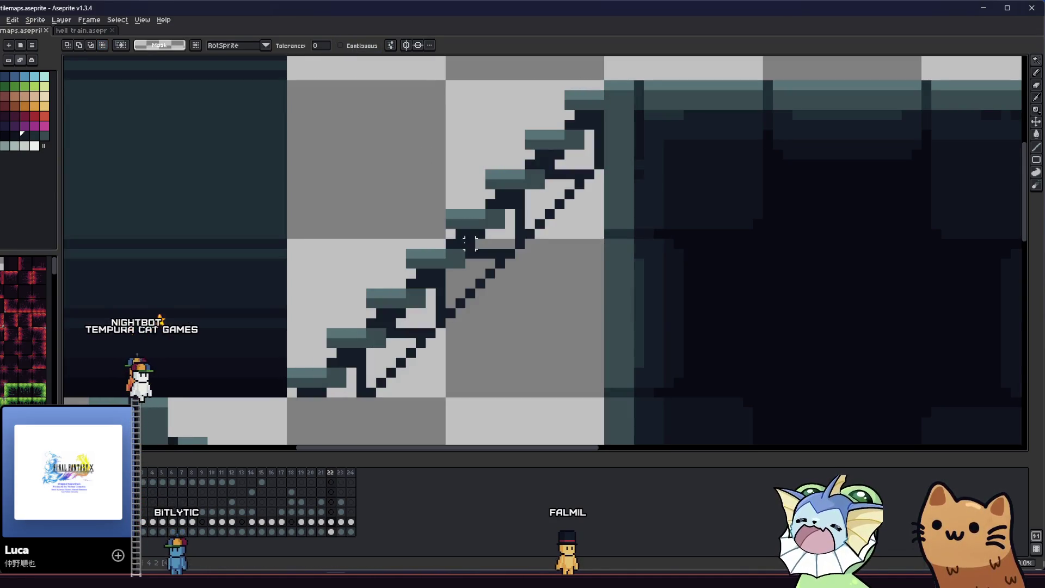
click(460, 244)
key(m)
click(466, 243)
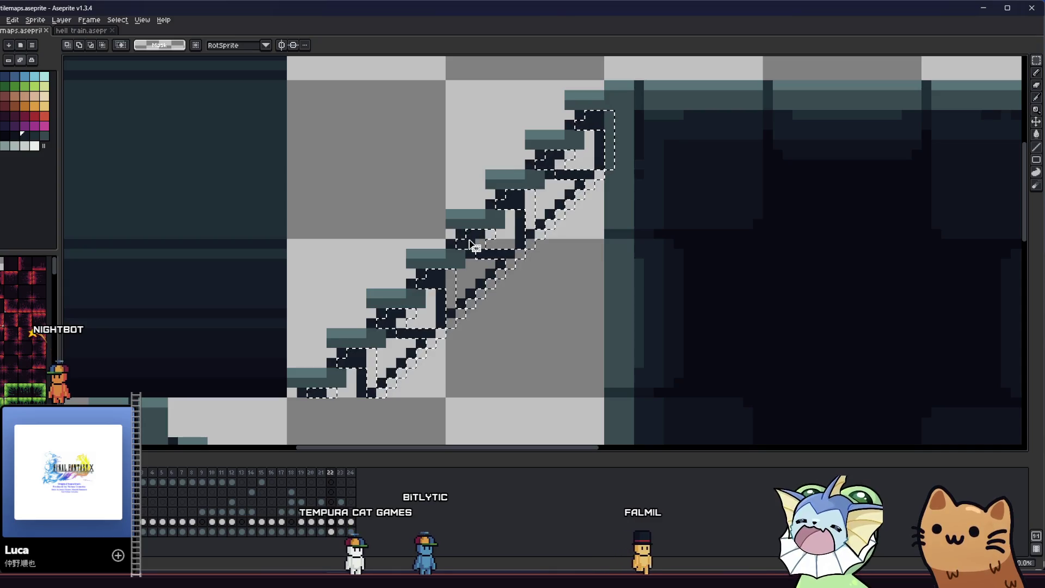
- Move the selected dark supports and dotted underside right, fine-tune with arrow keys, and commit
drag(474, 252, 482, 252)
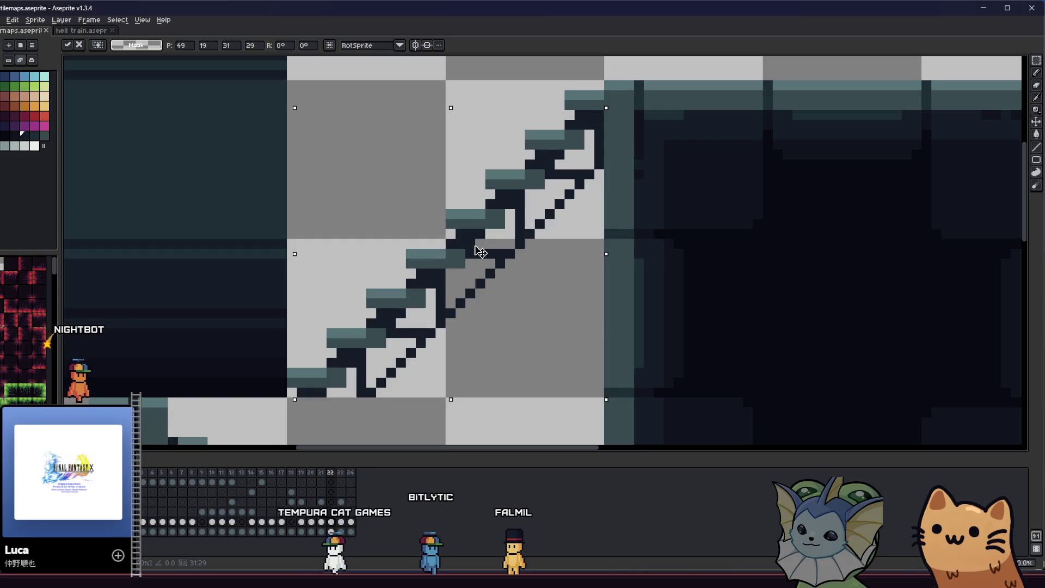
key(Left)
key(Right)
key(Right)
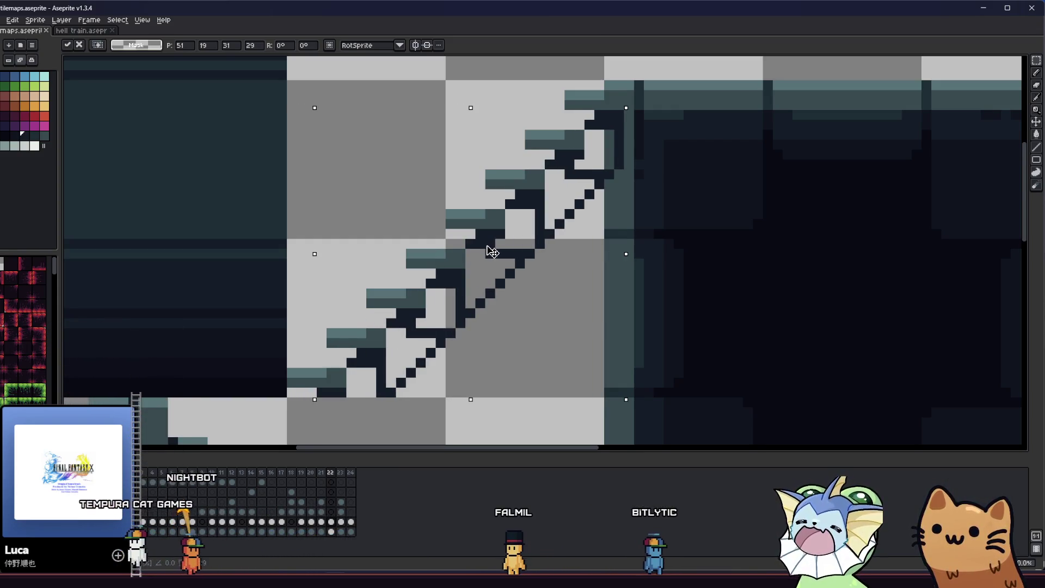
key(Left)
key(Return)
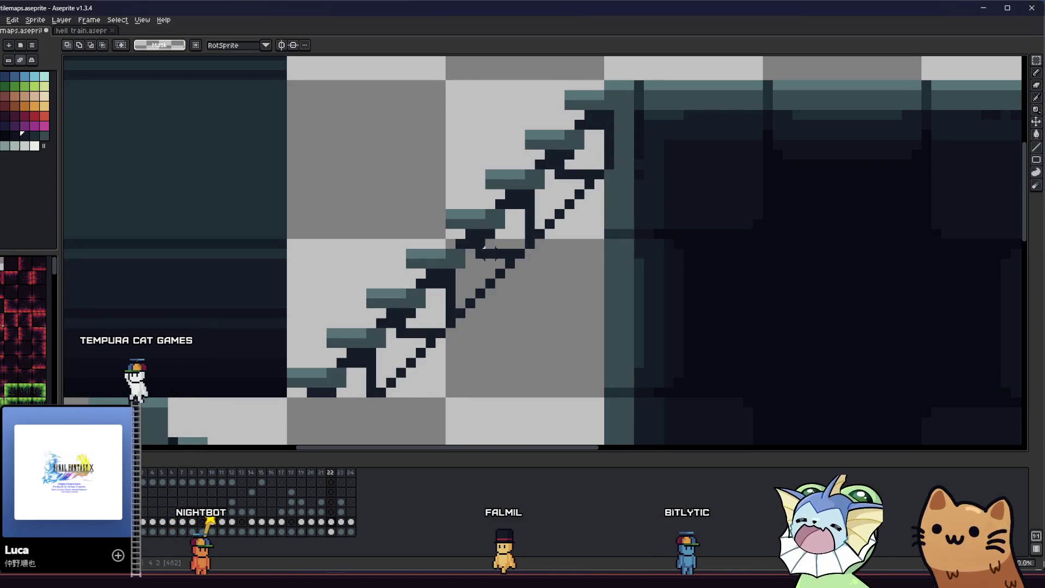
- Fix the dark support pixels with the Eraser and Eyedropper, panning up the staircase
key(i)
key(b)
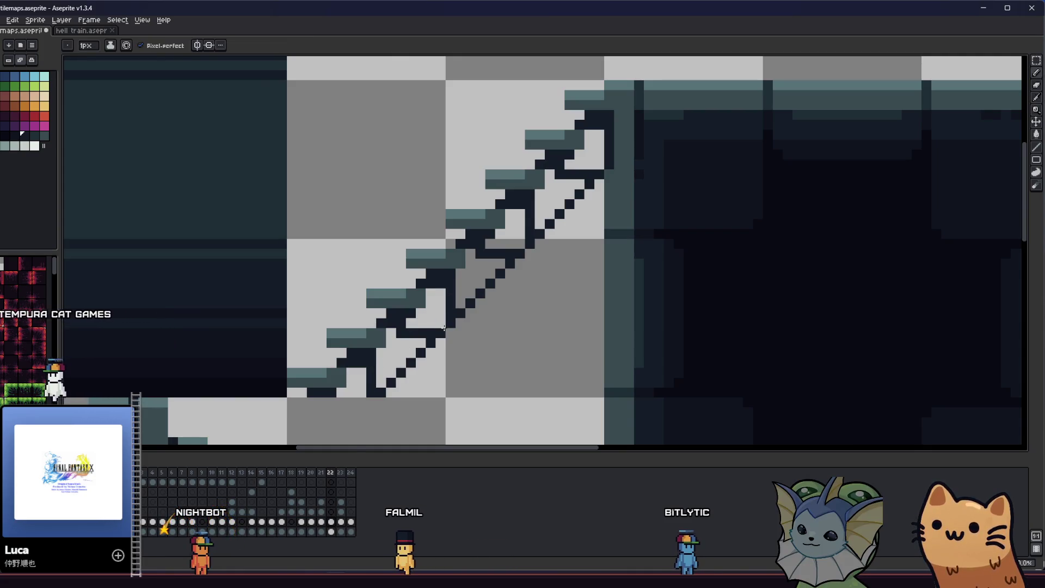
key(e)
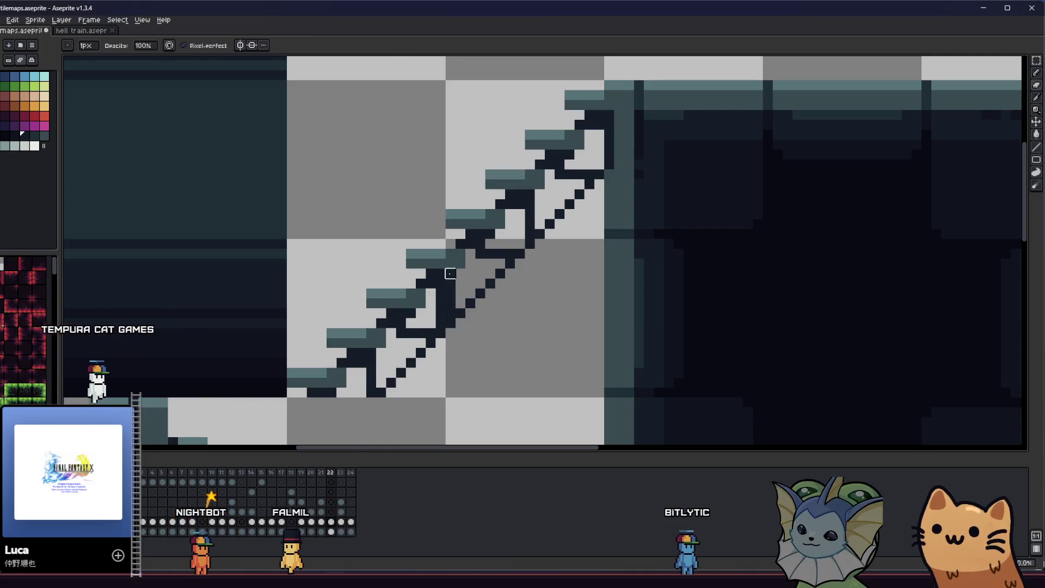
scroll(401, 303, up, 1)
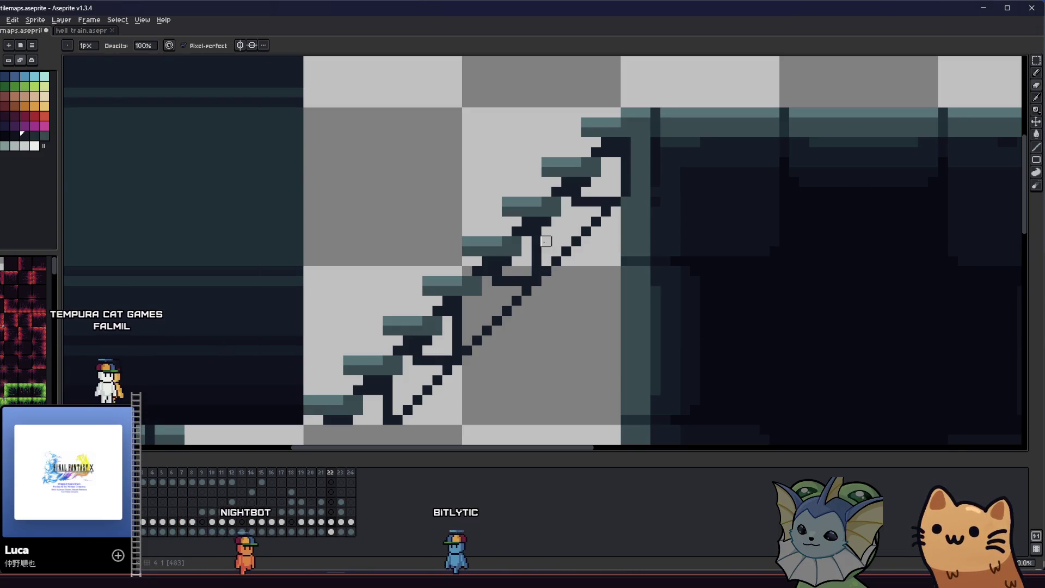
key(e)
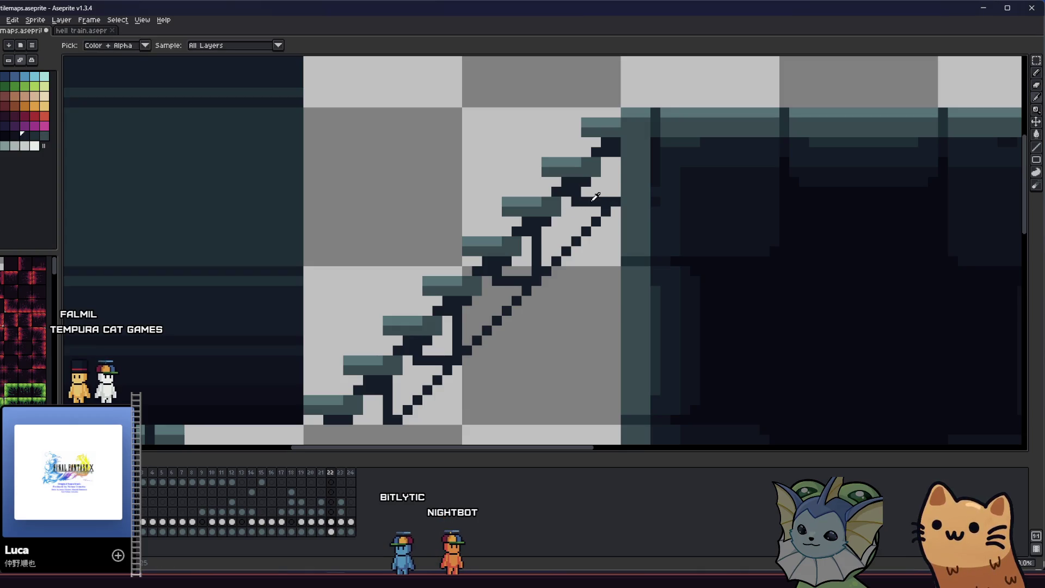
drag(418, 326, 423, 286)
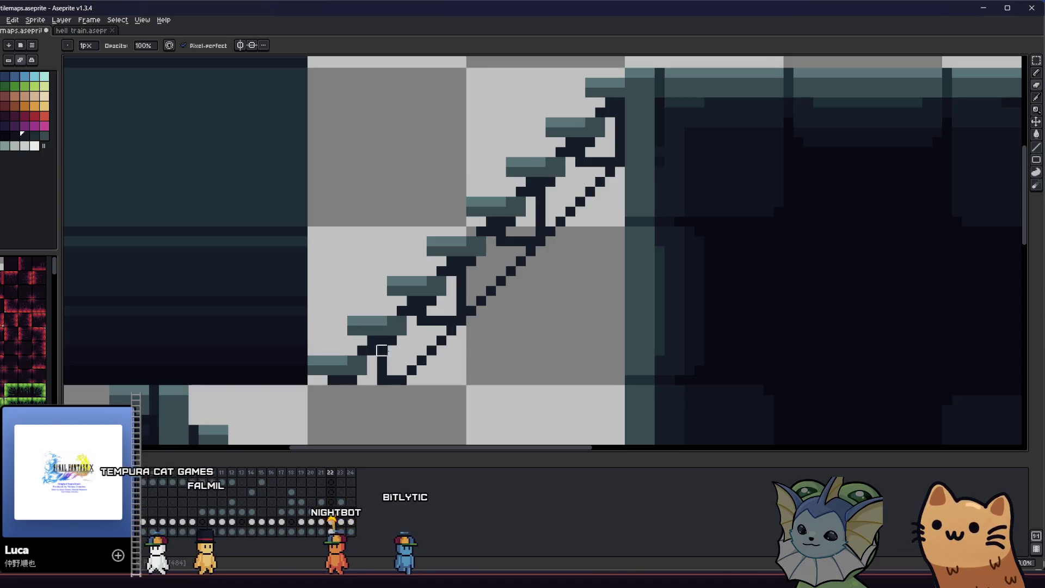
drag(316, 336, 323, 344)
- Save the tilemap file with Ctrl+S and centre the whole tilemap in view
key(v)
key(ctrl+s)
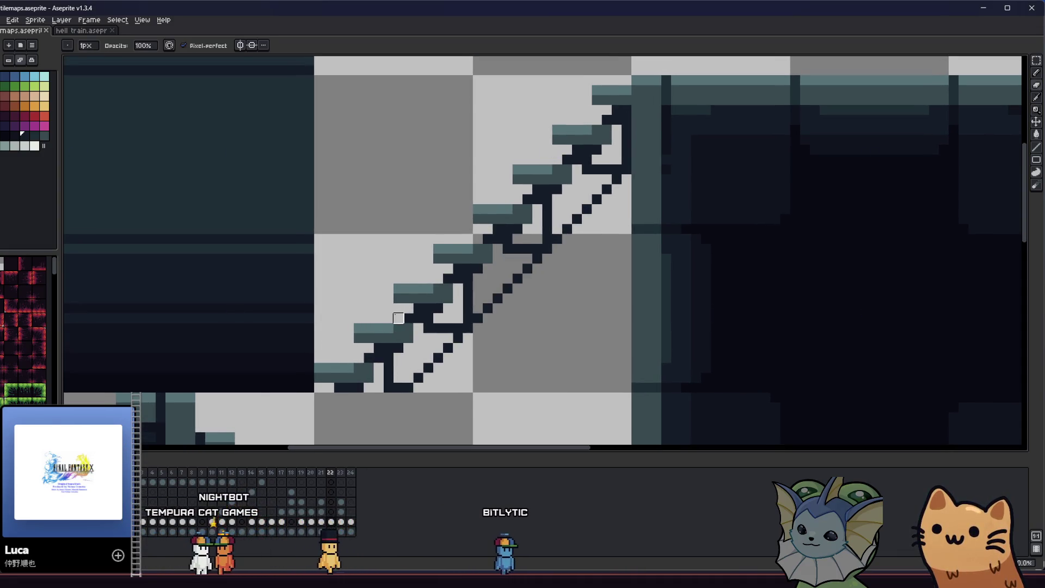
scroll(401, 319, down, 6)
drag(320, 304, 323, 312)
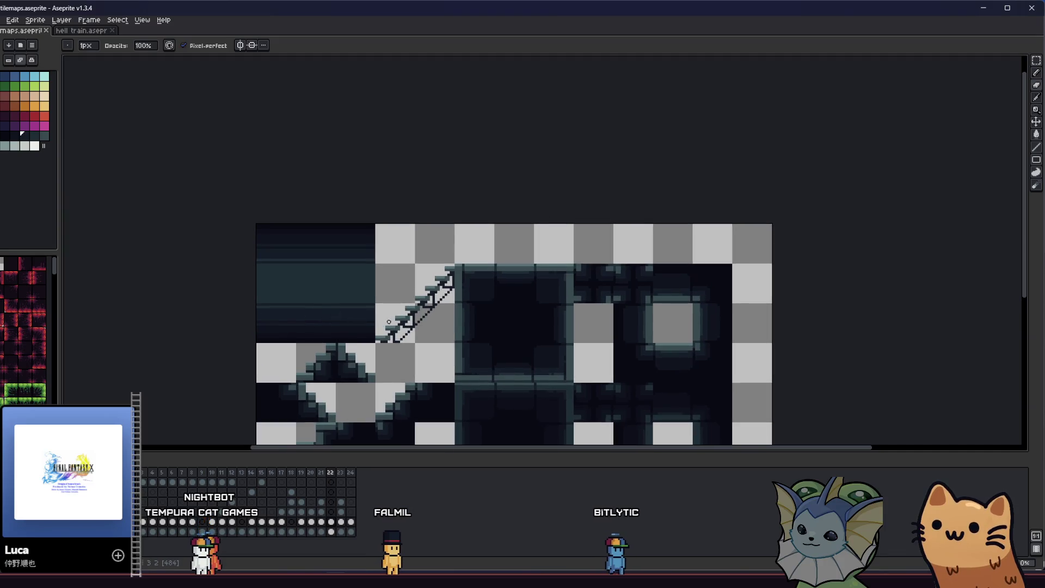
- Zoom and pan to centre the full tilemap in view
scroll(394, 319, up, 3)
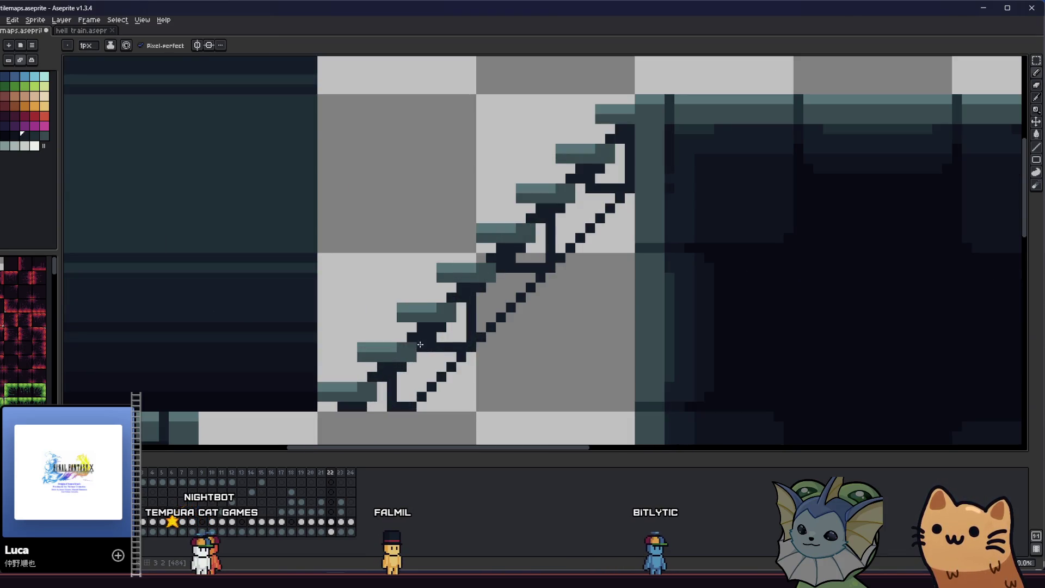
scroll(579, 189, down, 1)
scroll(420, 238, down, 1)
mouse_move(419, 238)
mouse_down()
mouse_move(394, 282)
mouse_move(326, 316)
mouse_move(185, 317)
mouse_up()
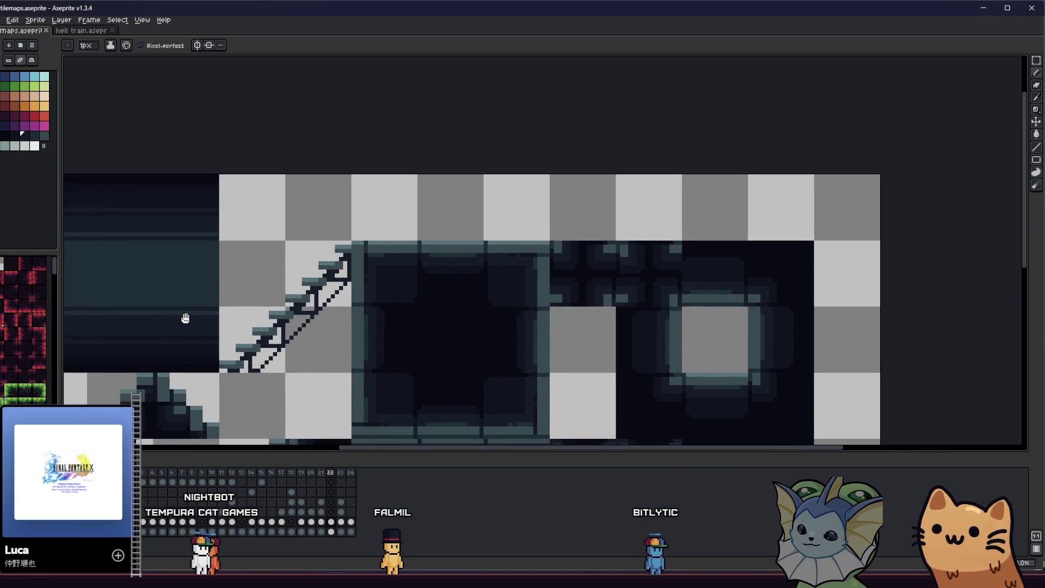
scroll(248, 356, up, 1)
scroll(245, 365, up, 1)
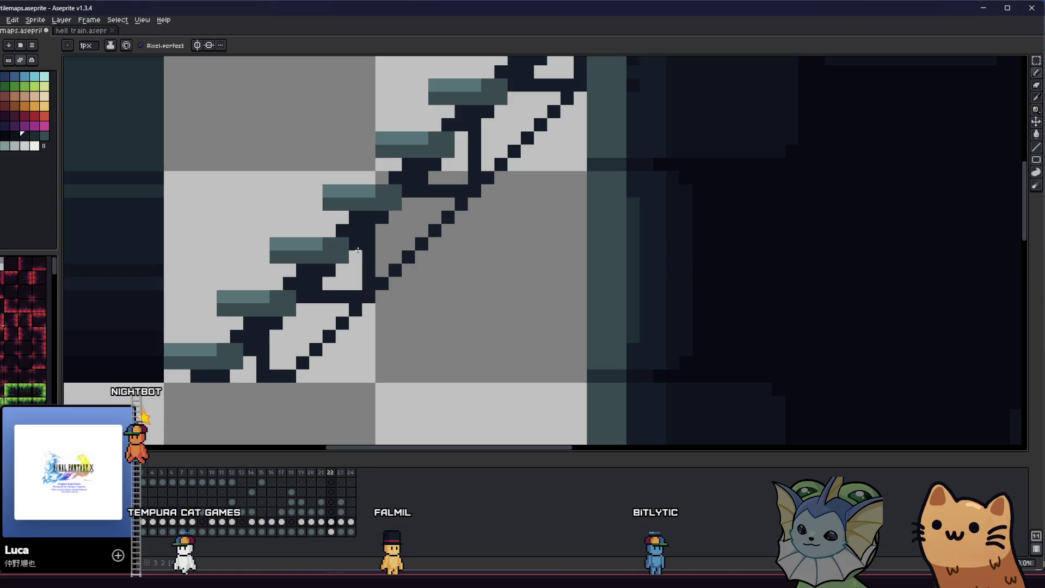
scroll(589, 102, up, 3)
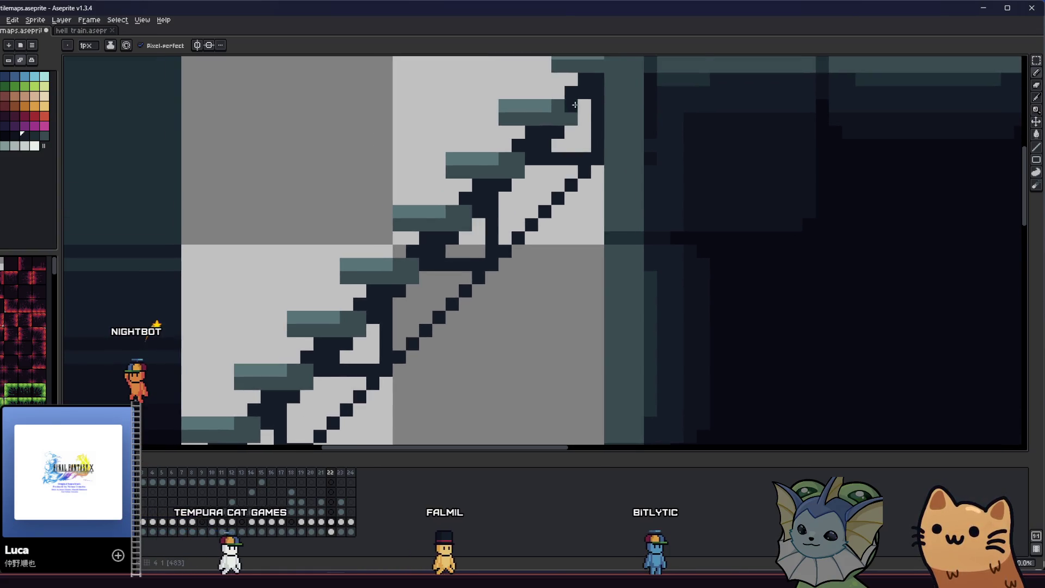
scroll(589, 103, down, 3)
mouse_move(427, 170)
mouse_down()
mouse_move(397, 245)
mouse_move(357, 288)
mouse_up()
scroll(354, 291, up, 3)
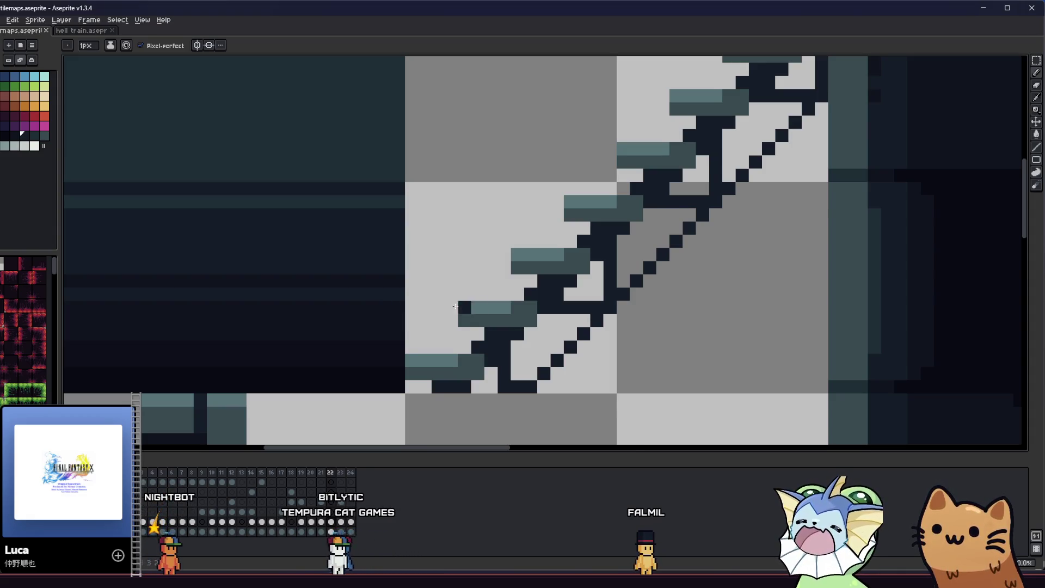
- Sample the teal step colour and add teal pixels at a step's left edge and the top step
key(alt)
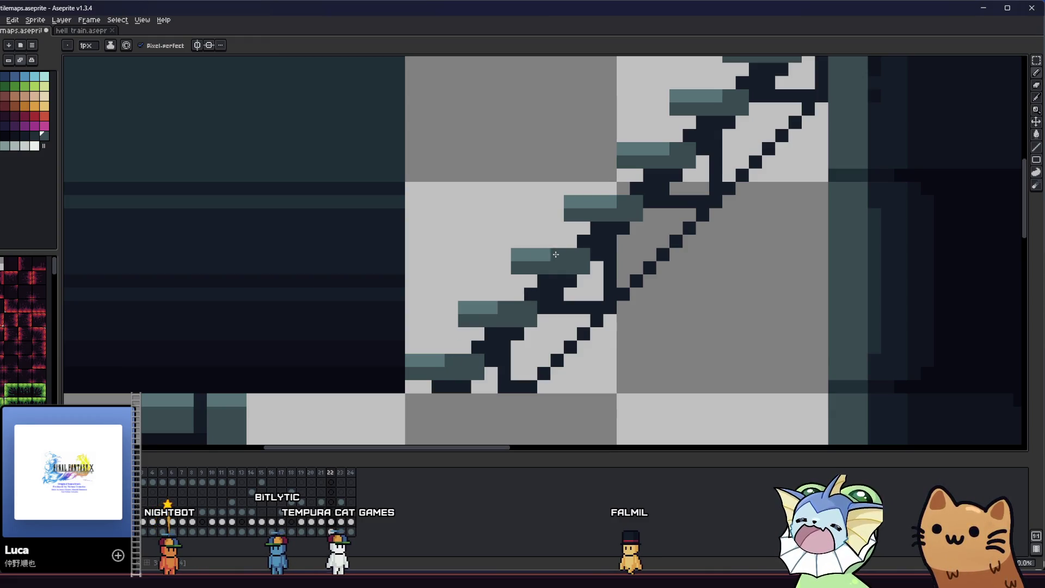
drag(614, 198, 549, 295)
click(498, 294)
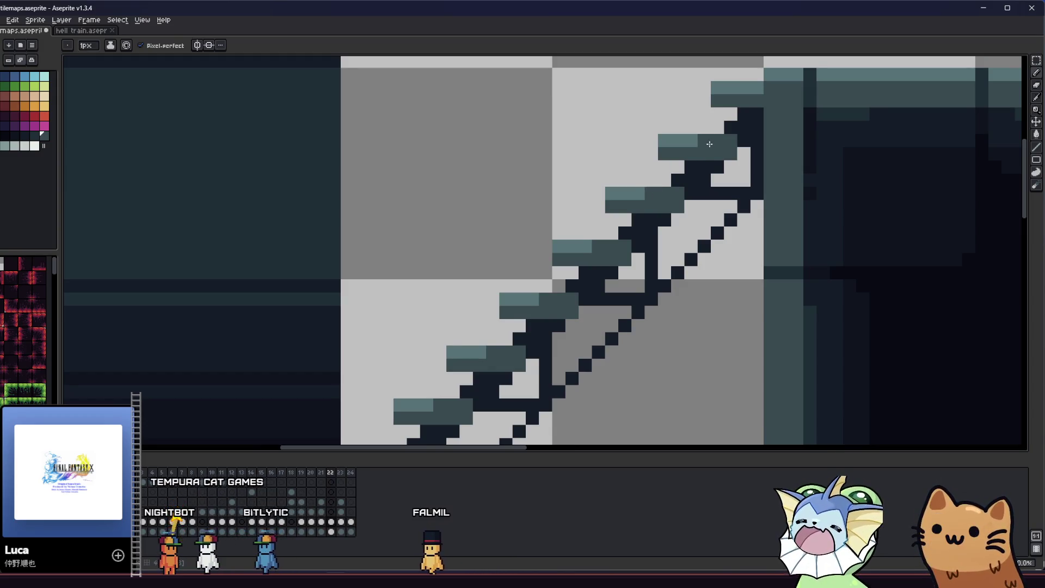
click(758, 74)
scroll(760, 79, down, 4)
- Bring the lower staircase into view and pick the dark outline colour for the Pencil
key(m)
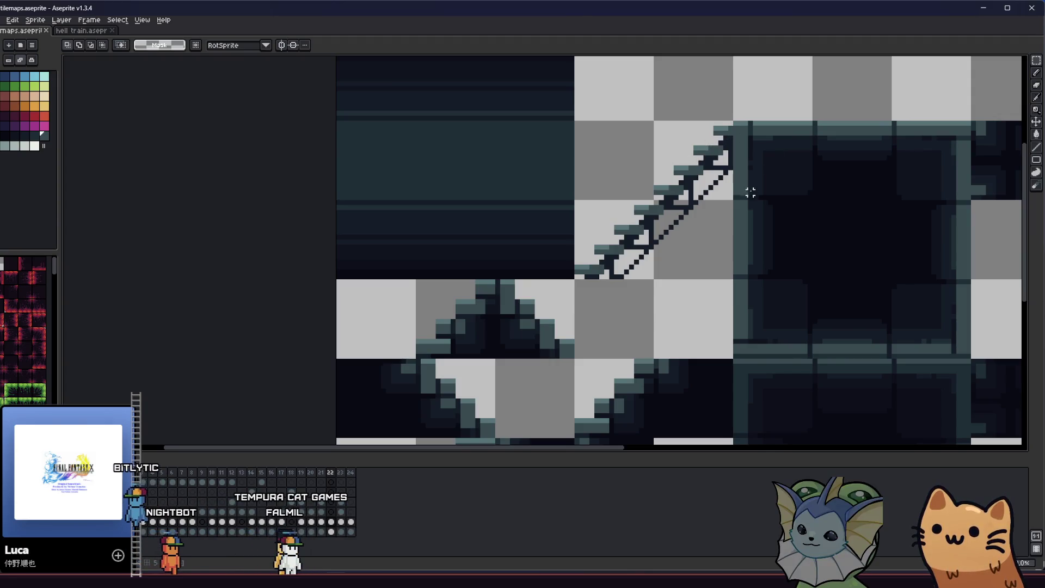
scroll(750, 187, down, 2)
drag(567, 217, 544, 235)
scroll(610, 250, up, 4)
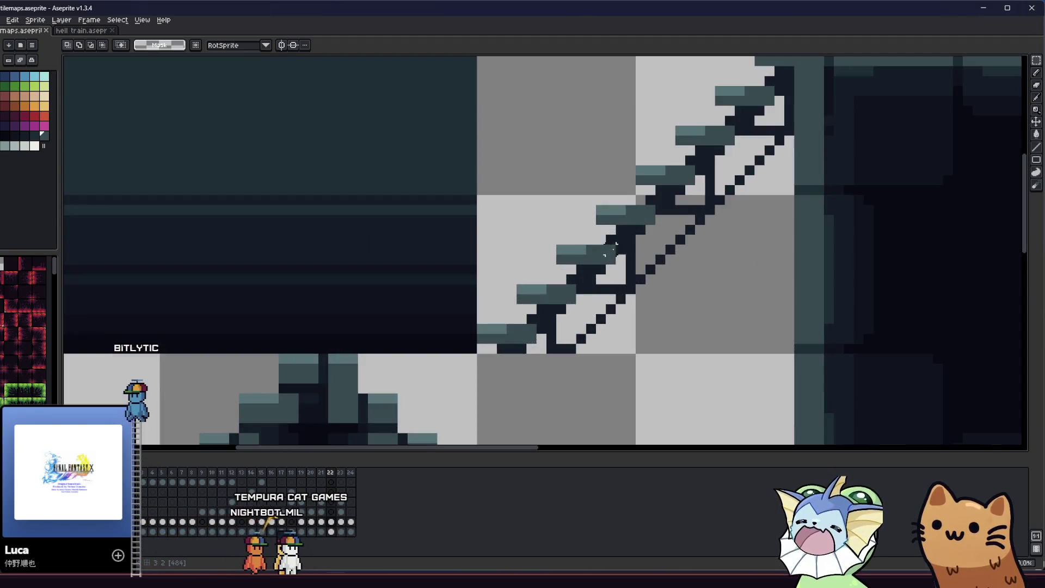
key(i)
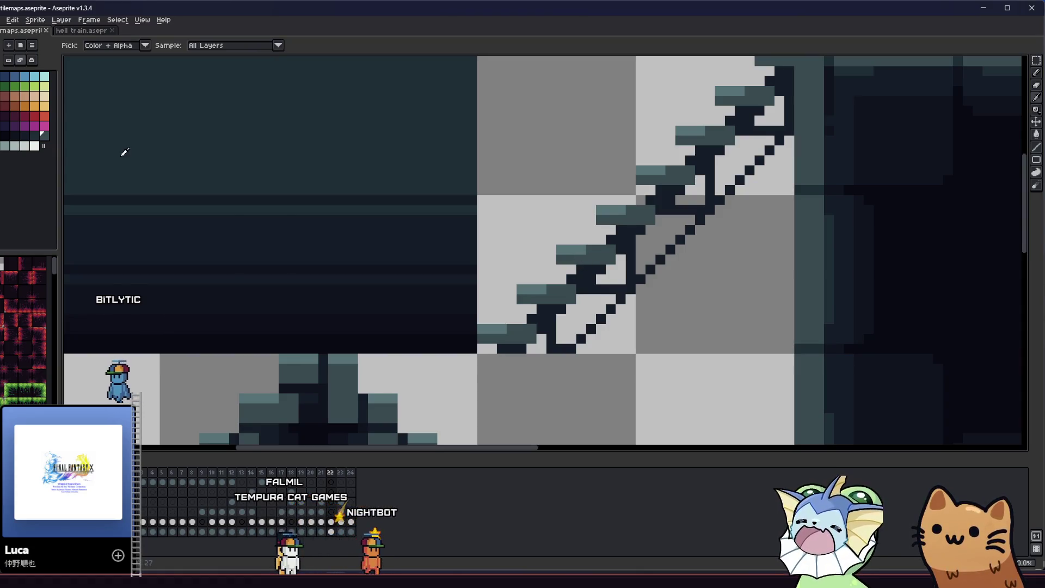
click(254, 242)
key(b)
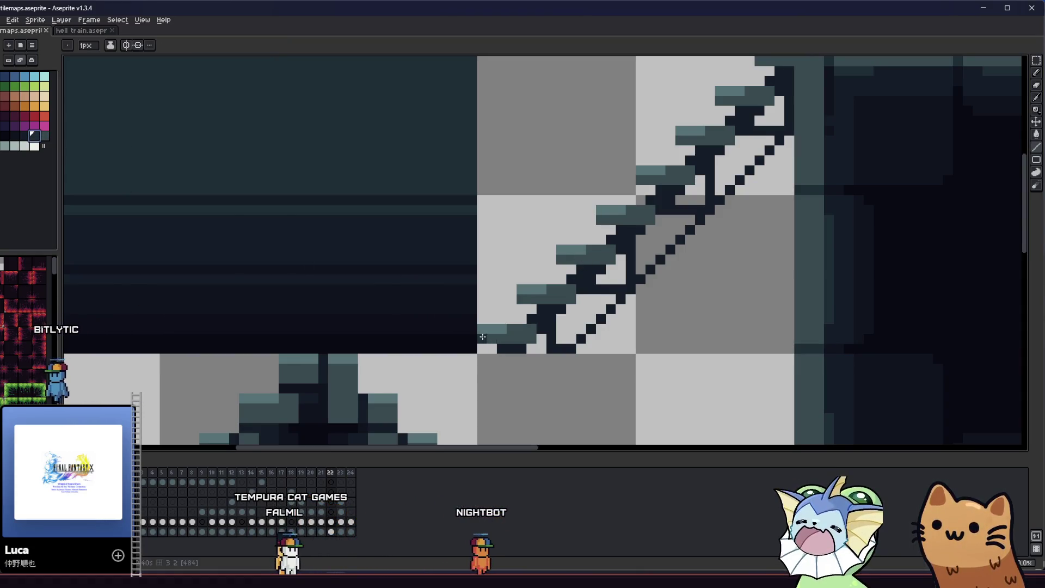
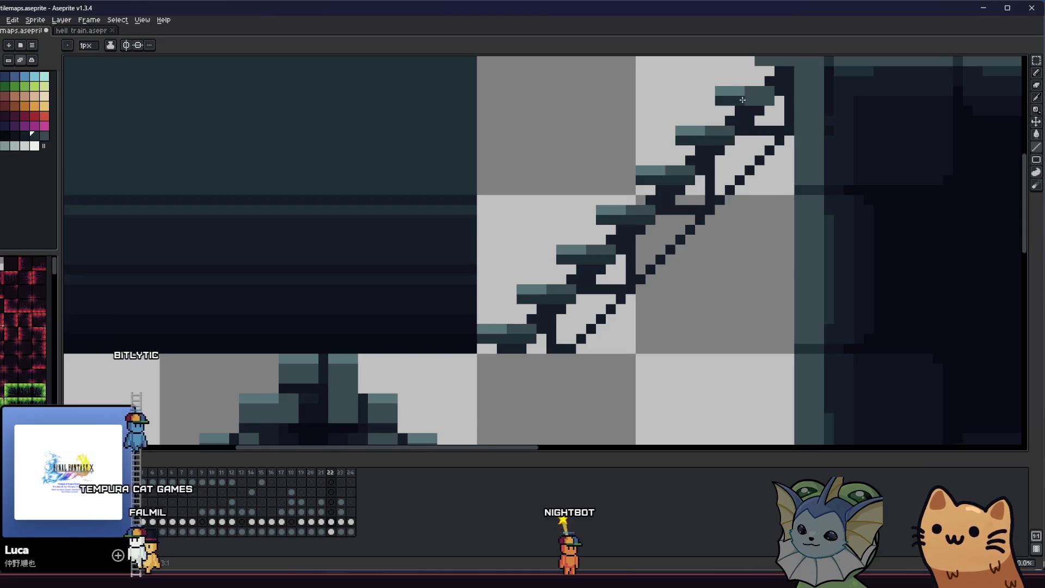
- Step forward two animation frames to view the metal staircase
scroll(637, 186, up, 2)
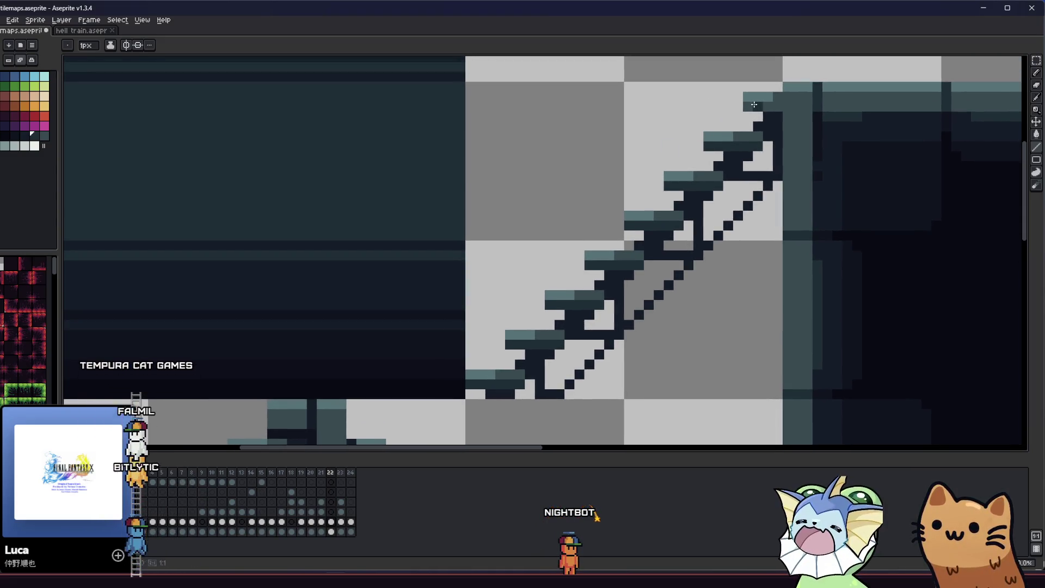
key(Right)
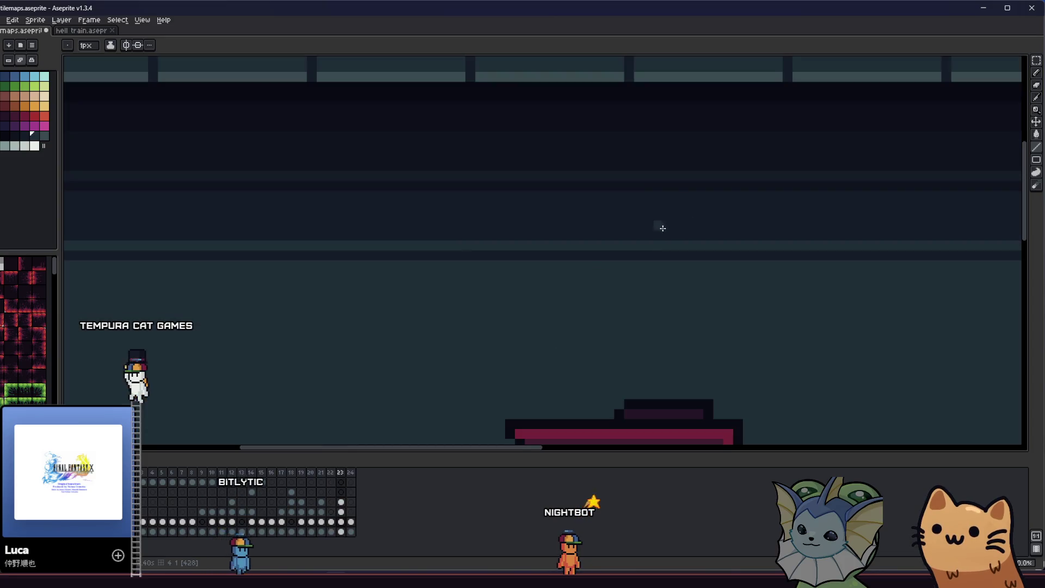
key(Right)
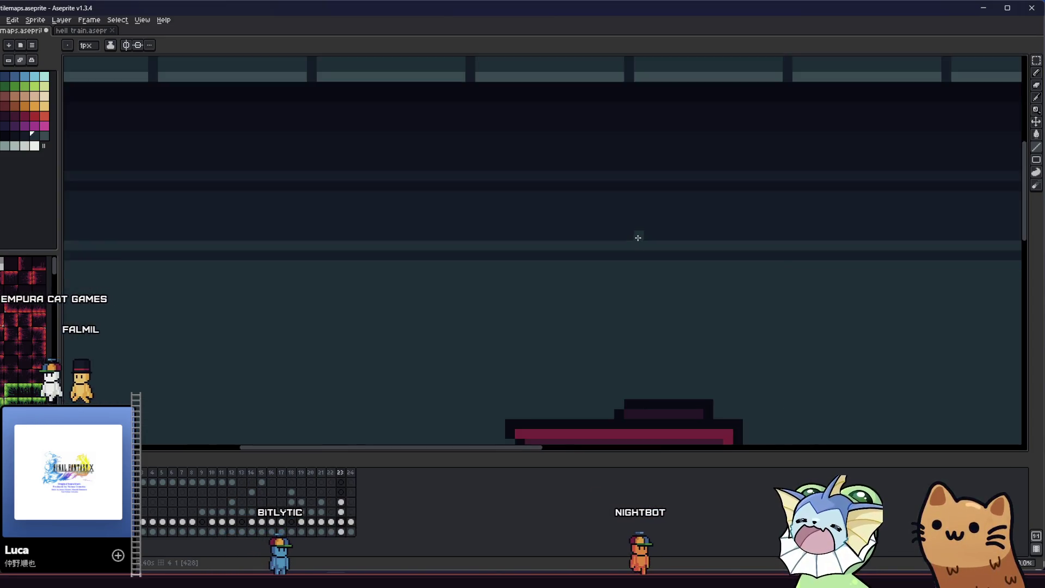
scroll(638, 235, down, 3)
- Marquee-select the tile-snapped 2x2 block over the stairs and zoom in
key(m)
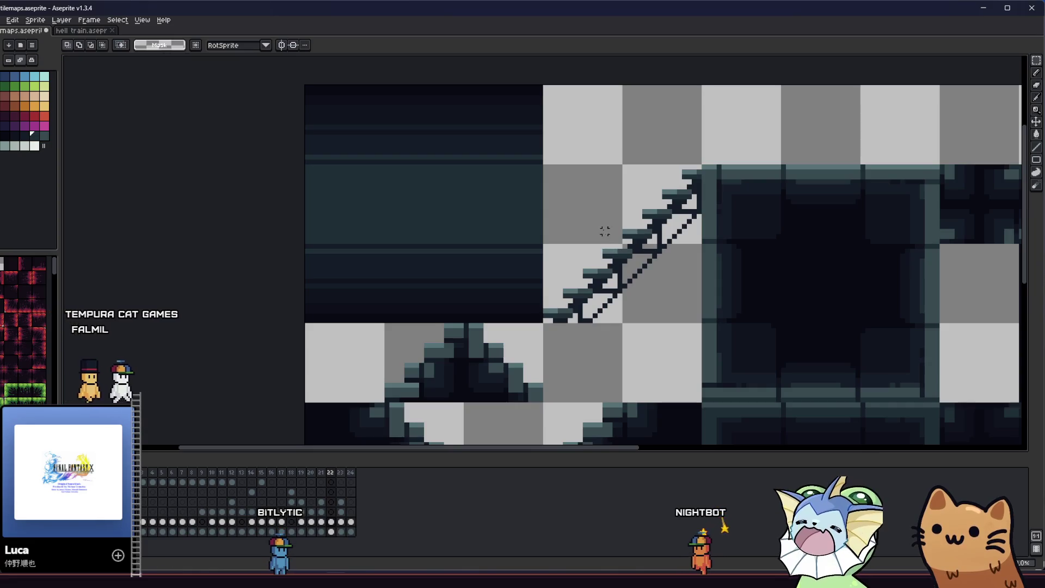
drag(599, 222, 653, 304)
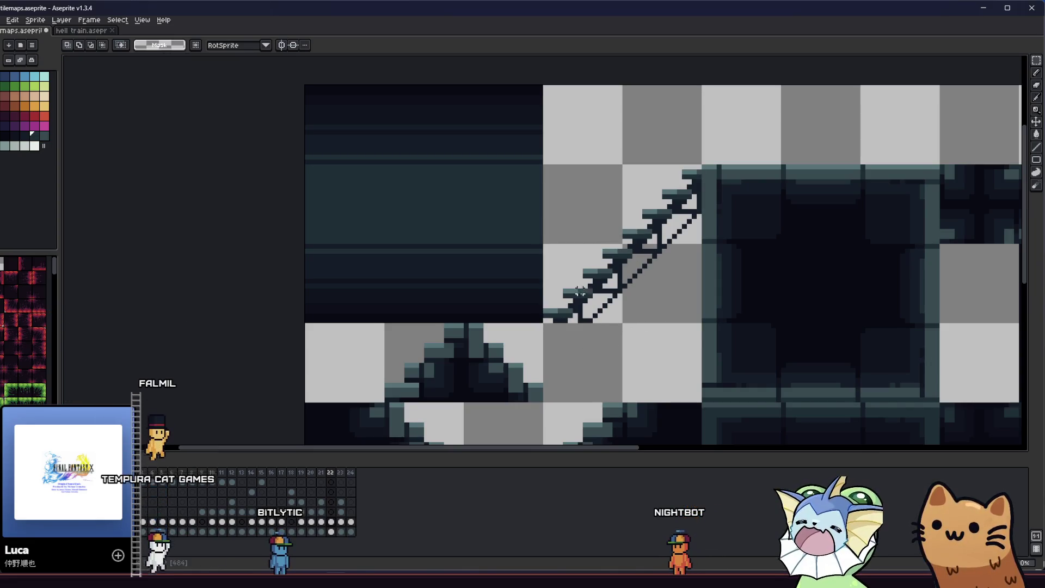
drag(567, 224, 632, 278)
scroll(631, 281, up, 3)
scroll(631, 280, up, 3)
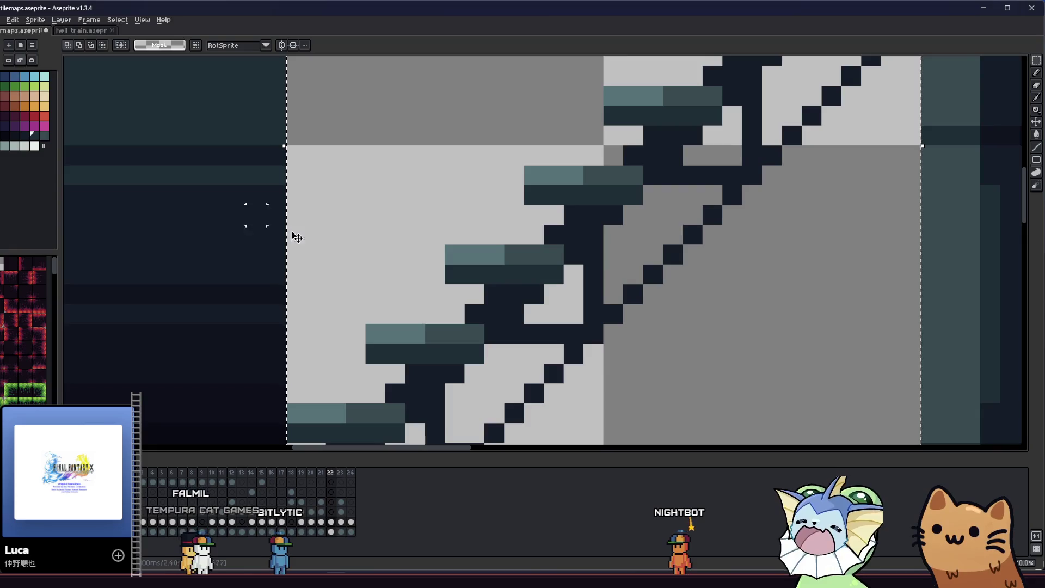
- Pencil the stray staircase support and step-end pixels dark, then save the tilemap file
key(b)
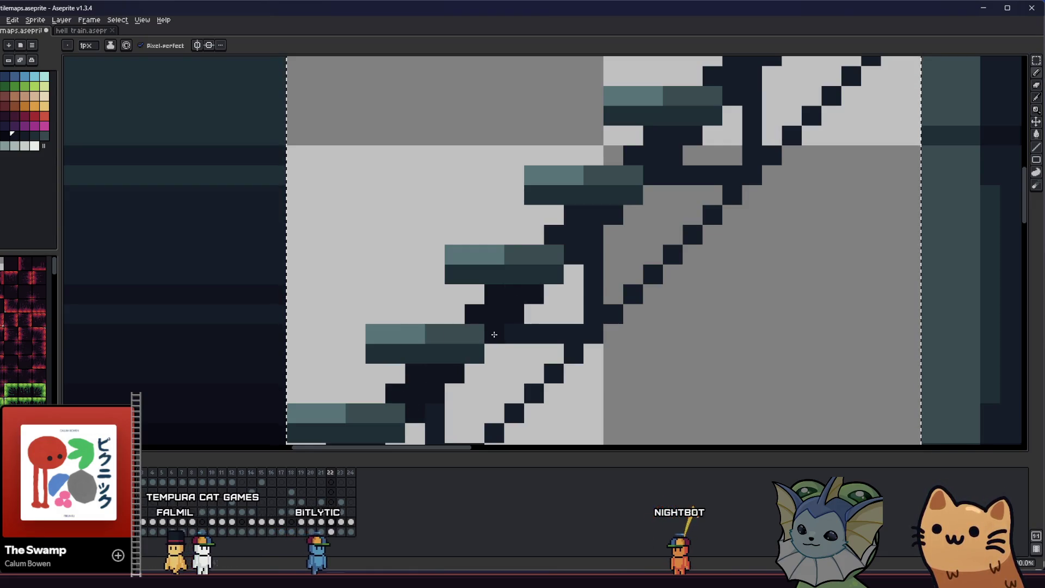
scroll(494, 334, down, 1)
scroll(527, 274, up, 1)
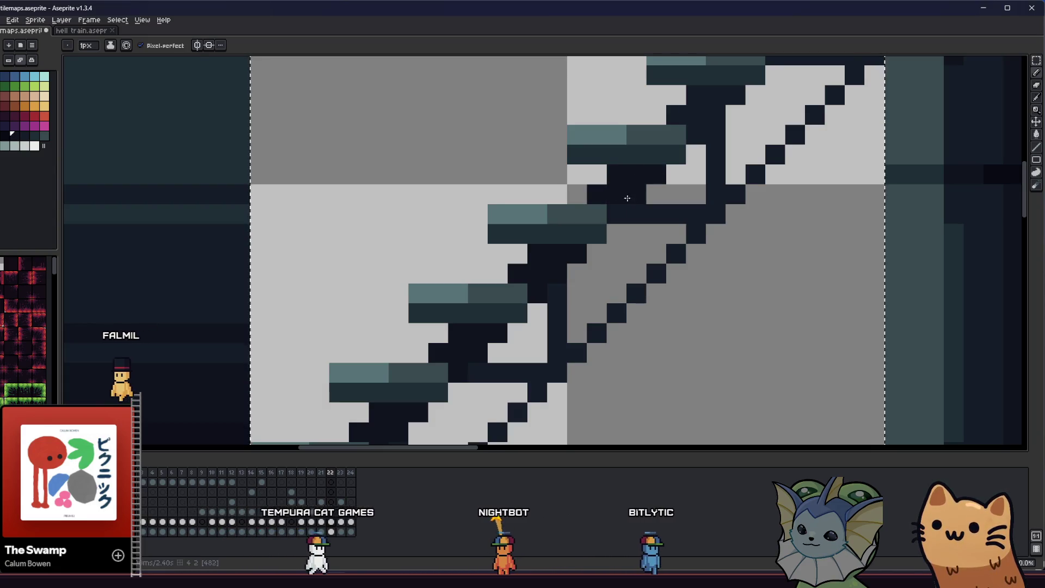
drag(637, 187, 588, 306)
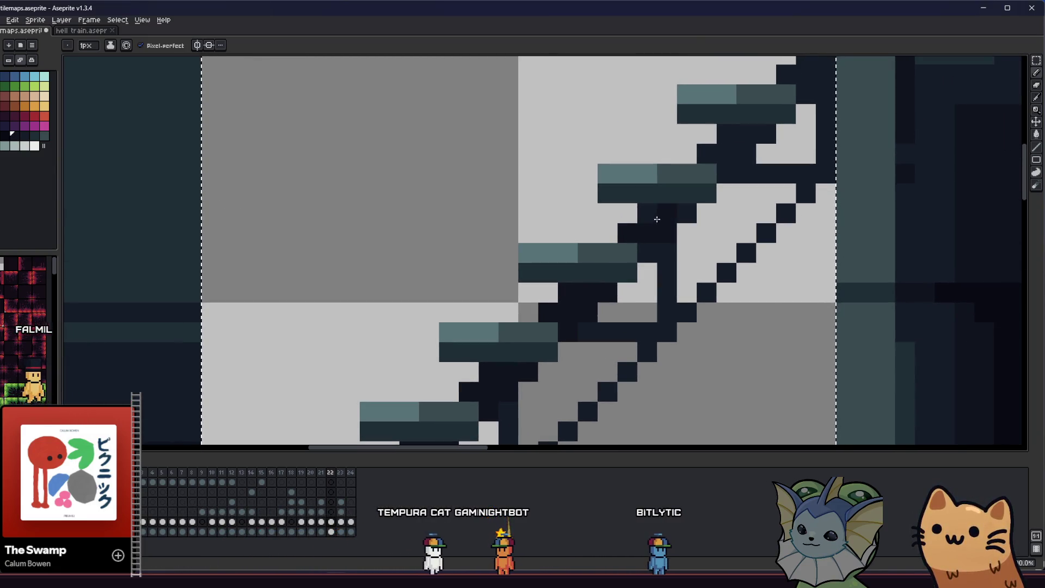
drag(628, 246, 614, 292)
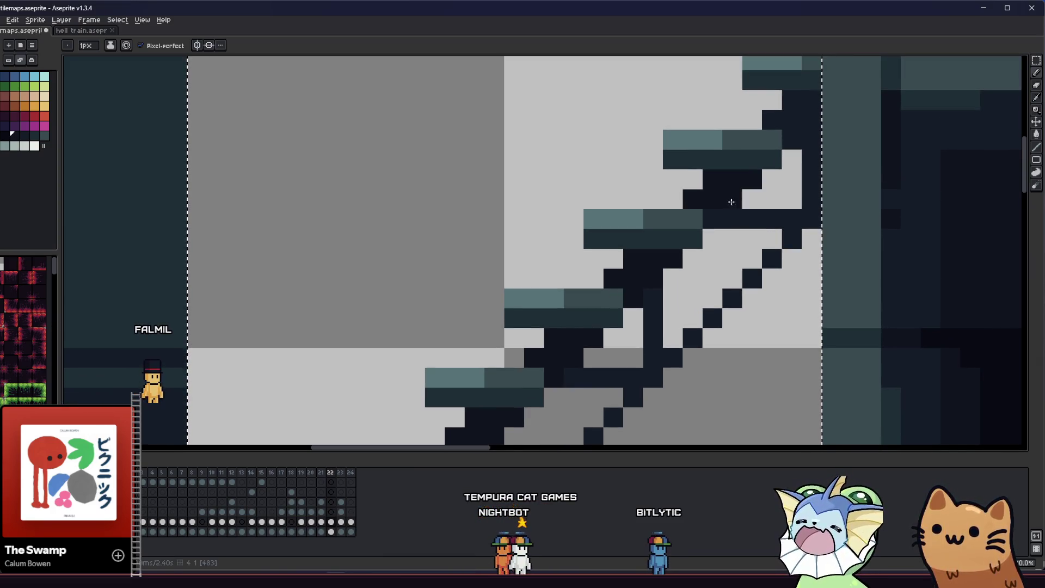
click(773, 109)
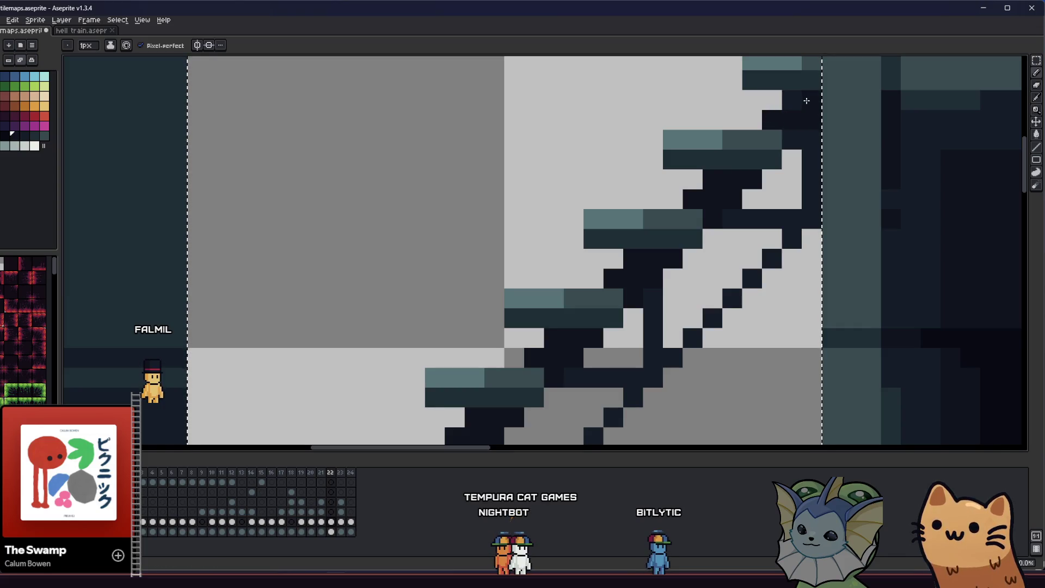
scroll(792, 132, down, 3)
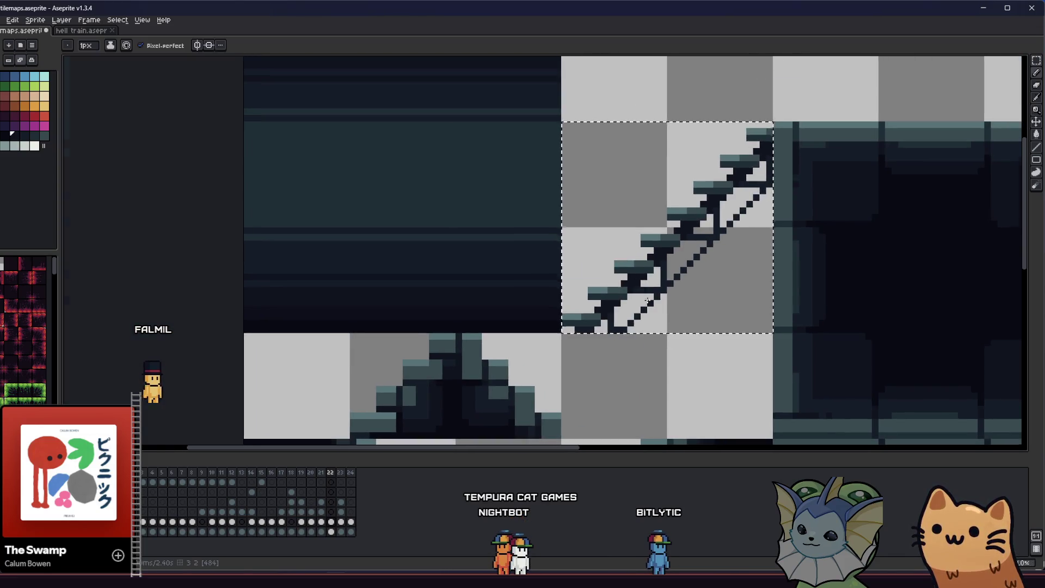
scroll(685, 230, up, 3)
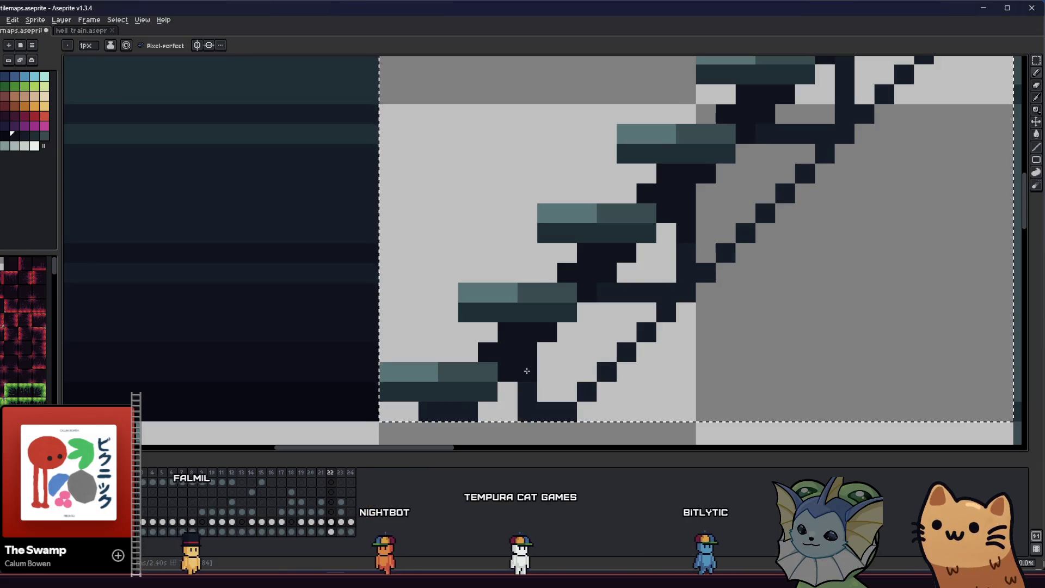
click(647, 227)
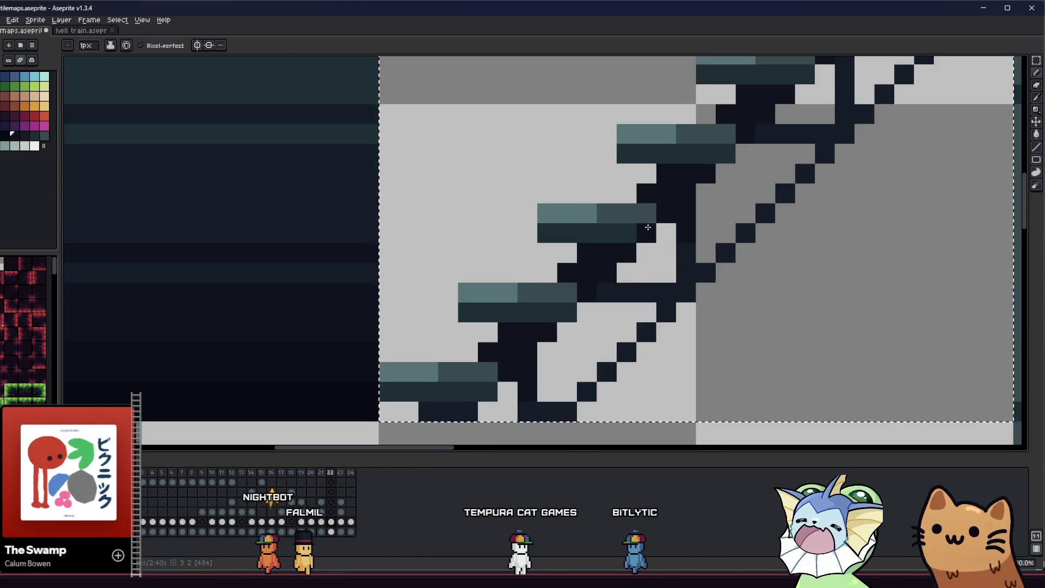
scroll(653, 240, down, 1)
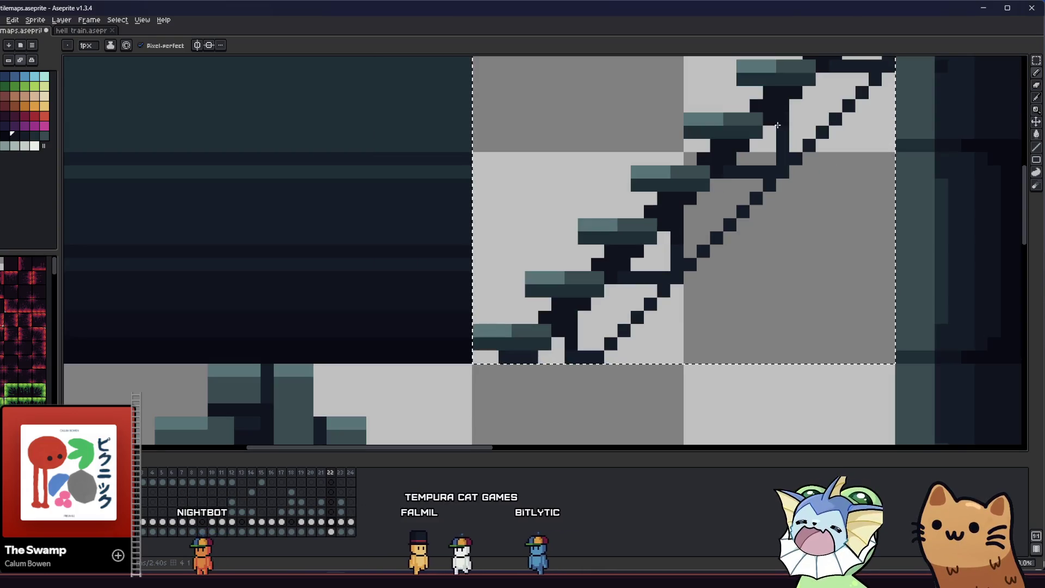
scroll(889, 69, up, 2)
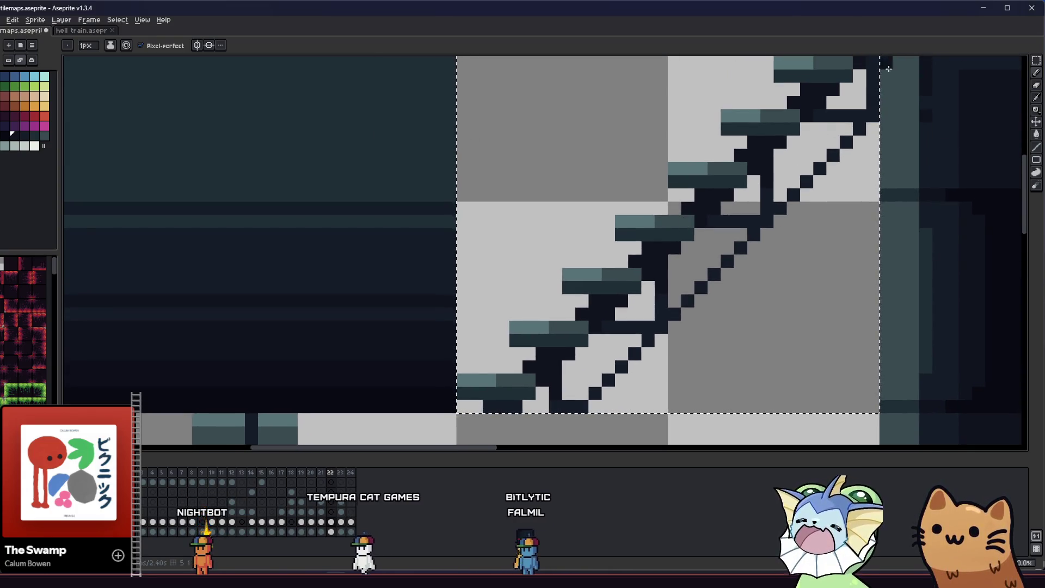
scroll(889, 68, up, 2)
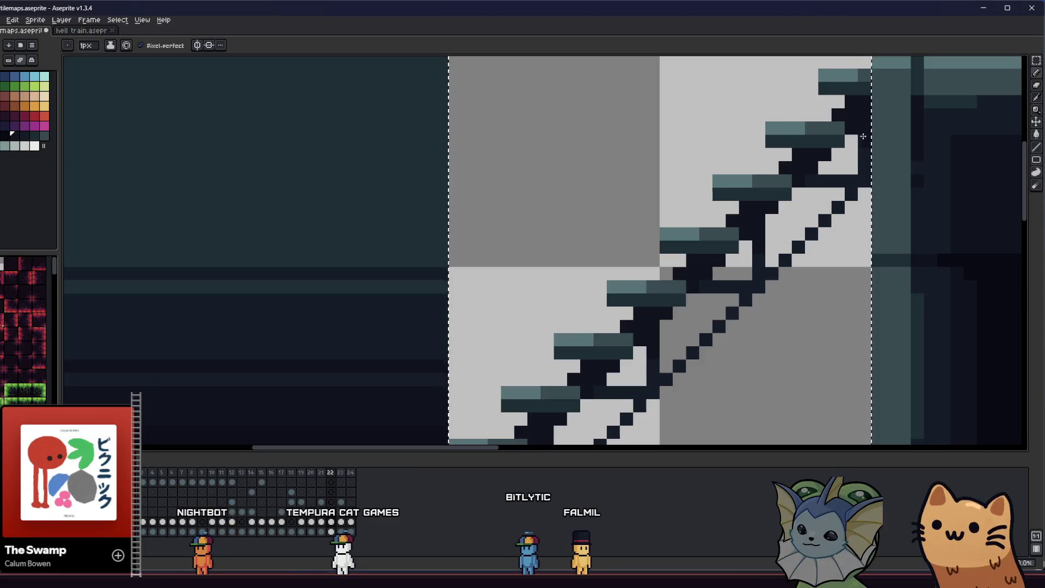
key(ctrl+s)
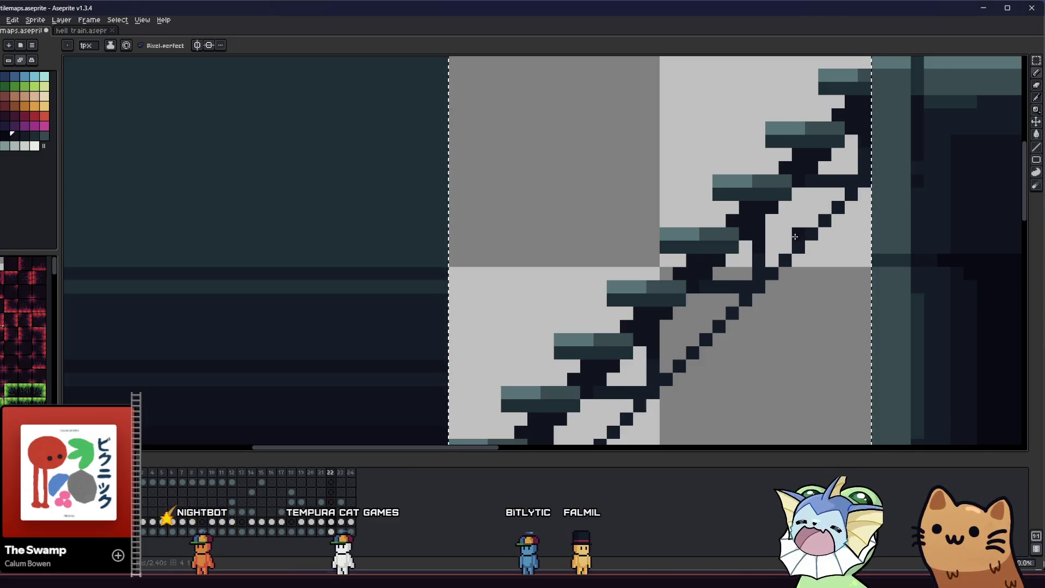
- Switch back to the rectangular marquee and clear the current selection
drag(692, 312, 716, 249)
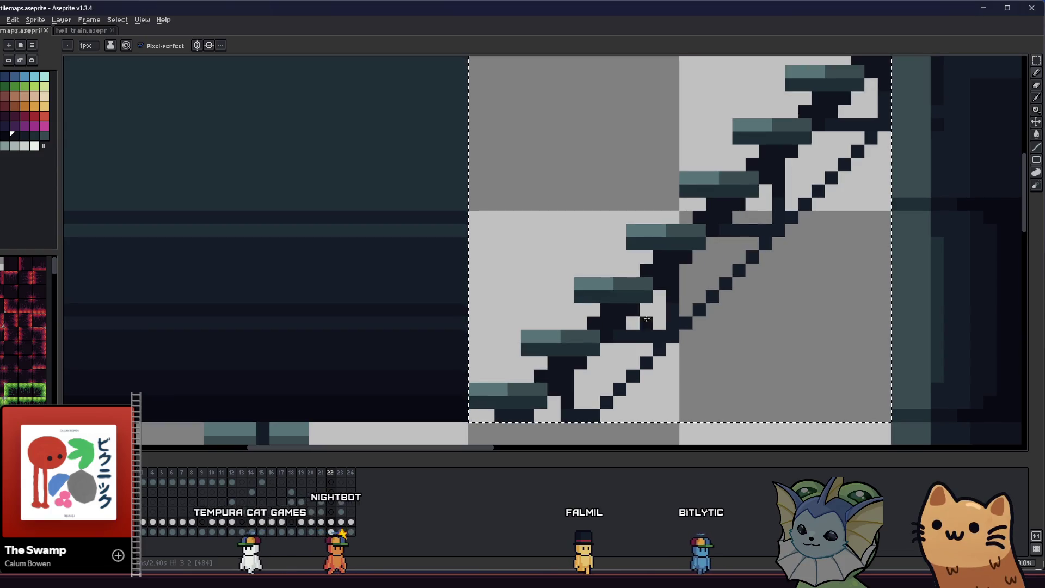
scroll(626, 335, up, 2)
scroll(638, 338, down, 1)
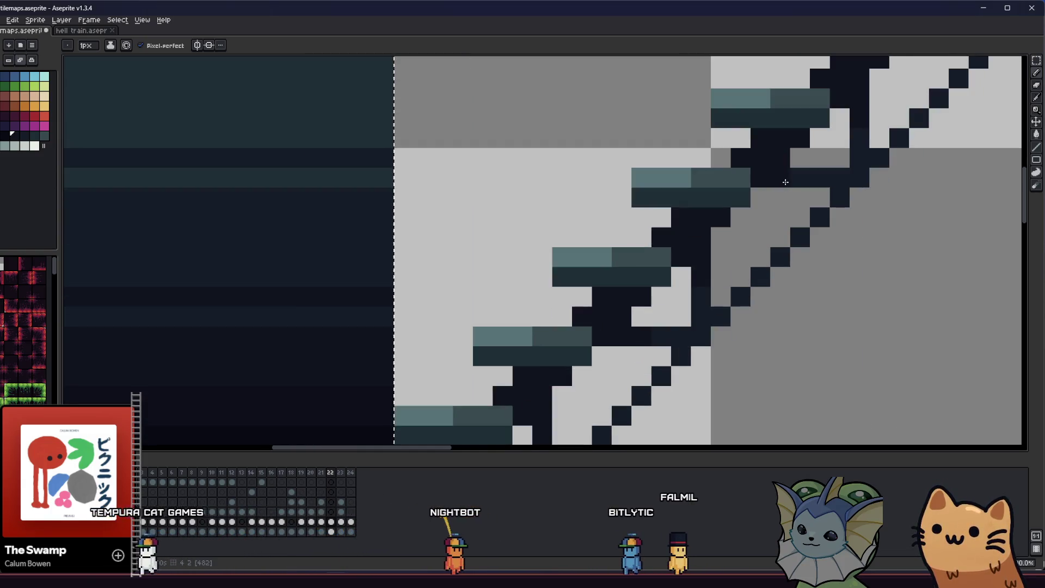
scroll(805, 174, down, 2)
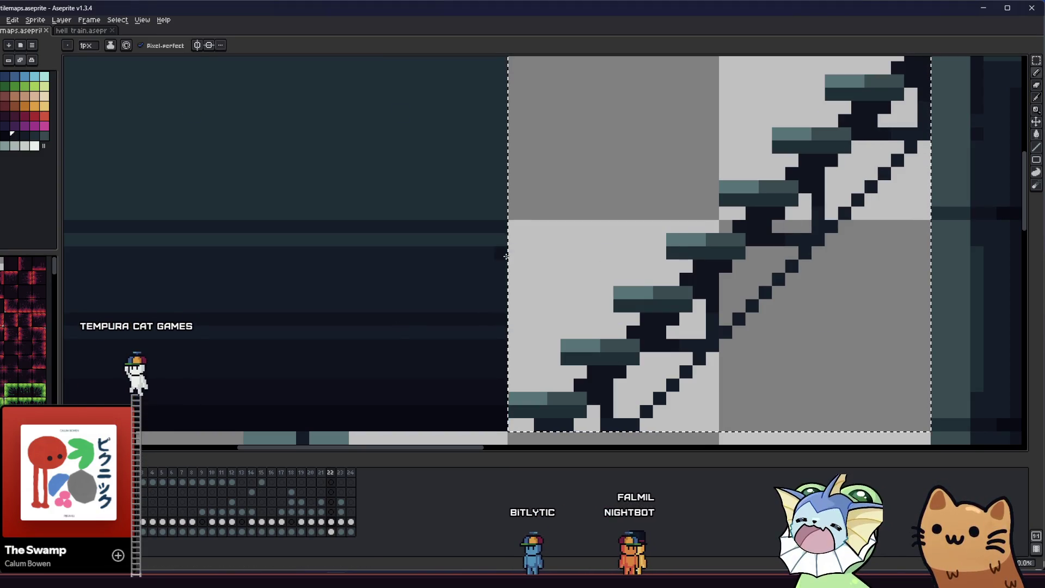
key(m)
click(447, 240)
scroll(447, 239, down, 2)
drag(446, 256, 424, 284)
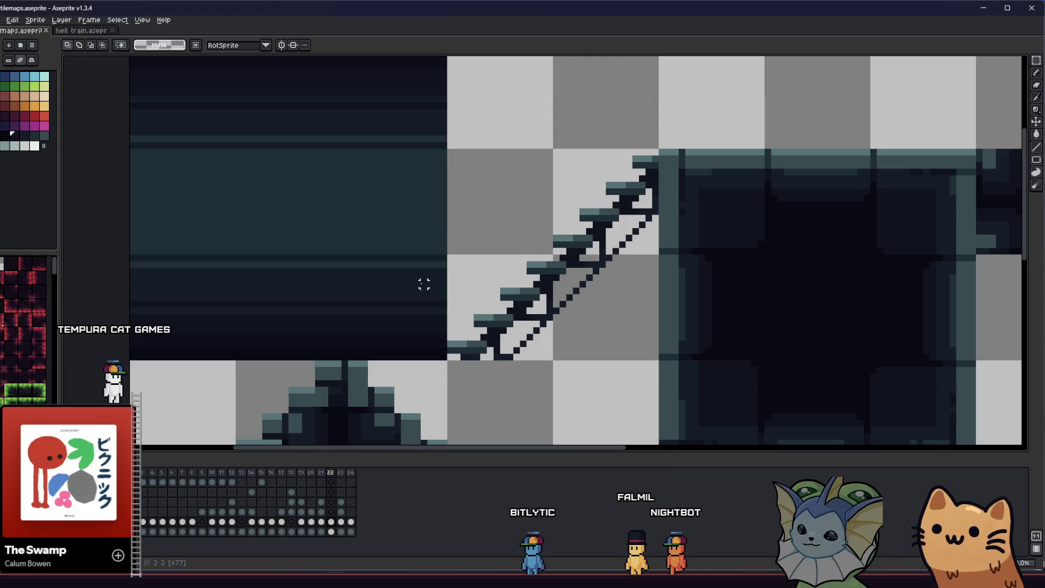
- Marquee-select the single lower stair tile
scroll(497, 278, down, 2)
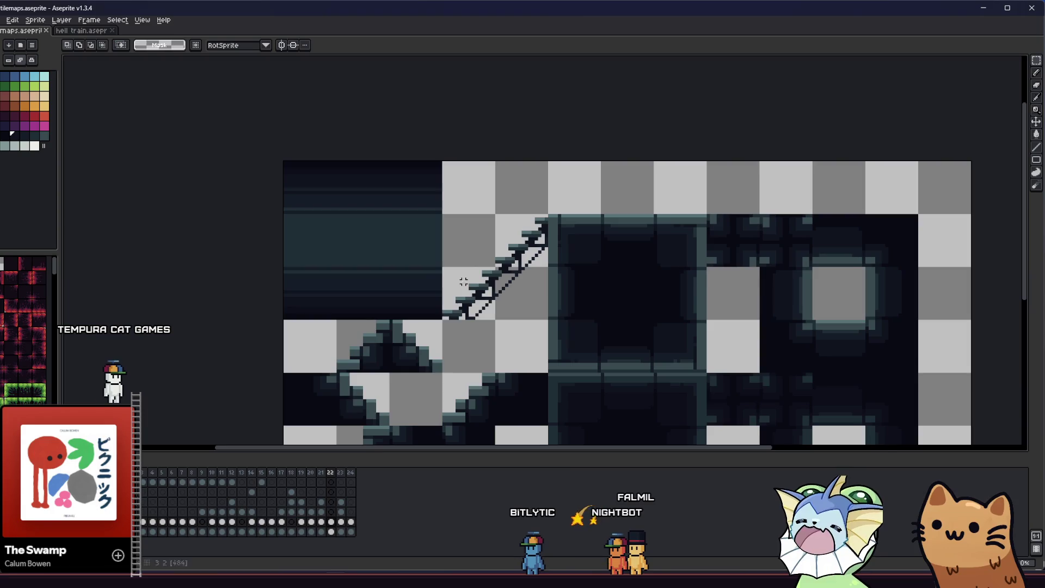
drag(468, 288, 509, 281)
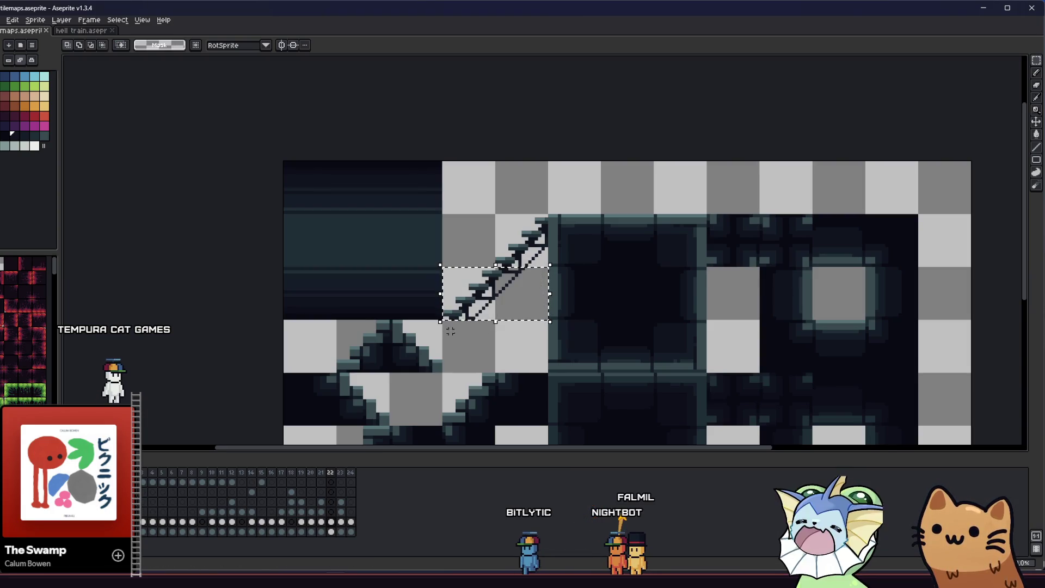
drag(480, 334, 449, 316)
- Start an Export As of the selection, edit the file name, then cancel
mouse_move(11, 102)
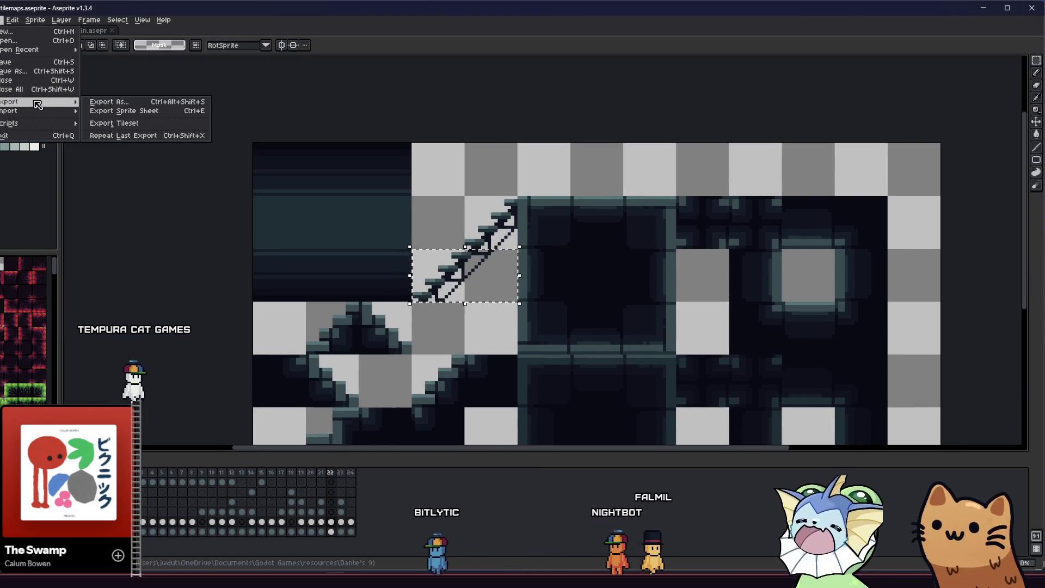
click(108, 101)
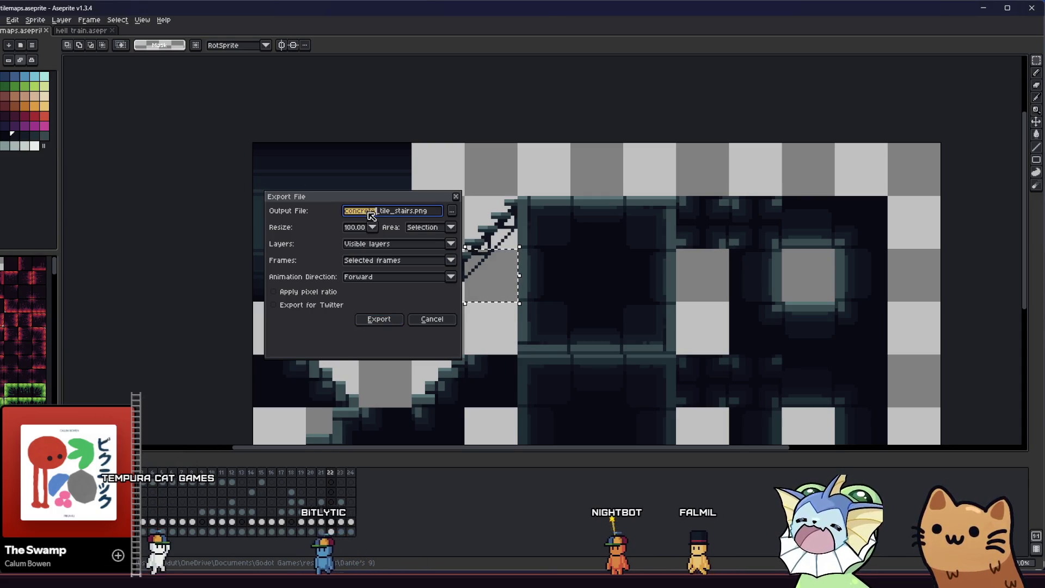
mouse_move(361, 212)
mouse_down()
mouse_move(393, 215)
mouse_move(334, 211)
mouse_up()
text(eetal)
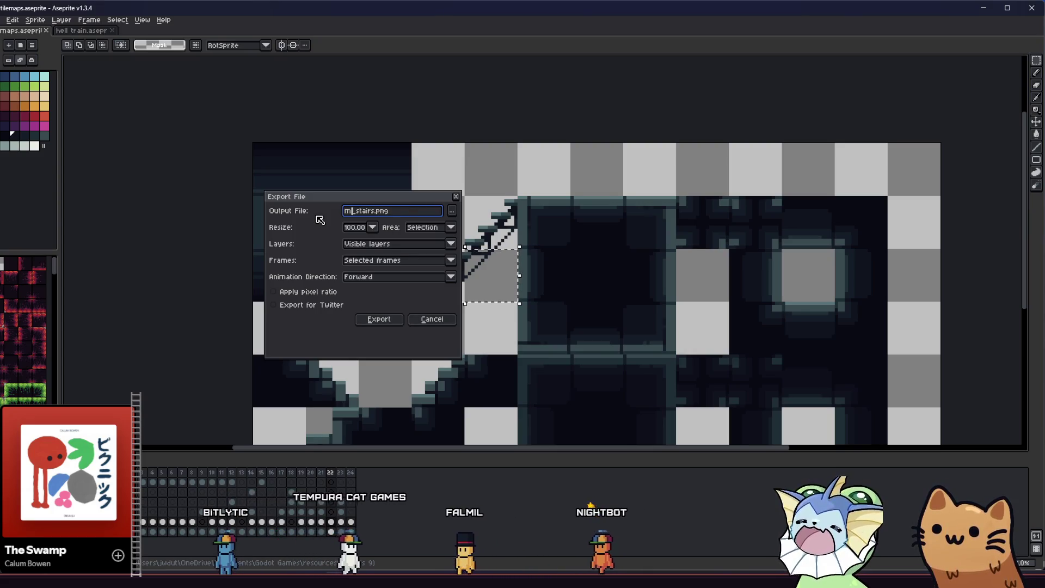
click(422, 321)
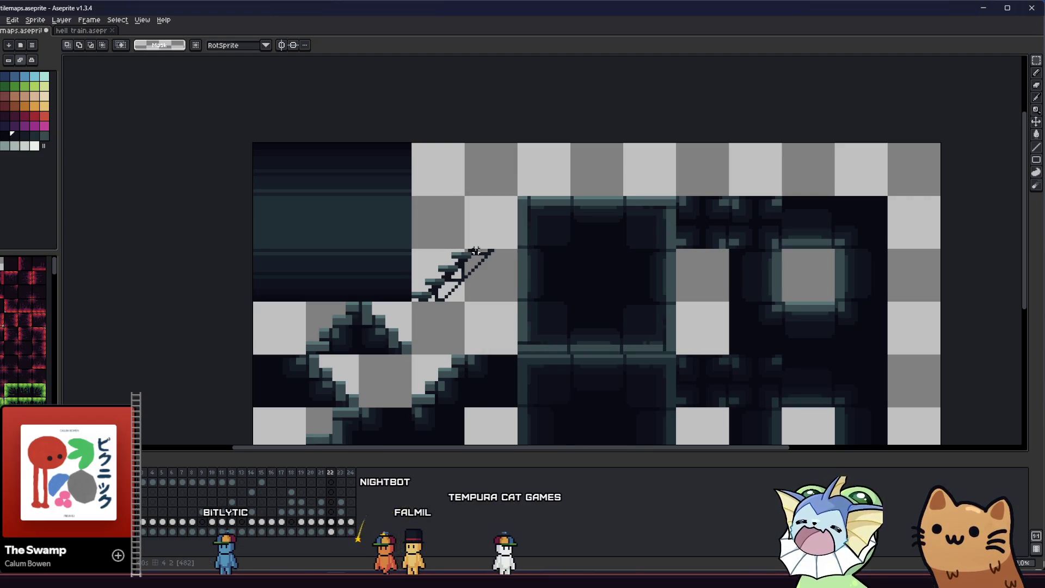
- Move the selected stair artwork up one tile and commit the transform
click(467, 280)
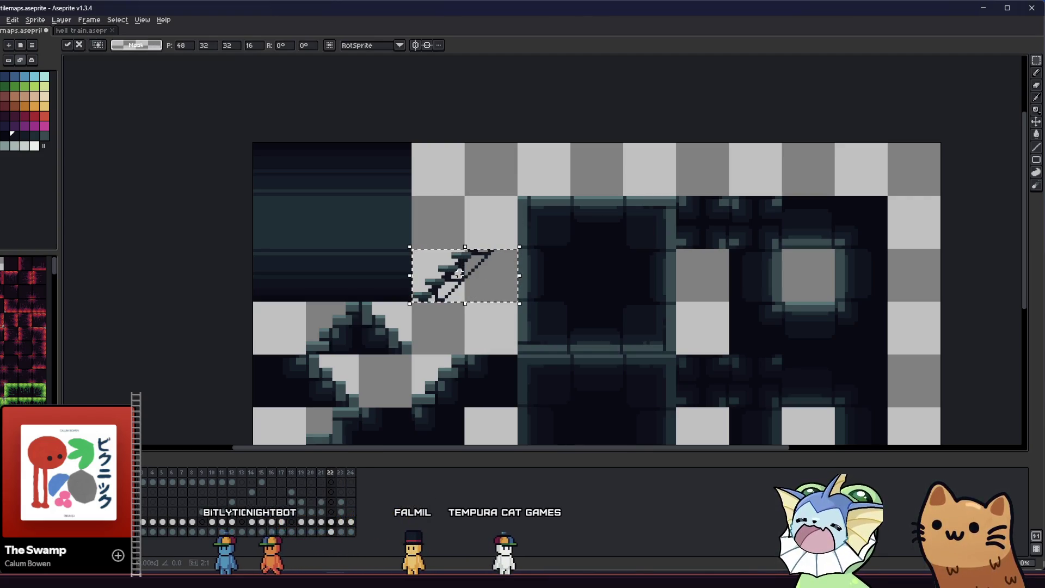
drag(463, 292, 458, 234)
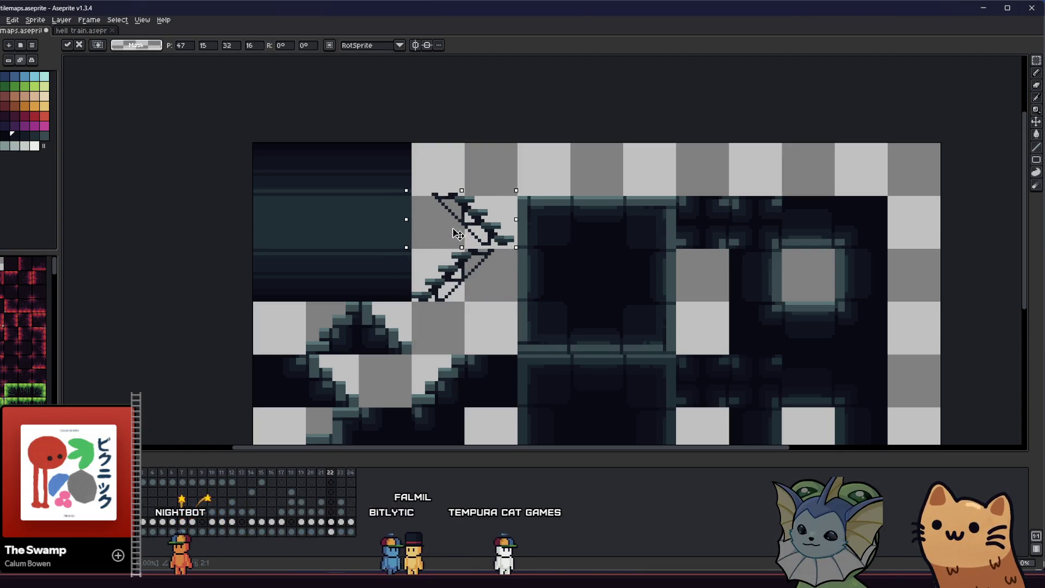
click(462, 255)
scroll(434, 281, up, 2)
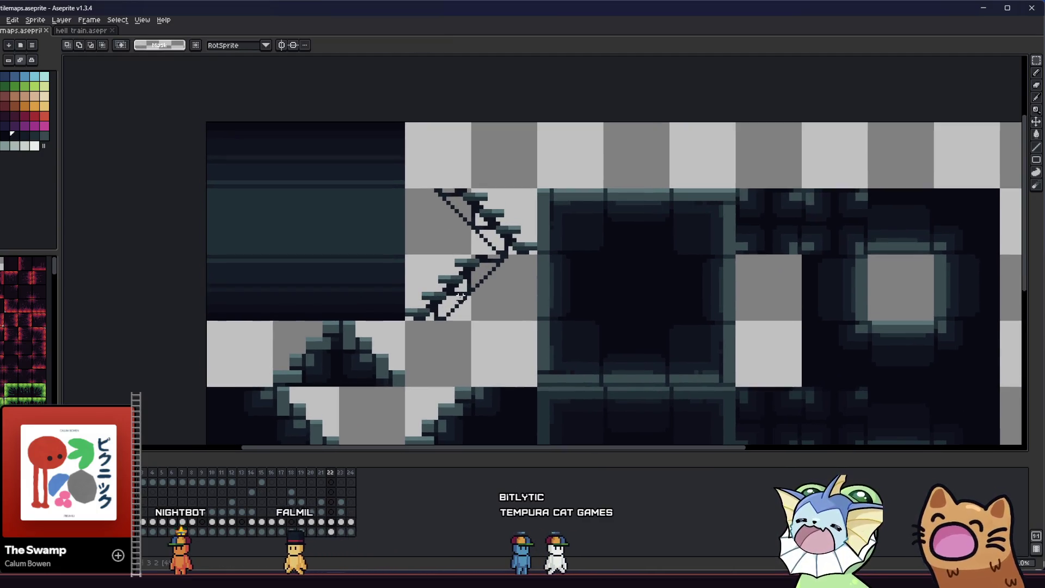
scroll(451, 302, down, 2)
scroll(451, 302, down, 2)
scroll(439, 301, up, 5)
- Export the selected staircase area as metal_stairs.png with Area set to Selection
click(438, 301)
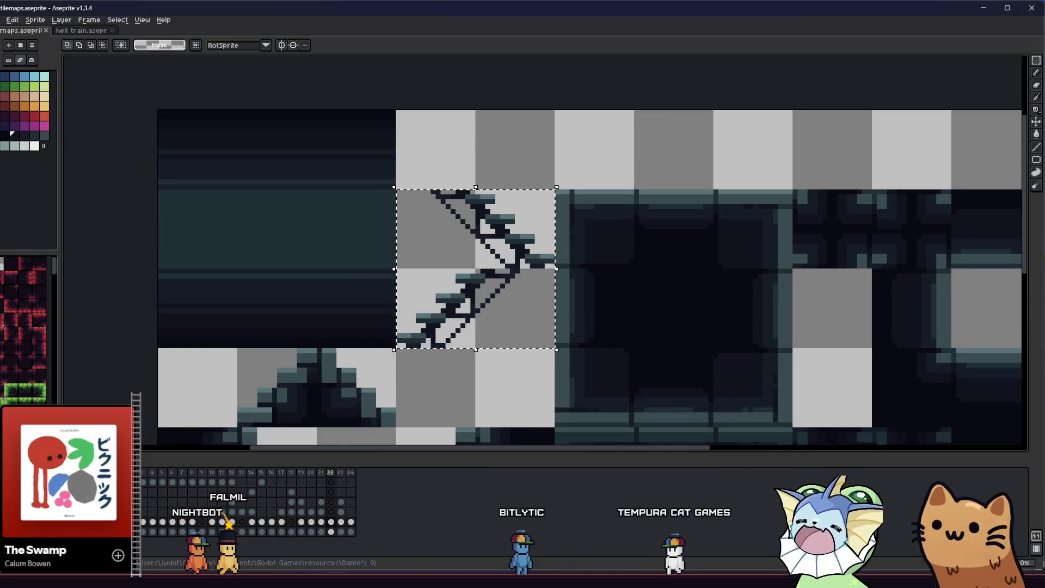
click(2, 19)
mouse_move(33, 102)
click(109, 102)
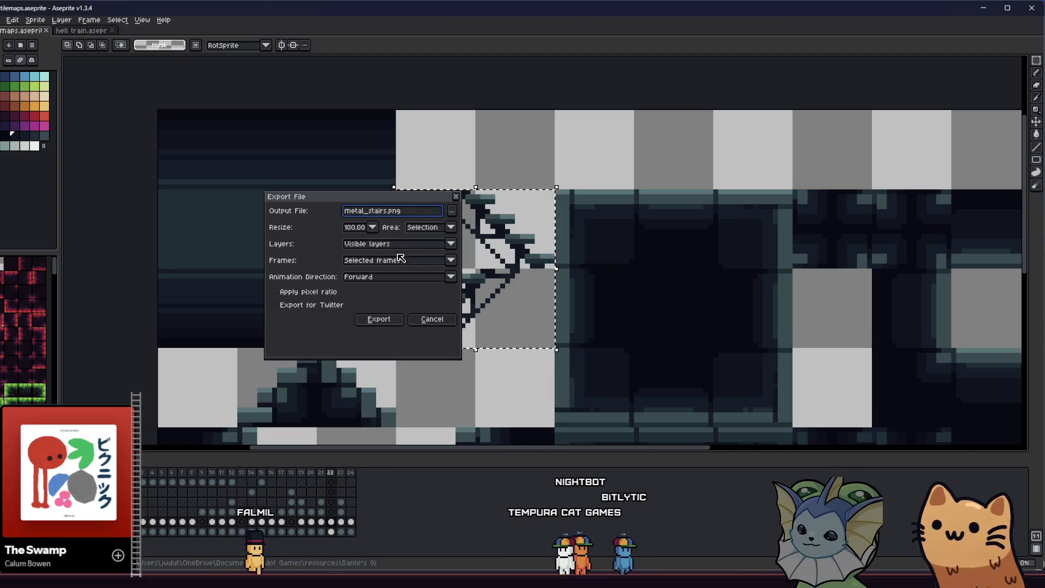
click(374, 320)
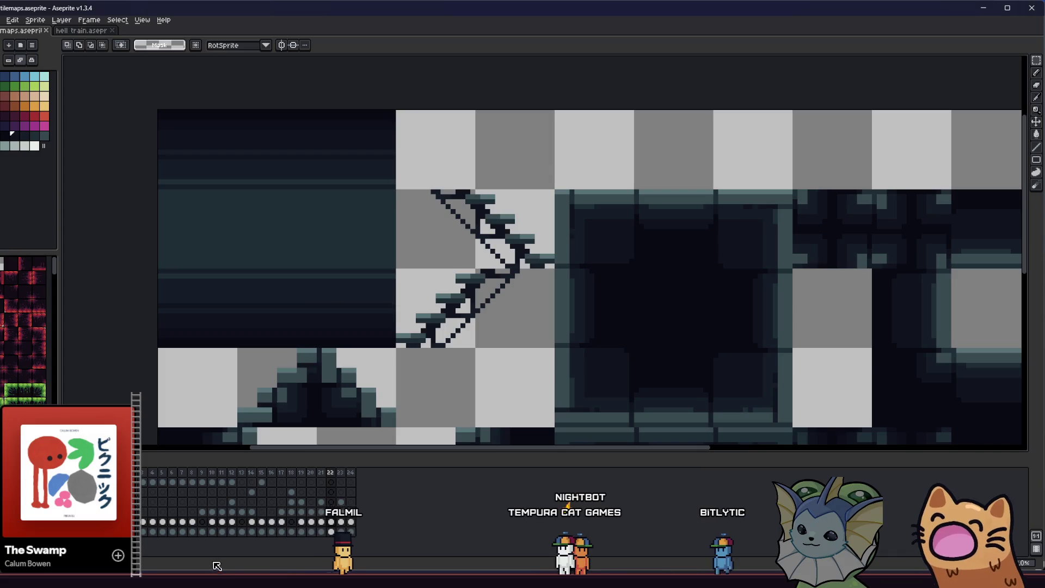
- Undo and redo the stair paste, save the sprite, and switch to the hub tilemaps folder
key(alt+Tab)
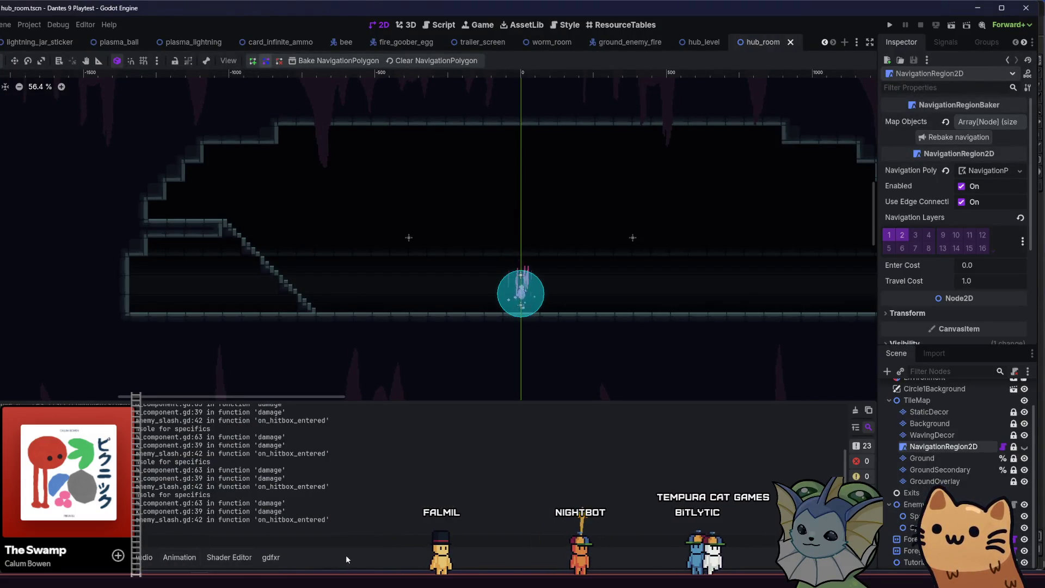
key(alt+Tab)
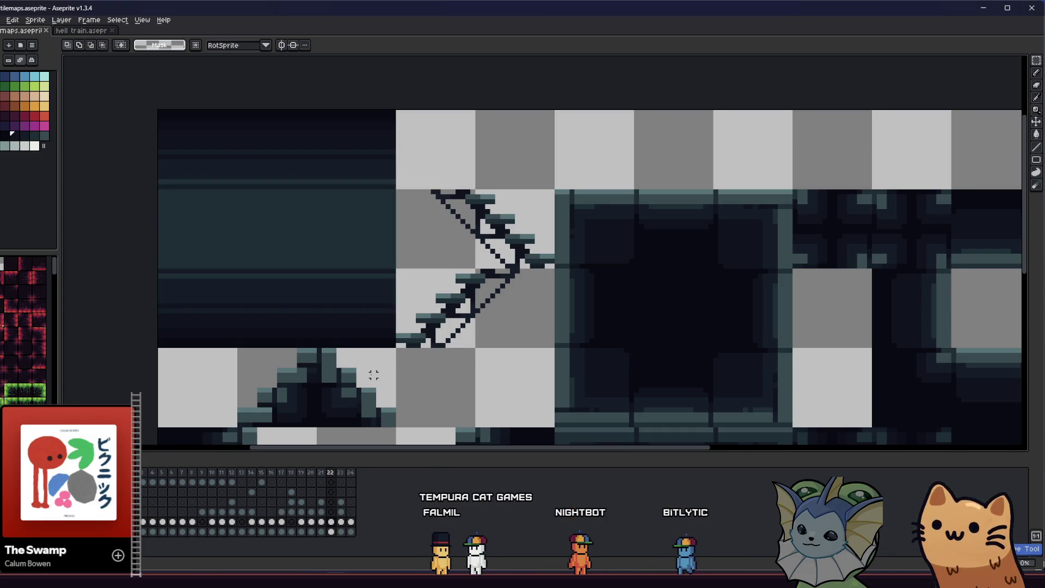
key(ctrl+z)
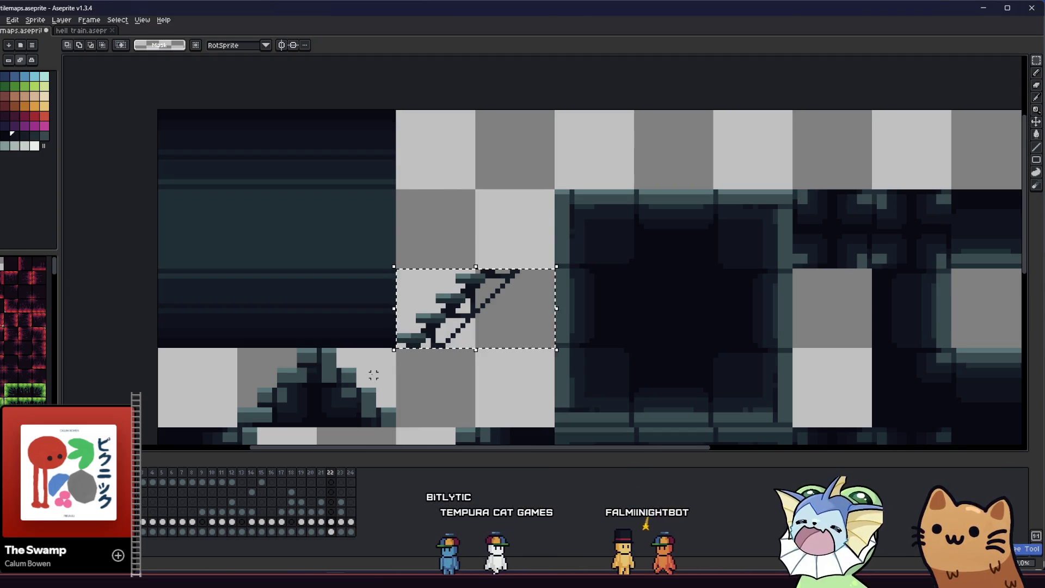
key(ctrl+y)
key(ctrl+s)
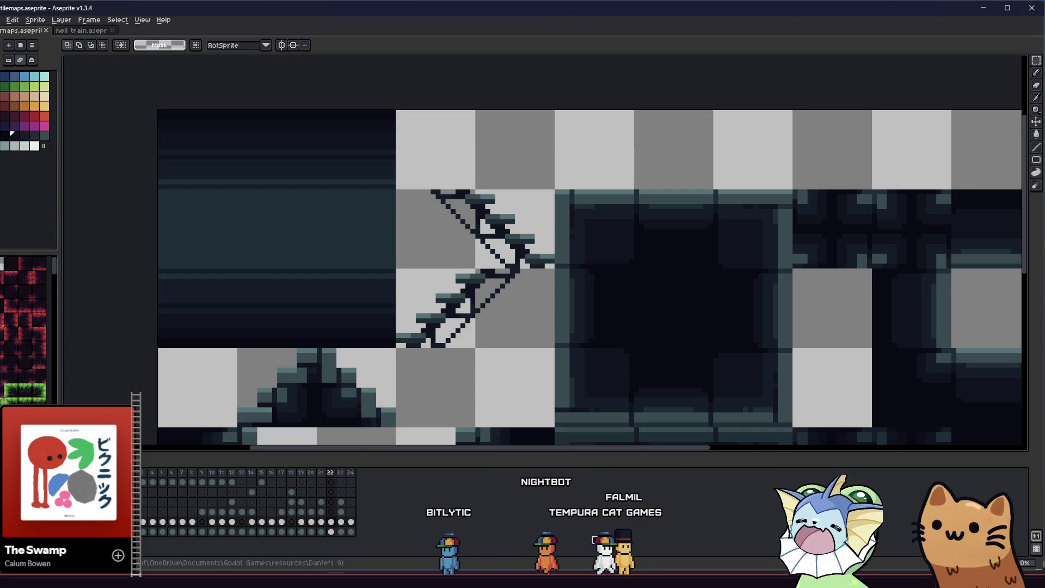
key(alt+Tab)
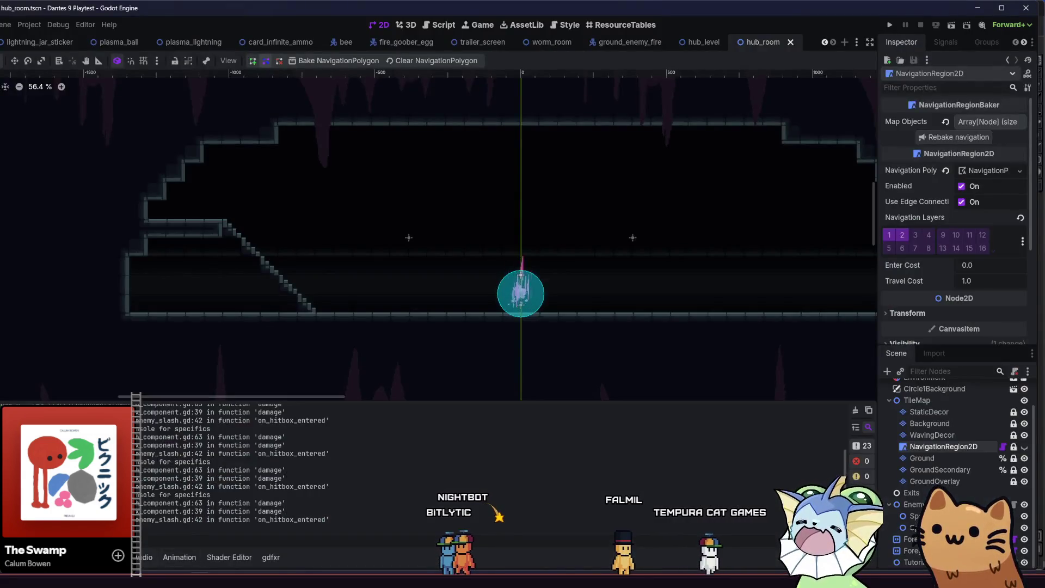
key(alt+Tab)
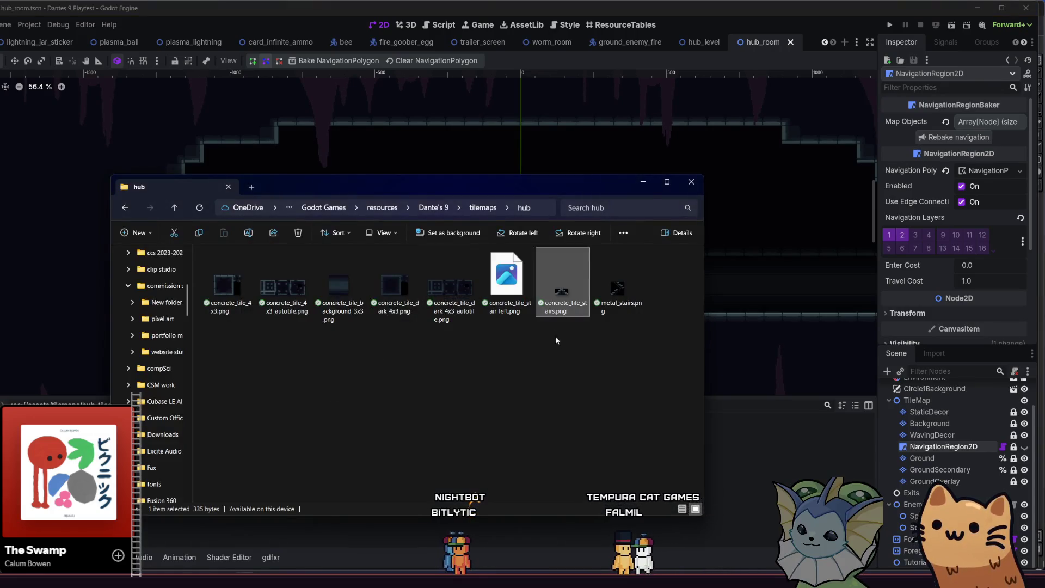
- Pick metal_stairs.png in Explorer, return to Godot, and open the Ground tile layer
click(617, 302)
key(alt+Tab)
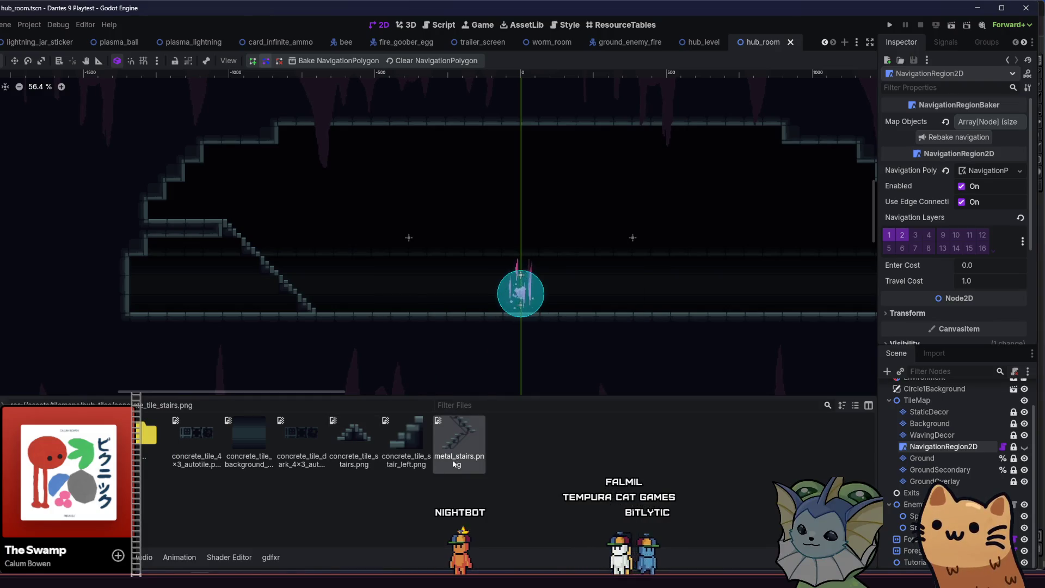
mouse_move(407, 494)
mouse_down()
mouse_move(668, 436)
mouse_move(906, 460)
mouse_up()
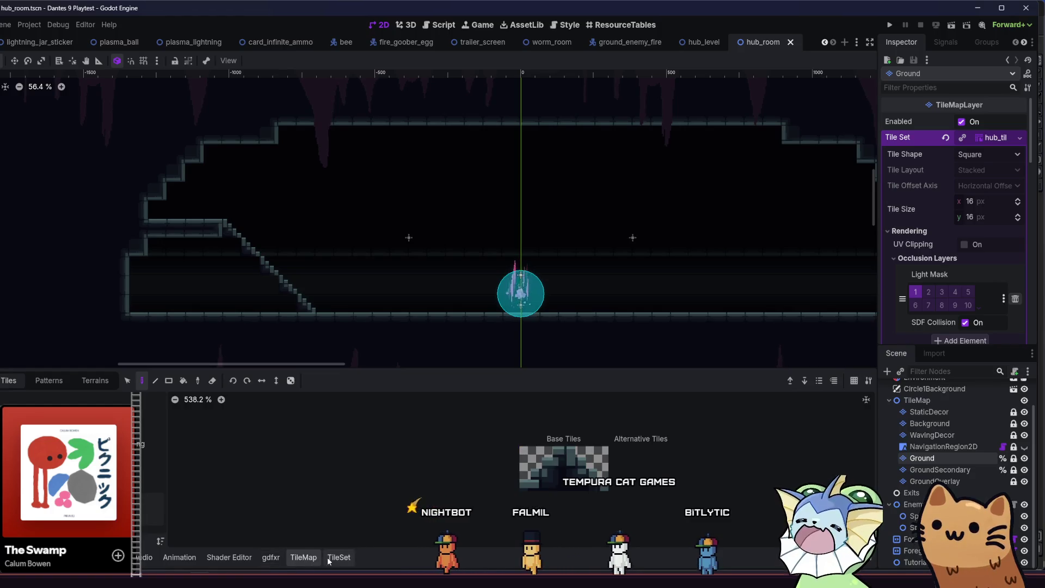
- Drag metal_stairs.png into the Ground TileSet sources and auto-create its tiles
click(338, 557)
key(alt+f)
mouse_move(464, 445)
mouse_down()
mouse_move(381, 534)
mouse_move(339, 557)
mouse_move(65, 436)
mouse_up()
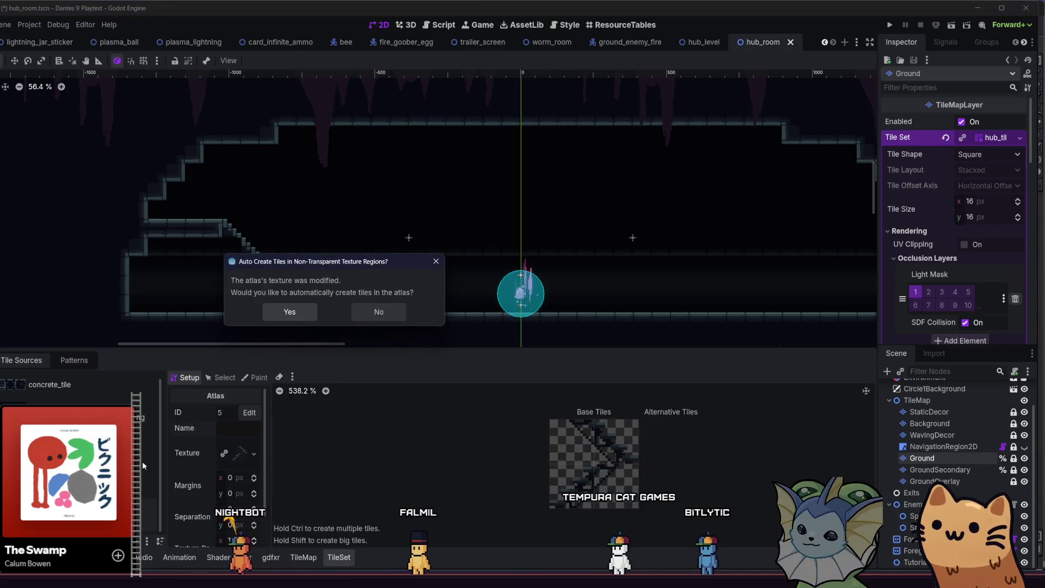
click(289, 313)
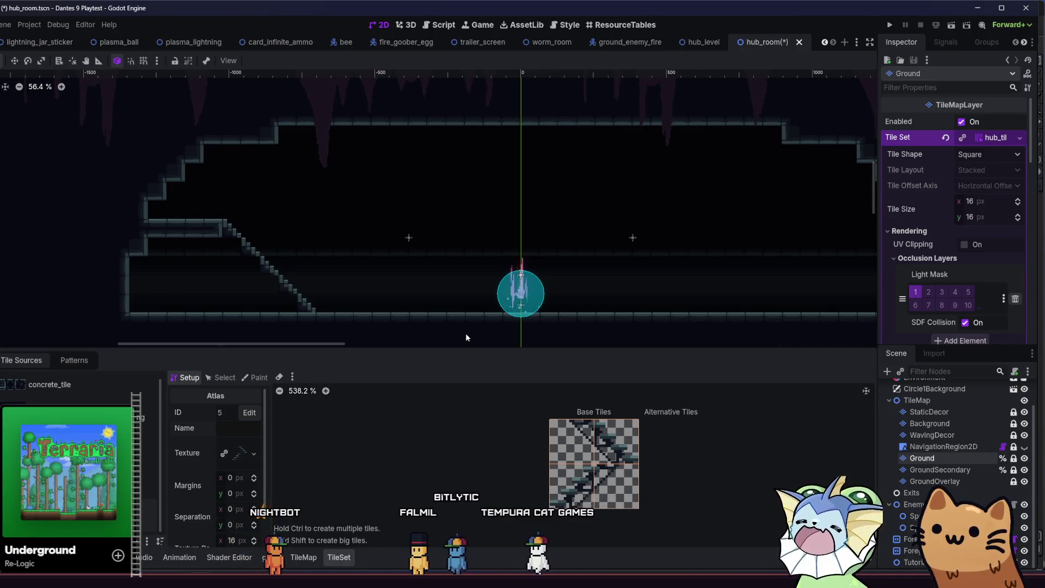
- Check the Patterns tab, return to the atlas, and switch to Paint mode
click(56, 360)
click(21, 360)
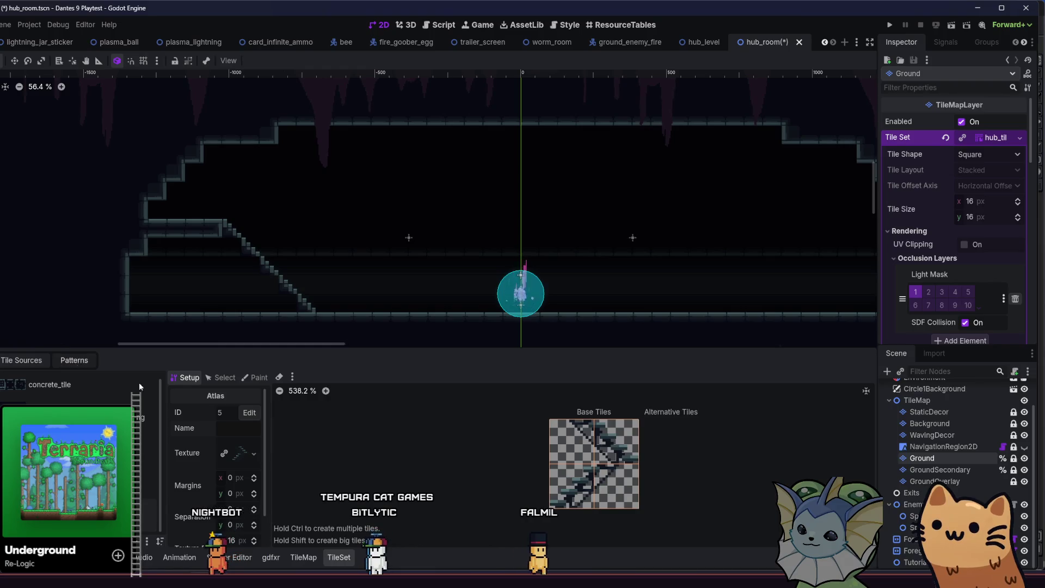
click(74, 360)
click(21, 361)
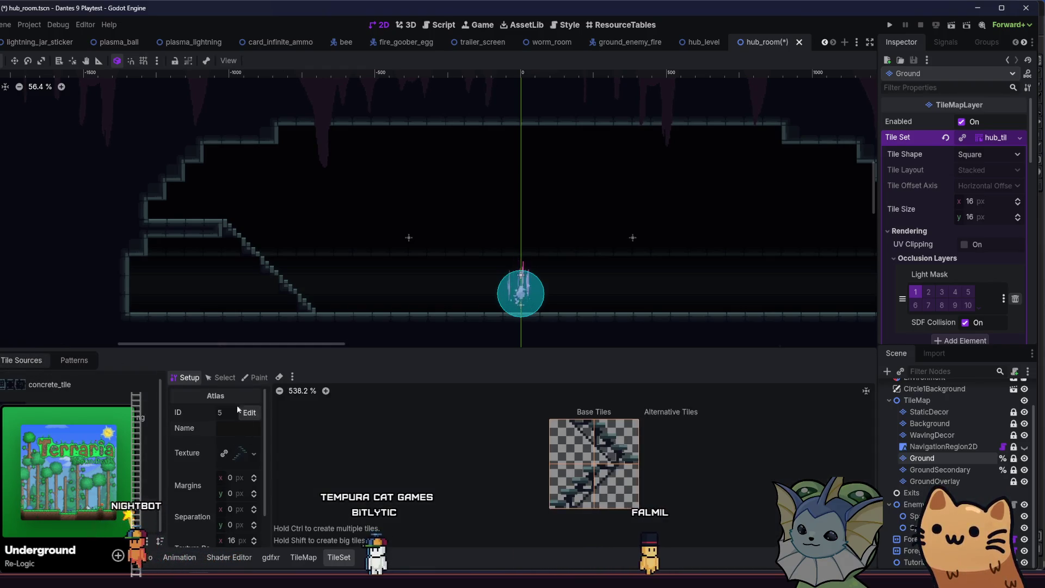
click(255, 377)
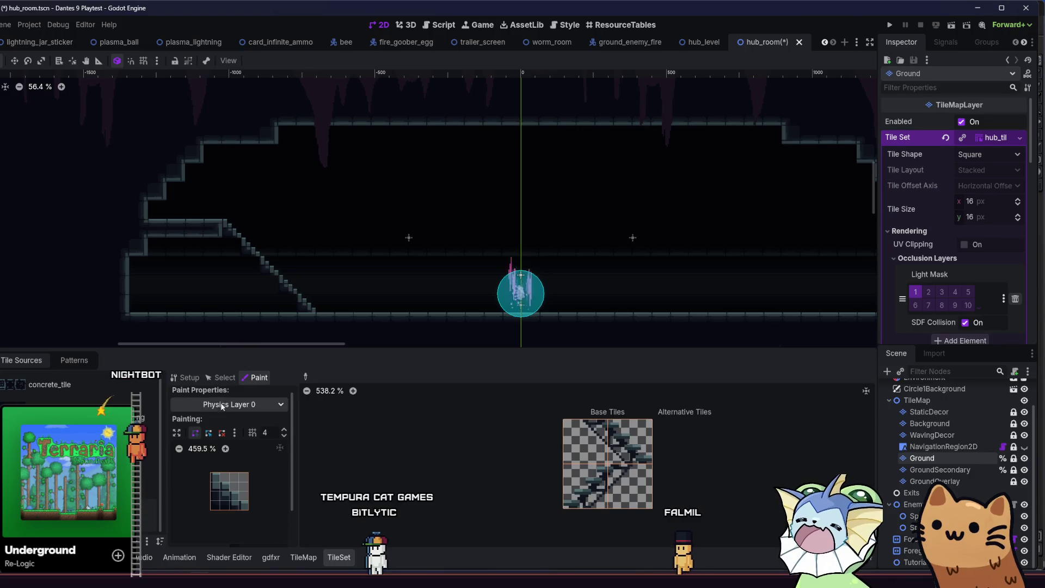
- Select all four stair tiles and inspect their terrain and animation settings
click(220, 377)
drag(561, 424, 622, 483)
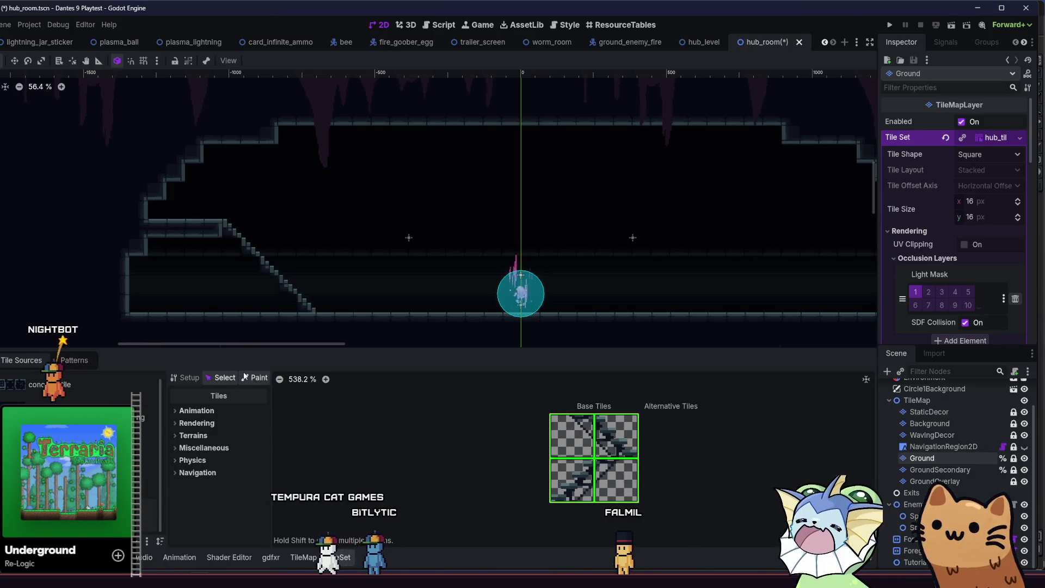
click(208, 435)
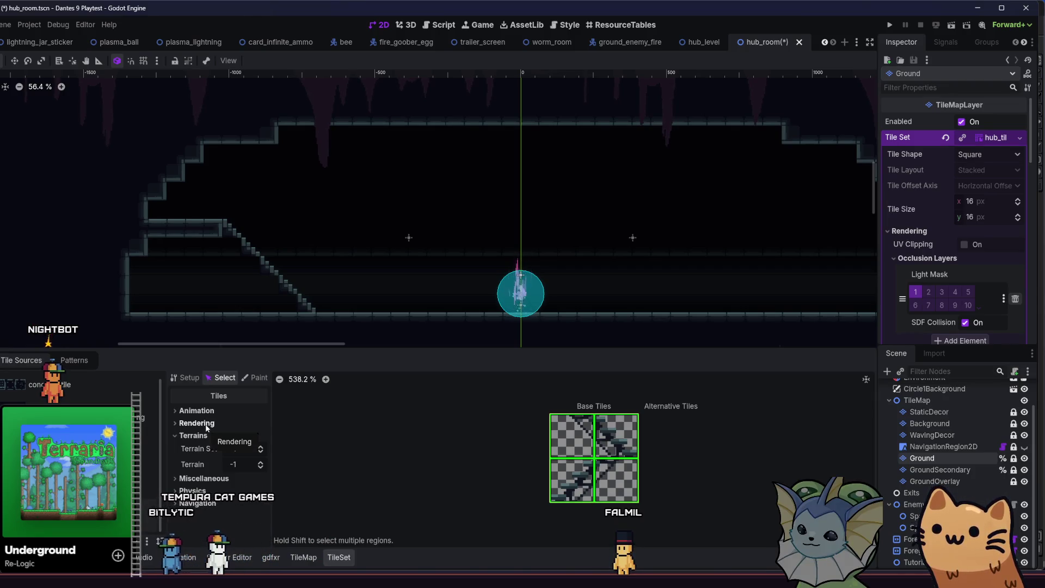
click(207, 412)
click(207, 412)
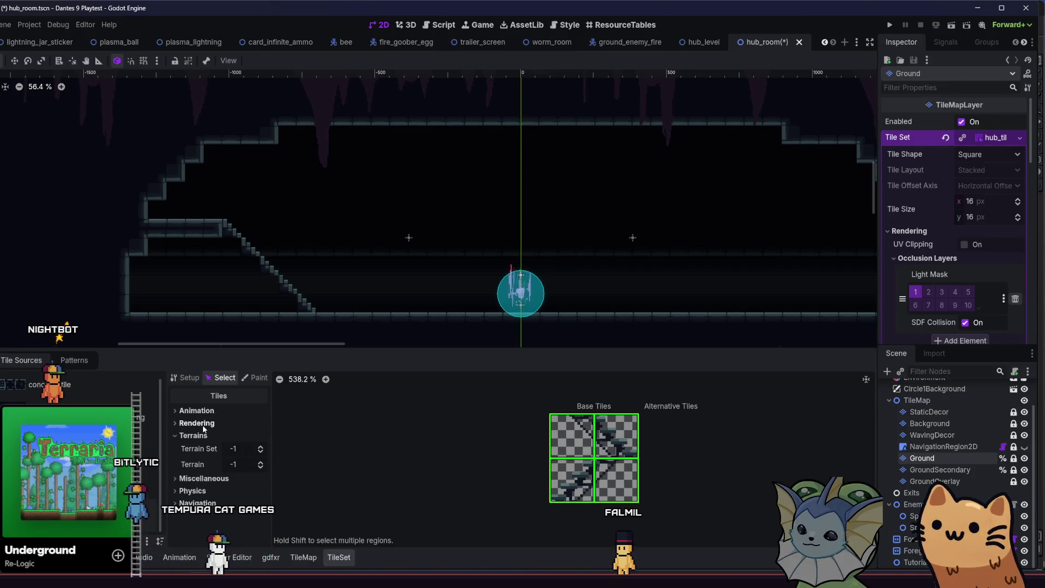
- Paint Physics Layer 1 collision onto the top-right and bottom-left stair tiles, then pick Occlusion Layer 0
click(255, 378)
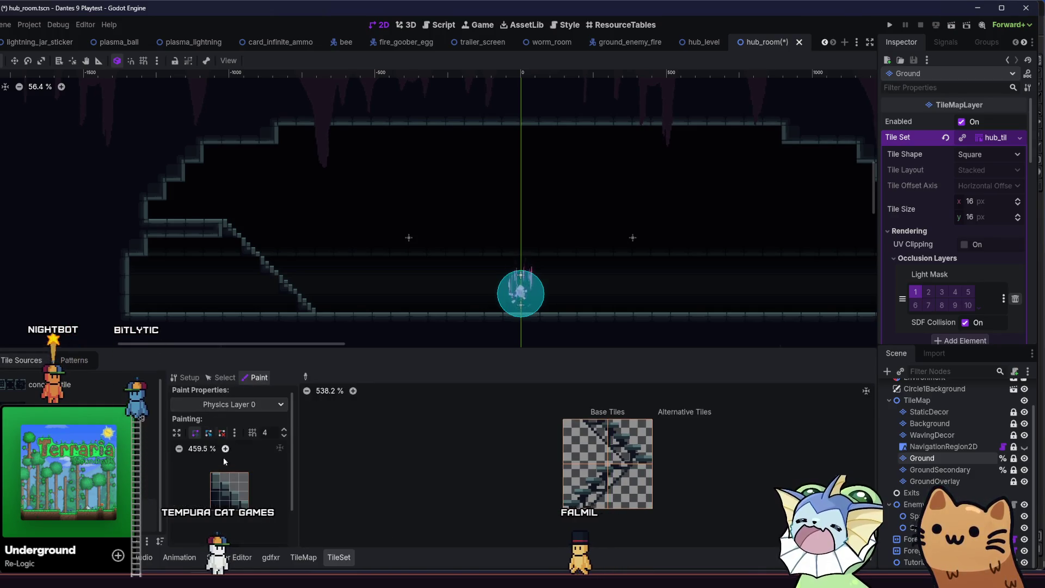
click(226, 404)
click(220, 516)
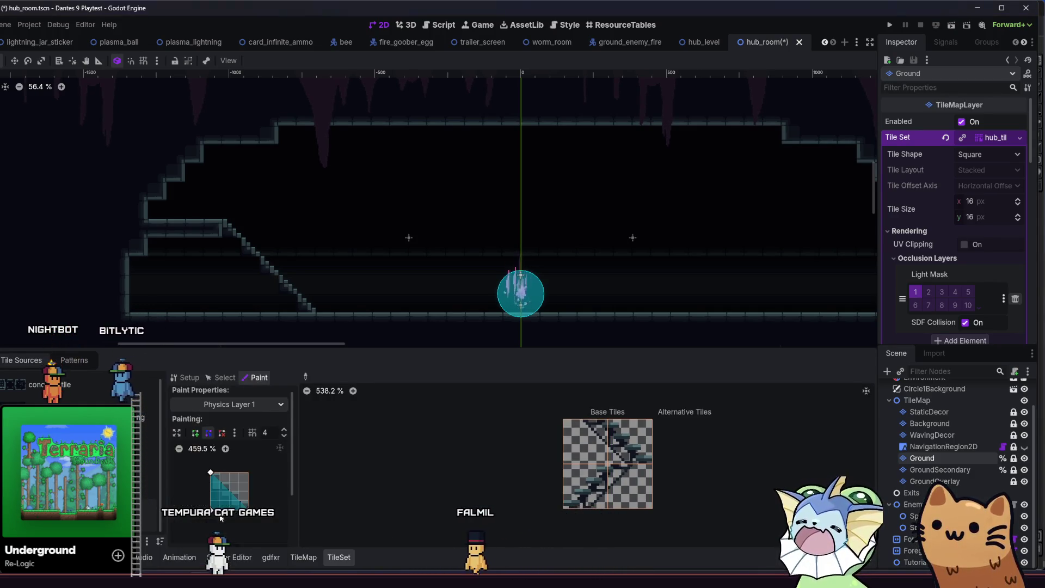
scroll(242, 478, down, 3)
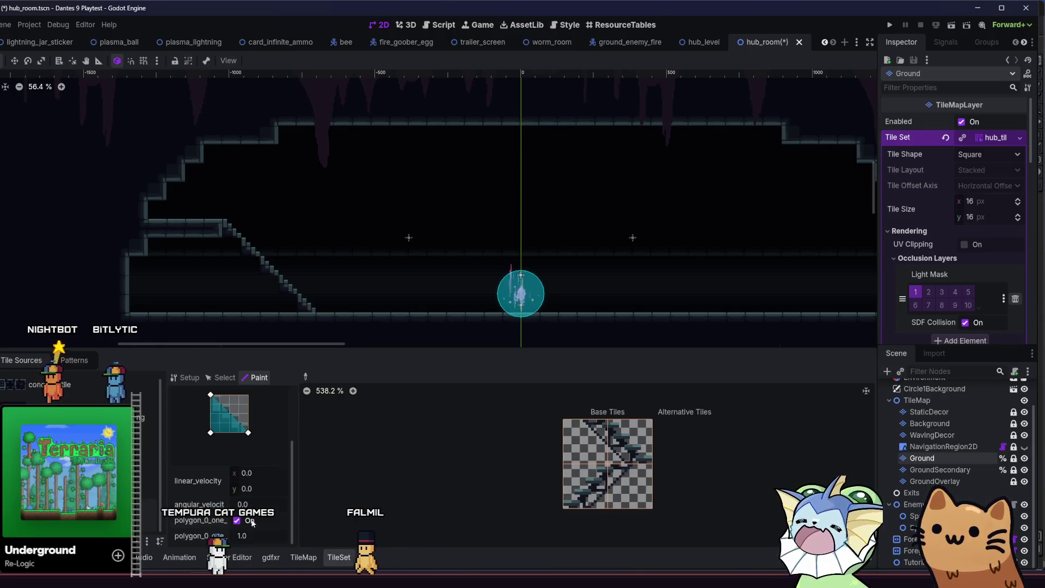
click(629, 442)
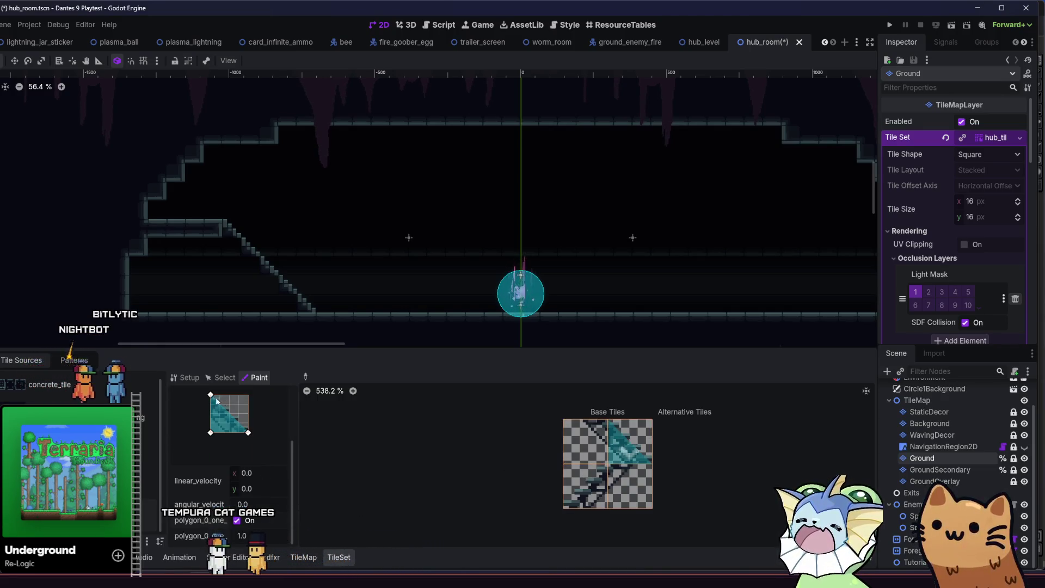
click(566, 479)
scroll(243, 424, up, 3)
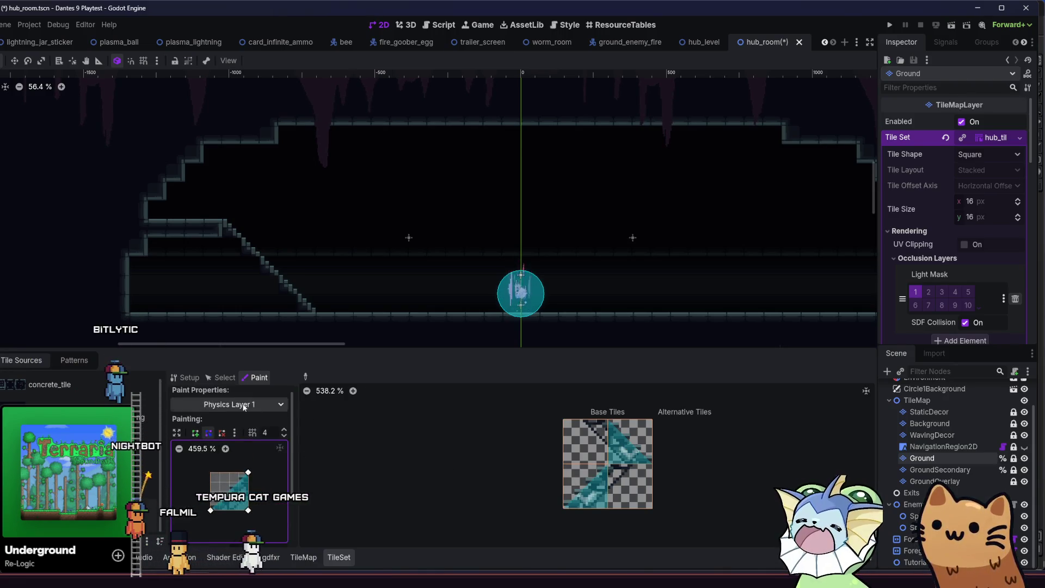
click(245, 405)
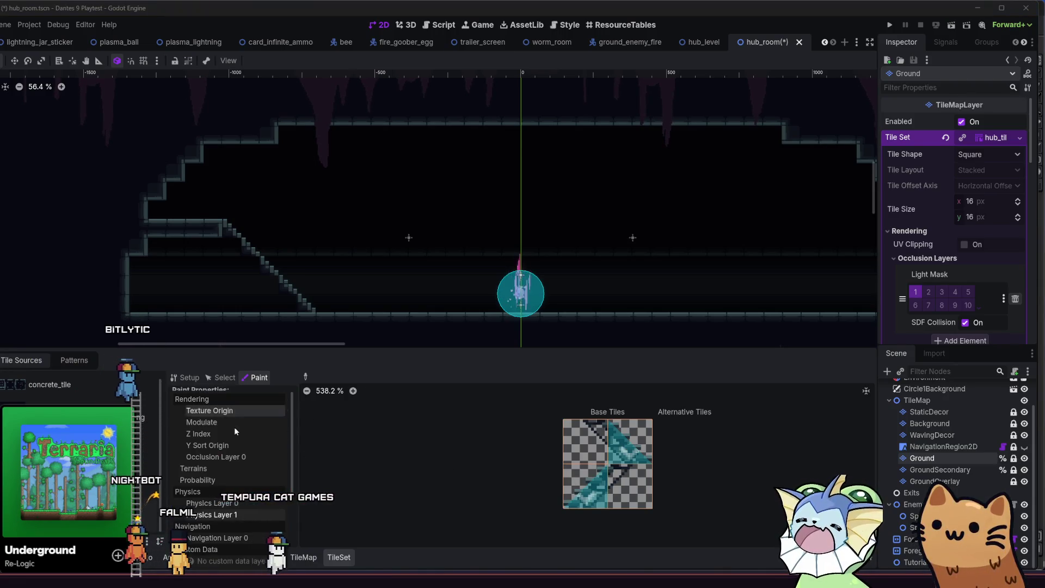
click(236, 457)
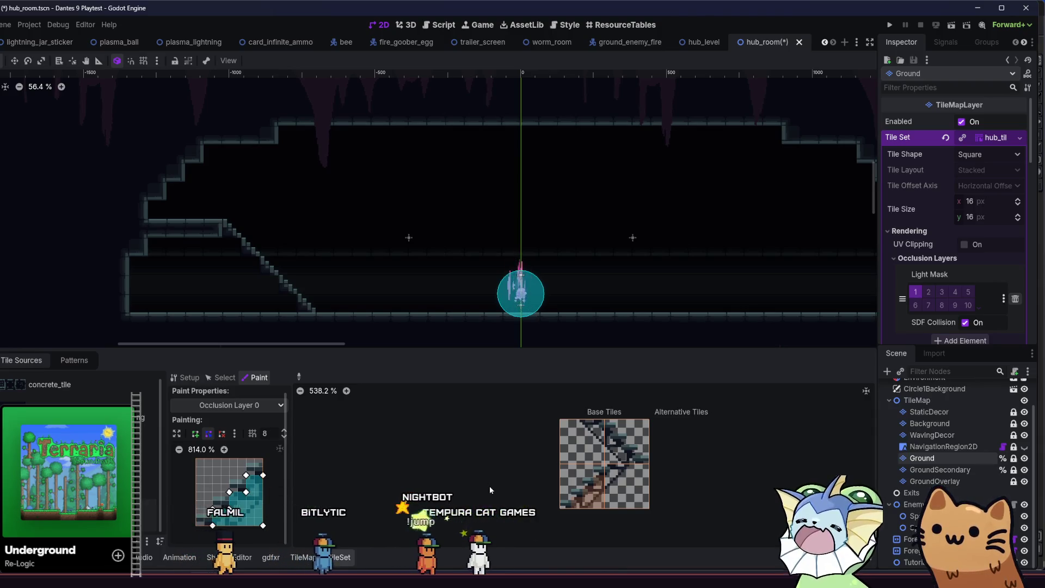
- Drag the occlusion polygon's top-right and bottom corners to fit the stepped stair outline
scroll(598, 498, up, 3)
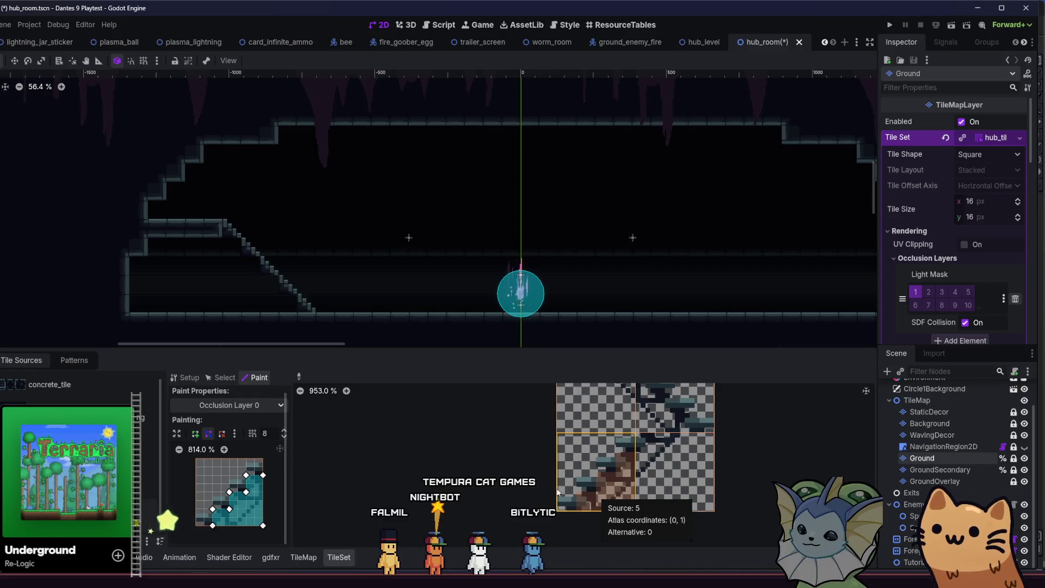
scroll(463, 471, down, 2)
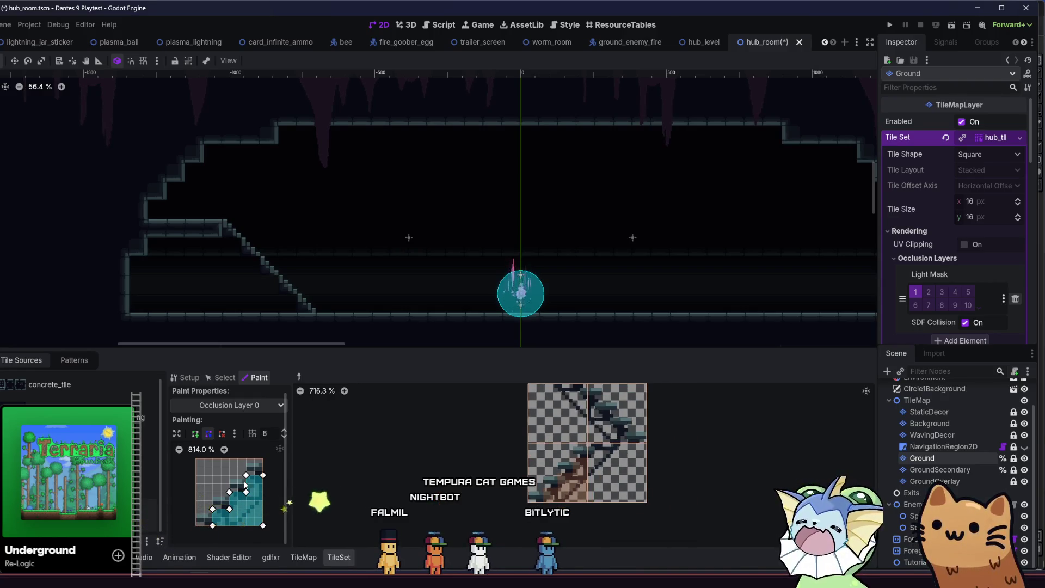
drag(263, 476, 221, 474)
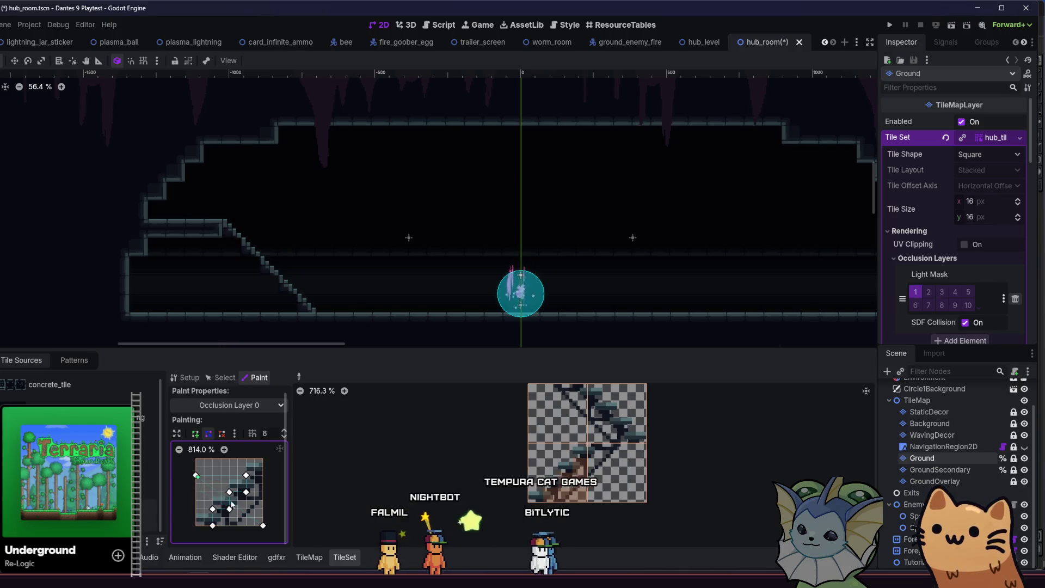
drag(212, 525, 196, 526)
drag(263, 526, 263, 509)
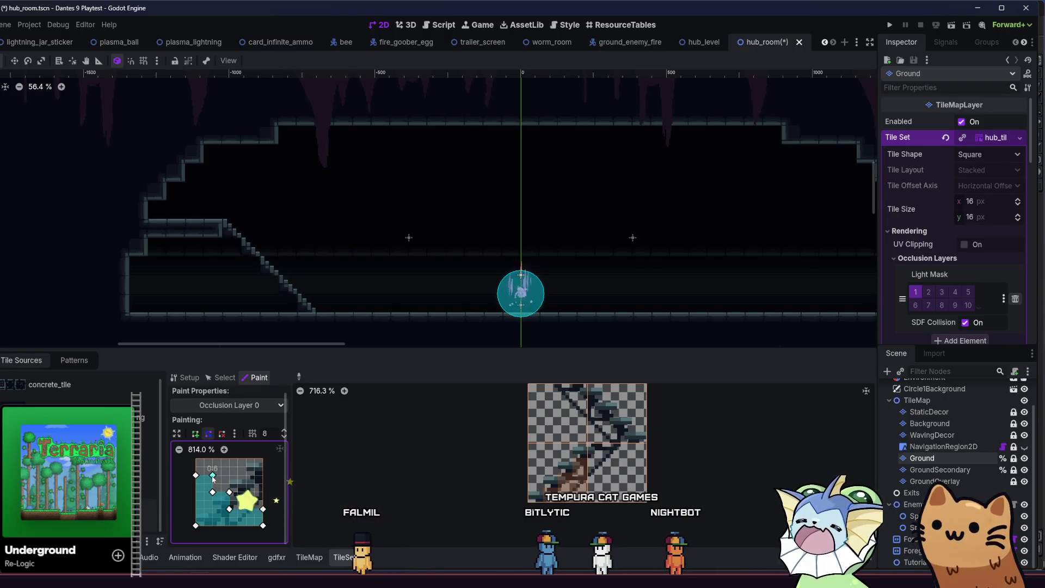
drag(262, 527, 247, 526)
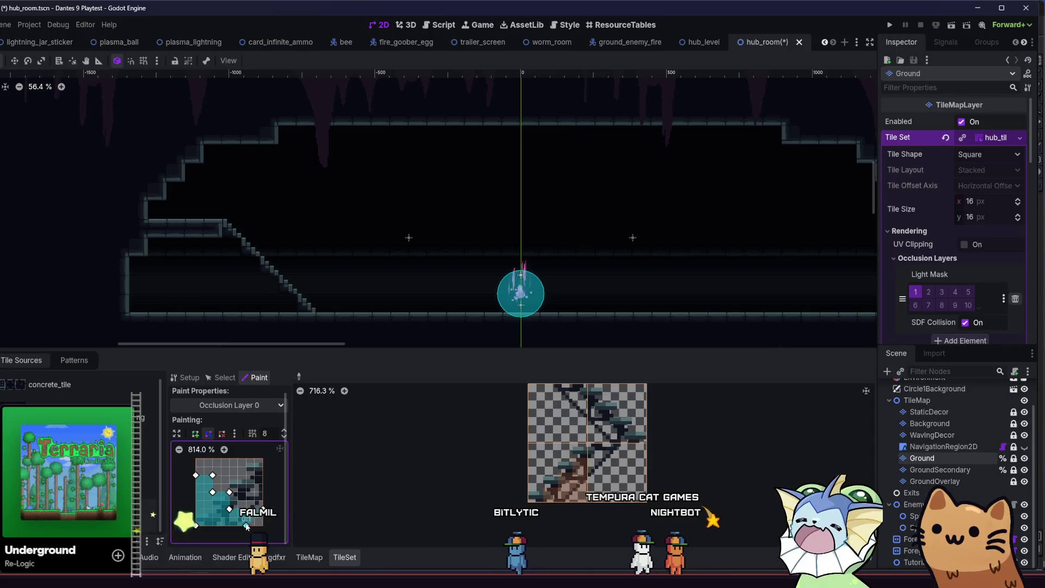